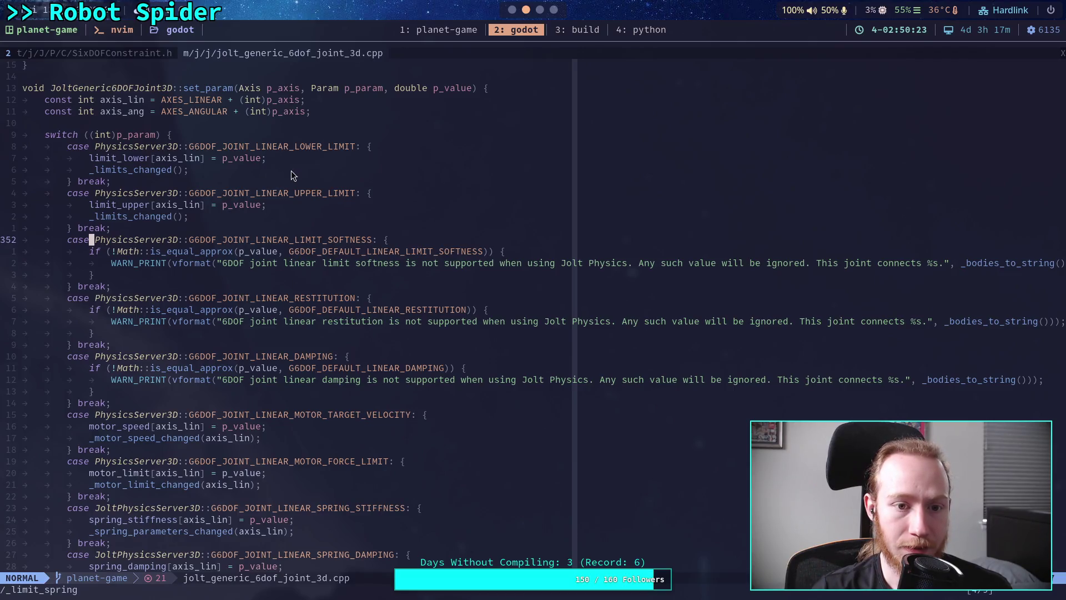
Step: Scroll through jolt_generic_6dof_joint_3d.cpp to read the spring-related code
{"action": "scroll", "coordinate": [321, 352], "scroll_direction": "down", "scroll_amount": 4}
{"action": "scroll", "coordinate": [355, 416], "scroll_direction": "down", "scroll_amount": 3}
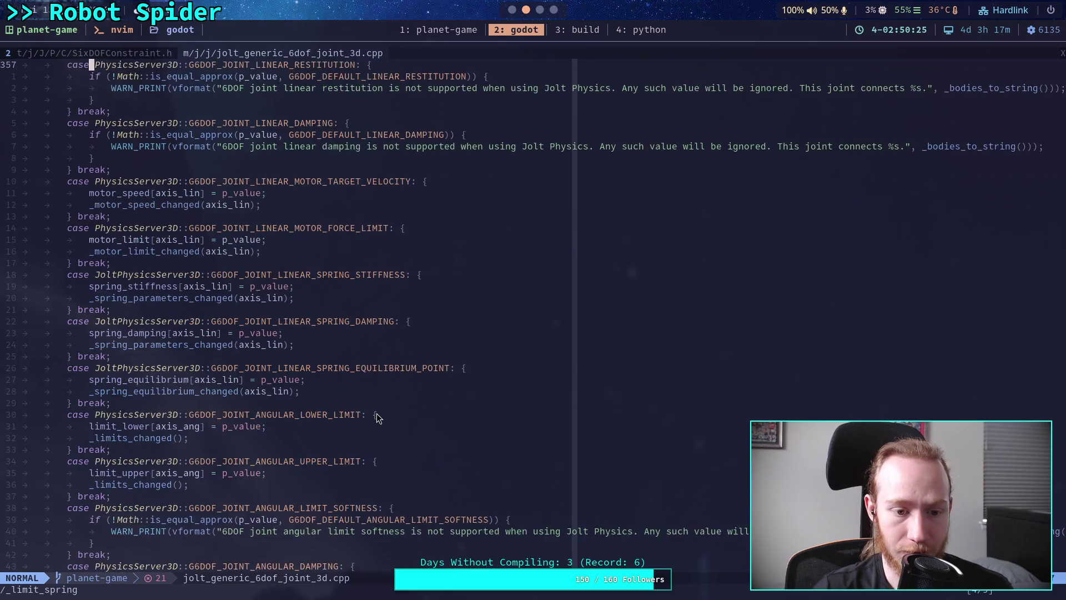
{"action": "scroll", "coordinate": [367, 403], "scroll_direction": "down", "scroll_amount": 7}
{"action": "scroll", "coordinate": [359, 399], "scroll_direction": "down", "scroll_amount": 8}
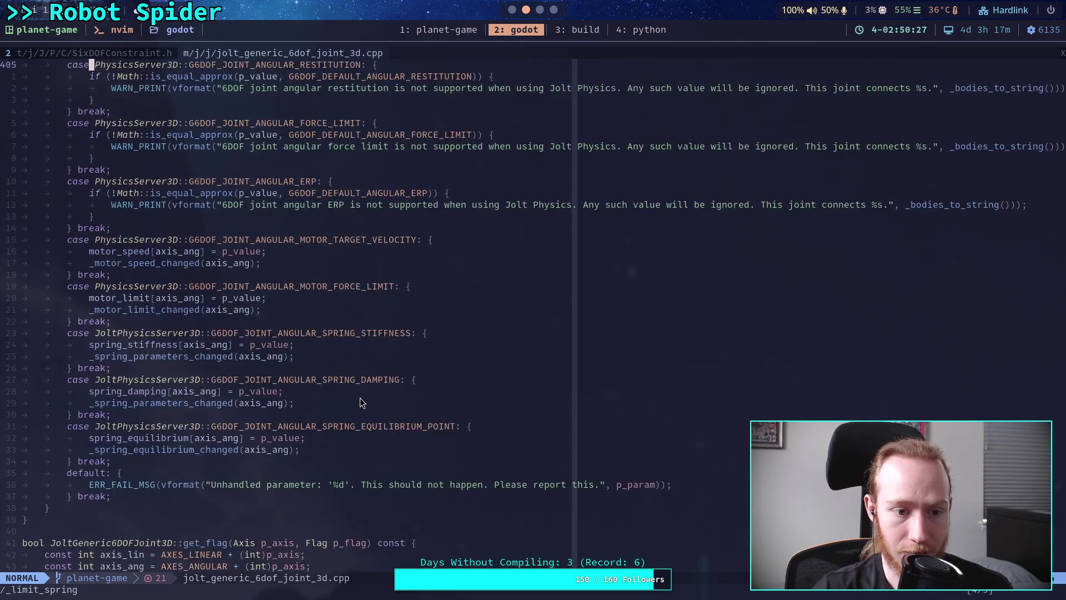
{"action": "scroll", "coordinate": [361, 400], "scroll_direction": "up", "scroll_amount": 7}
{"action": "scroll", "coordinate": [361, 399], "scroll_direction": "down", "scroll_amount": 12}
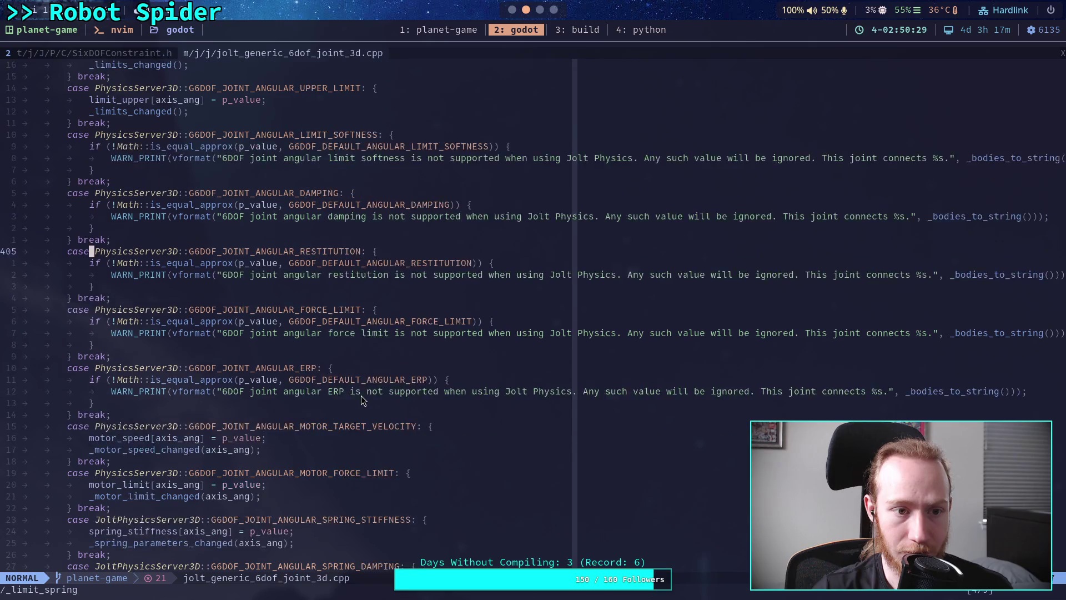
{"action": "scroll", "coordinate": [362, 391], "scroll_direction": "up", "scroll_amount": 20}
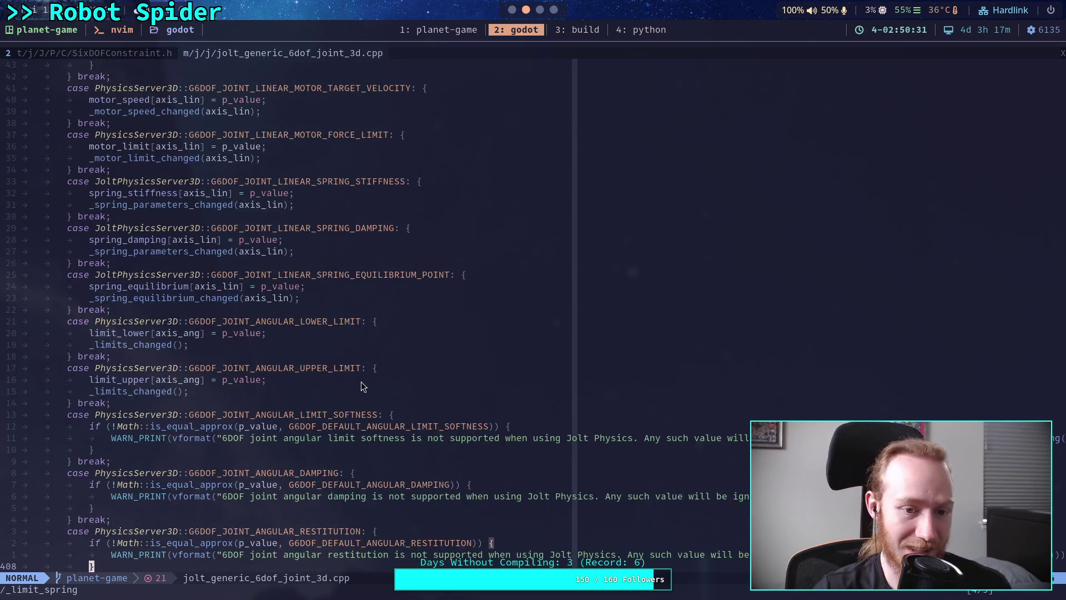
{"action": "scroll", "coordinate": [356, 350], "scroll_direction": "up", "scroll_amount": 7}
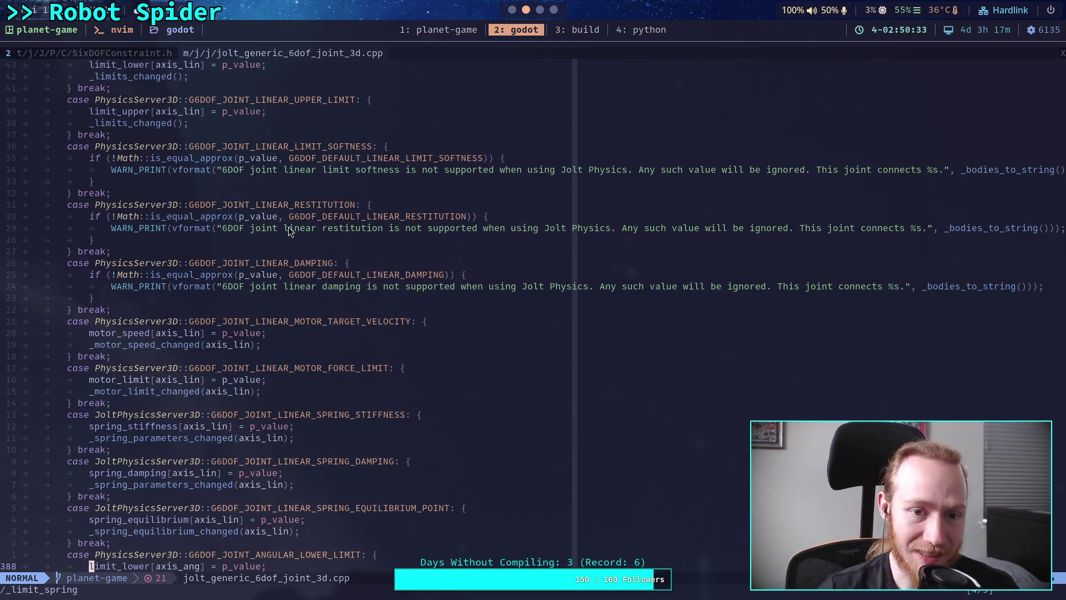
{"action": "scroll", "coordinate": [272, 255], "scroll_direction": "up", "scroll_amount": 3}
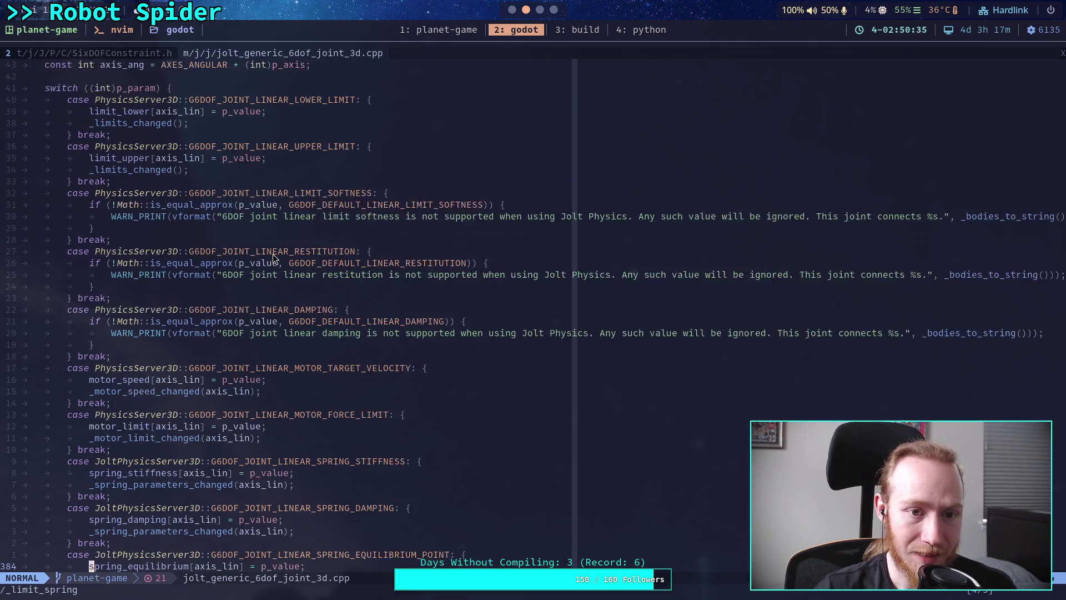
{"action": "scroll", "coordinate": [272, 256], "scroll_direction": "down", "scroll_amount": 2}
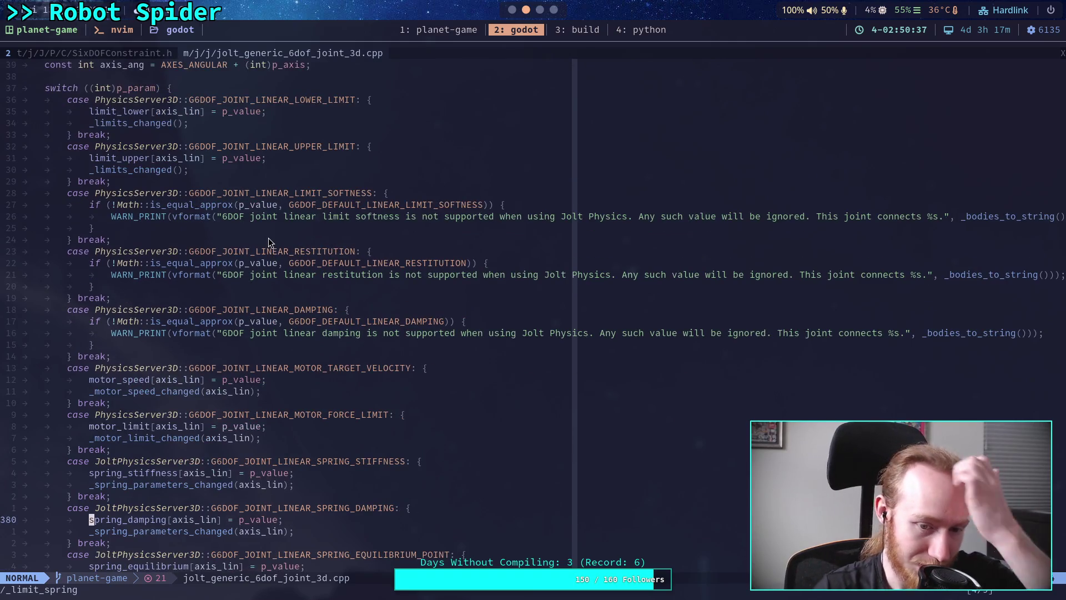
{"action": "scroll", "coordinate": [268, 236], "scroll_direction": "down", "scroll_amount": 3}
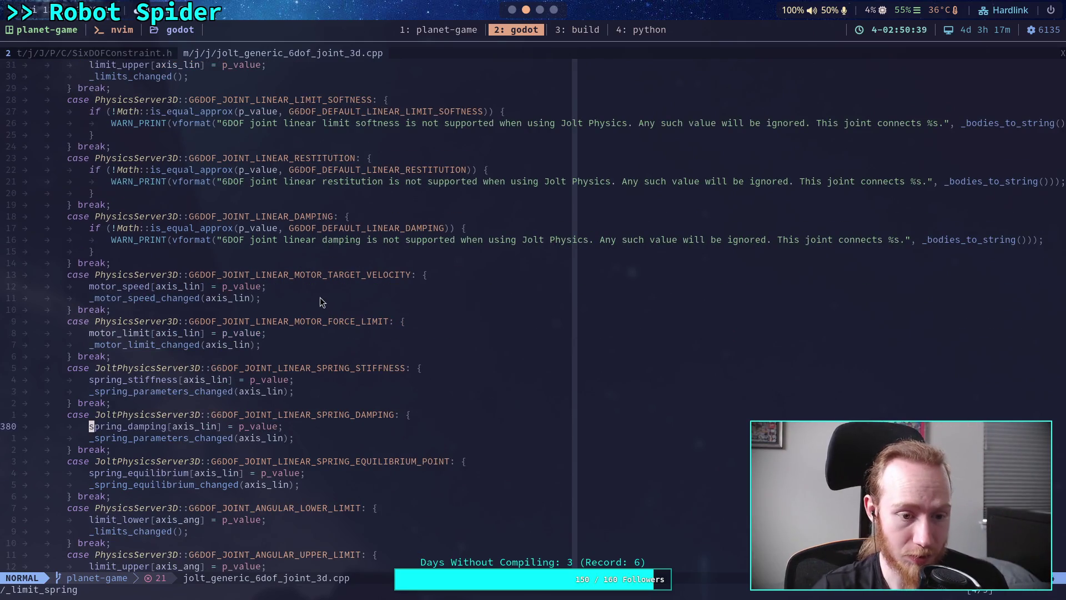
{"action": "scroll", "coordinate": [321, 300], "scroll_direction": "down", "scroll_amount": 6}
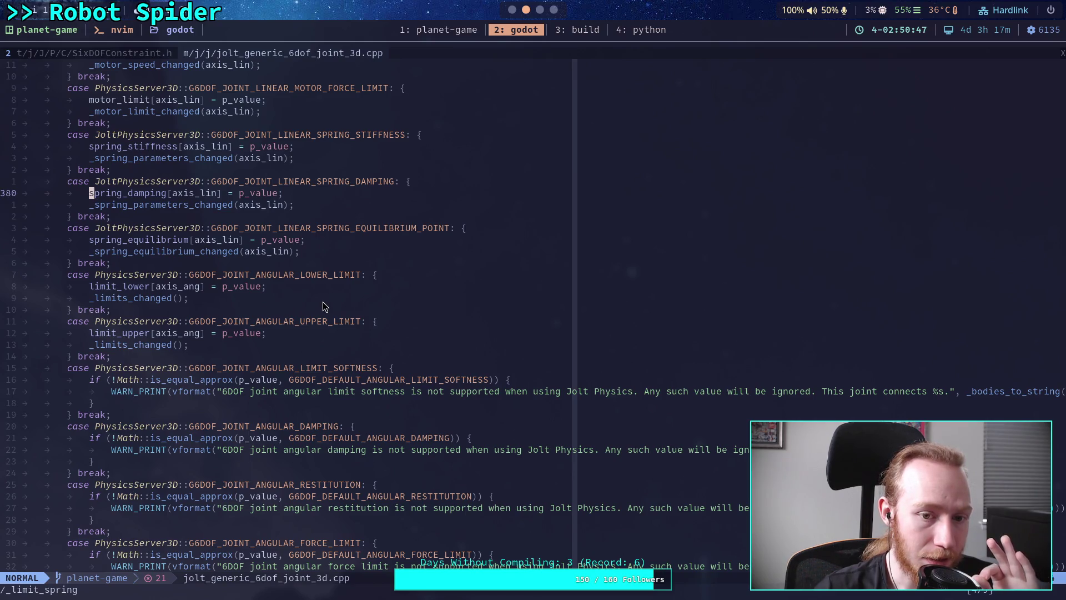
{"action": "scroll", "coordinate": [322, 301], "scroll_direction": "down", "scroll_amount": 12}
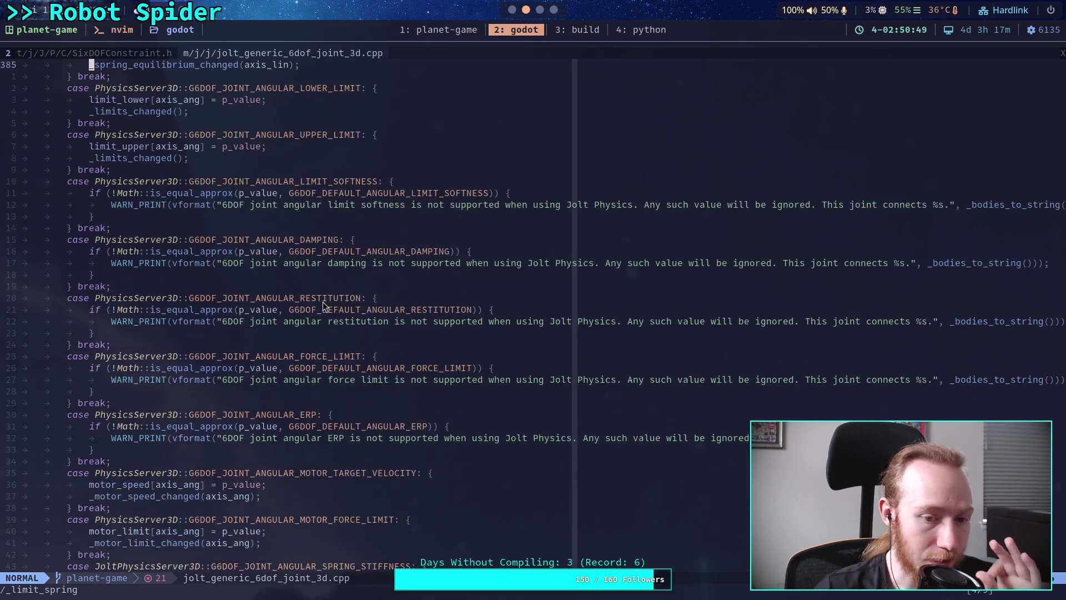
{"action": "scroll", "coordinate": [323, 304], "scroll_direction": "down", "scroll_amount": 9}
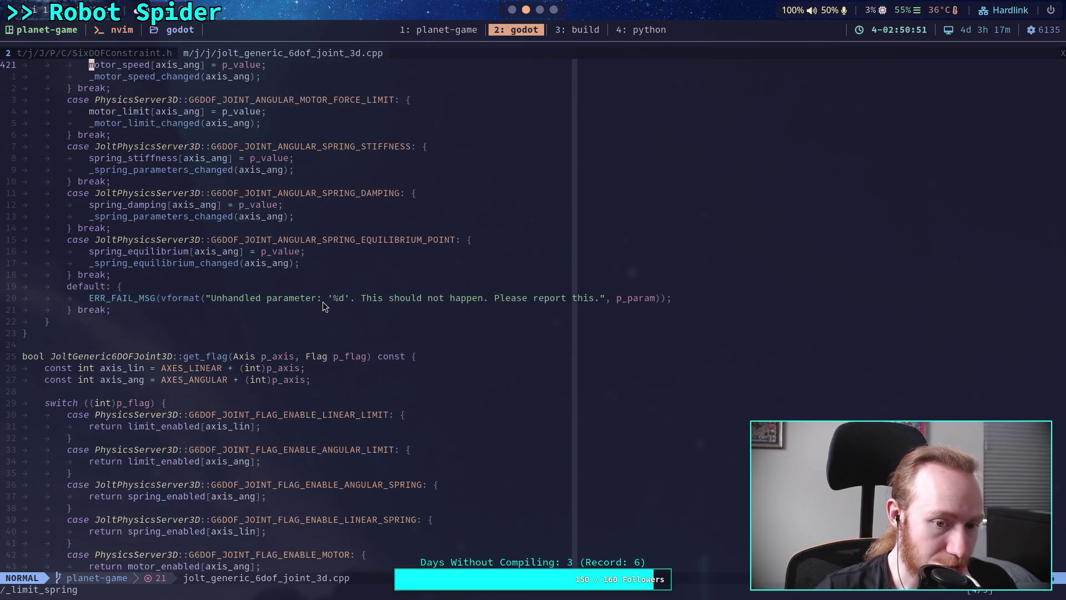
{"action": "scroll", "coordinate": [318, 315], "scroll_direction": "down", "scroll_amount": 9}
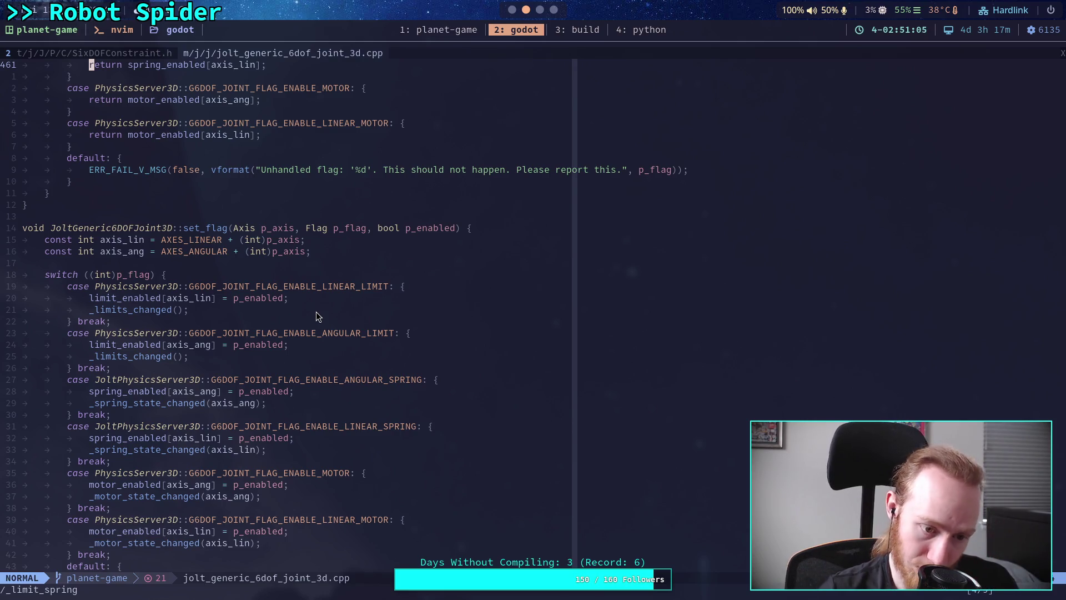
{"action": "scroll", "coordinate": [315, 312], "scroll_direction": "down", "scroll_amount": 3}
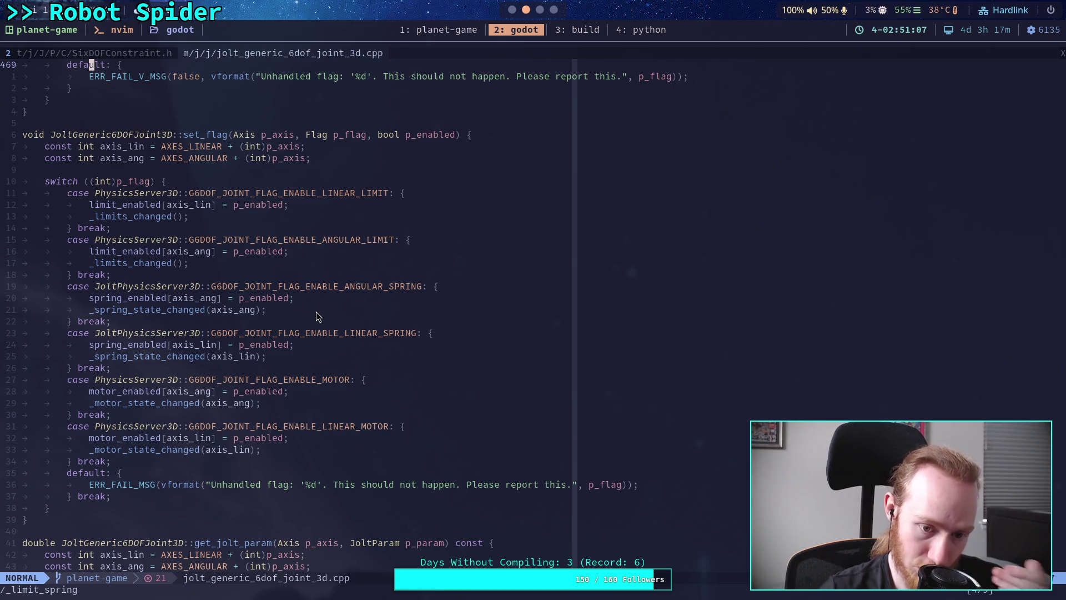
{"action": "scroll", "coordinate": [316, 311], "scroll_direction": "down", "scroll_amount": 10}
{"action": "scroll", "coordinate": [315, 311], "scroll_direction": "down", "scroll_amount": 20}
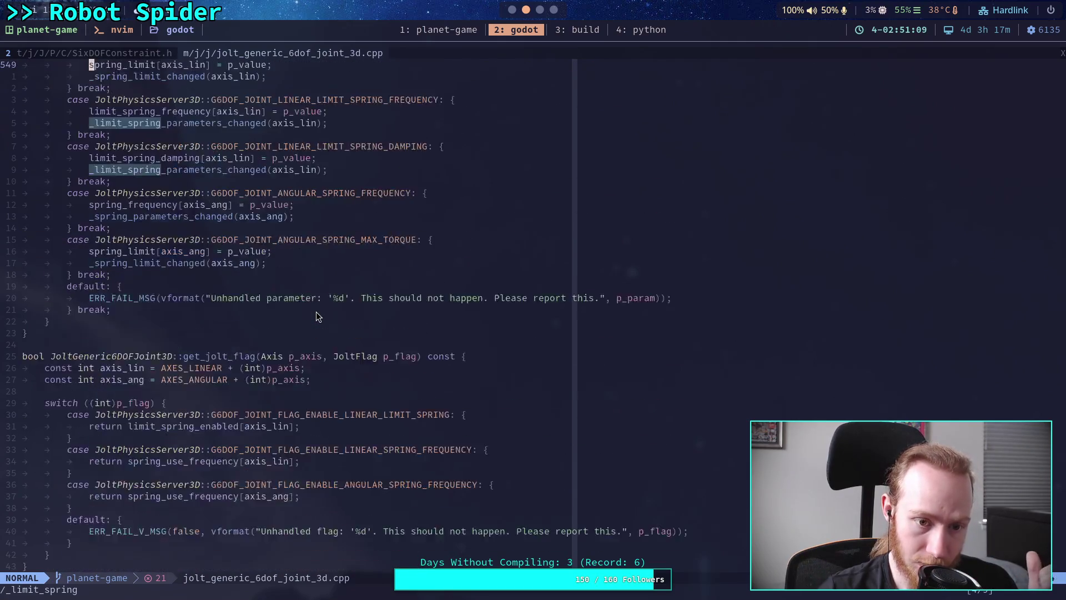
{"action": "scroll", "coordinate": [317, 315], "scroll_direction": "down", "scroll_amount": 17}
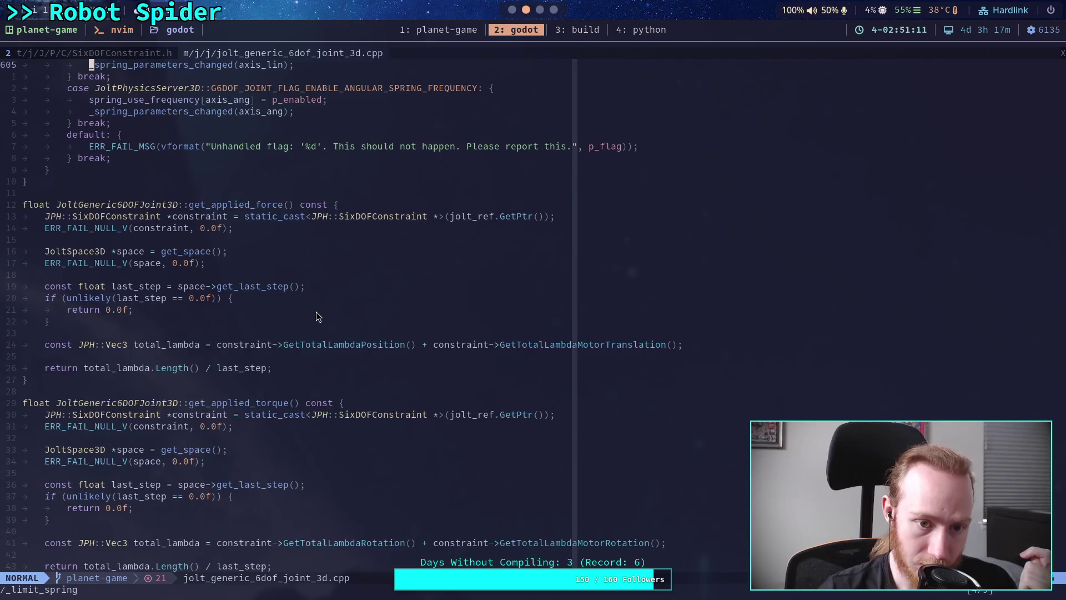
{"action": "scroll", "coordinate": [316, 312], "scroll_direction": "down", "scroll_amount": 9}
{"action": "scroll", "coordinate": [316, 313], "scroll_direction": "up", "scroll_amount": 4}
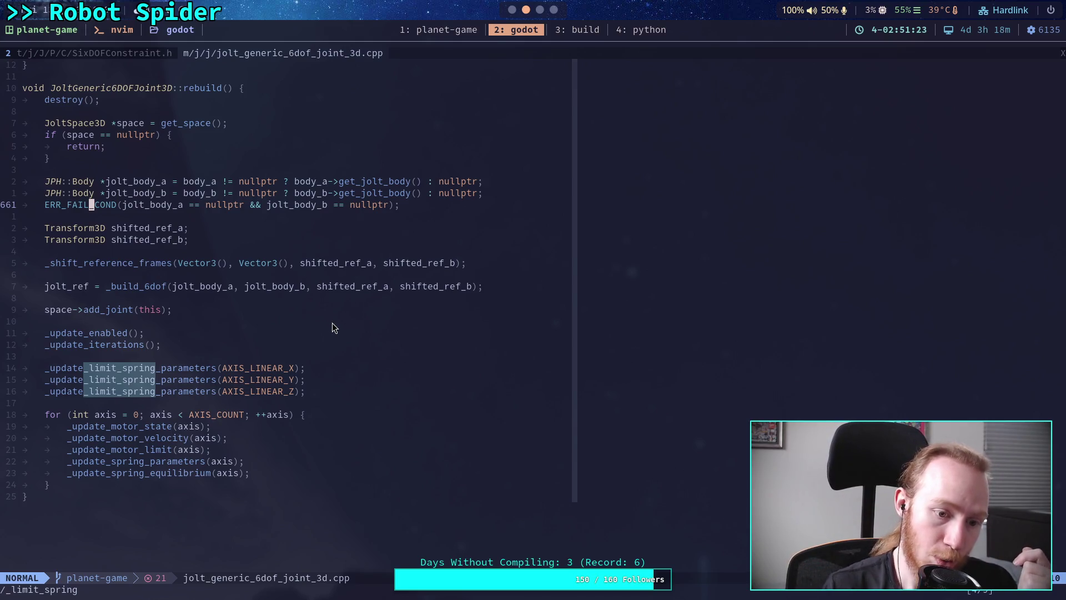
Step: Return to the previous _limit_spring match; highlight the linear spring stiffness case and spring_damping
{"action": "key", "text": "N"}
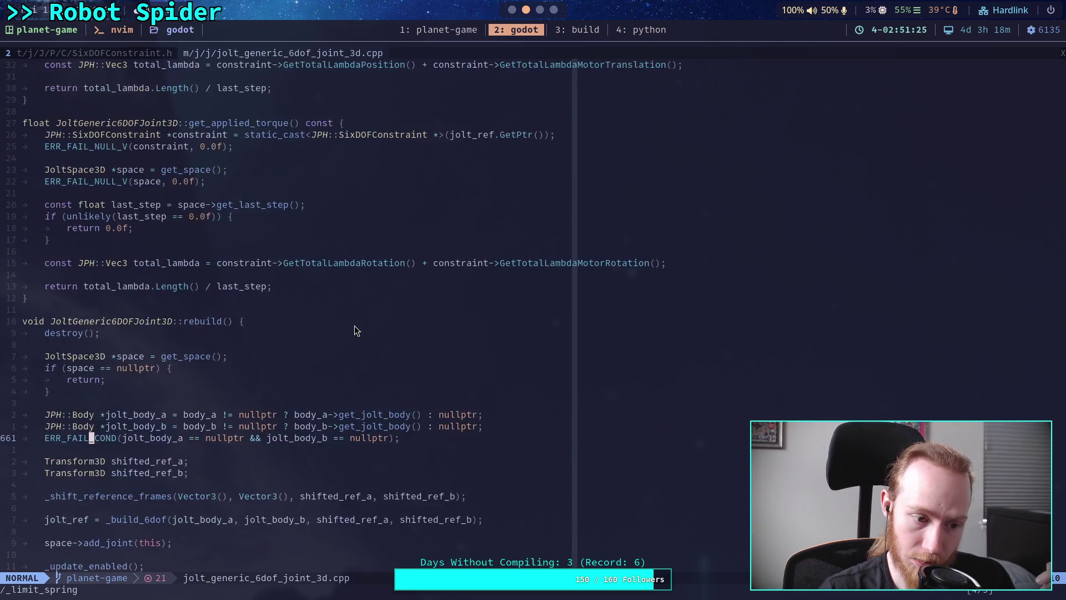
{"action": "scroll", "coordinate": [355, 325], "scroll_direction": "up", "scroll_amount": 20}
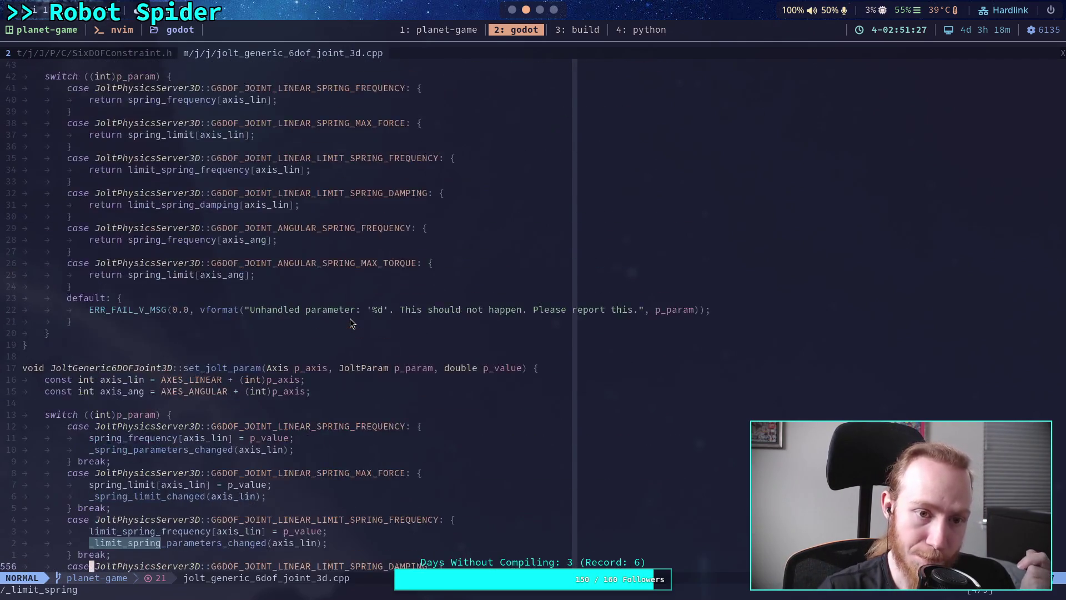
{"action": "scroll", "coordinate": [326, 285], "scroll_direction": "up", "scroll_amount": 20}
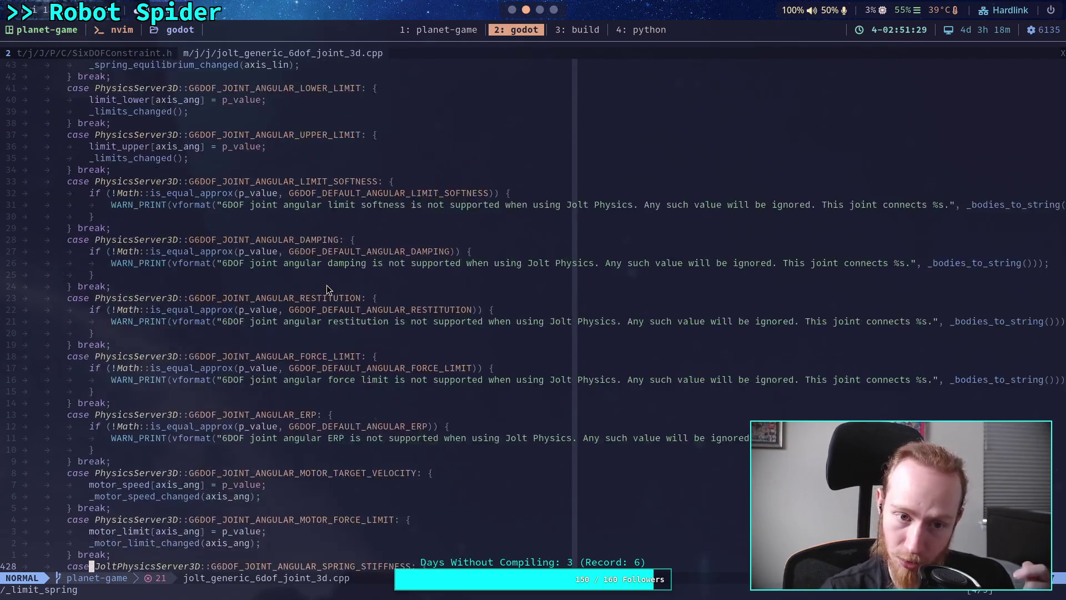
{"action": "scroll", "coordinate": [326, 285], "scroll_direction": "up", "scroll_amount": 20}
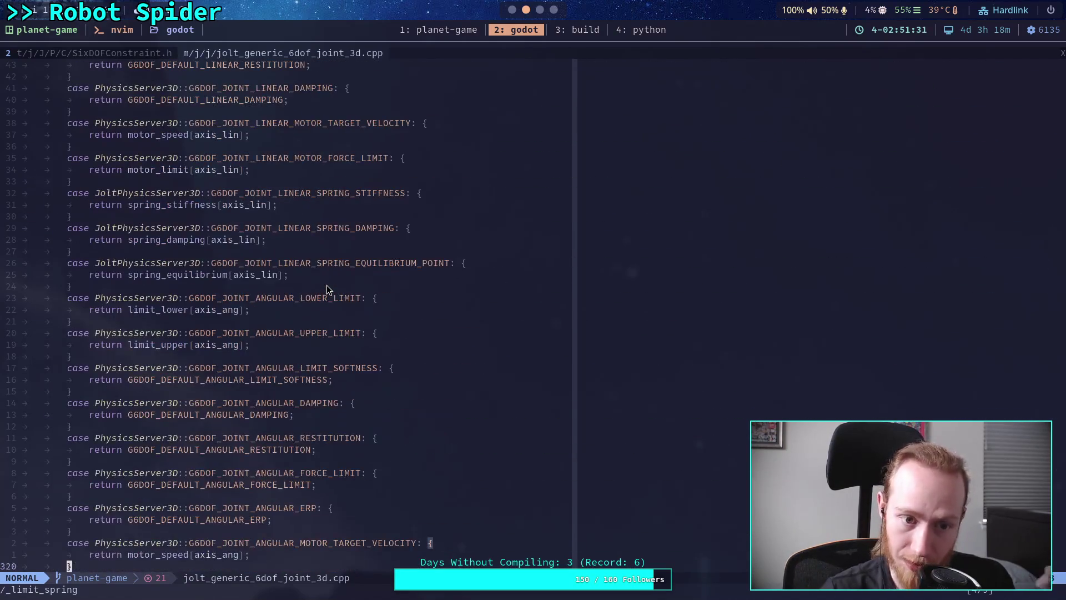
{"action": "scroll", "coordinate": [326, 284], "scroll_direction": "down", "scroll_amount": 3}
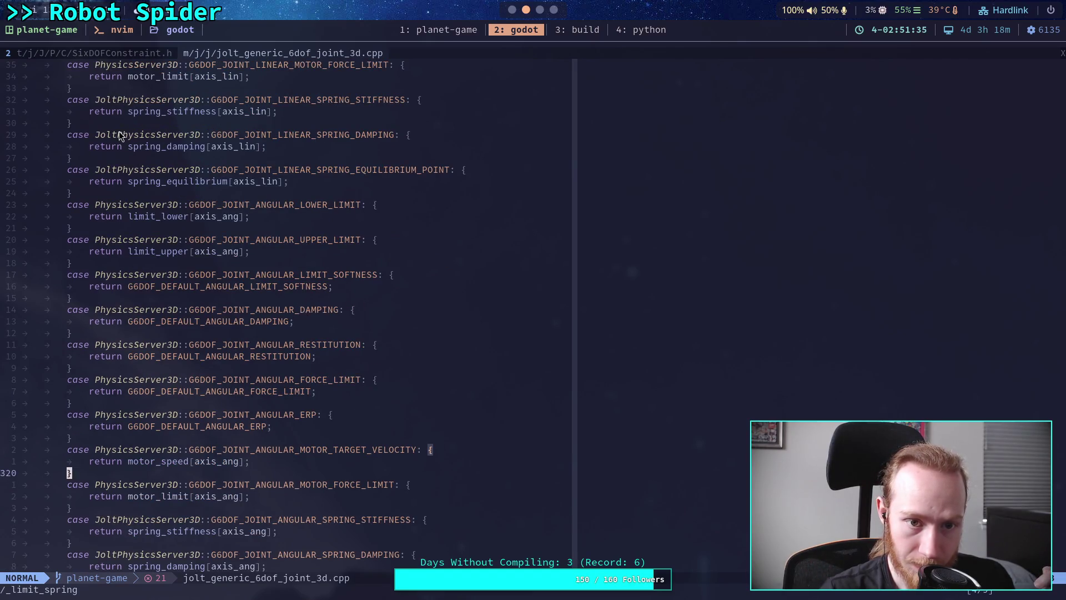
{"action": "left_click_drag", "start_coordinate": [213, 100], "coordinate": [417, 104]}
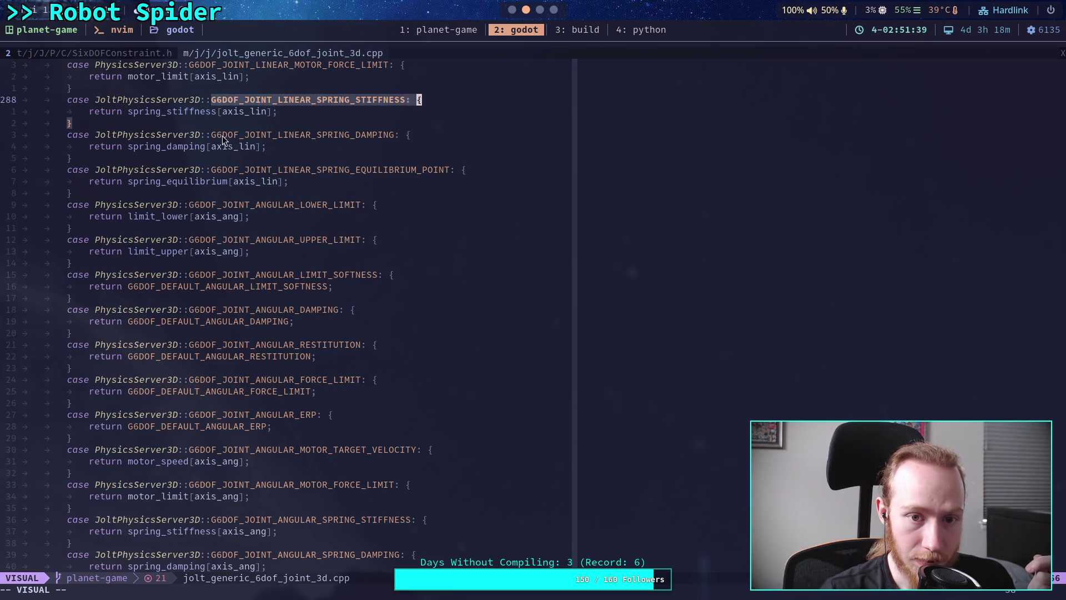
{"action": "left_click_drag", "start_coordinate": [129, 111], "coordinate": [216, 112]}
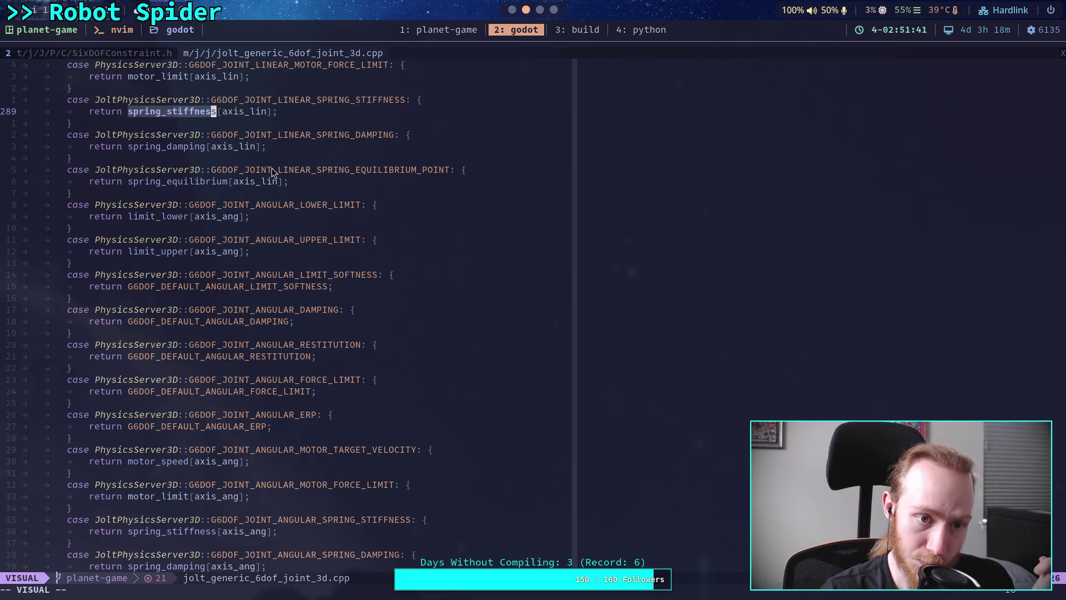
{"action": "scroll", "coordinate": [271, 168], "scroll_direction": "up", "scroll_amount": 8}
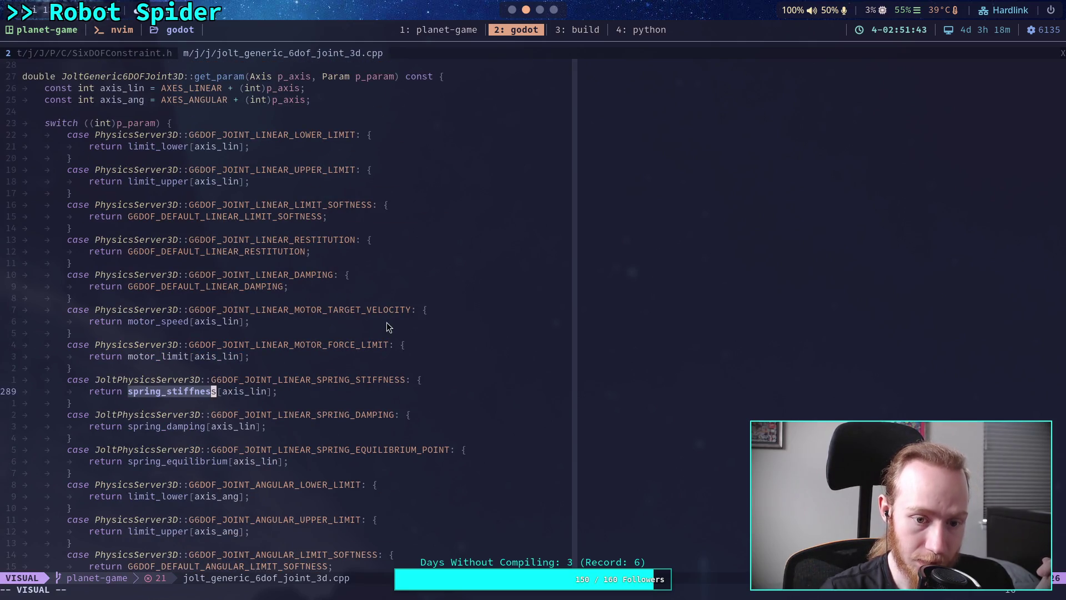
{"action": "scroll", "coordinate": [383, 369], "scroll_direction": "down", "scroll_amount": 9}
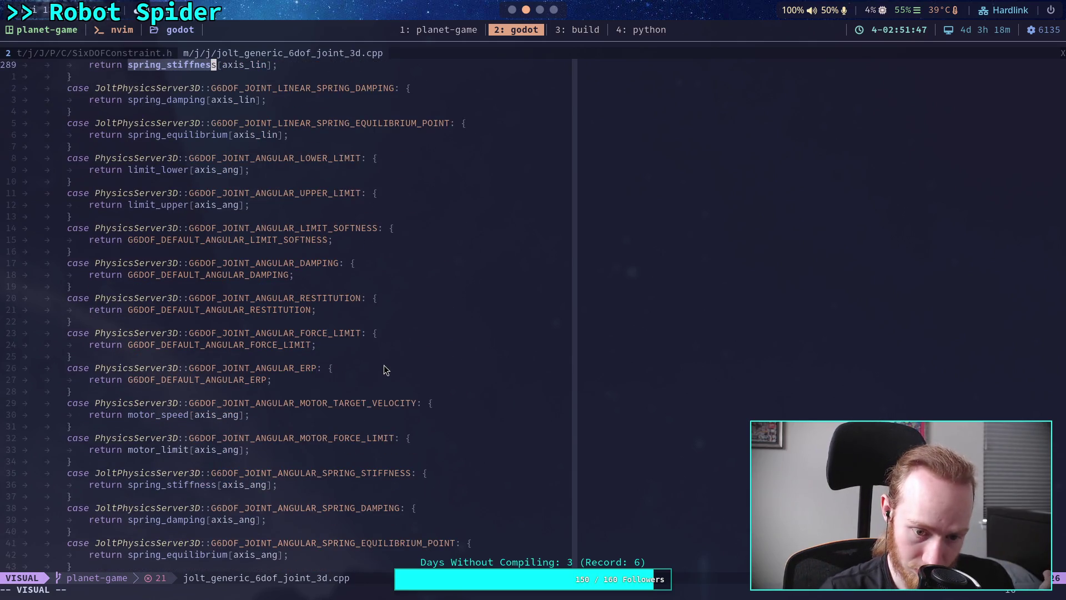
{"action": "scroll", "coordinate": [385, 367], "scroll_direction": "down", "scroll_amount": 4}
{"action": "scroll", "coordinate": [384, 366], "scroll_direction": "up", "scroll_amount": 8}
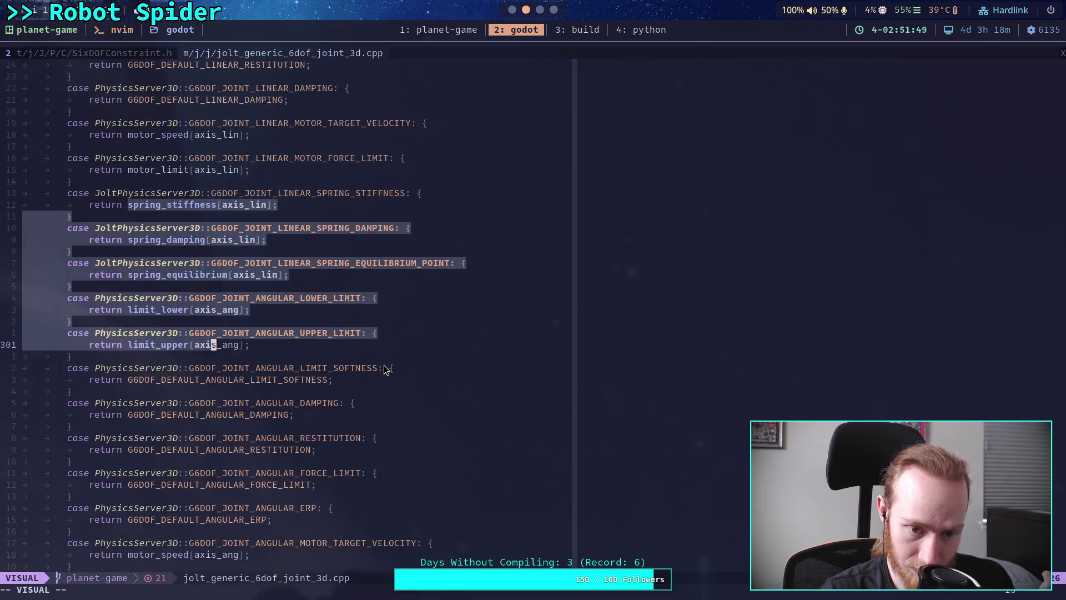
{"action": "double_click", "coordinate": [167, 240]}
Step: Search for spring_stiffness and cycle through every match until it wraps to line 180
{"action": "type", "text": "/spring_"}
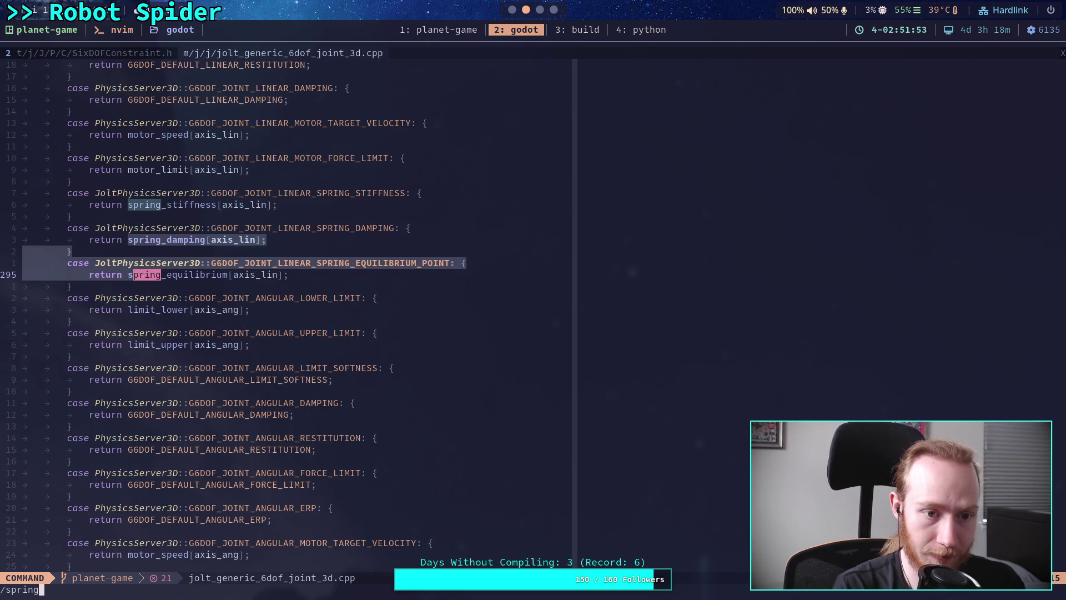
{"action": "type", "text": "stiffness"}
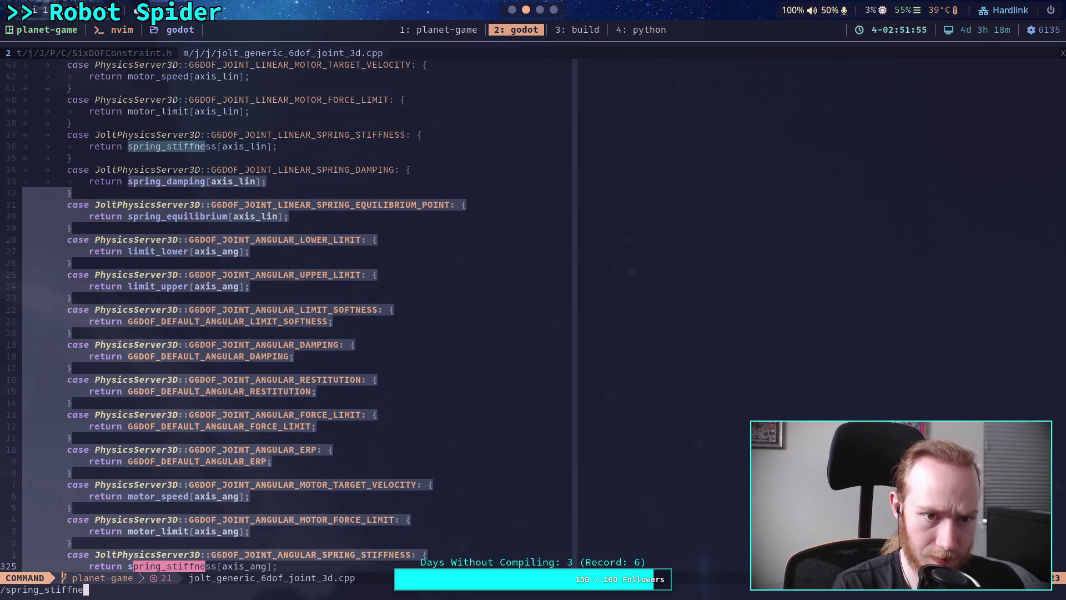
{"action": "key", "text": "Return"}
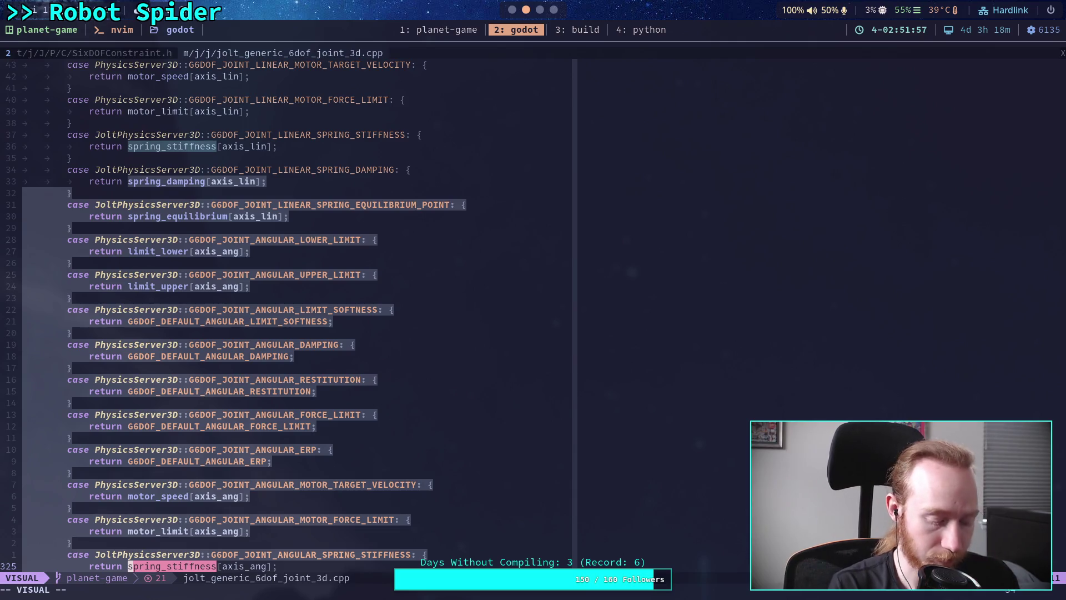
{"action": "key", "text": "Escape"}
{"action": "key", "text": "n"}
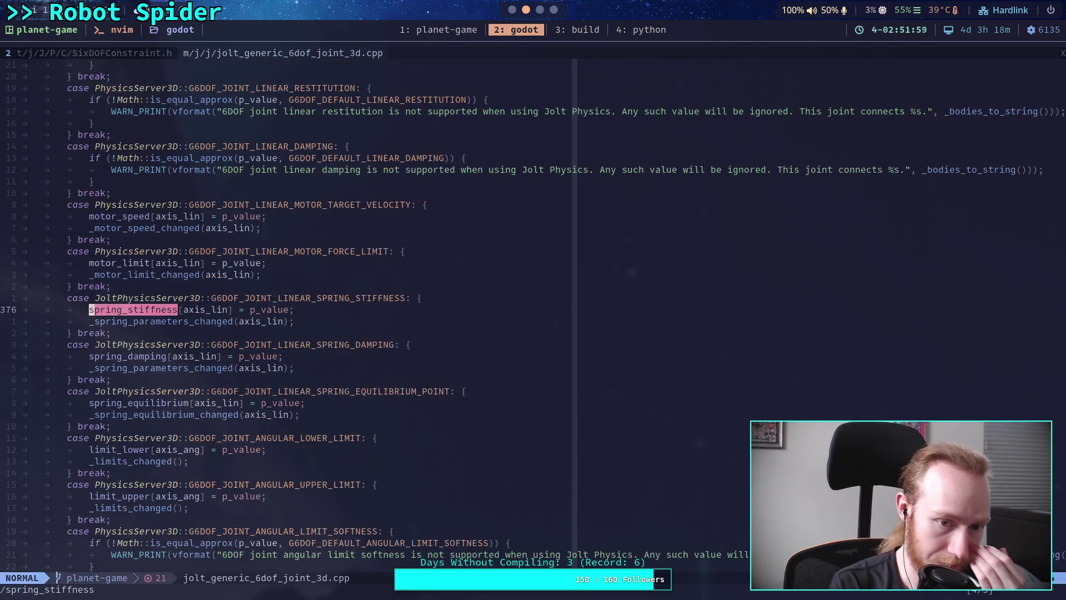
{"action": "key", "text": "n"}
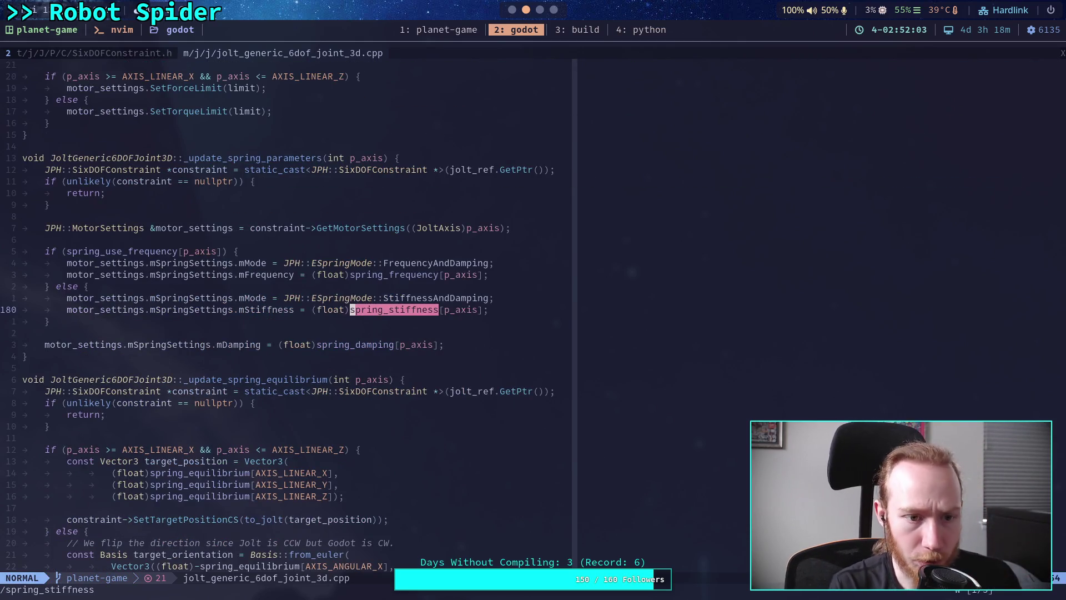
{"action": "key", "text": "n"}
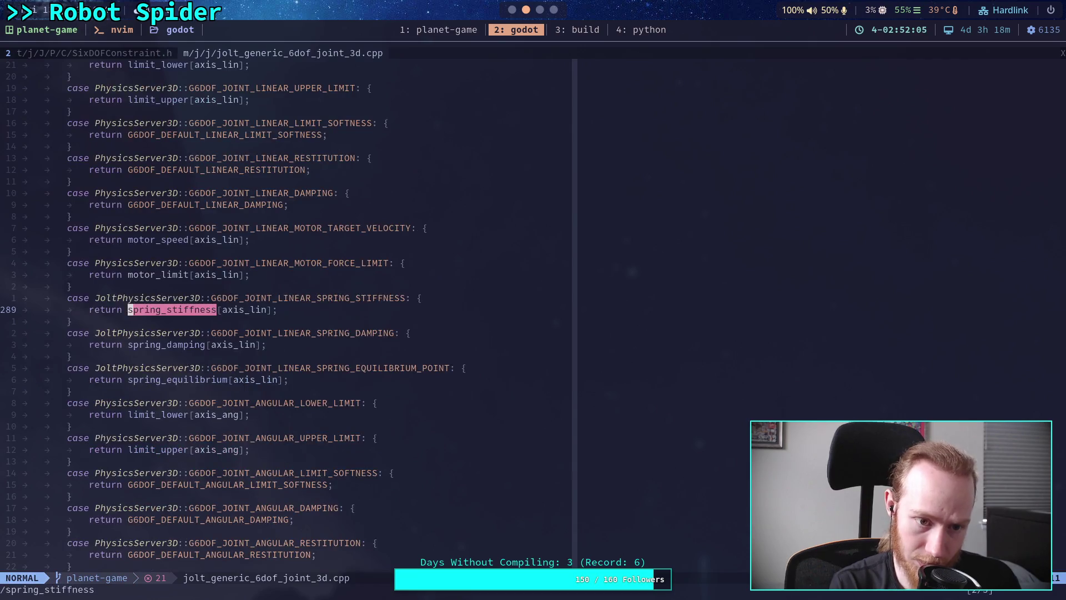
{"action": "key", "text": "n"}
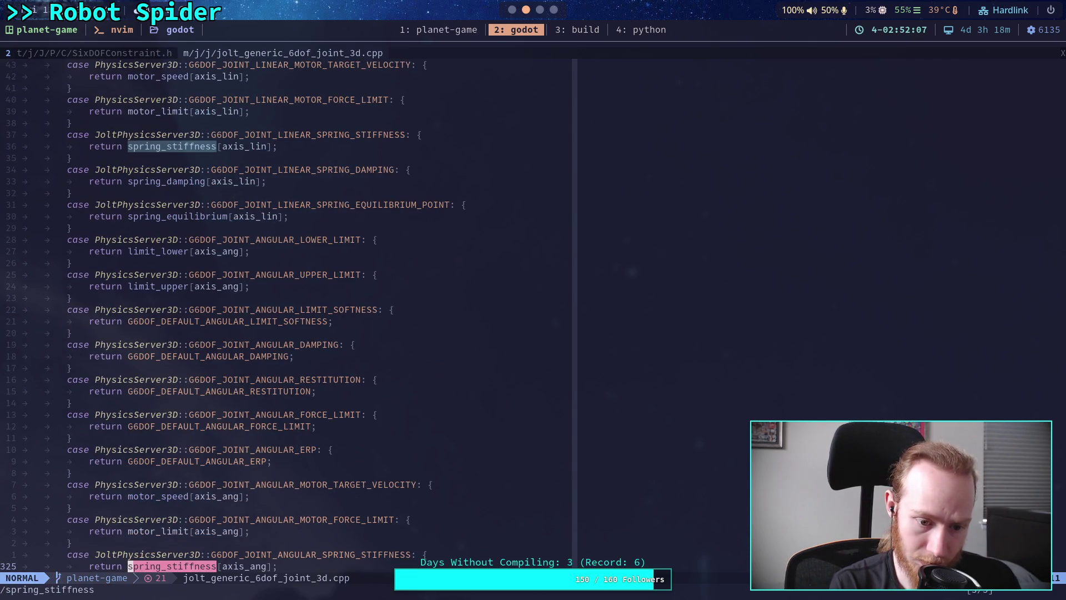
{"action": "key", "text": "n"}
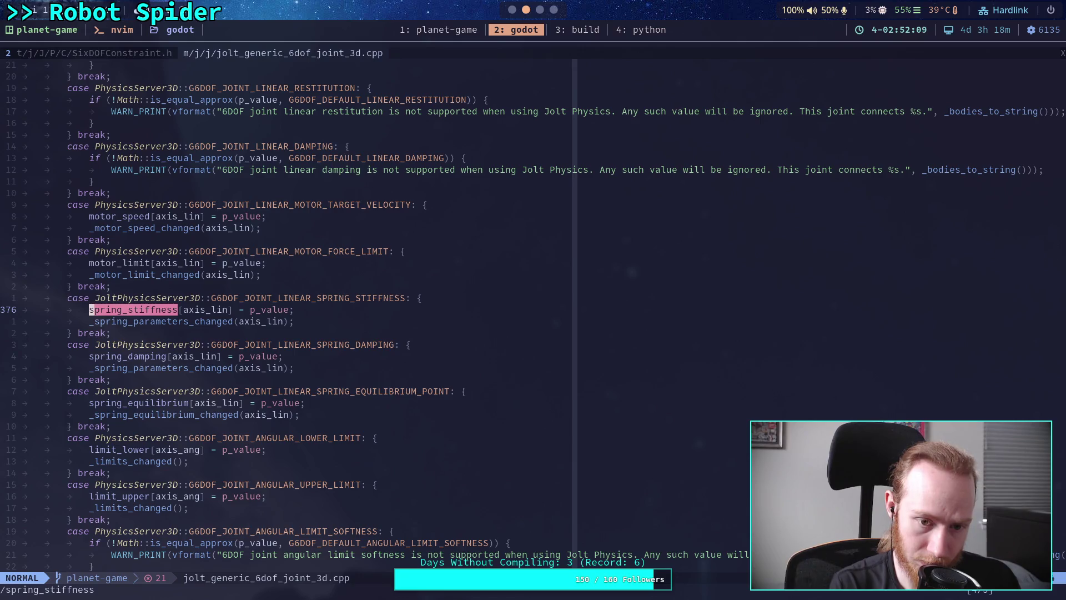
{"action": "key", "text": "n"}
{"action": "key", "text": "n"}
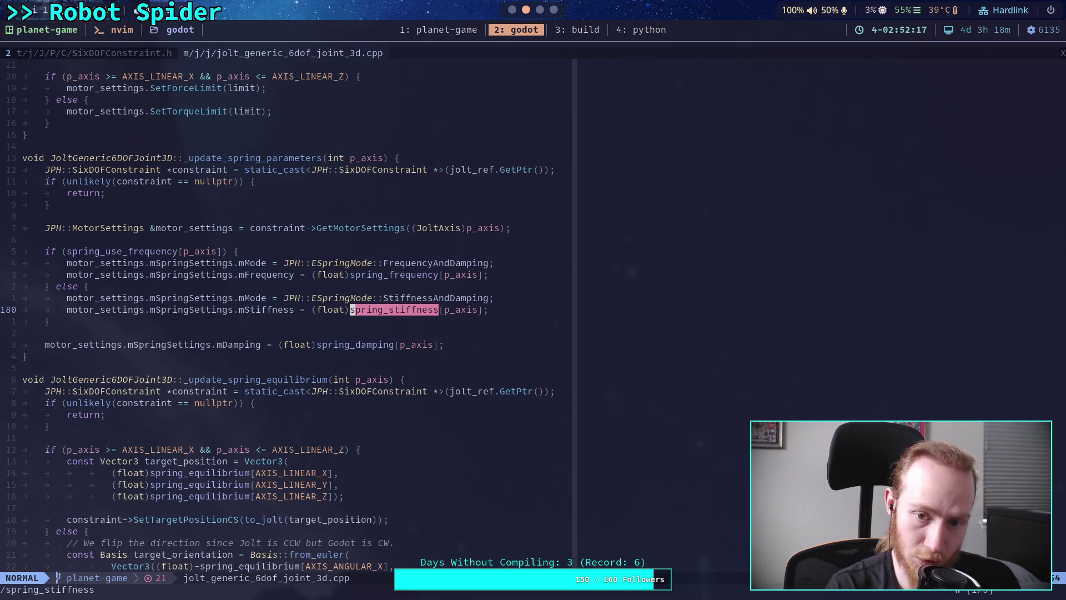
Step: Open SixDOFConstraint.h and find the per-axis MotorSettings declaration
{"action": "left_click", "coordinate": [141, 55]}
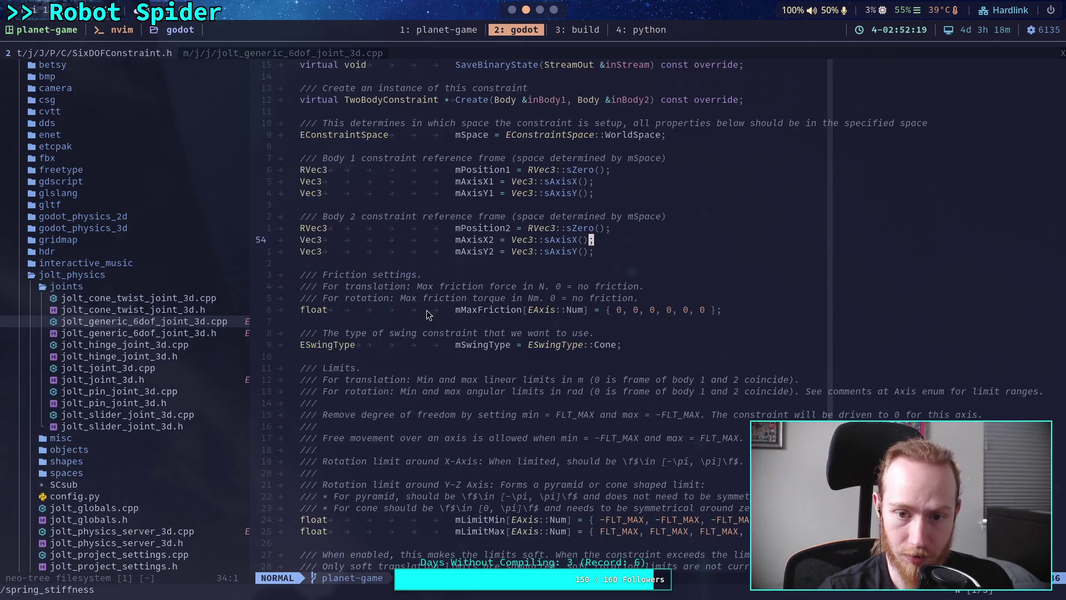
{"action": "scroll", "coordinate": [484, 328], "scroll_direction": "down", "scroll_amount": 9}
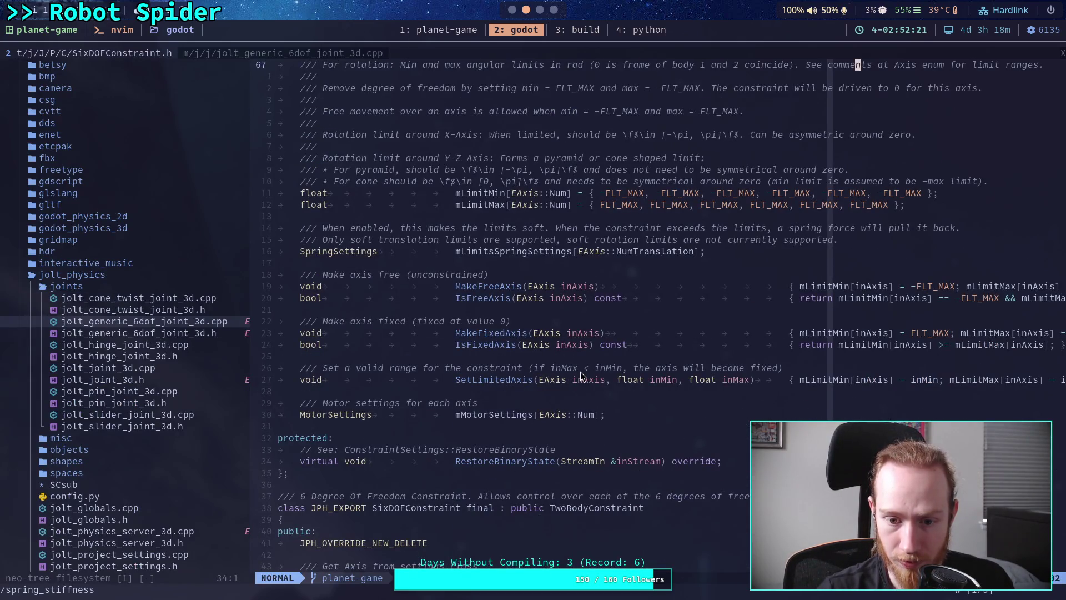
{"action": "left_click", "coordinate": [432, 412]}
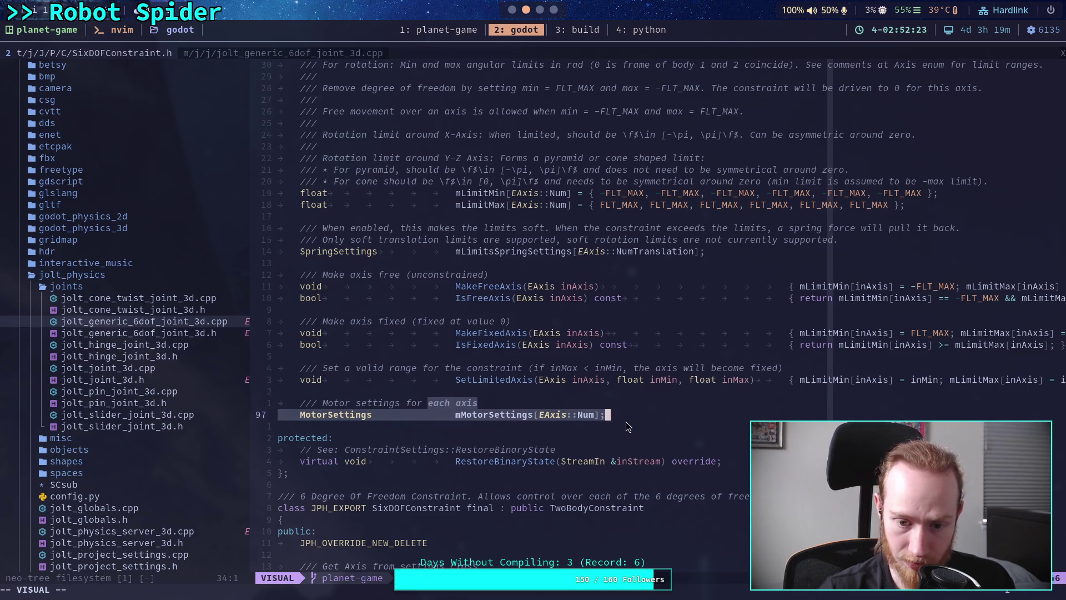
{"action": "left_click", "coordinate": [617, 422]}
{"action": "scroll", "coordinate": [625, 419], "scroll_direction": "up", "scroll_amount": 2}
{"action": "scroll", "coordinate": [626, 418], "scroll_direction": "up", "scroll_amount": 7}
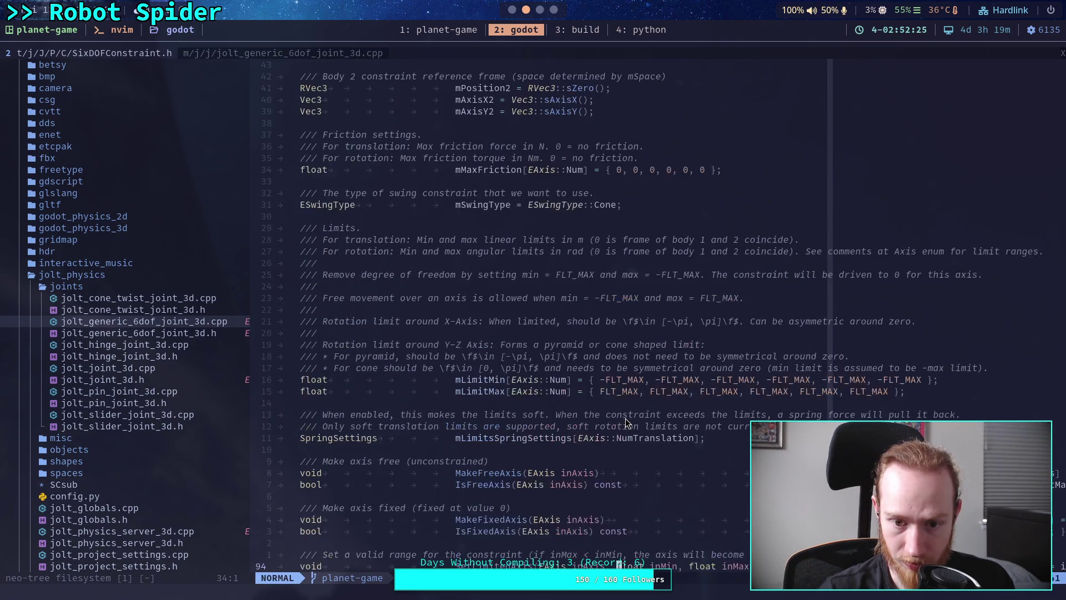
{"action": "scroll", "coordinate": [591, 384], "scroll_direction": "up", "scroll_amount": 3}
{"action": "scroll", "coordinate": [548, 374], "scroll_direction": "down", "scroll_amount": 7}
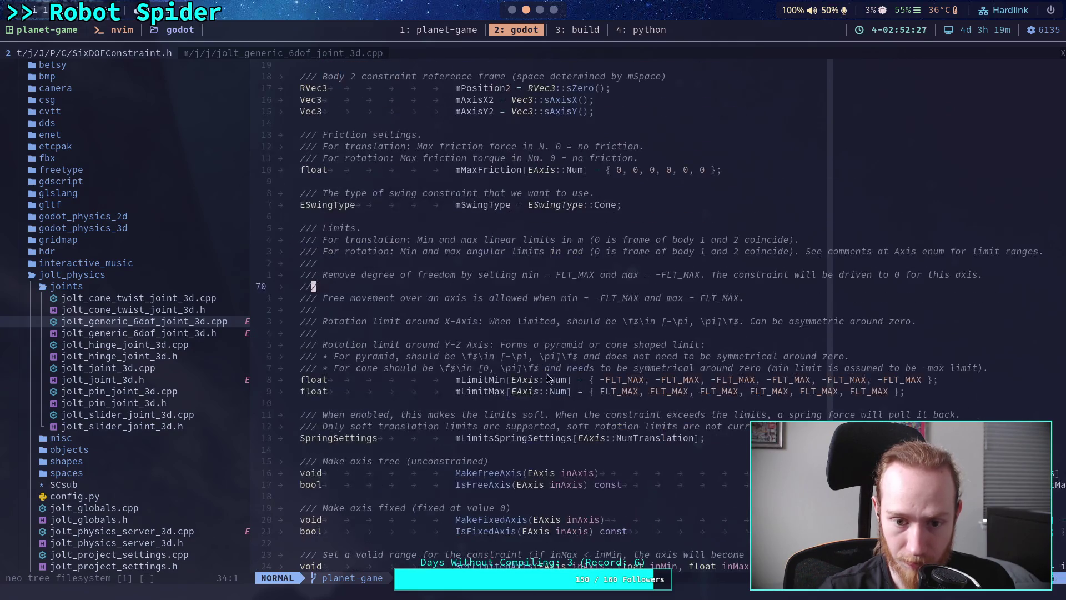
Step: Highlight mLimitsSpringSettings, go back to jolt_generic_6dof_joint_3d.cpp, then return to the Godot editor
{"action": "left_click_drag", "start_coordinate": [434, 438], "coordinate": [725, 442]}
{"action": "double_click", "coordinate": [547, 436]}
{"action": "scroll", "coordinate": [548, 436], "scroll_direction": "down", "scroll_amount": 5}
{"action": "scroll", "coordinate": [549, 436], "scroll_direction": "down", "scroll_amount": 1}
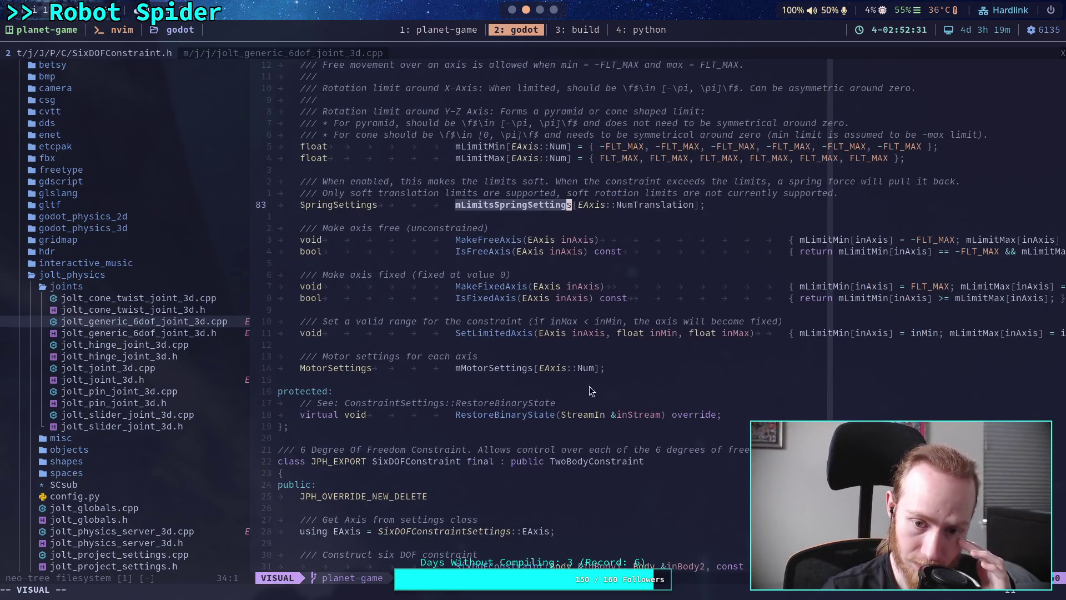
{"action": "left_click", "coordinate": [293, 53]}
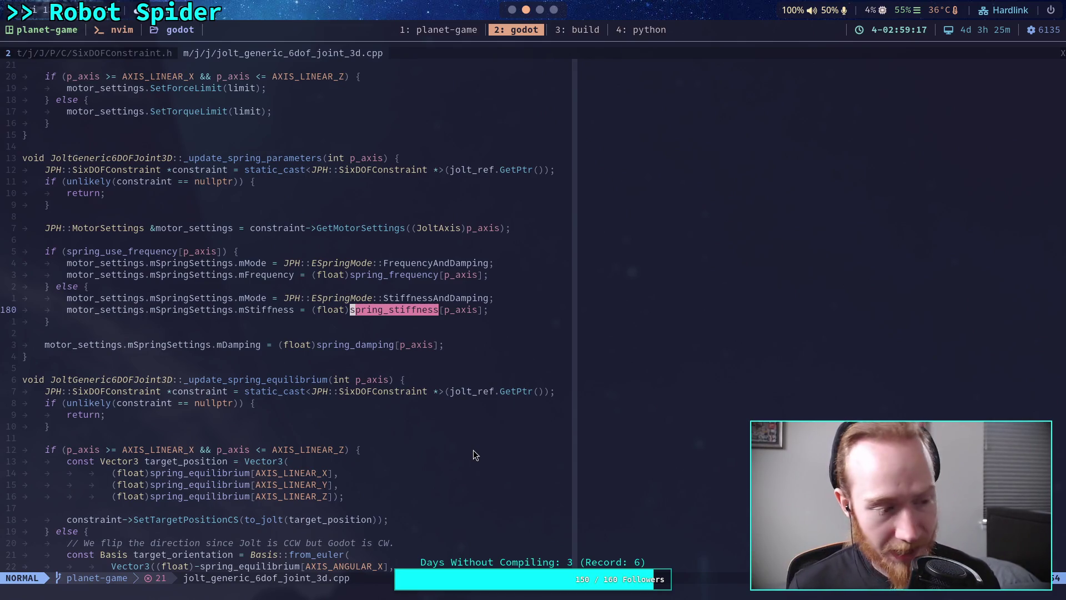
{"action": "left_click", "coordinate": [511, 10]}
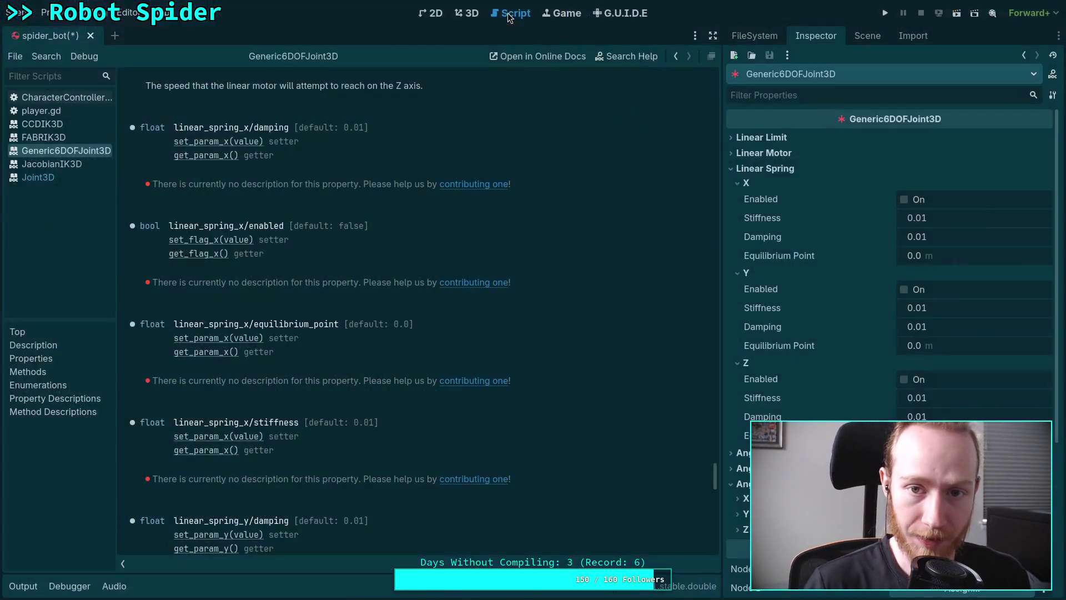
Step: Close the Generic6DOFJoint3D documentation from the script list, keeping the Joint3D doc open
{"action": "right_click", "coordinate": [94, 153]}
{"action": "left_click", "coordinate": [112, 158]}
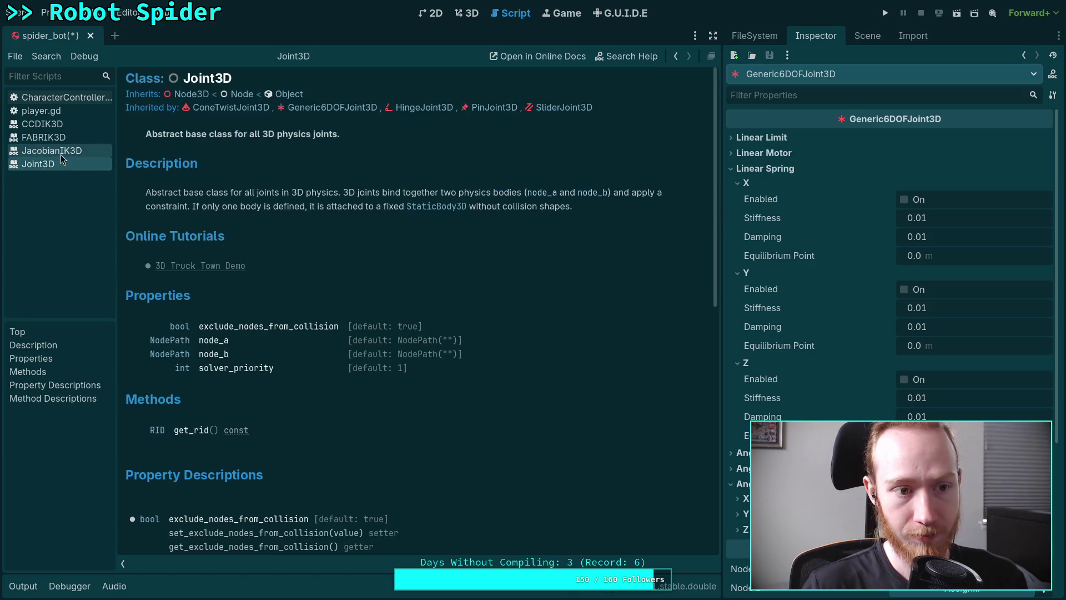
{"action": "right_click", "coordinate": [48, 166]}
{"action": "left_click", "coordinate": [35, 174]}
Step: Bring up CharacterController.gd at line 432 with a wider code area, then show the scene tree
{"action": "left_click", "coordinate": [70, 98]}
{"action": "left_click", "coordinate": [67, 110]}
{"action": "left_click", "coordinate": [65, 95]}
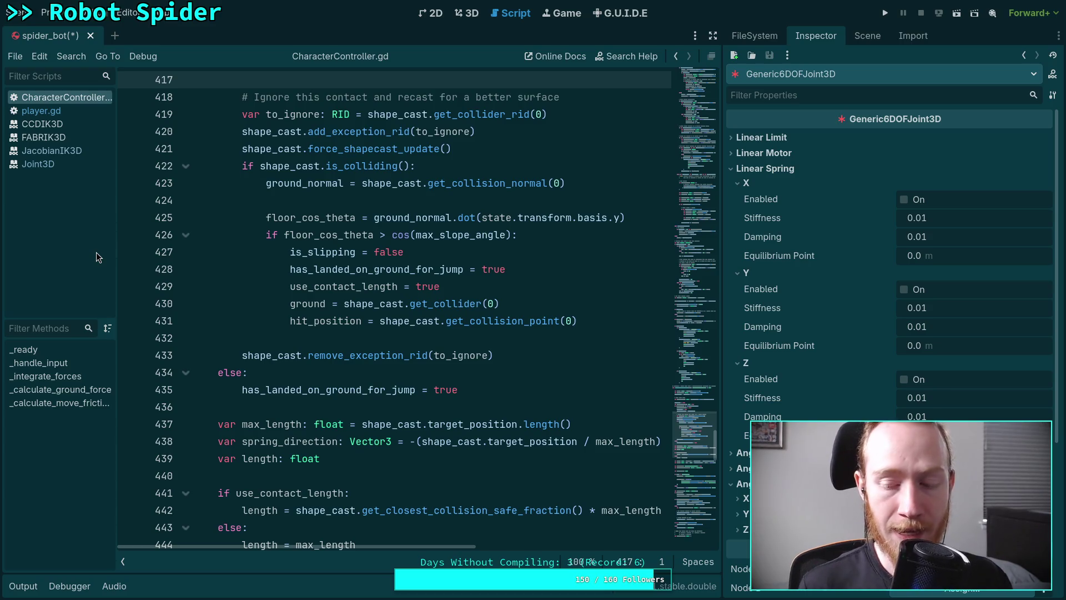
{"action": "mouse_move", "coordinate": [359, 264]}
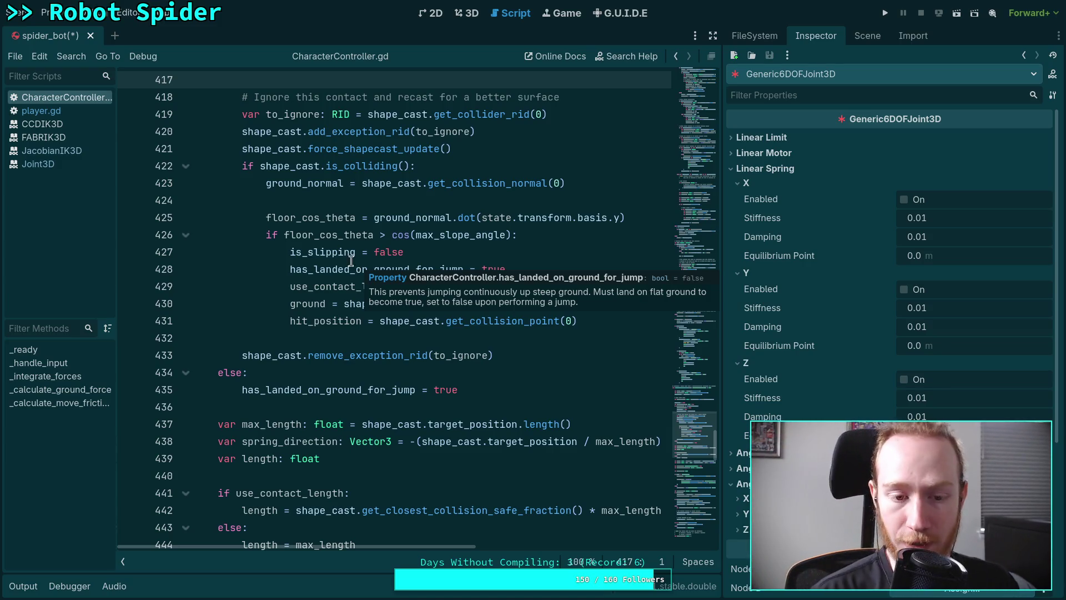
{"action": "left_click", "coordinate": [352, 337]}
{"action": "left_click_drag", "start_coordinate": [720, 336], "coordinate": [766, 333]}
{"action": "left_click", "coordinate": [914, 36]}
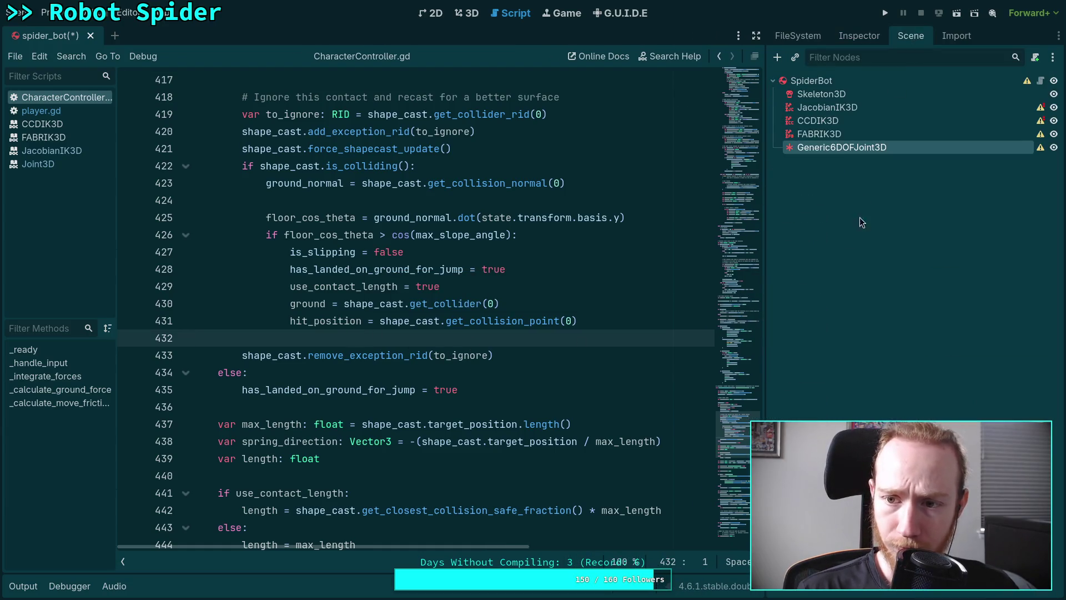
Step: Delete the Generic6DOFJoint3D node, confirm the deletion, and switch to the 3D view
{"action": "key", "text": "Delete"}
{"action": "left_click", "coordinate": [567, 309]}
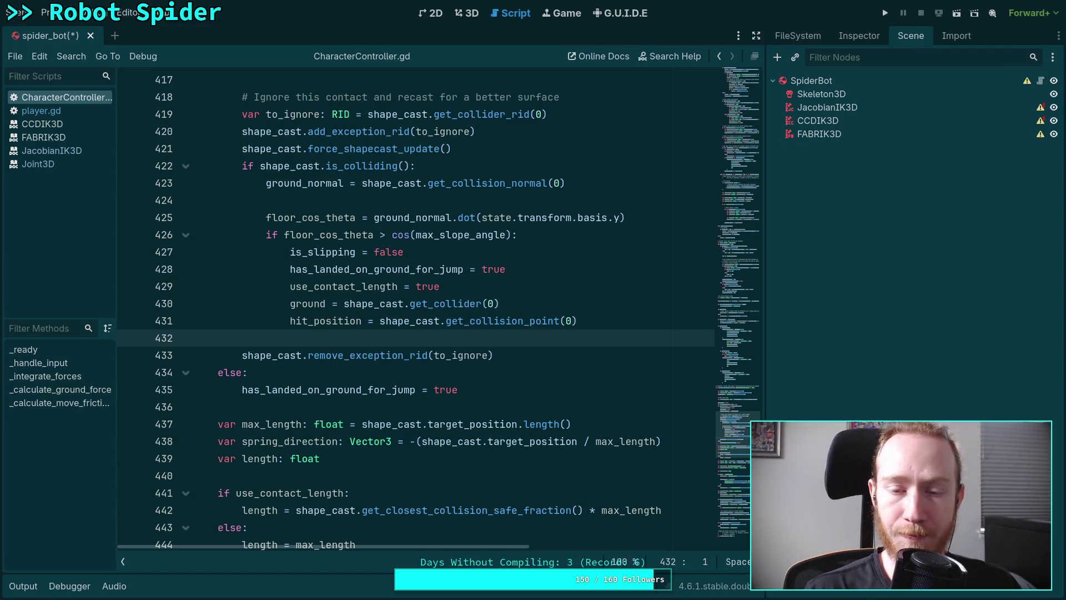
{"action": "left_click", "coordinate": [467, 12]}
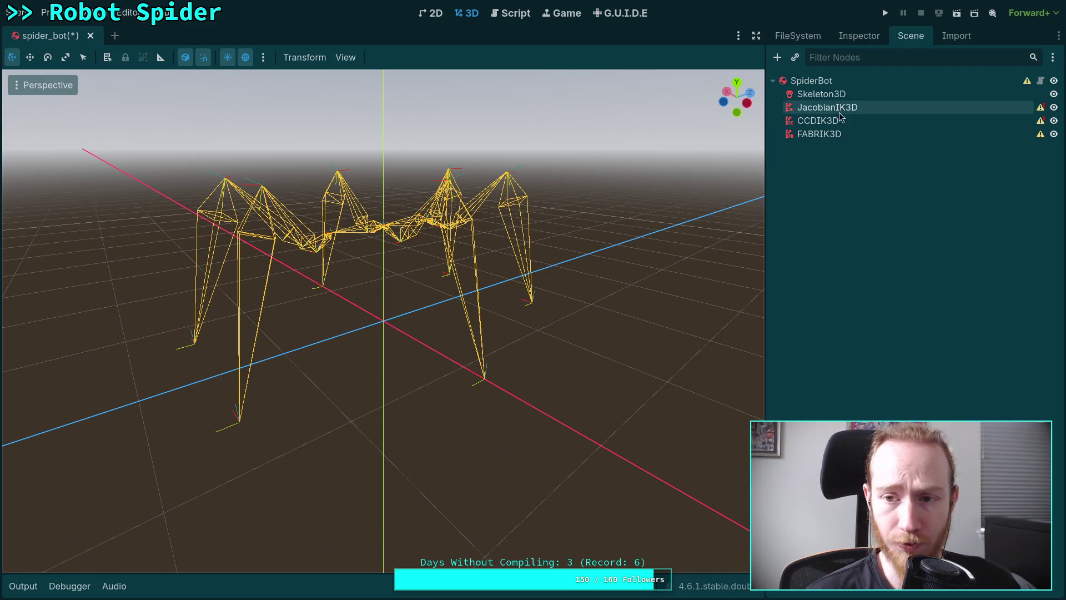
Step: Select Skeleton3D and orbit the viewport to look down on the spider's legs
{"action": "left_click", "coordinate": [855, 95]}
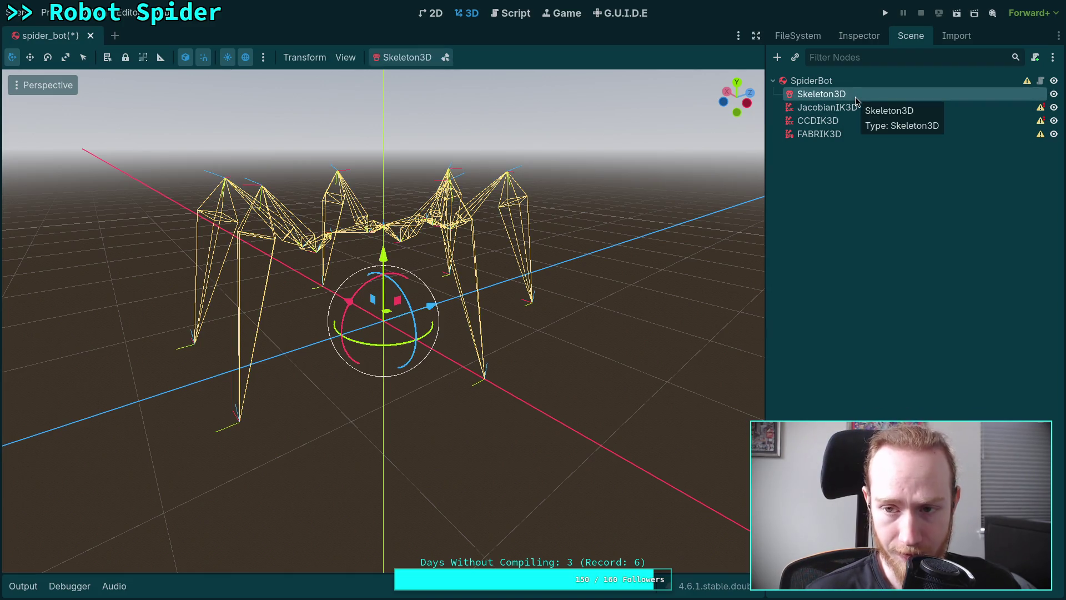
{"action": "mouse_move", "coordinate": [577, 253]}
{"action": "left_mouse_down"}
{"action": "mouse_move", "coordinate": [450, 275]}
{"action": "mouse_move", "coordinate": [480, 270]}
{"action": "mouse_move", "coordinate": [476, 239]}
{"action": "mouse_move", "coordinate": [489, 238]}
{"action": "left_mouse_up"}
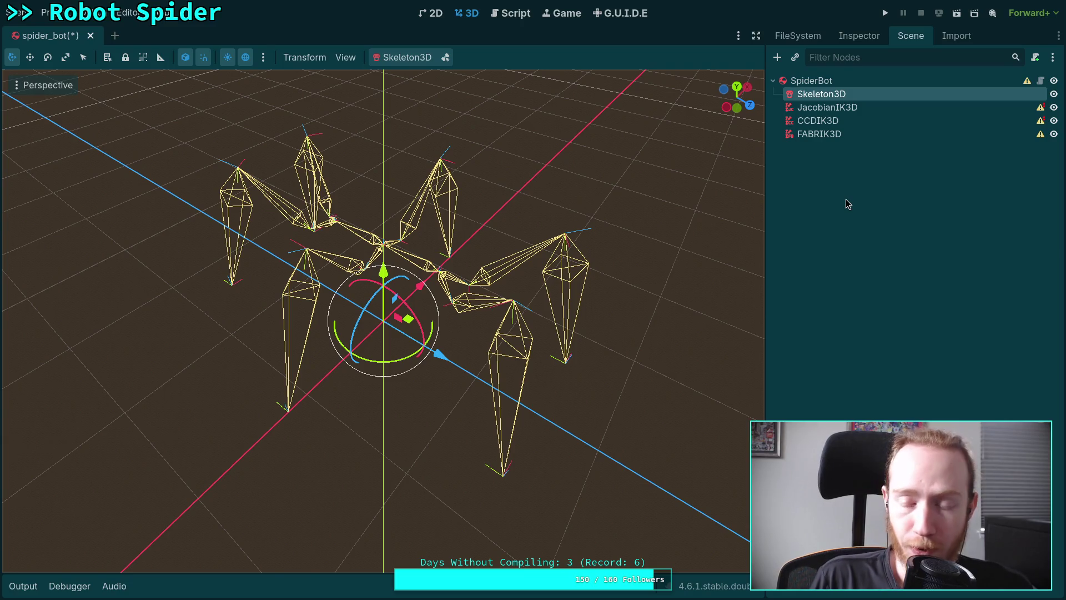
Step: Begin adding a child node to Skeleton3D, then cancel it
{"action": "right_click", "coordinate": [845, 96]}
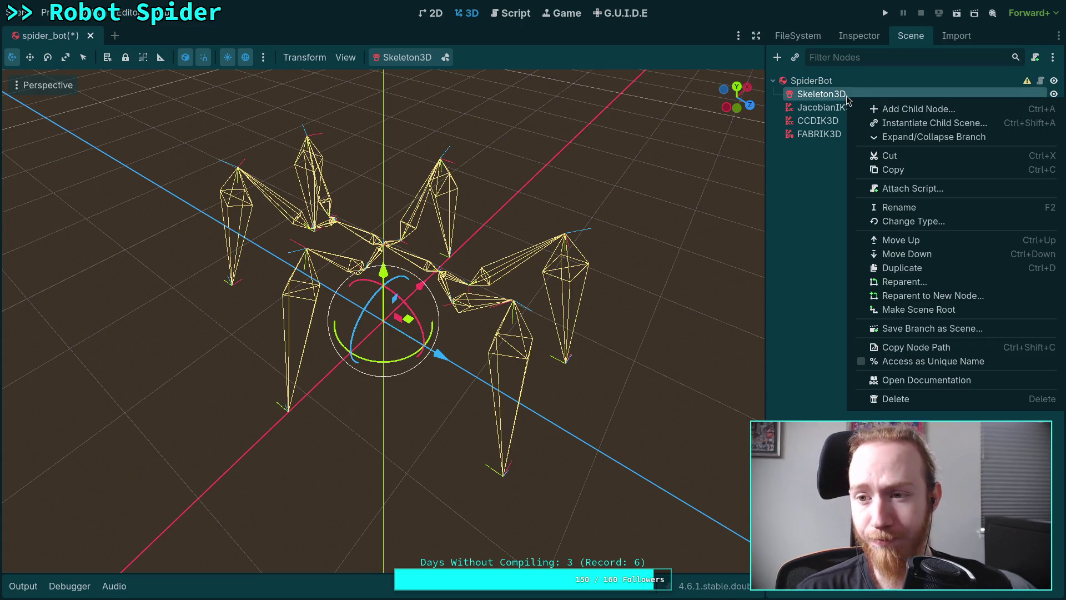
{"action": "left_click", "coordinate": [881, 111]}
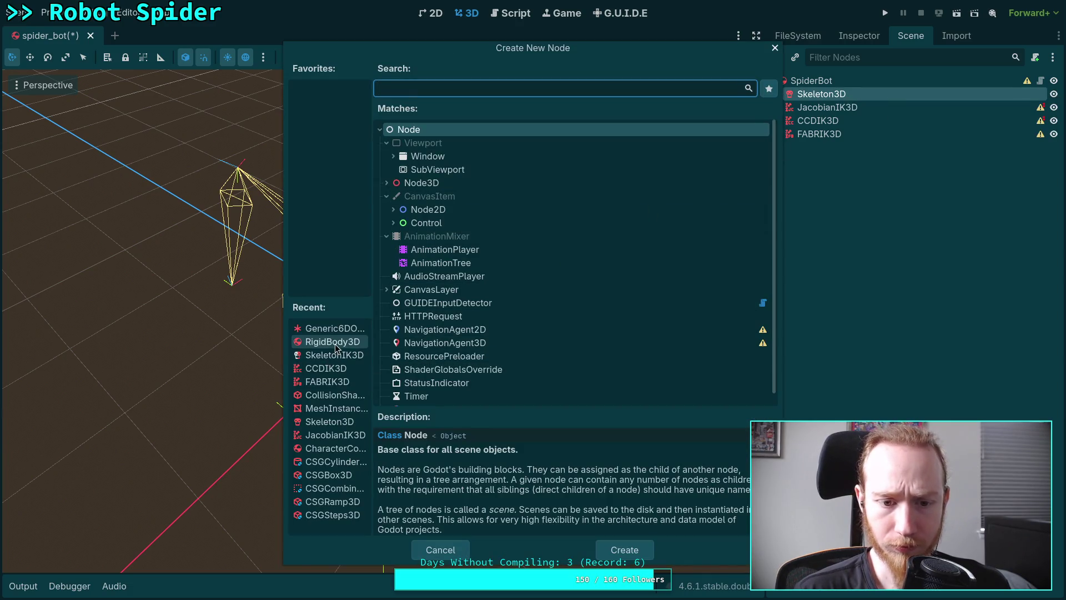
{"action": "left_click", "coordinate": [427, 551]}
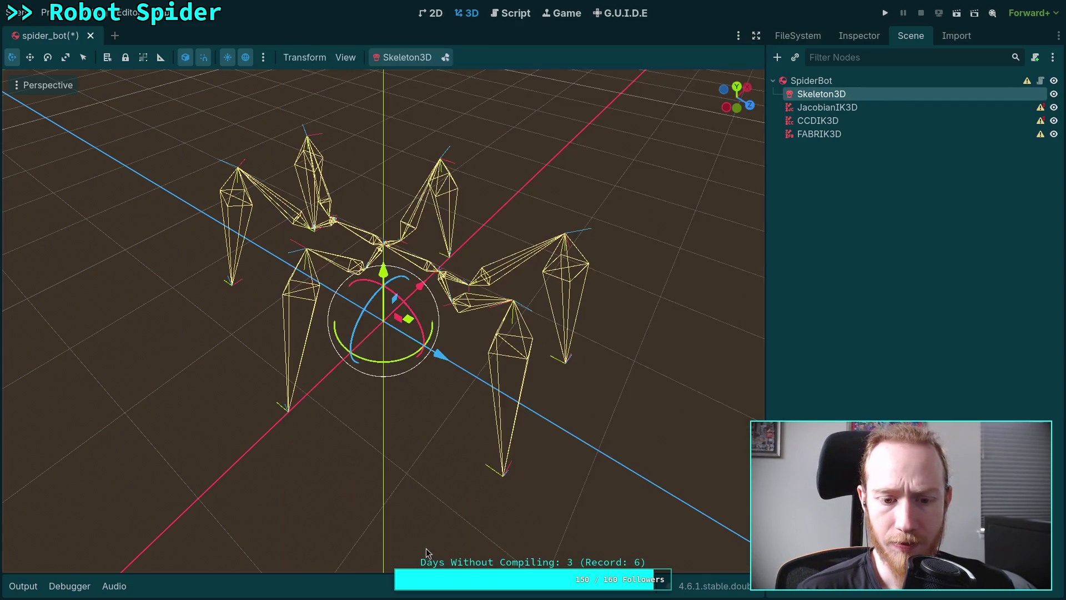
Step: Reparent JacobianIK3D, CCDIK3D and FABRIK3D under Skeleton3D
{"action": "left_click_drag", "start_coordinate": [820, 107], "coordinate": [821, 94]}
{"action": "left_click", "coordinate": [822, 121]}
{"action": "left_click_drag", "start_coordinate": [820, 134], "coordinate": [828, 132]}
{"action": "left_click", "coordinate": [828, 95]}
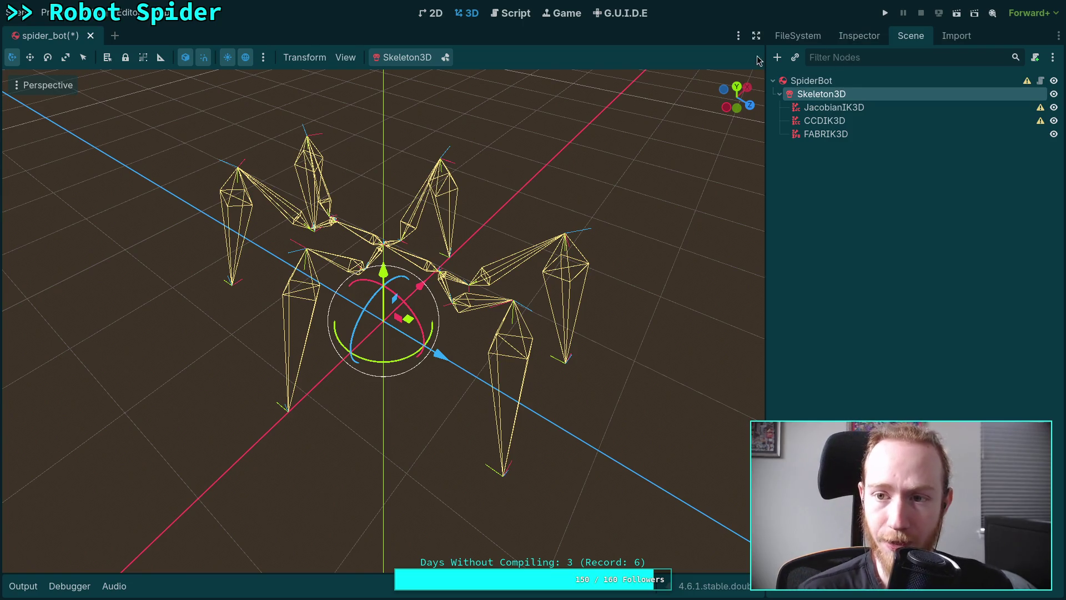
Step: Read the PhysicalBoneSimulator3D description under SkeletonModifier3D in Create New Node, then cancel
{"action": "left_click", "coordinate": [777, 57]}
{"action": "left_click", "coordinate": [387, 183]}
{"action": "left_click", "coordinate": [394, 196]}
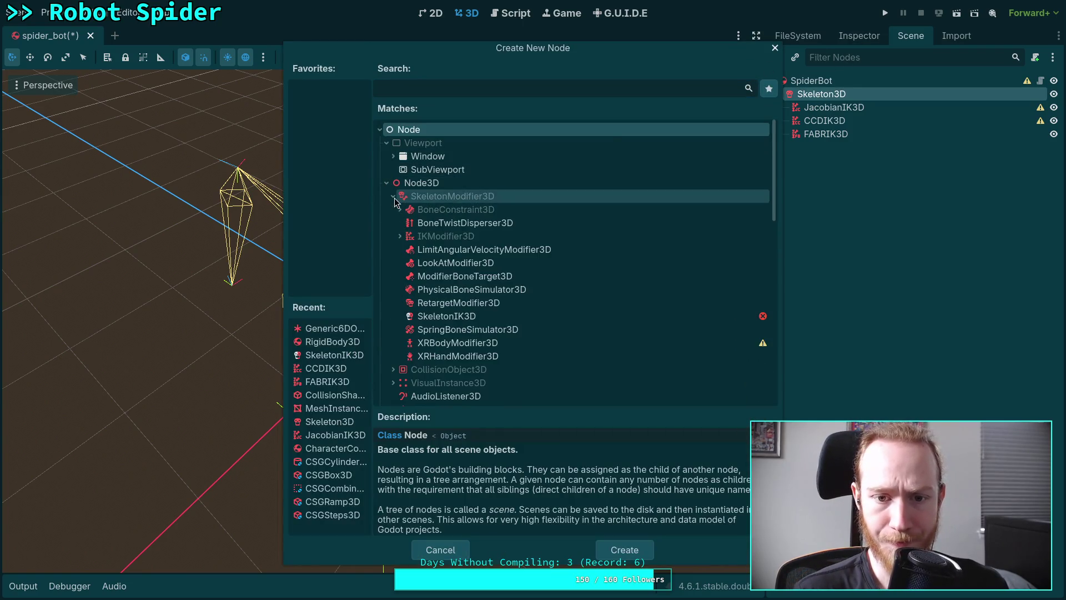
{"action": "left_click", "coordinate": [459, 294]}
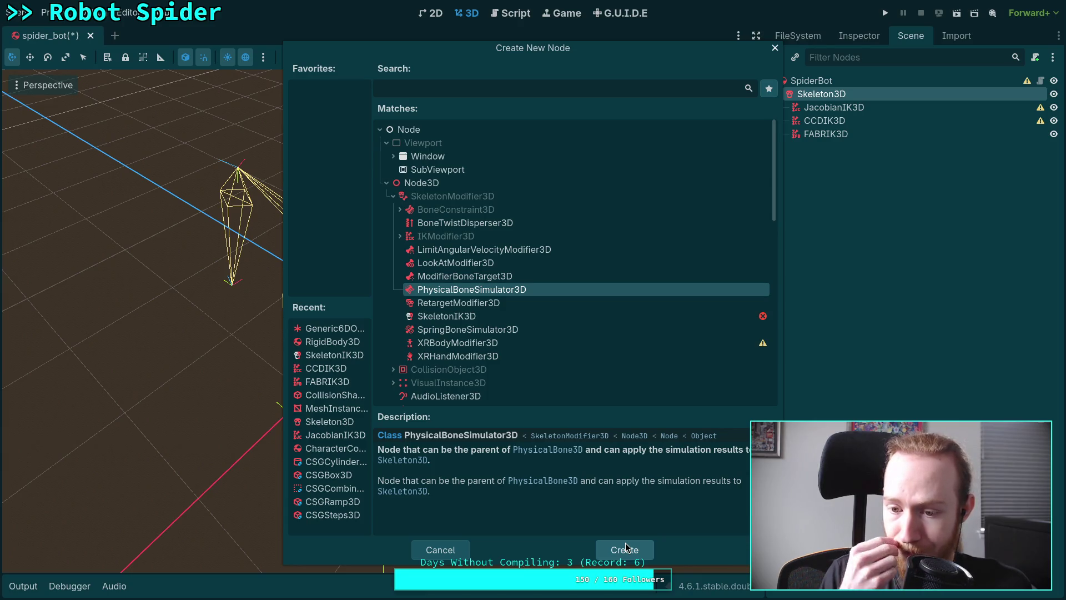
{"action": "left_click", "coordinate": [441, 550]}
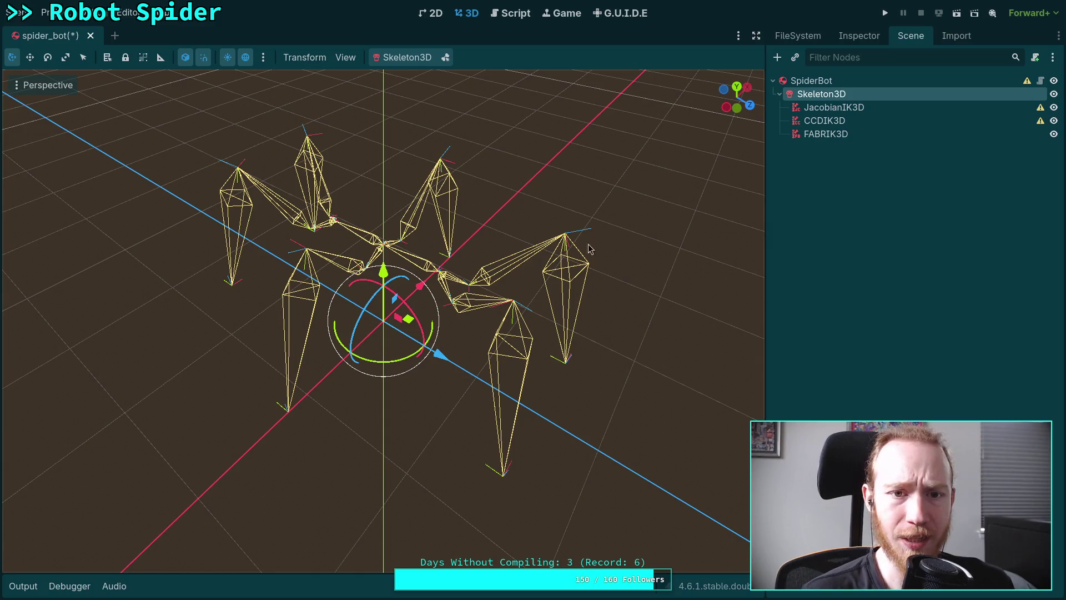
{"action": "left_click", "coordinate": [401, 58]}
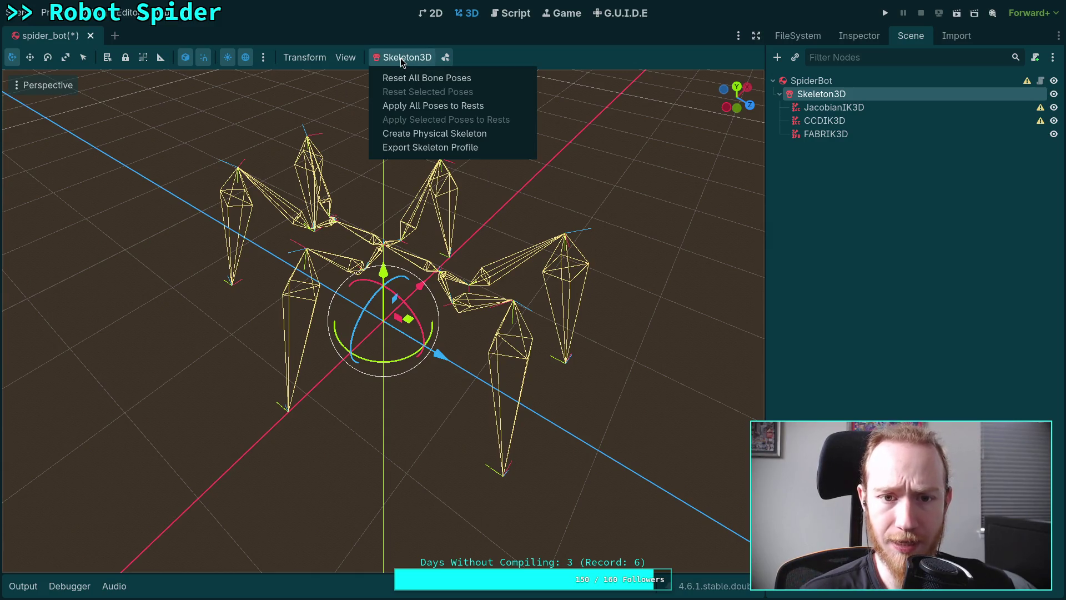
{"action": "left_click", "coordinate": [428, 135]}
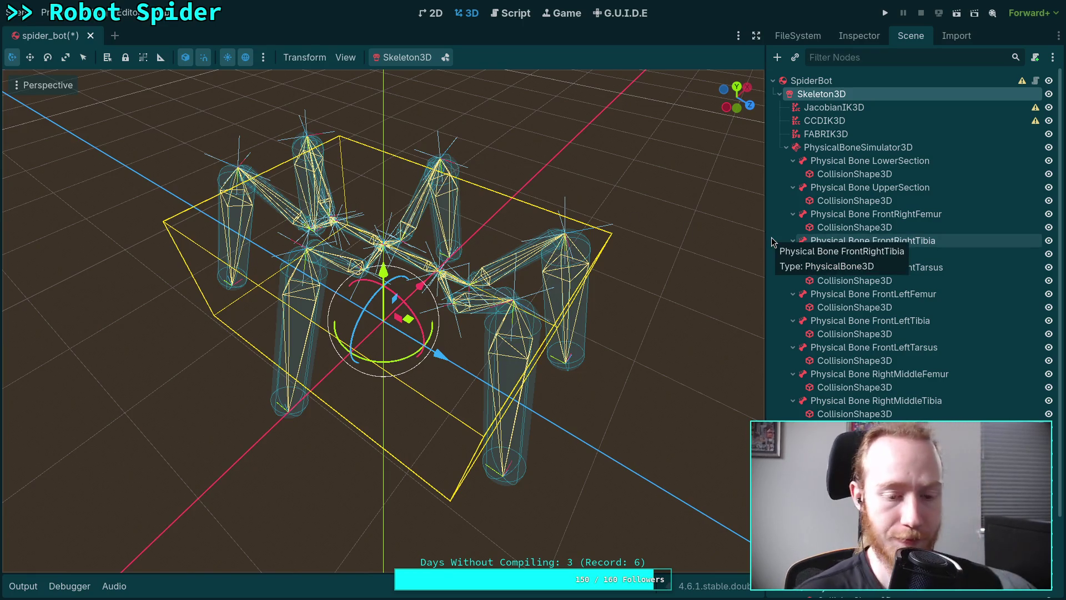
{"action": "scroll", "coordinate": [883, 289], "scroll_direction": "down", "scroll_amount": 3}
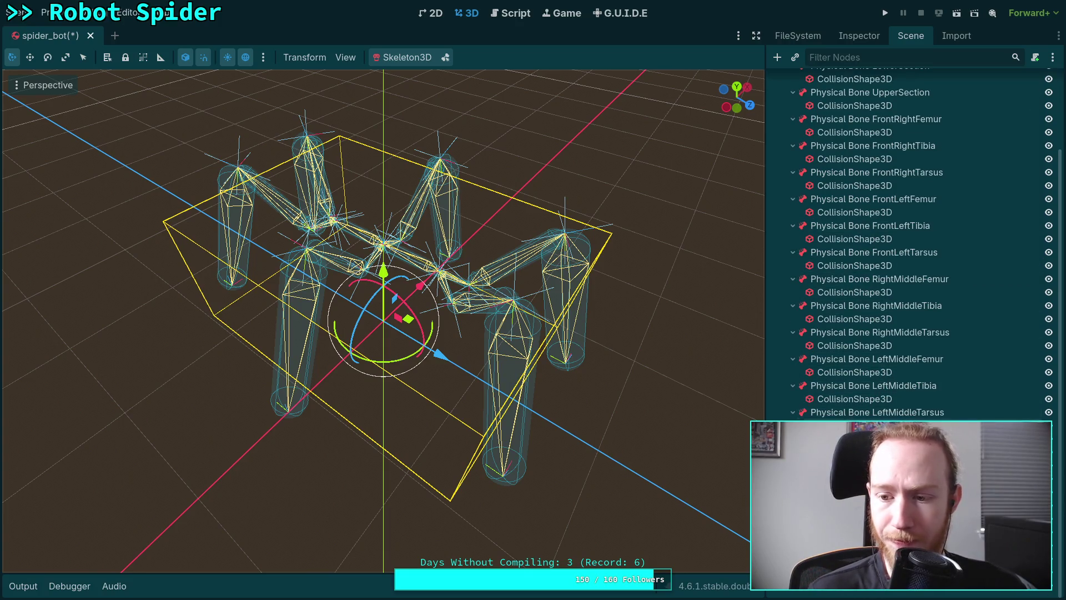
{"action": "scroll", "coordinate": [889, 222], "scroll_direction": "up", "scroll_amount": 3}
{"action": "left_click", "coordinate": [860, 160]}
{"action": "left_click", "coordinate": [855, 147]}
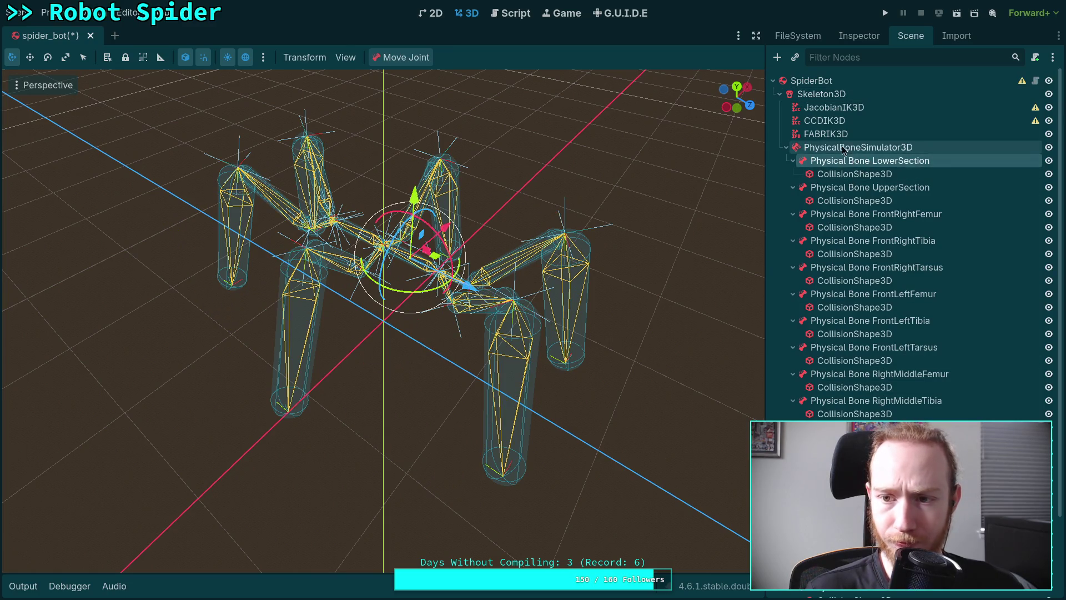
{"action": "key", "text": "Delete"}
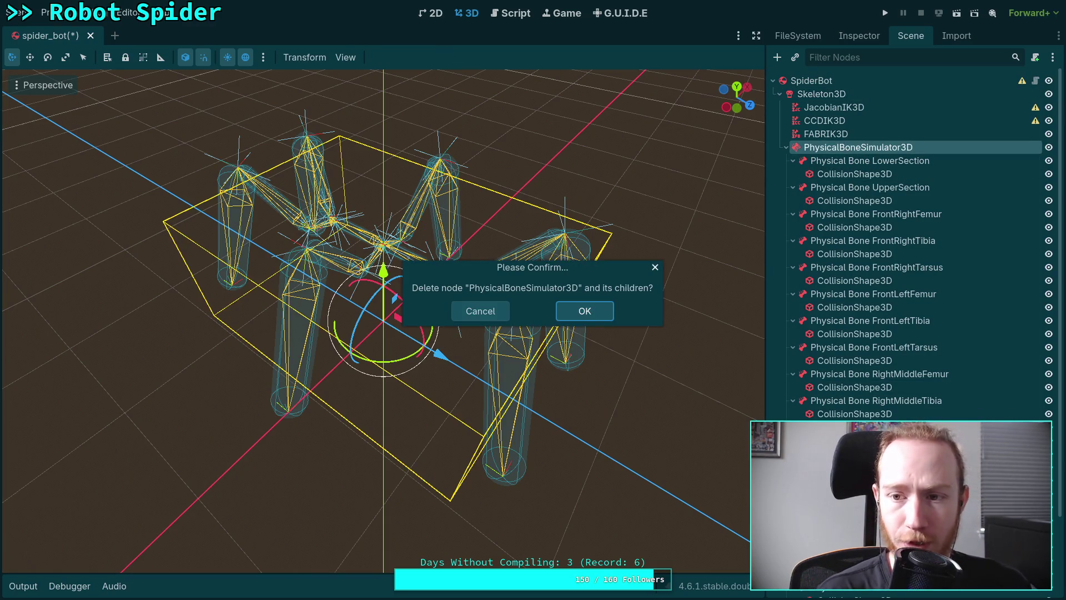
{"action": "key", "text": "Return"}
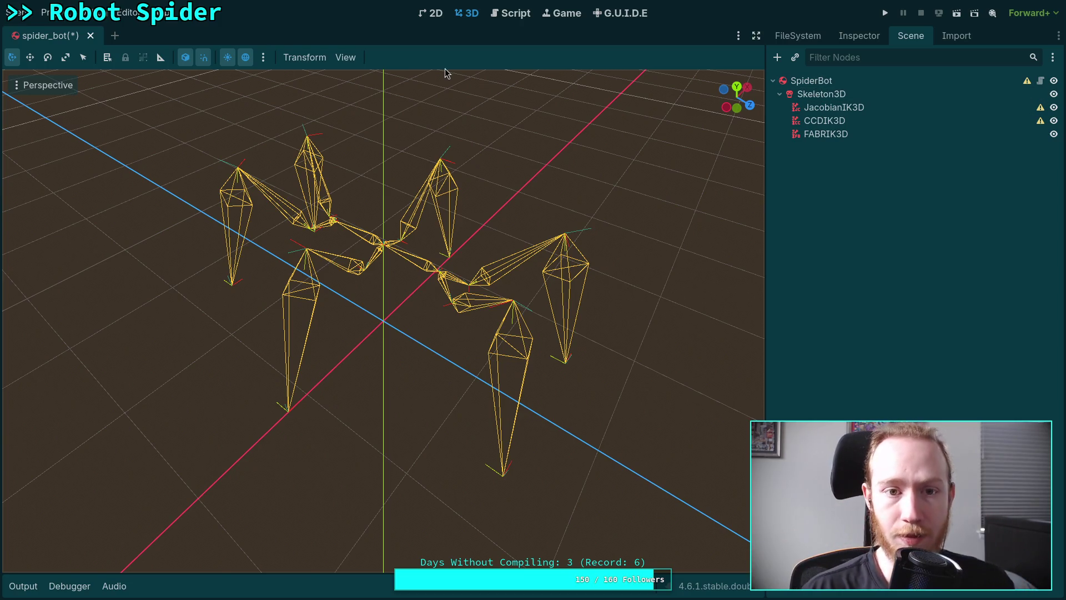
{"action": "left_click", "coordinate": [822, 94]}
{"action": "left_click", "coordinate": [403, 57]}
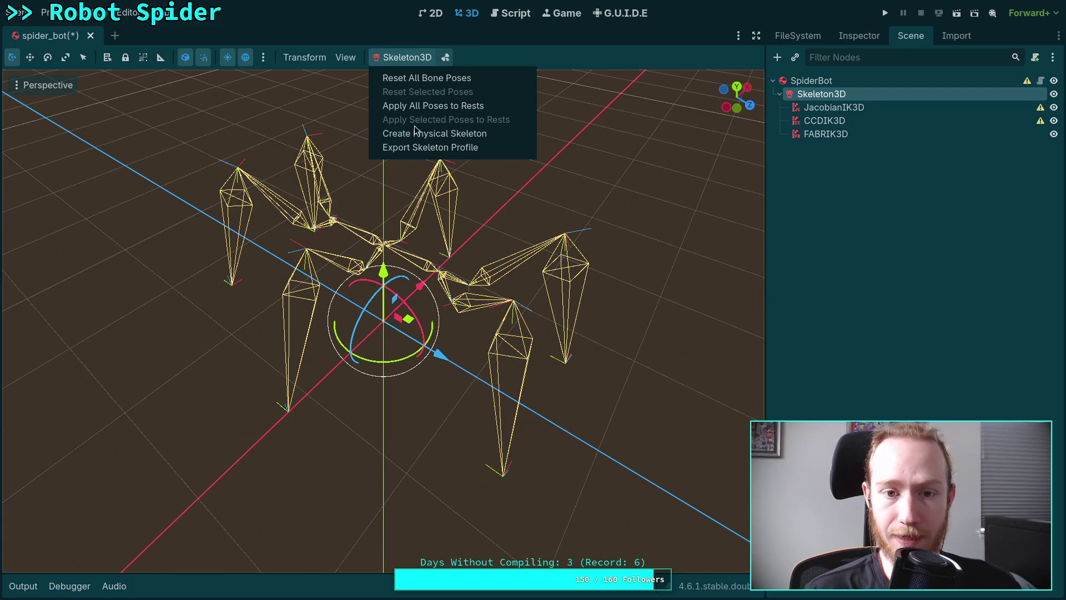
{"action": "left_click", "coordinate": [435, 133]}
{"action": "left_click", "coordinate": [838, 162]}
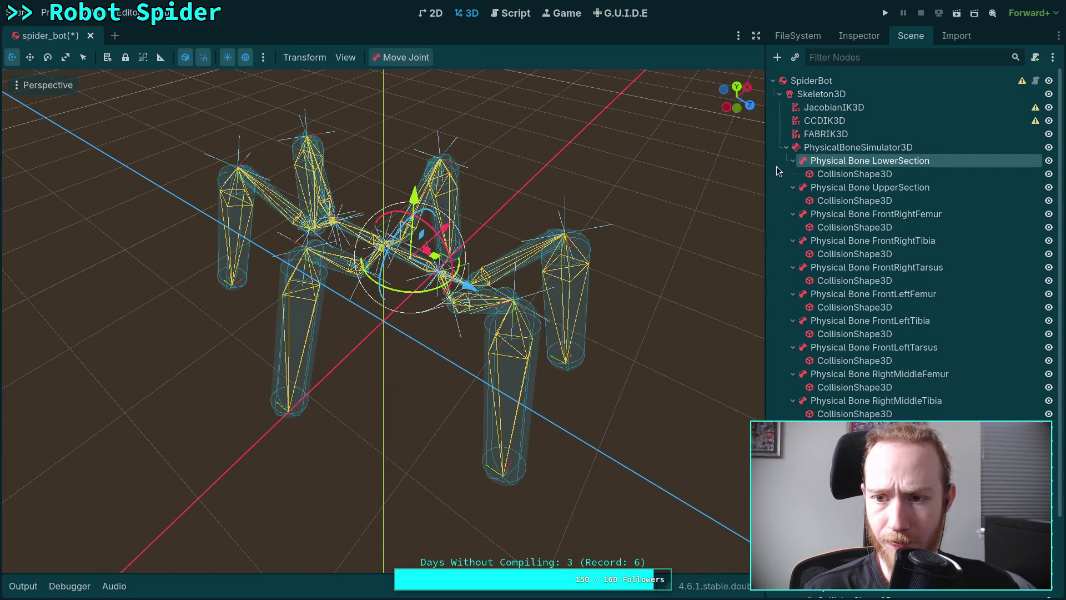
{"action": "left_click", "coordinate": [859, 35]}
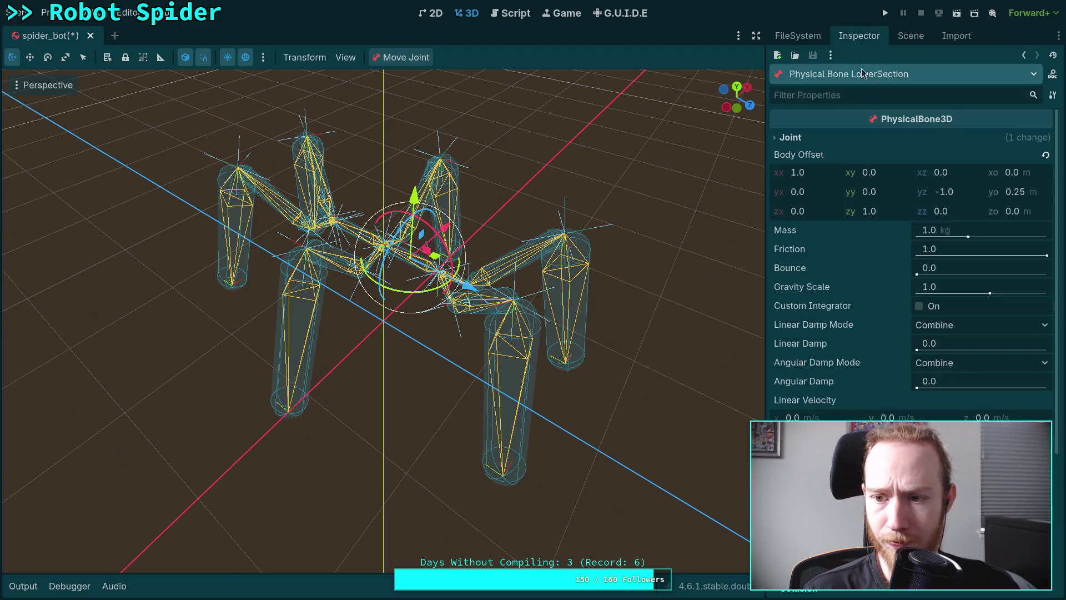
{"action": "left_click", "coordinate": [807, 138]}
{"action": "left_click", "coordinate": [979, 159]}
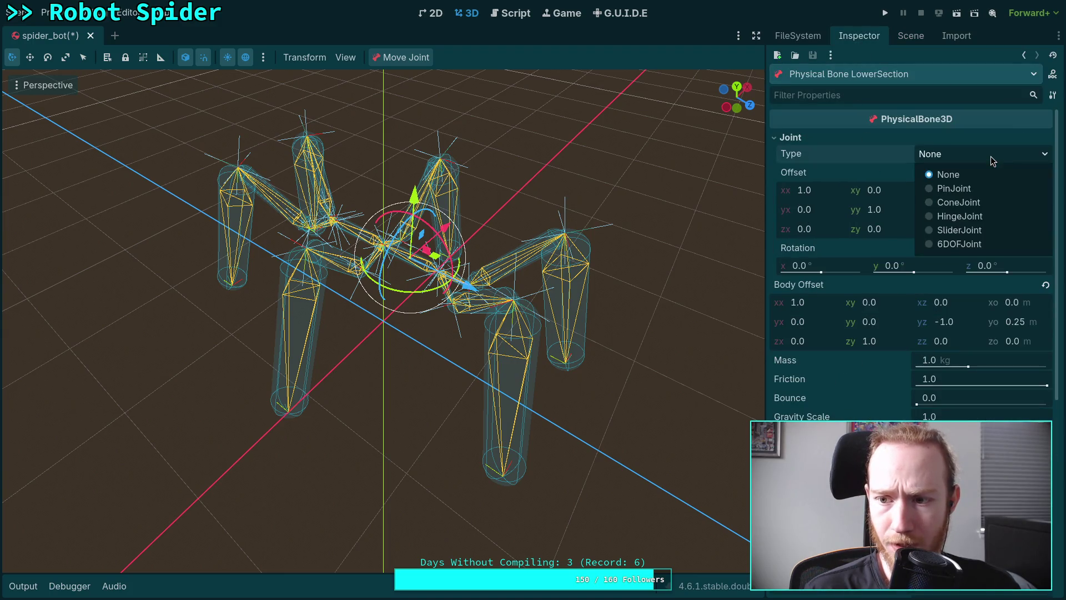
{"action": "left_click", "coordinate": [964, 245]}
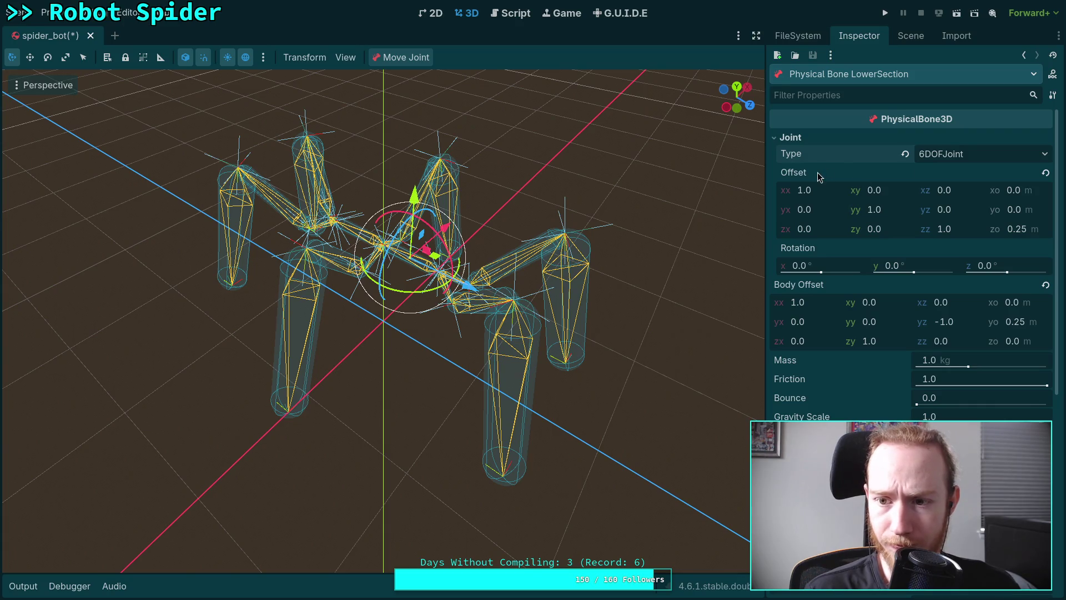
{"action": "scroll", "coordinate": [831, 337], "scroll_direction": "down", "scroll_amount": 10}
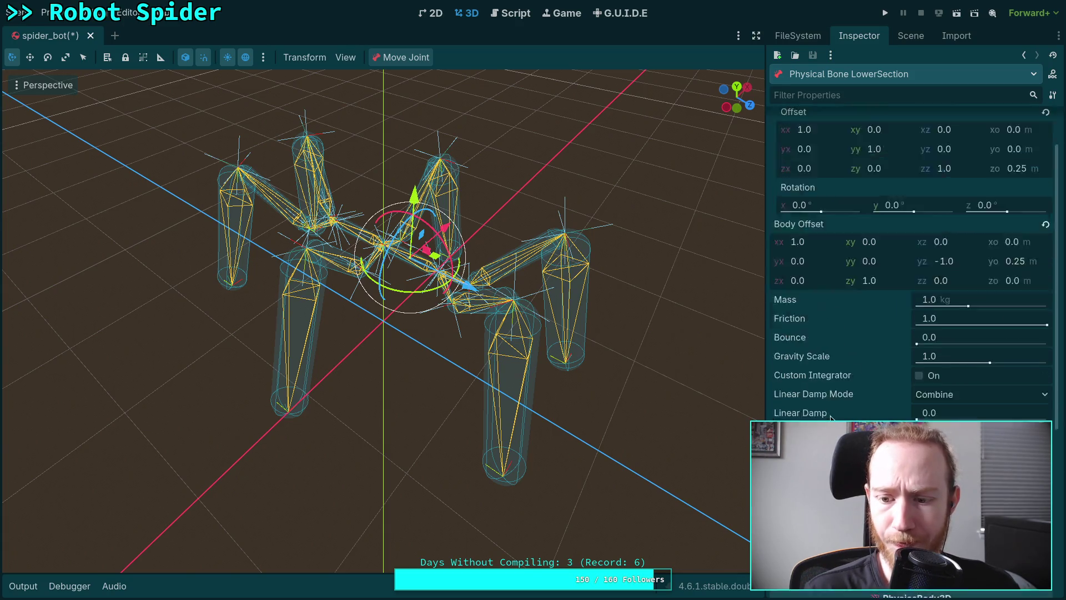
{"action": "left_click", "coordinate": [812, 293]}
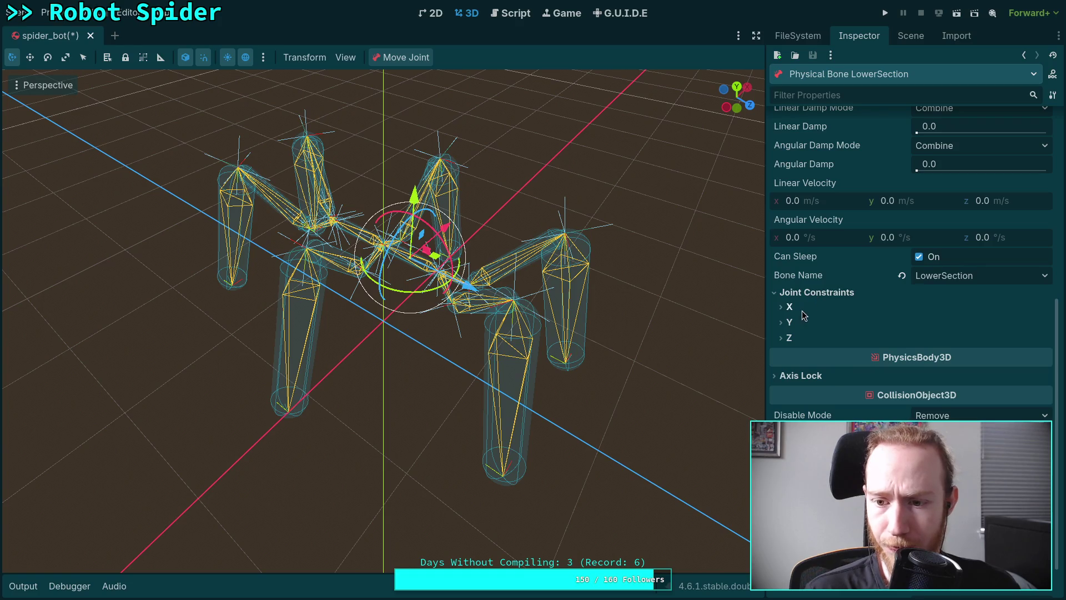
{"action": "left_click", "coordinate": [790, 306]}
{"action": "scroll", "coordinate": [827, 355], "scroll_direction": "down", "scroll_amount": 5}
{"action": "scroll", "coordinate": [846, 395], "scroll_direction": "up", "scroll_amount": 3}
{"action": "scroll", "coordinate": [846, 396], "scroll_direction": "down", "scroll_amount": 3}
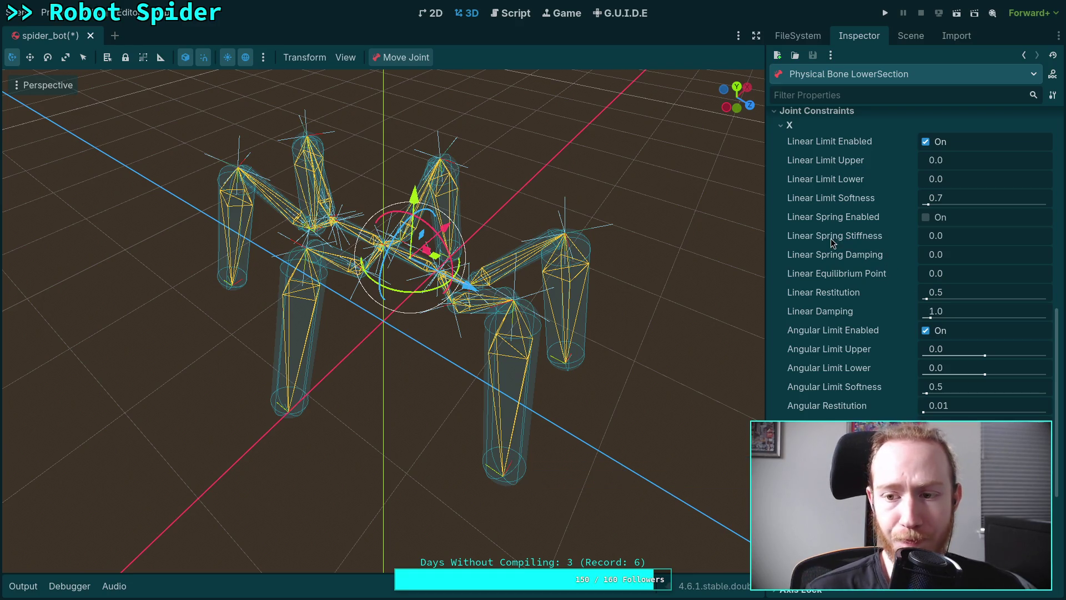
{"action": "scroll", "coordinate": [837, 238], "scroll_direction": "up", "scroll_amount": 3}
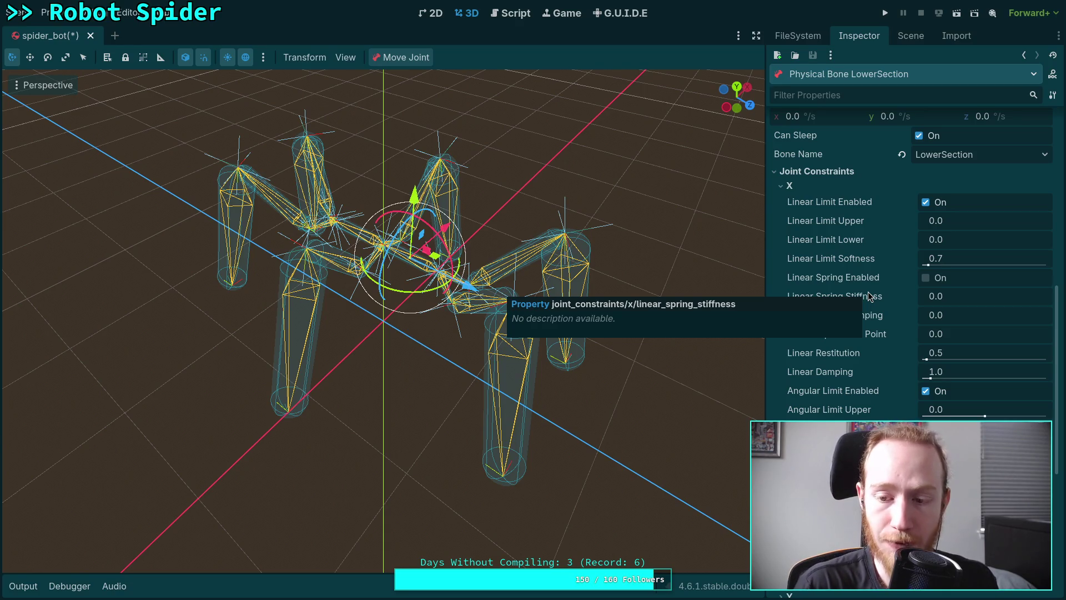
{"action": "scroll", "coordinate": [870, 296], "scroll_direction": "up", "scroll_amount": 10}
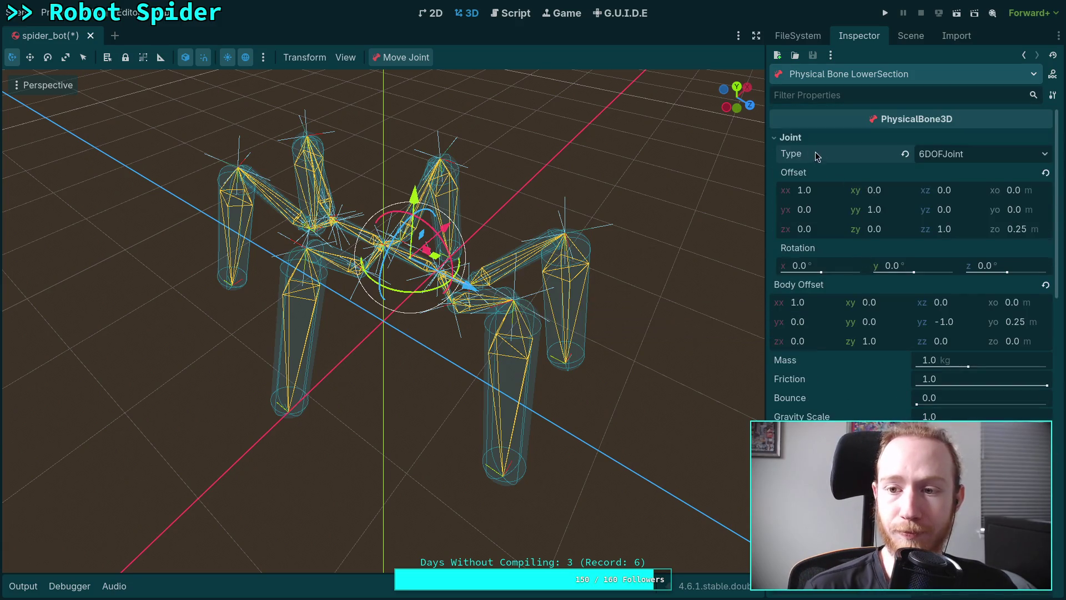
{"action": "left_click", "coordinate": [788, 138]}
{"action": "left_click", "coordinate": [909, 35]}
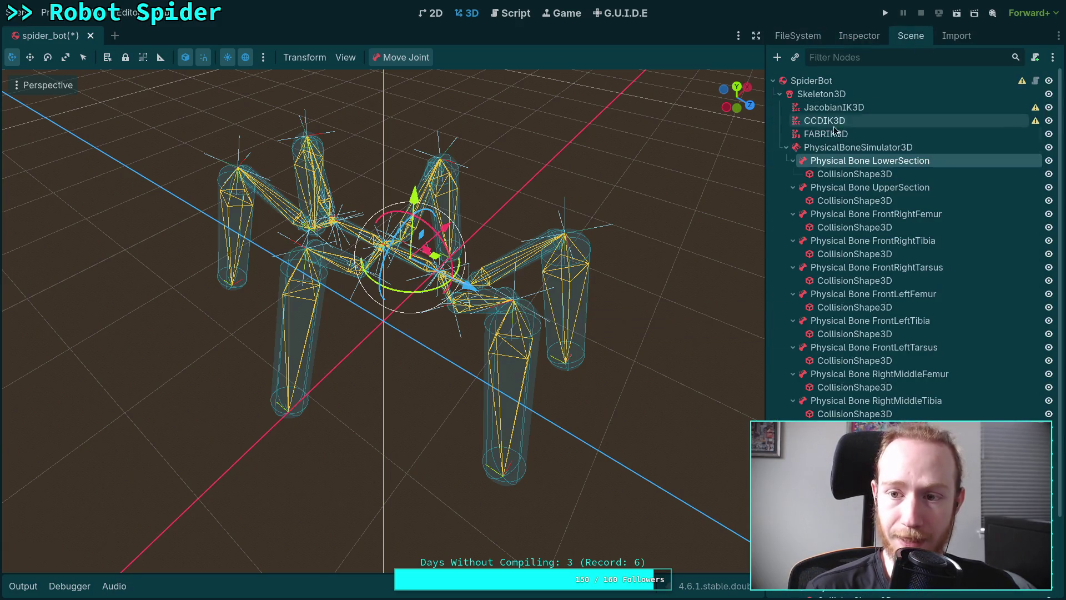
{"action": "left_click", "coordinate": [838, 151]}
{"action": "key", "text": "Delete"}
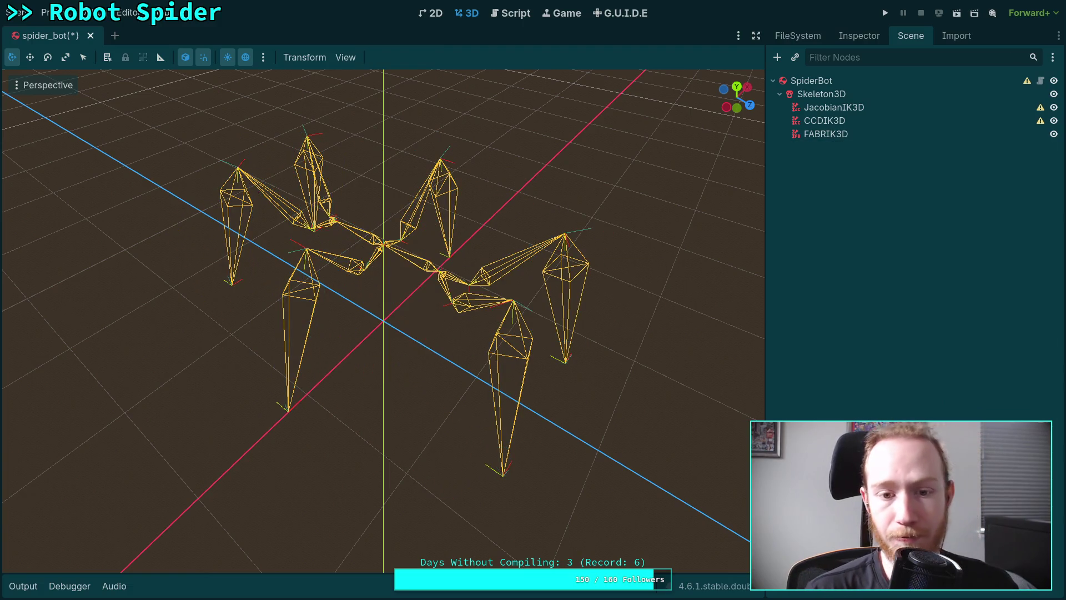
{"action": "left_click", "coordinate": [825, 94]}
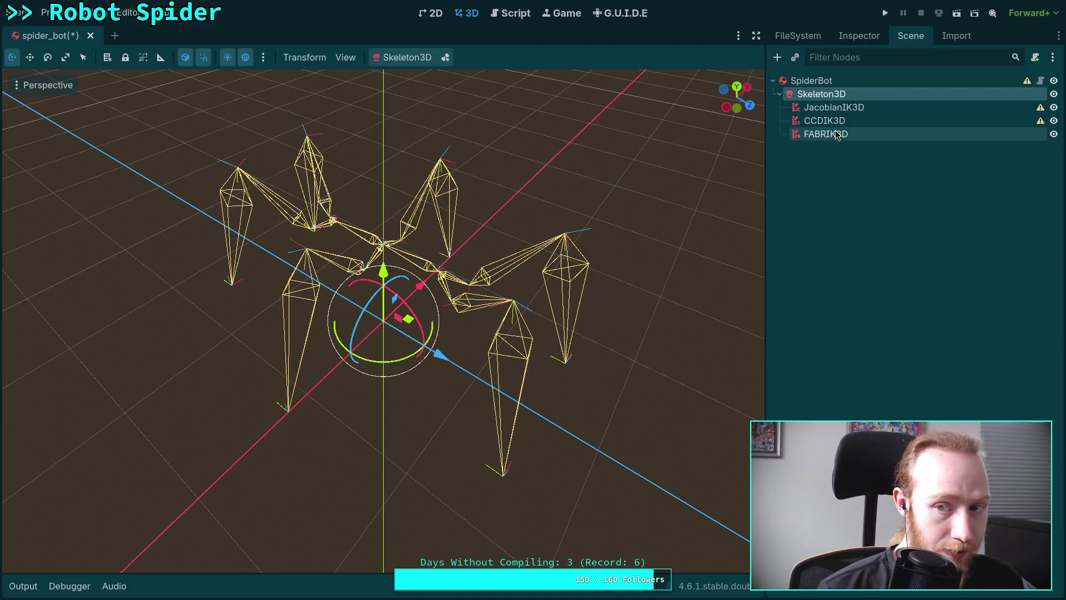
Step: Add a CopyTransformModifier3D child under Skeleton3D from Node3D > BoneConstraint3D
{"action": "right_click", "coordinate": [837, 99]}
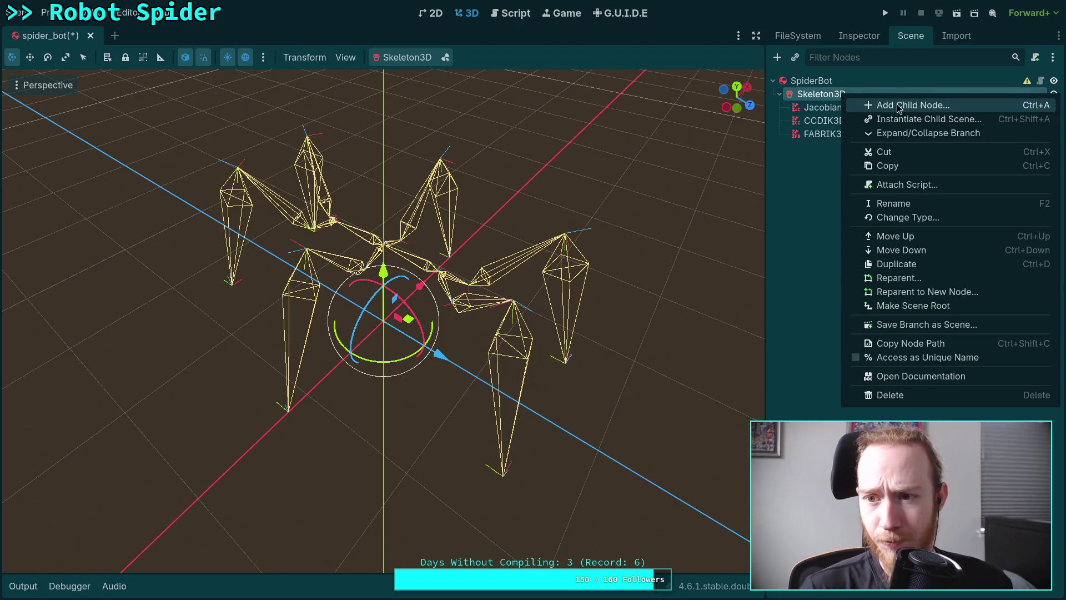
{"action": "left_click", "coordinate": [900, 106]}
{"action": "left_click", "coordinate": [398, 183]}
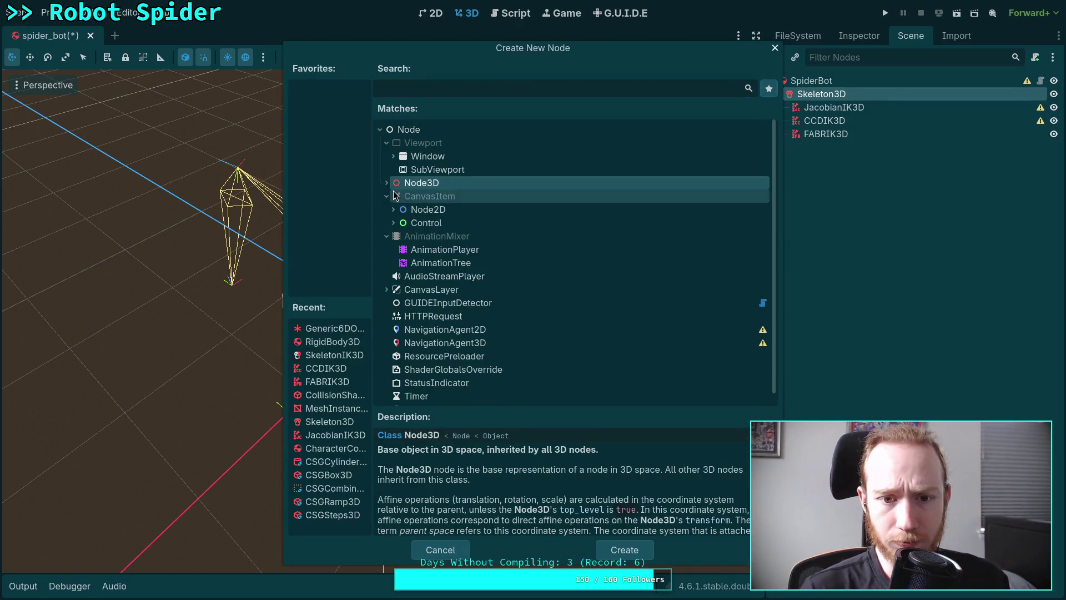
{"action": "key", "text": "Right"}
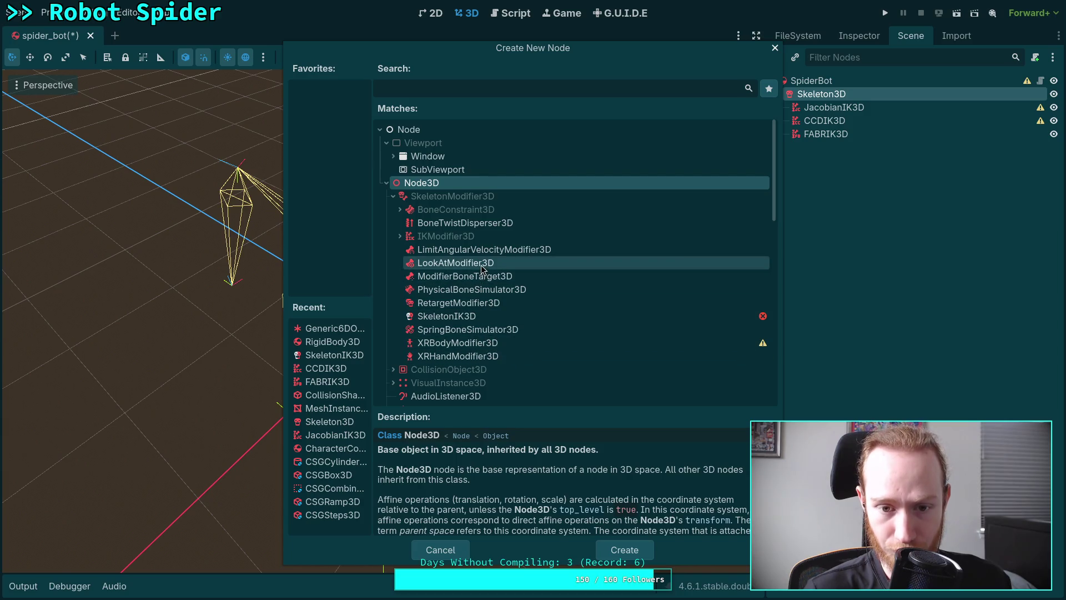
{"action": "left_click", "coordinate": [400, 209]}
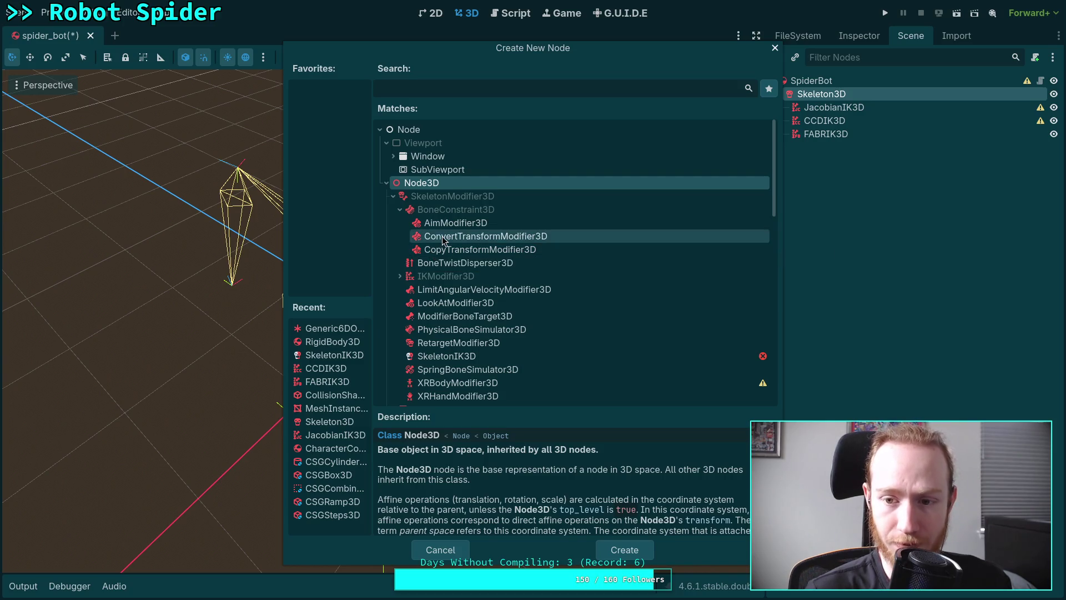
{"action": "left_click", "coordinate": [442, 250]}
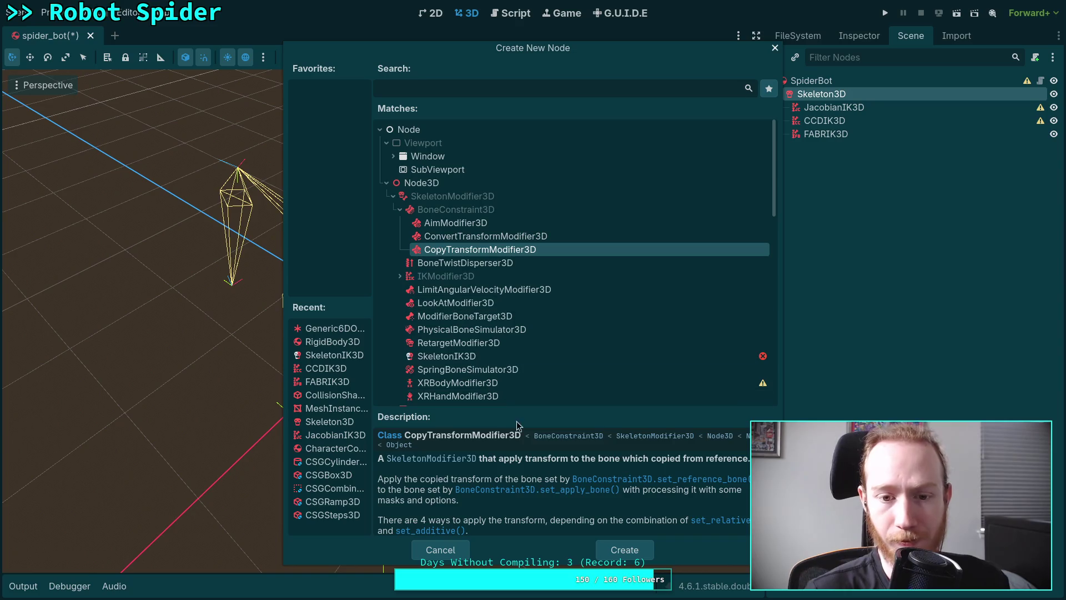
{"action": "left_click", "coordinate": [625, 550]}
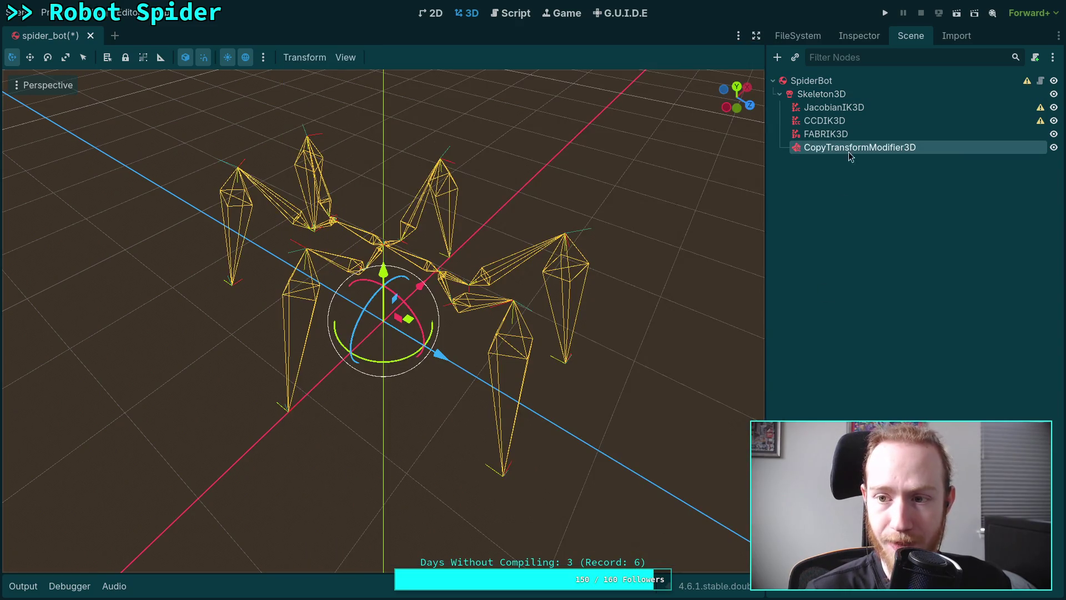
Step: Add an element to the CopyTransformModifier3D Settings and widen the Inspector dock
{"action": "left_click", "coordinate": [852, 38]}
{"action": "left_click", "coordinate": [837, 136]}
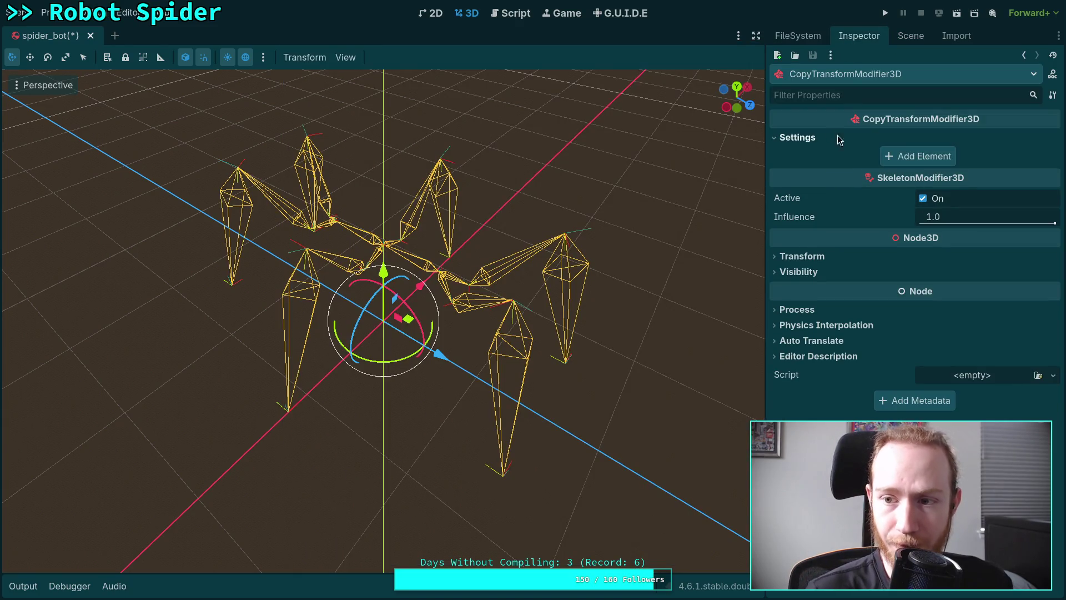
{"action": "left_click", "coordinate": [917, 156]}
{"action": "left_click_drag", "start_coordinate": [766, 253], "coordinate": [703, 255]}
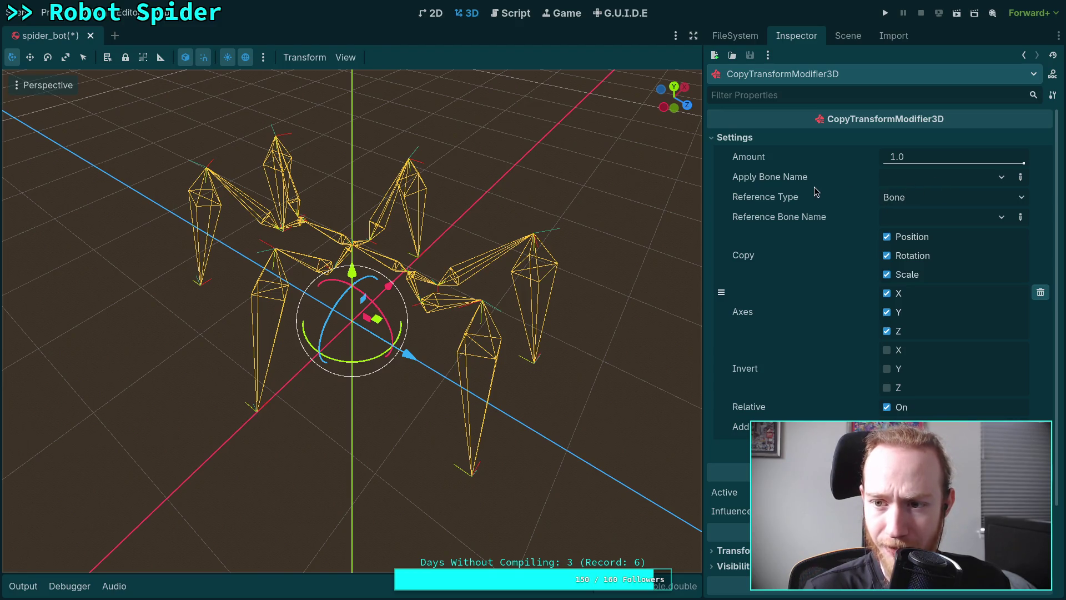
Step: Delete the CopyTransformModifier3D node from the scene tree and confirm
{"action": "left_click", "coordinate": [848, 35]}
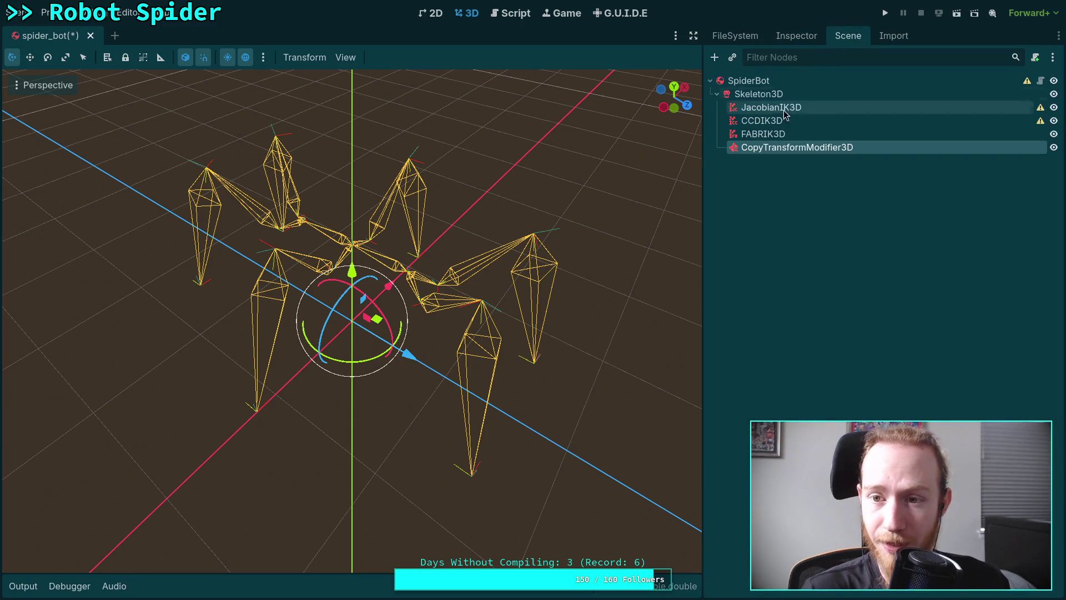
{"action": "right_click", "coordinate": [791, 150]}
{"action": "left_click", "coordinate": [833, 454]}
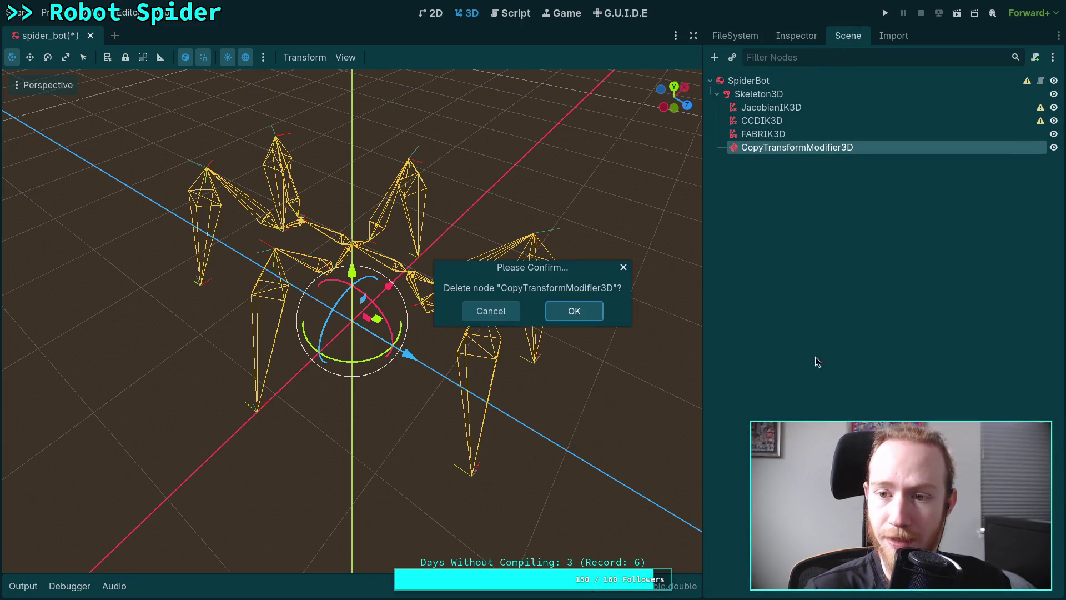
{"action": "left_click", "coordinate": [571, 309]}
{"action": "right_click", "coordinate": [766, 89]}
Step: Create a ModifierBoneTarget3D under Skeleton3D from Node3D > SkeletonModifier3D in Create New Node
{"action": "left_click", "coordinate": [810, 101]}
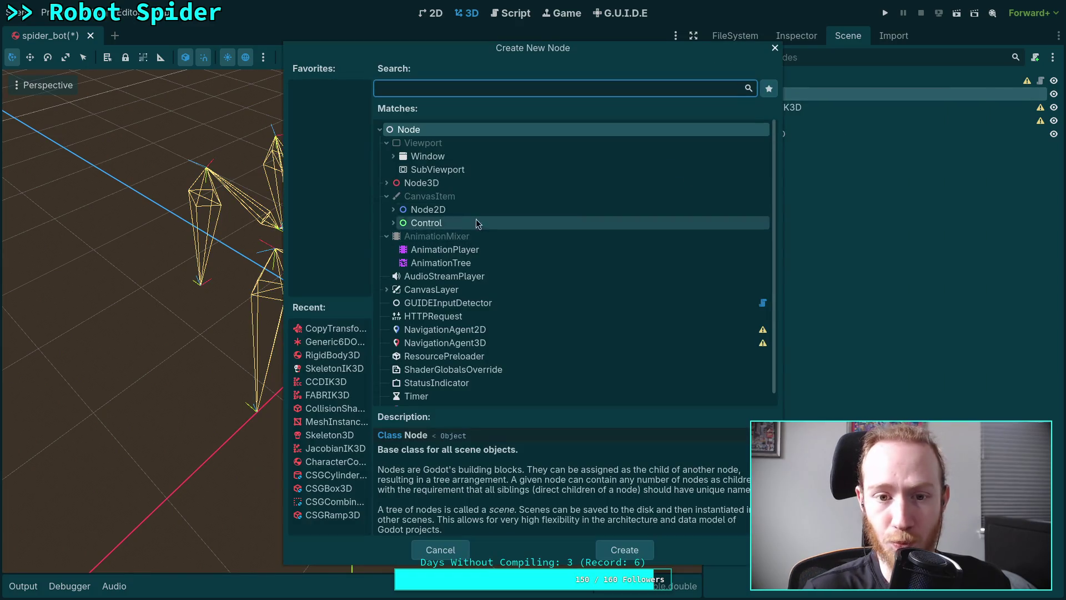
{"action": "left_click", "coordinate": [387, 182]}
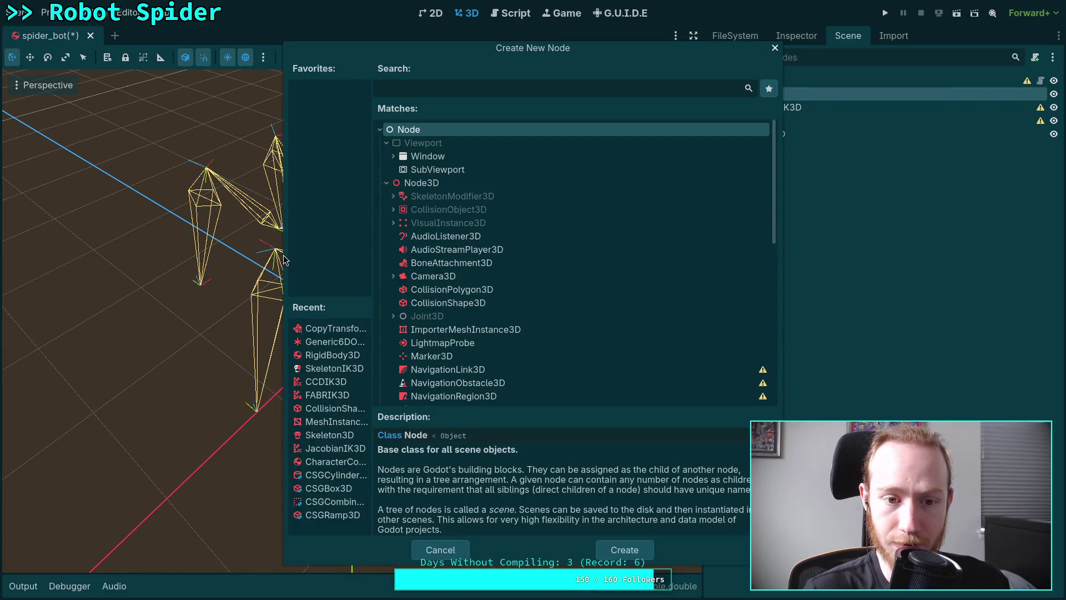
{"action": "scroll", "coordinate": [468, 271], "scroll_direction": "down", "scroll_amount": 5}
{"action": "scroll", "coordinate": [467, 311], "scroll_direction": "down", "scroll_amount": 3}
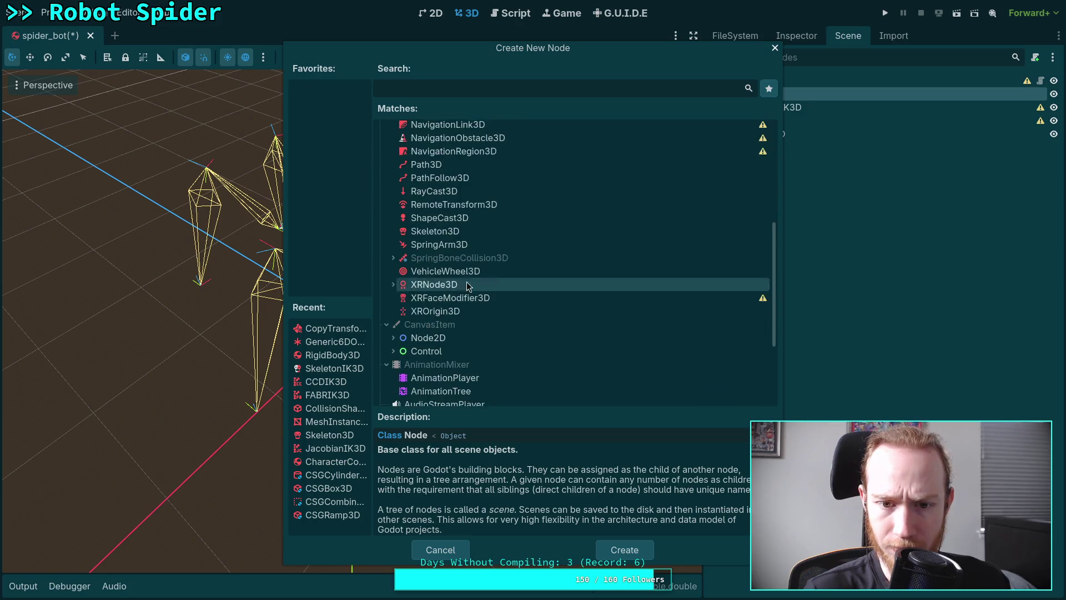
{"action": "scroll", "coordinate": [467, 302], "scroll_direction": "up", "scroll_amount": 4}
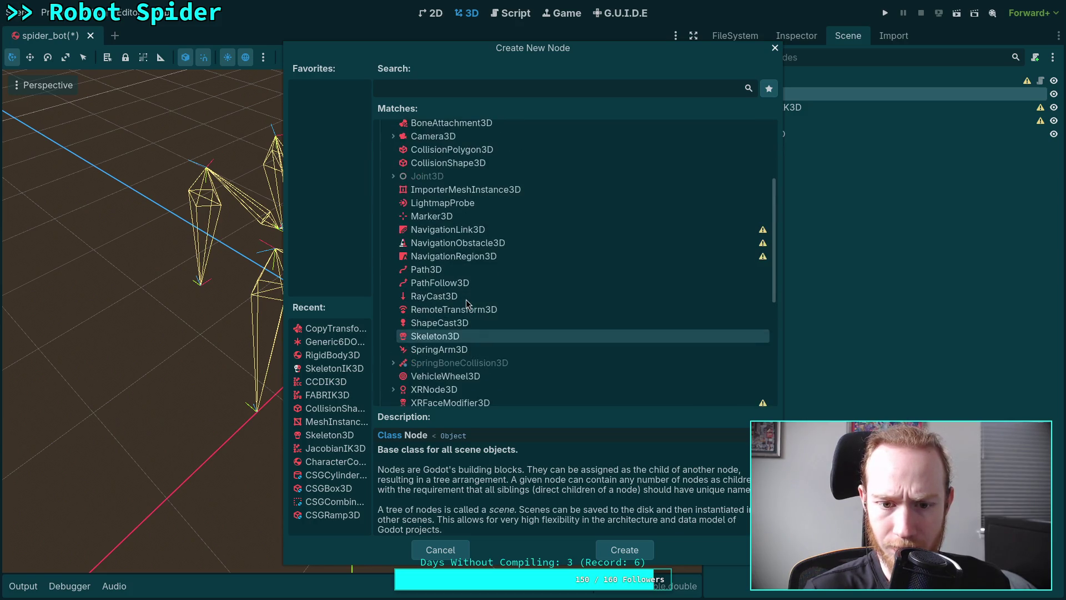
{"action": "scroll", "coordinate": [467, 311], "scroll_direction": "up", "scroll_amount": 3}
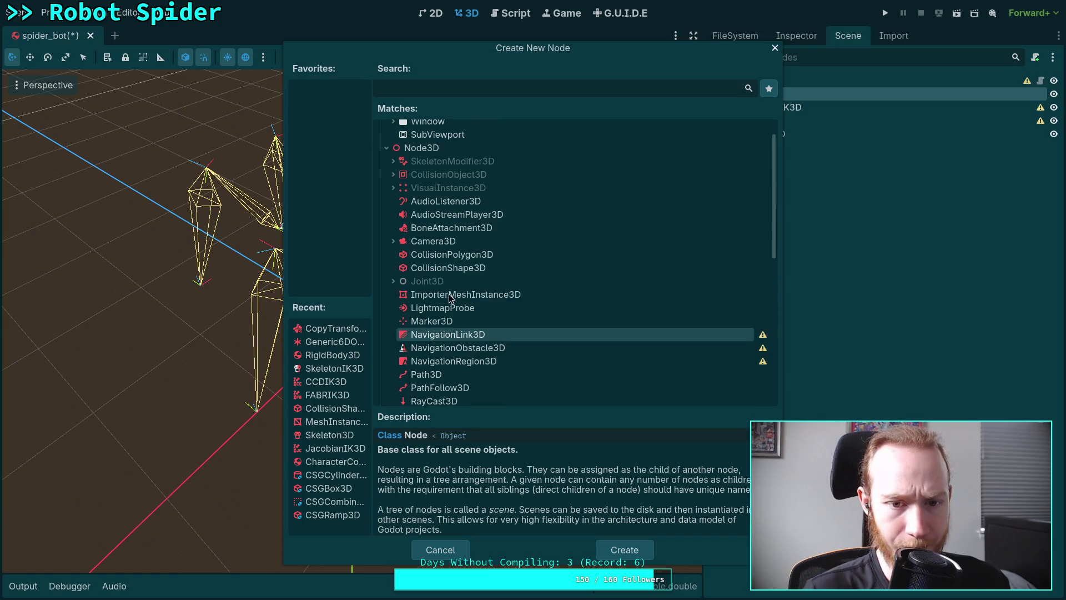
{"action": "left_click", "coordinate": [393, 281]}
{"action": "left_click", "coordinate": [392, 281]}
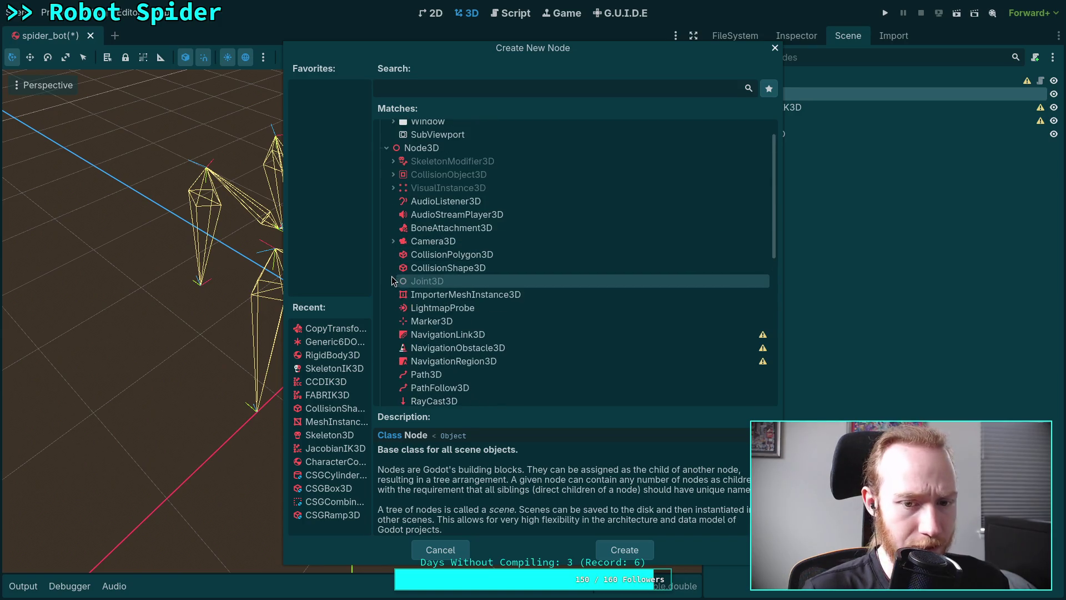
{"action": "left_click", "coordinate": [393, 161]}
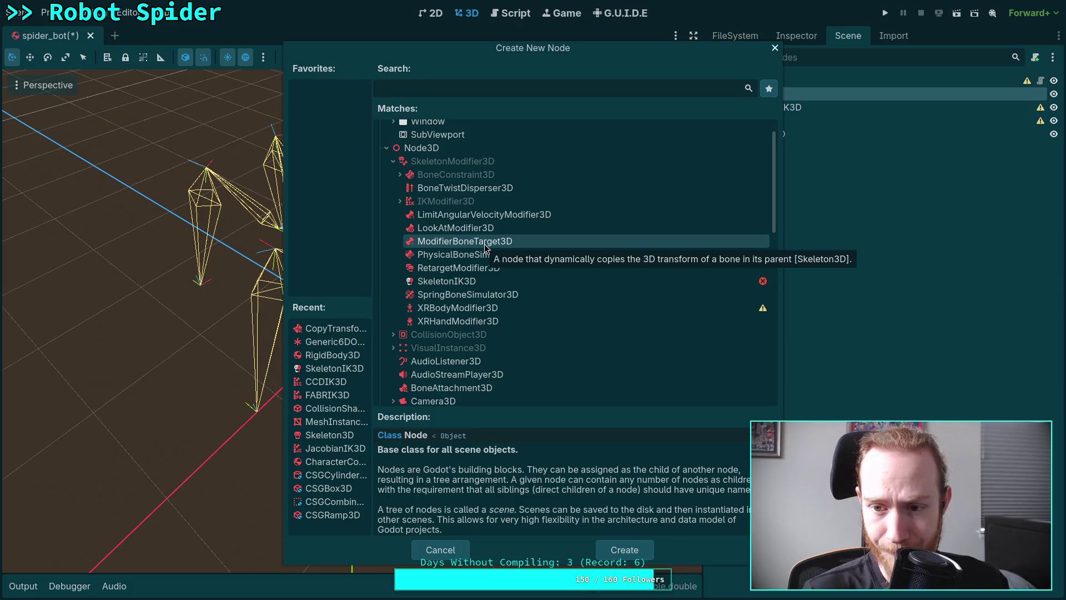
{"action": "left_click", "coordinate": [484, 244]}
{"action": "left_click", "coordinate": [624, 550]}
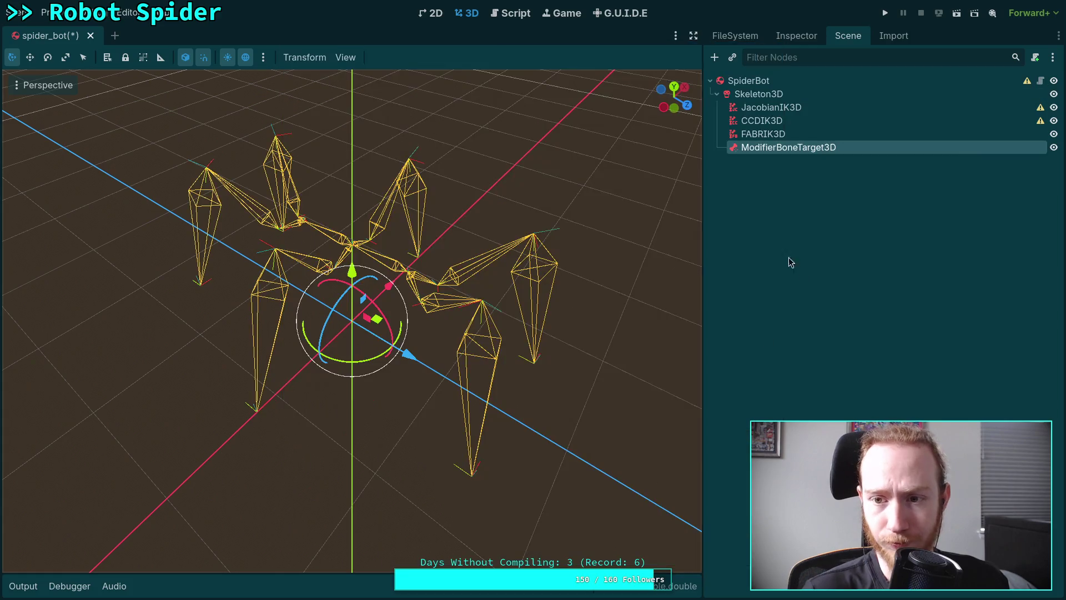
Step: Set the bone target's Bone Name to LowerSection in the Inspector
{"action": "left_click", "coordinate": [801, 43]}
{"action": "left_click", "coordinate": [930, 136]}
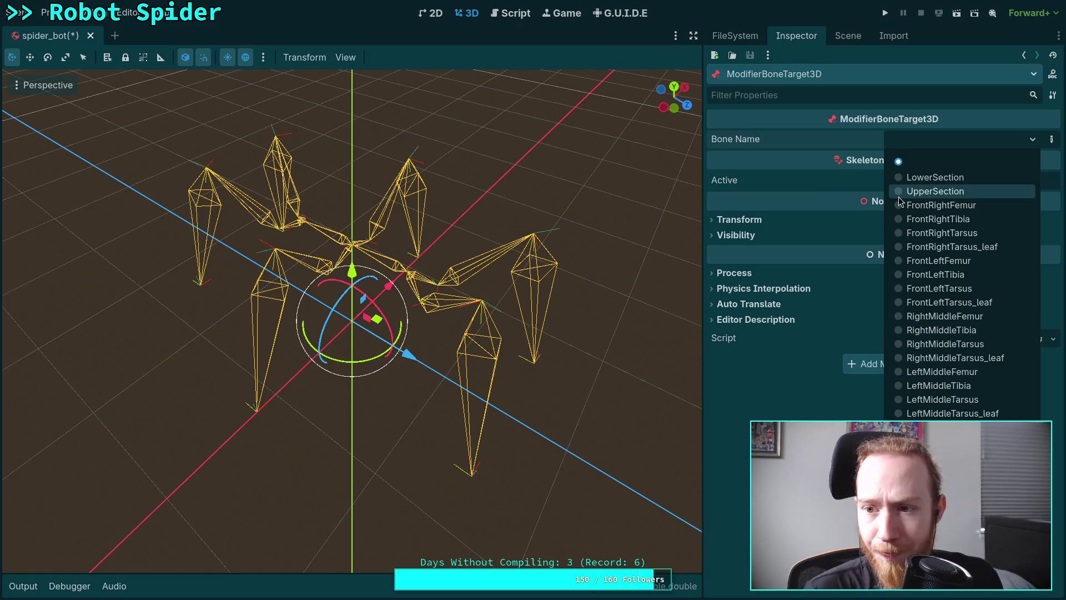
{"action": "left_click", "coordinate": [917, 181]}
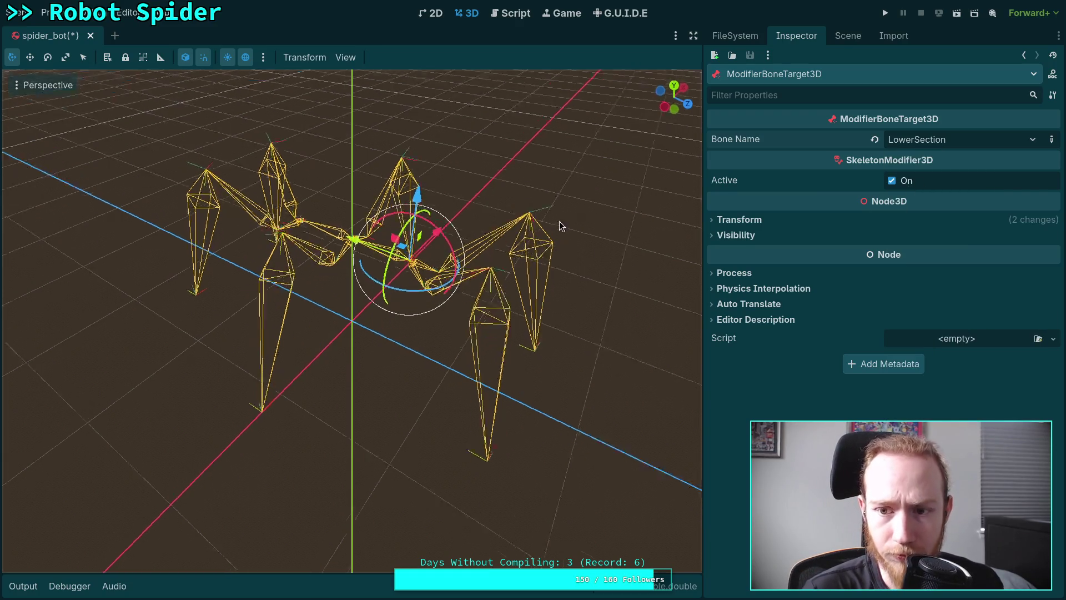
Step: Rename the ModifierBoneTarget3D node to LowerSection in the Scene tree
{"action": "left_click", "coordinate": [855, 37]}
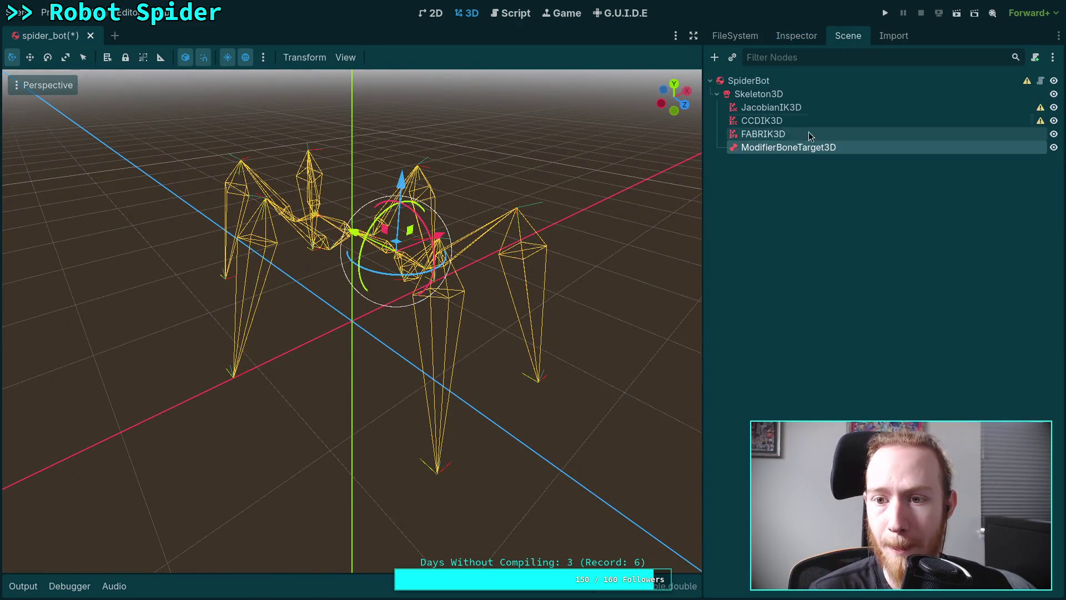
{"action": "double_click", "coordinate": [792, 147]}
{"action": "type", "text": "L"}
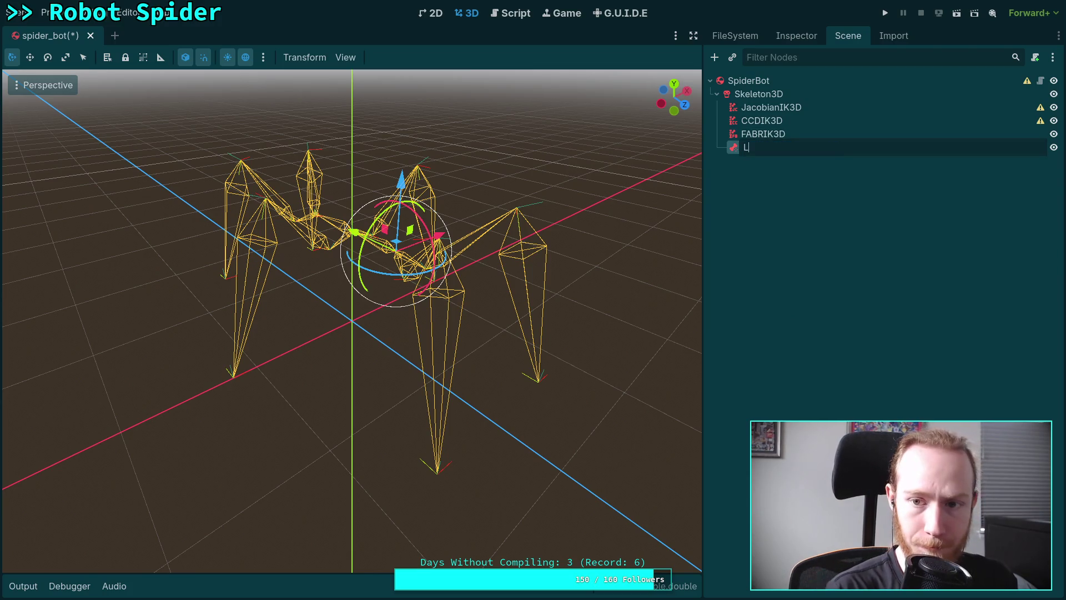
{"action": "type", "text": "on"}
{"action": "key", "text": "Return"}
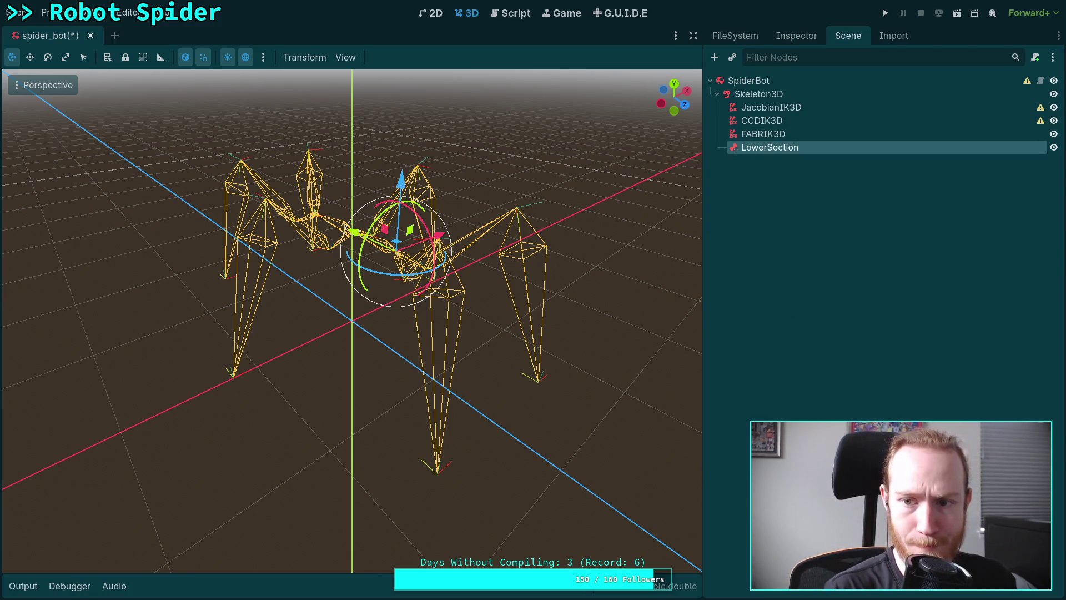
{"action": "left_click", "coordinate": [714, 57]}
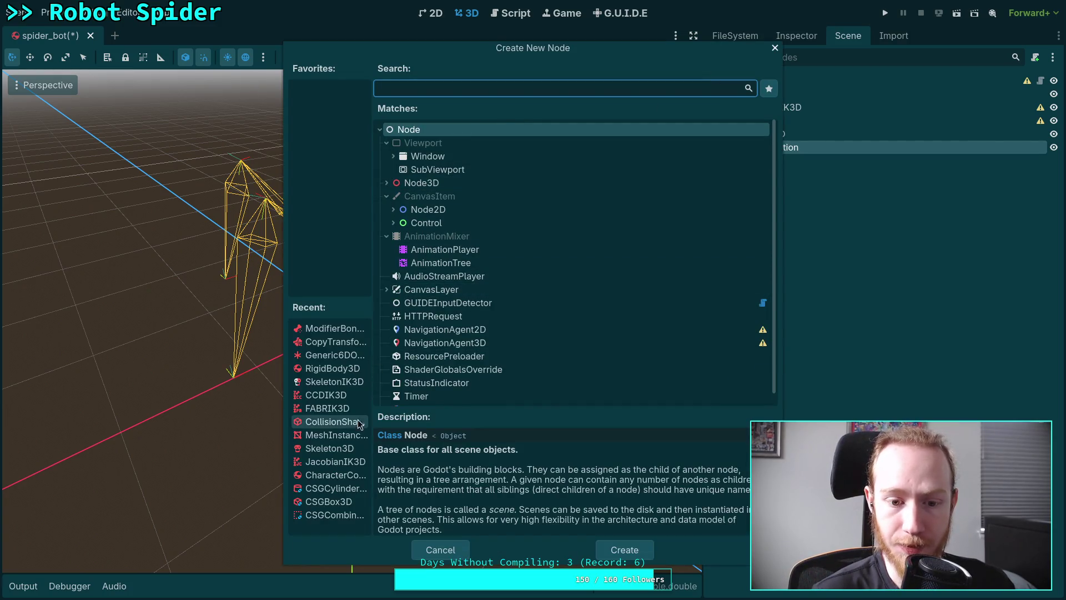
Step: Add a MeshInstance3D named 'box' under LowerSection and give it a BoxMesh
{"action": "double_click", "coordinate": [333, 435]}
{"action": "left_click", "coordinate": [796, 167]}
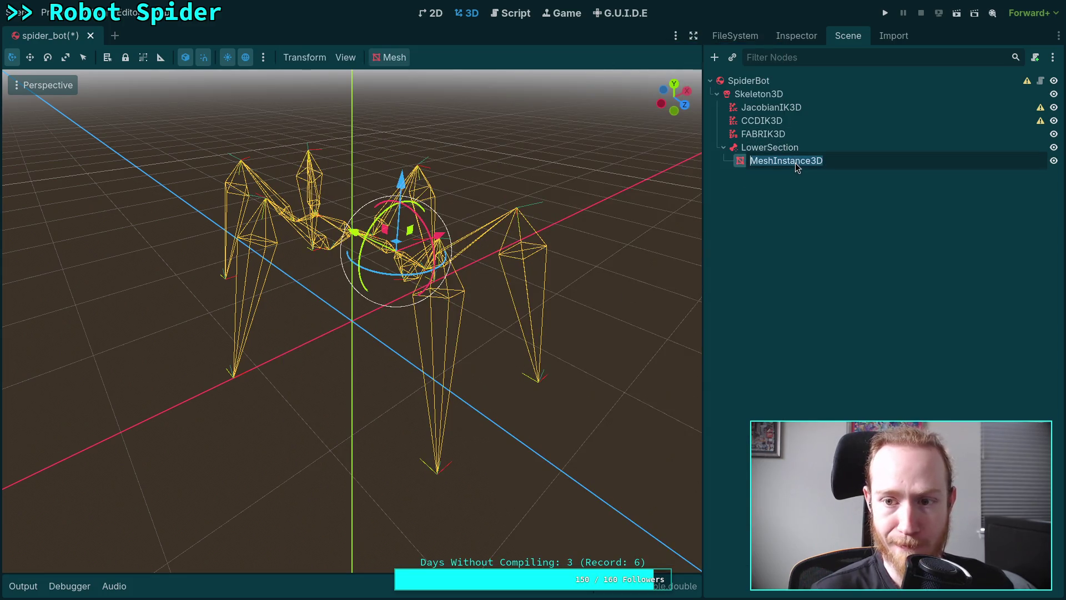
{"action": "type", "text": "box"}
{"action": "key", "text": "Return"}
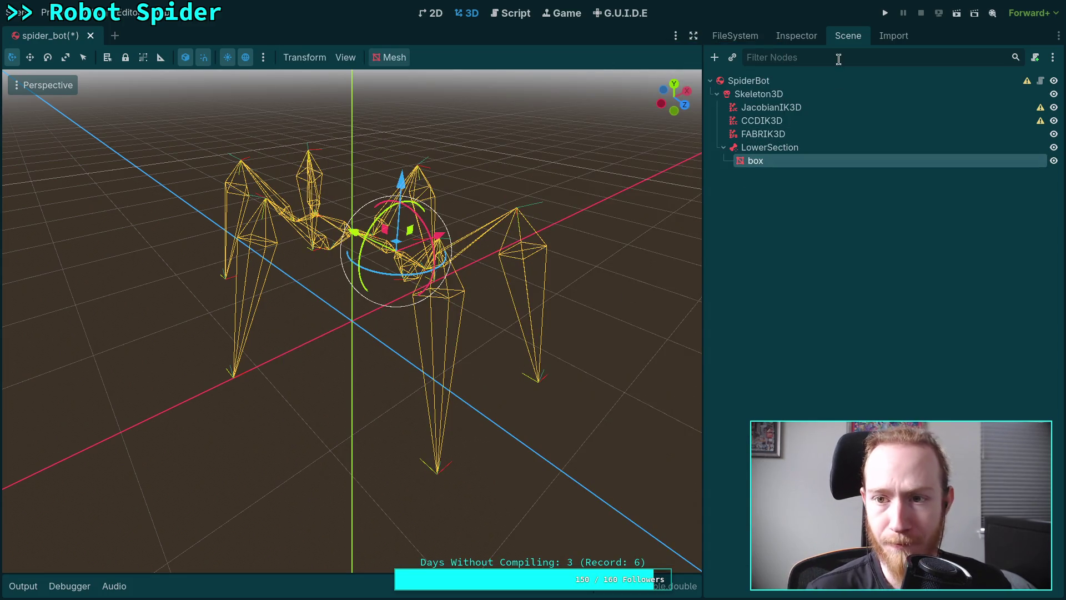
{"action": "left_click", "coordinate": [796, 35]}
{"action": "left_click", "coordinate": [956, 140]}
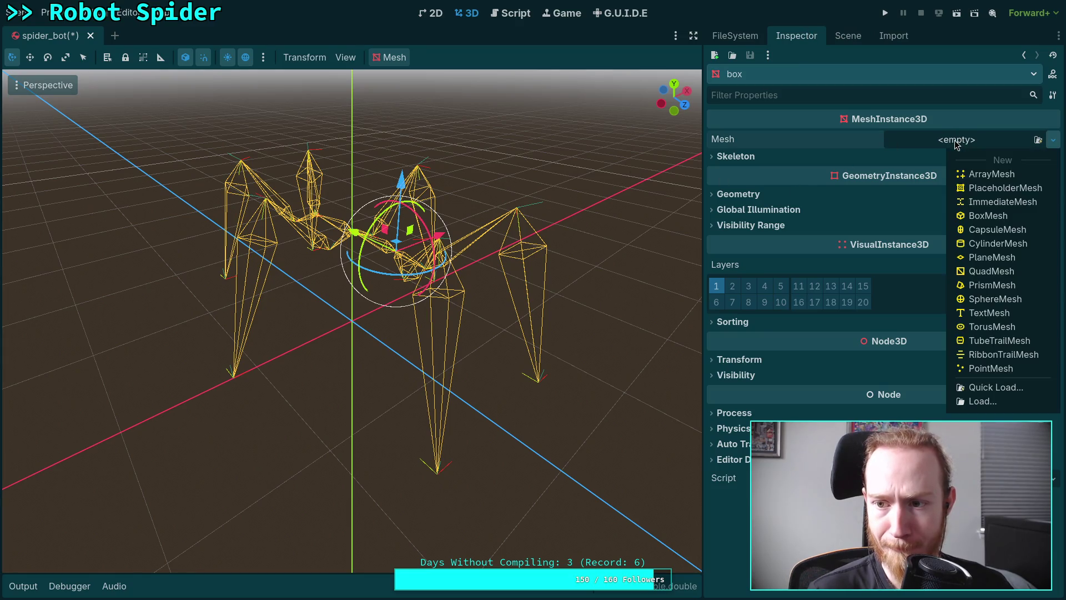
{"action": "left_click", "coordinate": [993, 216]}
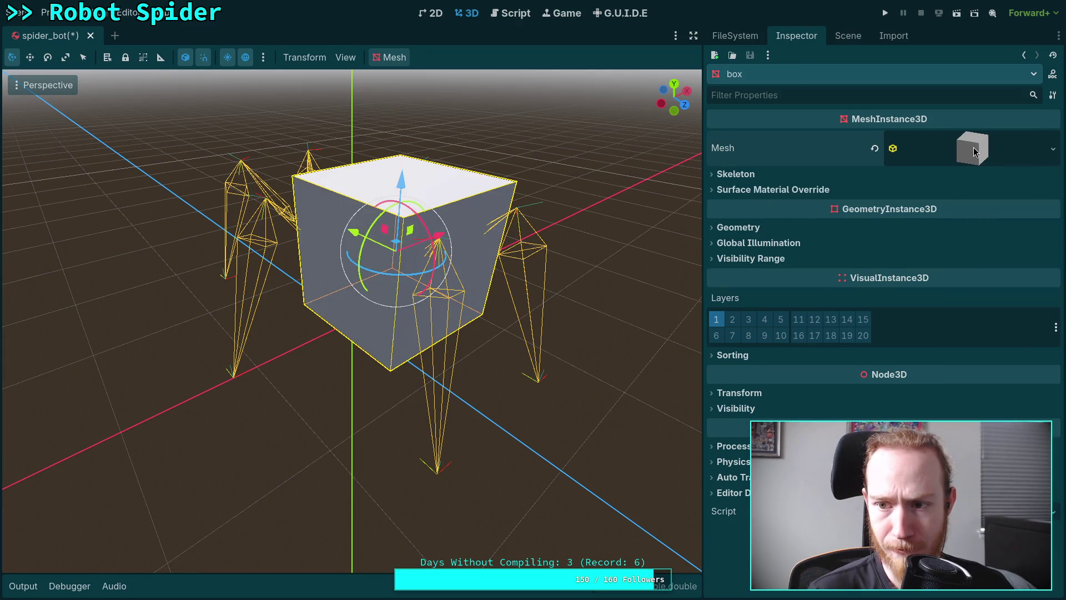
{"action": "left_click", "coordinate": [975, 153]}
Step: Set the box mesh's y size (height) to 1.0 m
{"action": "mouse_move", "coordinate": [791, 283]}
{"action": "left_mouse_down"}
{"action": "mouse_move", "coordinate": [761, 283]}
{"action": "mouse_move", "coordinate": [839, 280]}
{"action": "left_mouse_up"}
{"action": "mouse_move", "coordinate": [411, 302]}
{"action": "left_mouse_down"}
{"action": "mouse_move", "coordinate": [567, 316]}
{"action": "mouse_move", "coordinate": [761, 253]}
{"action": "left_mouse_up"}
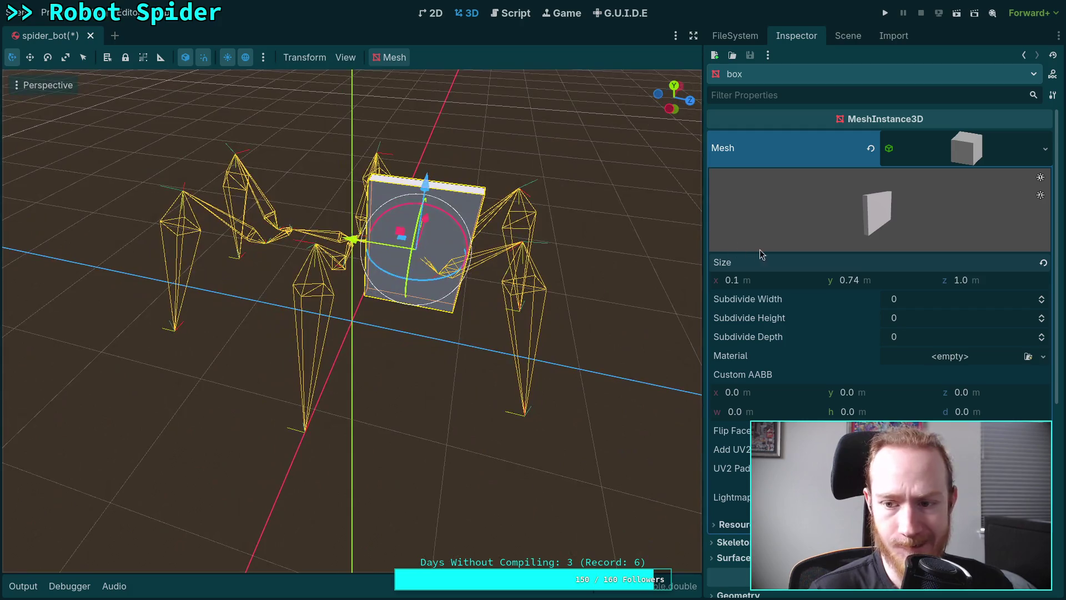
{"action": "left_click", "coordinate": [874, 285]}
{"action": "type", "text": "2"}
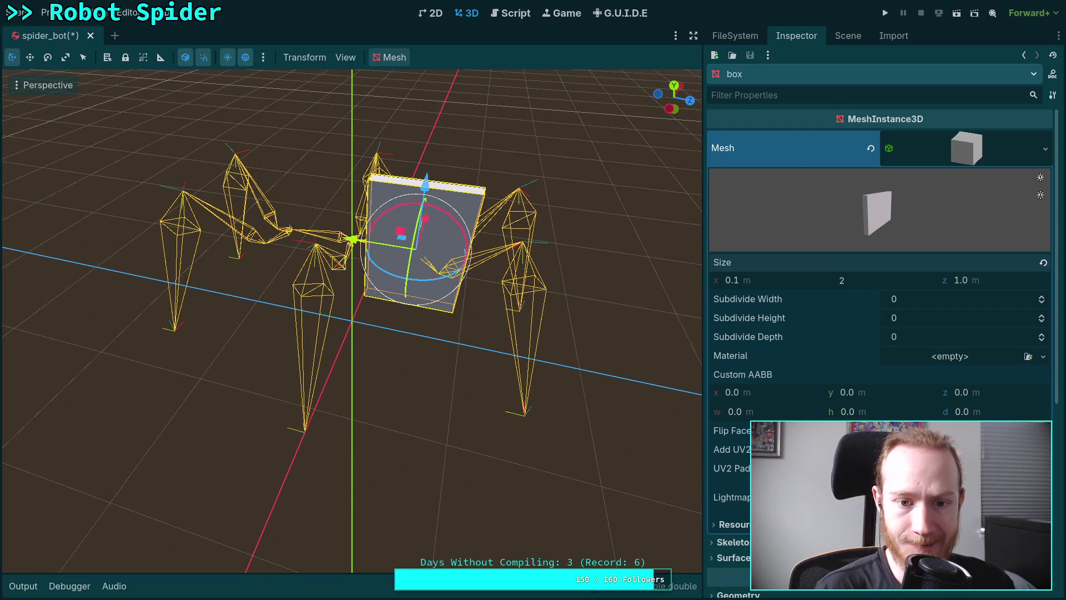
{"action": "key", "text": "Return"}
{"action": "left_click", "coordinate": [874, 280]}
{"action": "type", "text": "1"}
{"action": "key", "text": "Return"}
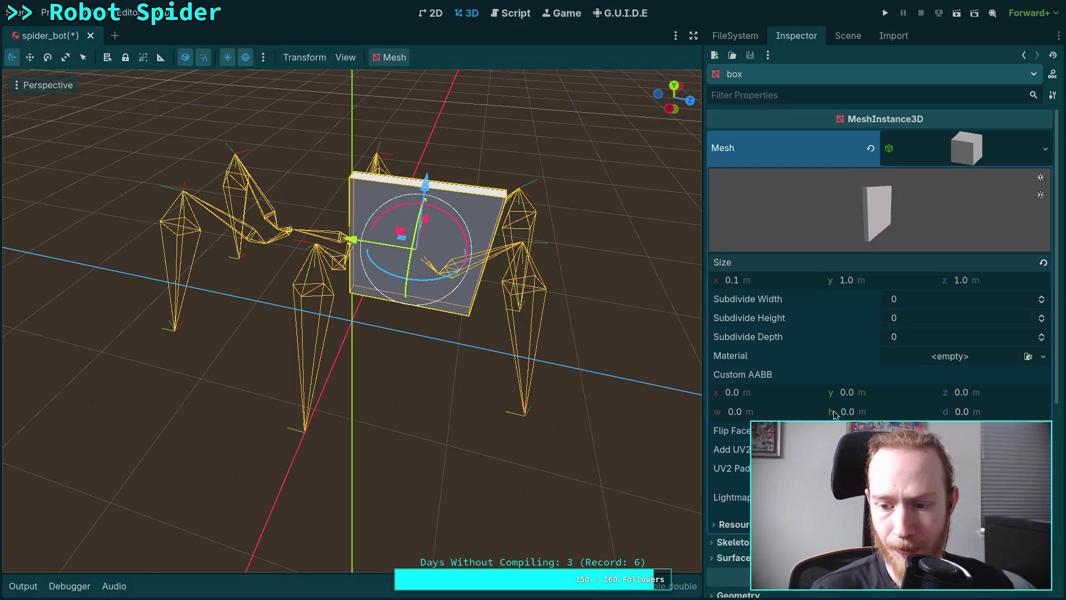
Step: Try moving the box lower through its transform, then undo the change
{"action": "scroll", "coordinate": [827, 421], "scroll_direction": "down", "scroll_amount": 5}
{"action": "left_click", "coordinate": [733, 440]}
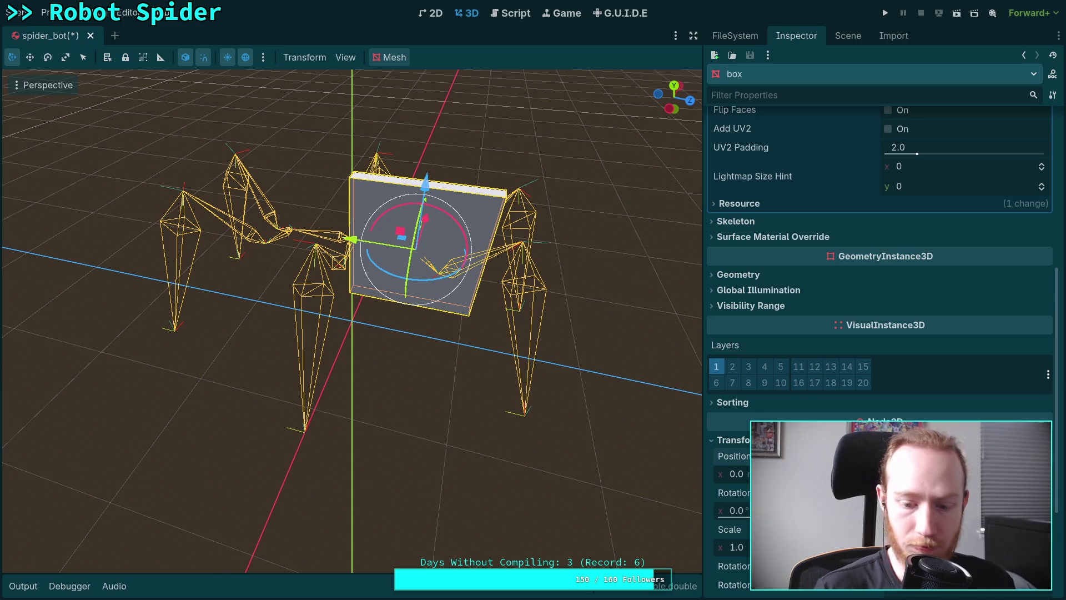
{"action": "key", "text": "Return"}
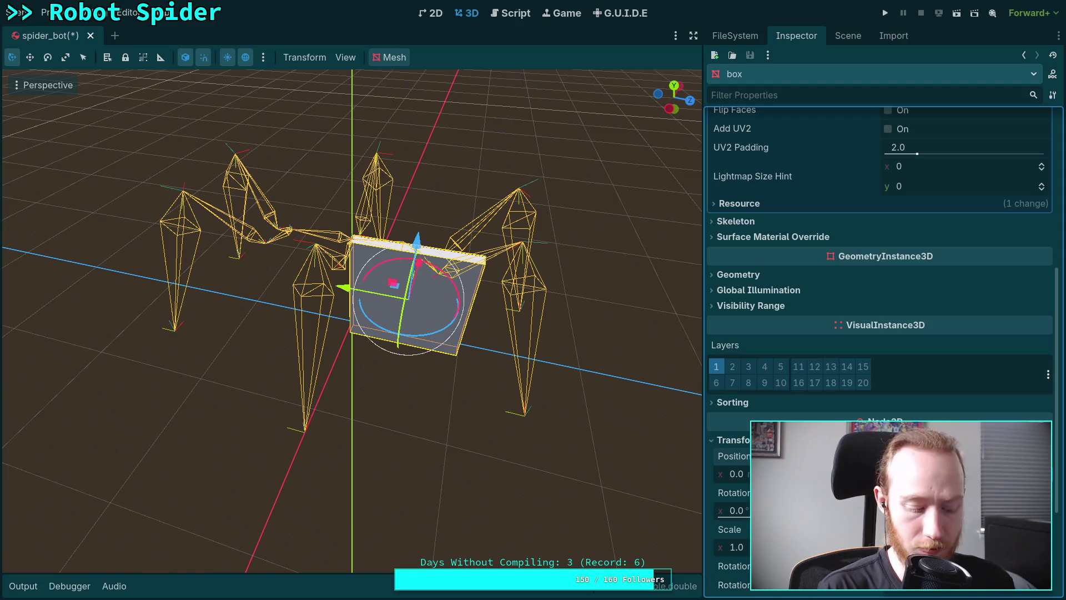
{"action": "key", "text": "ctrl+z"}
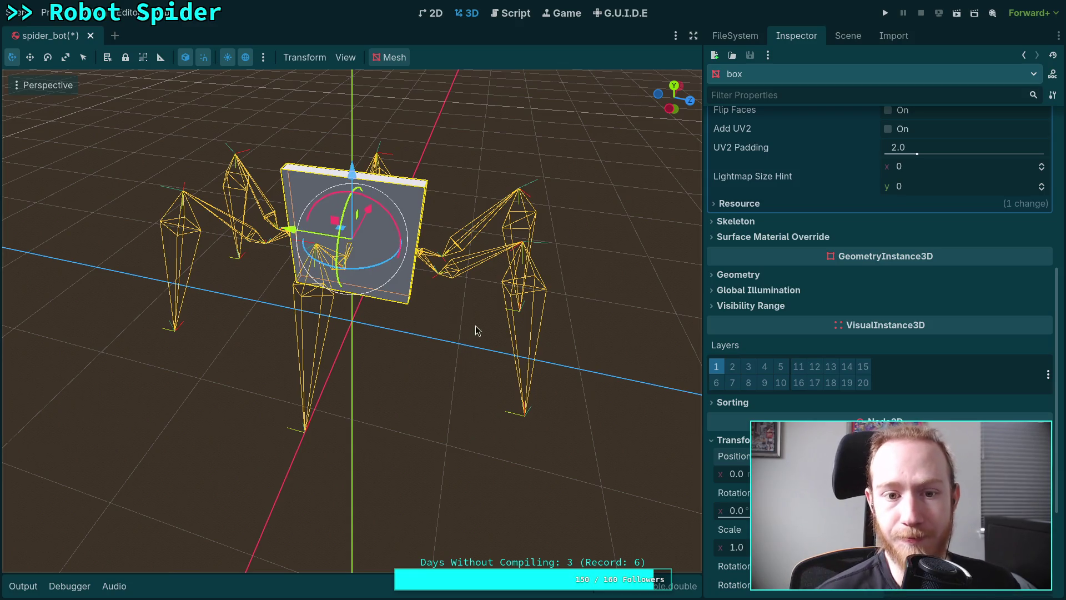
{"action": "mouse_move", "coordinate": [558, 336]}
{"action": "left_mouse_down"}
{"action": "mouse_move", "coordinate": [607, 332]}
{"action": "mouse_move", "coordinate": [463, 349]}
{"action": "left_mouse_up"}
{"action": "scroll", "coordinate": [838, 351], "scroll_direction": "up", "scroll_amount": 5}
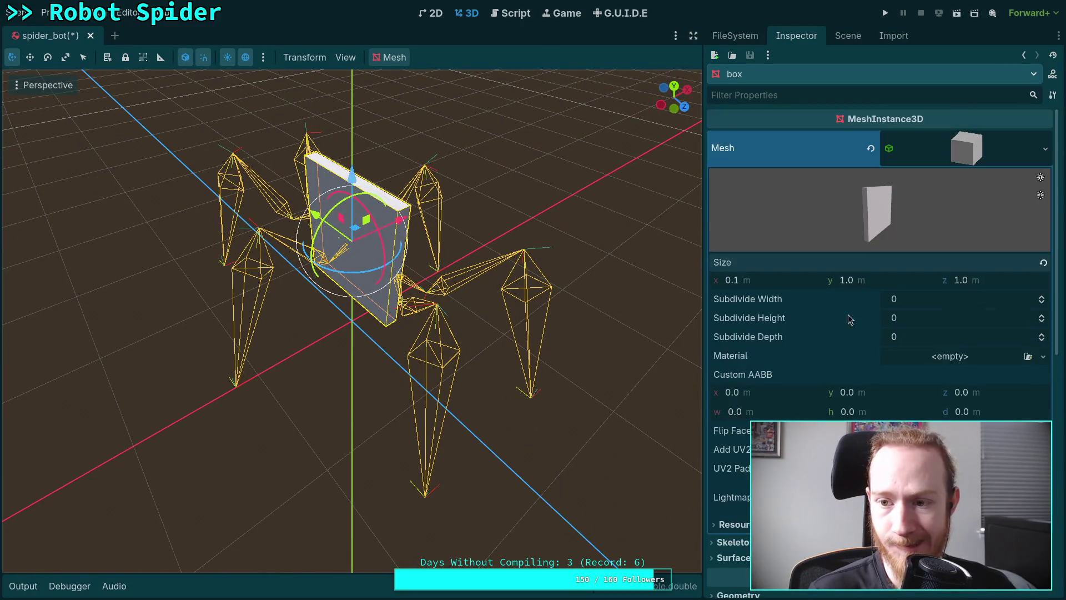
Step: Set the box mesh's depth (z size) to 0.2 m
{"action": "left_click_drag", "start_coordinate": [988, 282], "coordinate": [947, 282]}
{"action": "left_click", "coordinate": [992, 280]}
{"action": "type", "text": "0.22"}
{"action": "key", "text": "Return"}
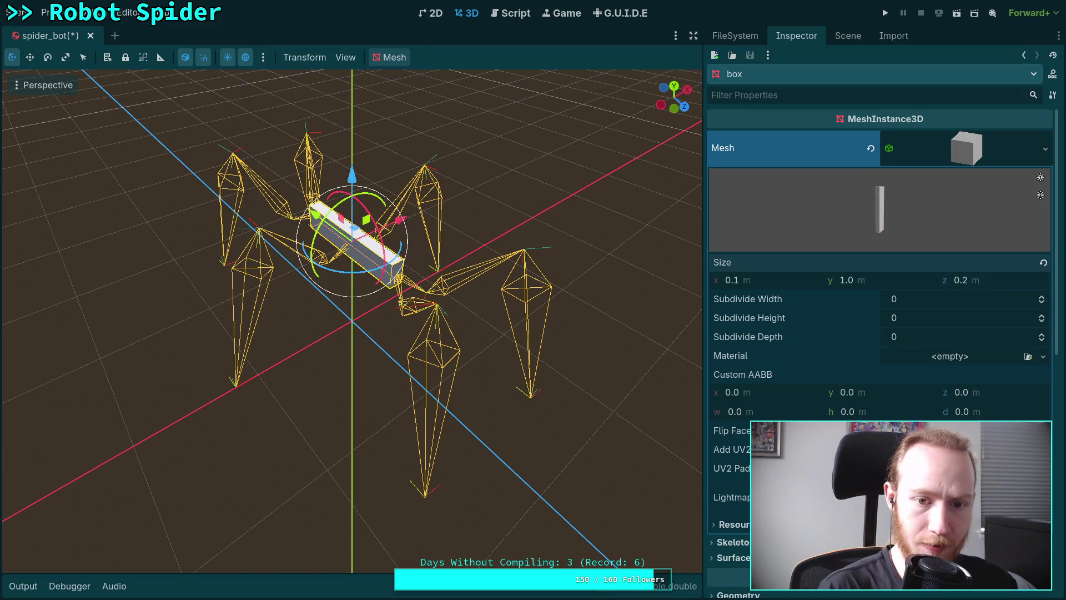
Step: Narrow the box mesh's width (x size) to 0.2 m and return to the scene tree
{"action": "left_click_drag", "start_coordinate": [488, 261], "coordinate": [383, 261]}
{"action": "left_click", "coordinate": [785, 286]}
{"action": "key", "text": "Return"}
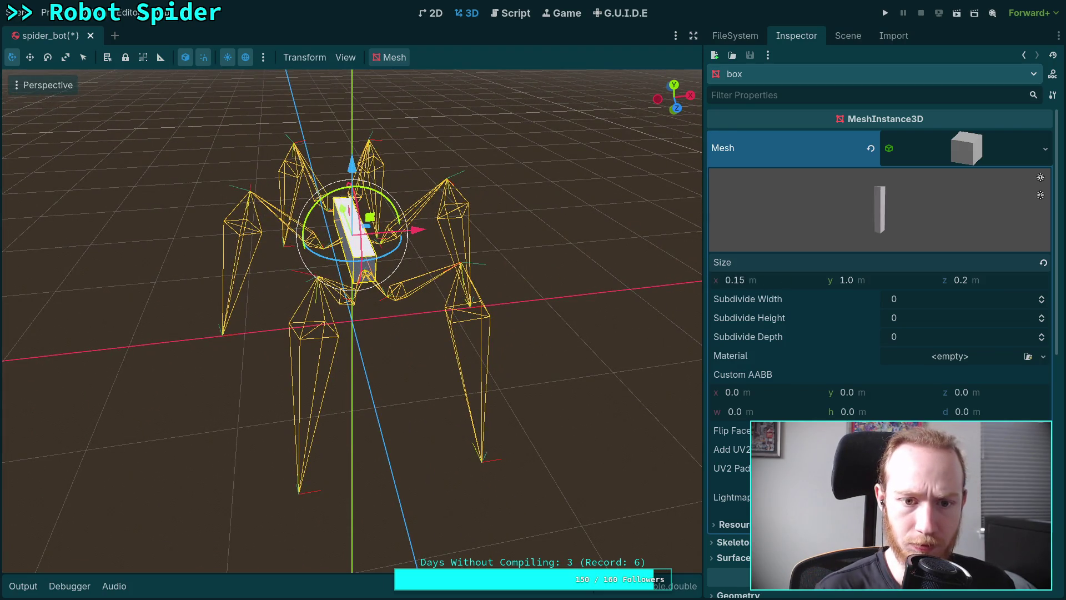
{"action": "mouse_move", "coordinate": [438, 316]}
{"action": "left_mouse_down"}
{"action": "mouse_move", "coordinate": [447, 305]}
{"action": "mouse_move", "coordinate": [531, 335]}
{"action": "mouse_move", "coordinate": [423, 308]}
{"action": "left_mouse_up"}
{"action": "left_click", "coordinate": [732, 281]}
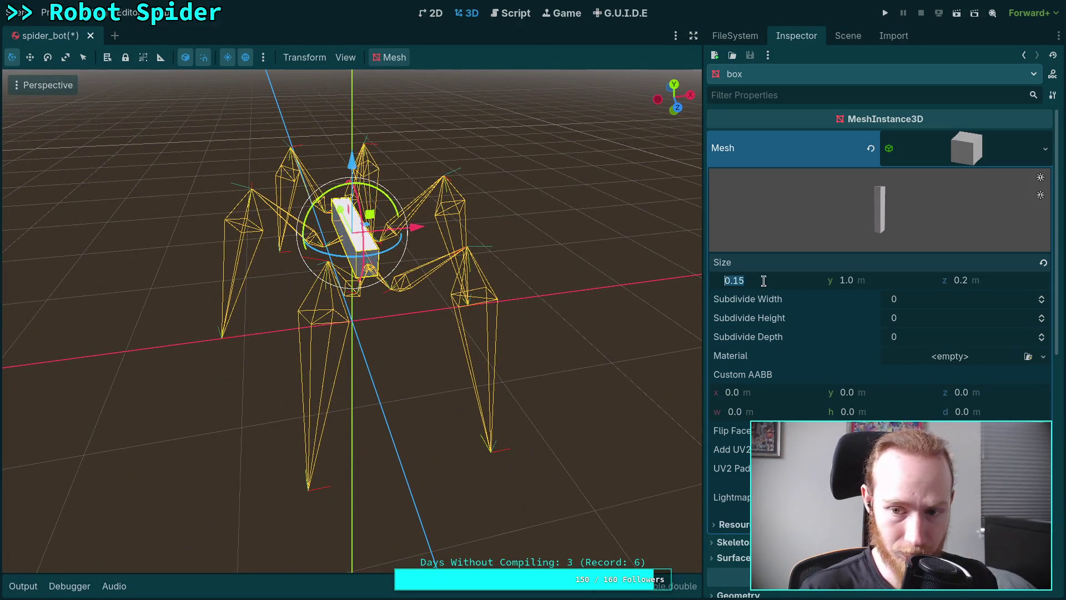
{"action": "key", "text": "BackSpace"}
{"action": "key", "text": "BackSpace"}
{"action": "type", "text": "2"}
{"action": "key", "text": "Return"}
{"action": "left_click_drag", "start_coordinate": [661, 276], "coordinate": [422, 267]}
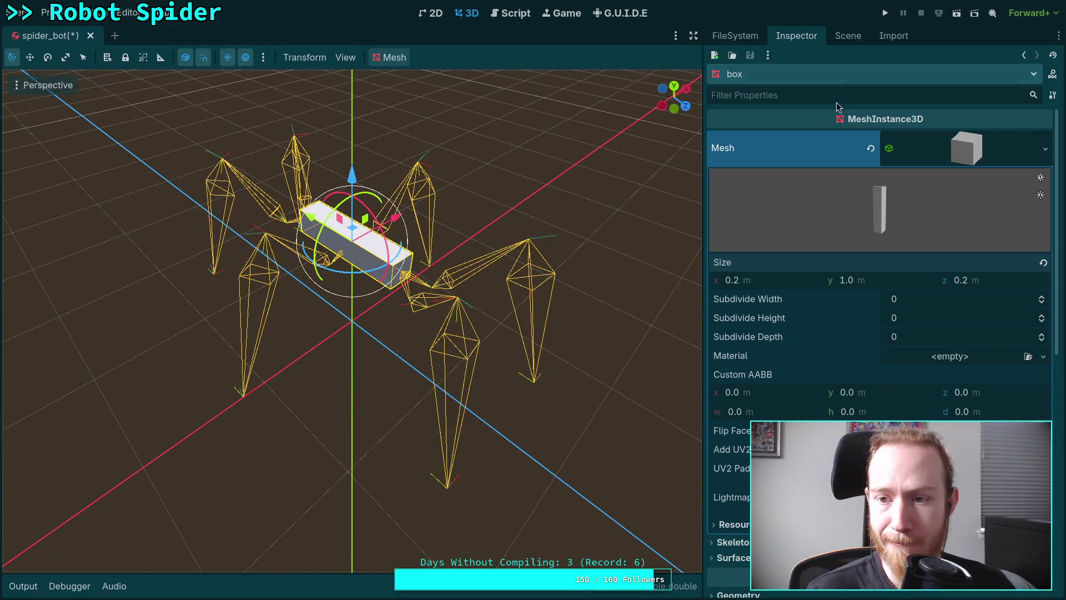
{"action": "left_click", "coordinate": [854, 39]}
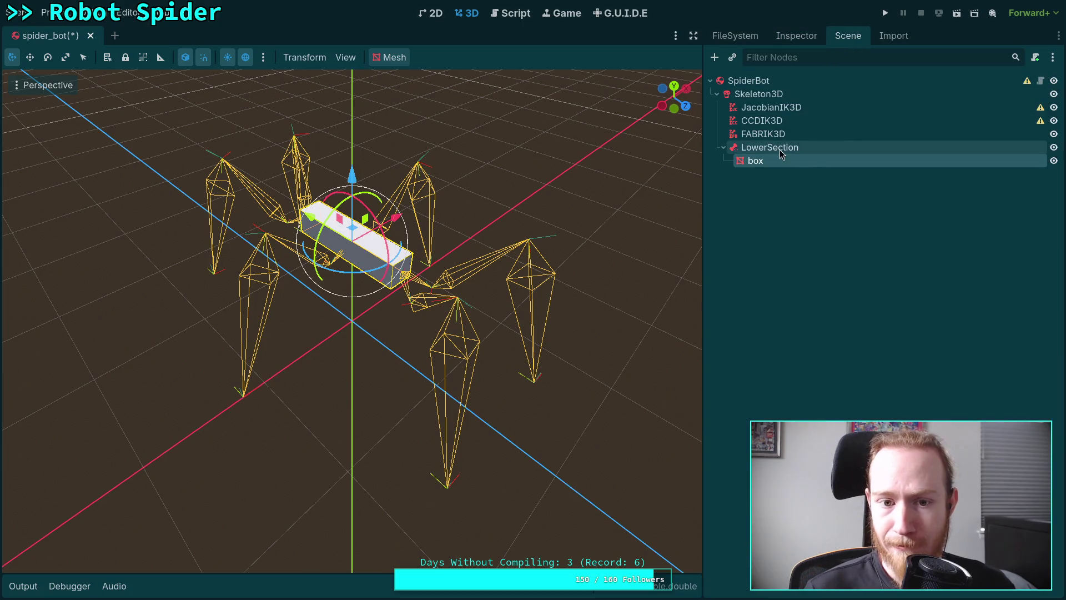
Step: Collapse LowerSection, then open and dismiss the add-child picker for Skeleton3D
{"action": "left_click", "coordinate": [724, 147]}
{"action": "left_click", "coordinate": [766, 93]}
{"action": "right_click", "coordinate": [771, 94]}
{"action": "left_click", "coordinate": [815, 111]}
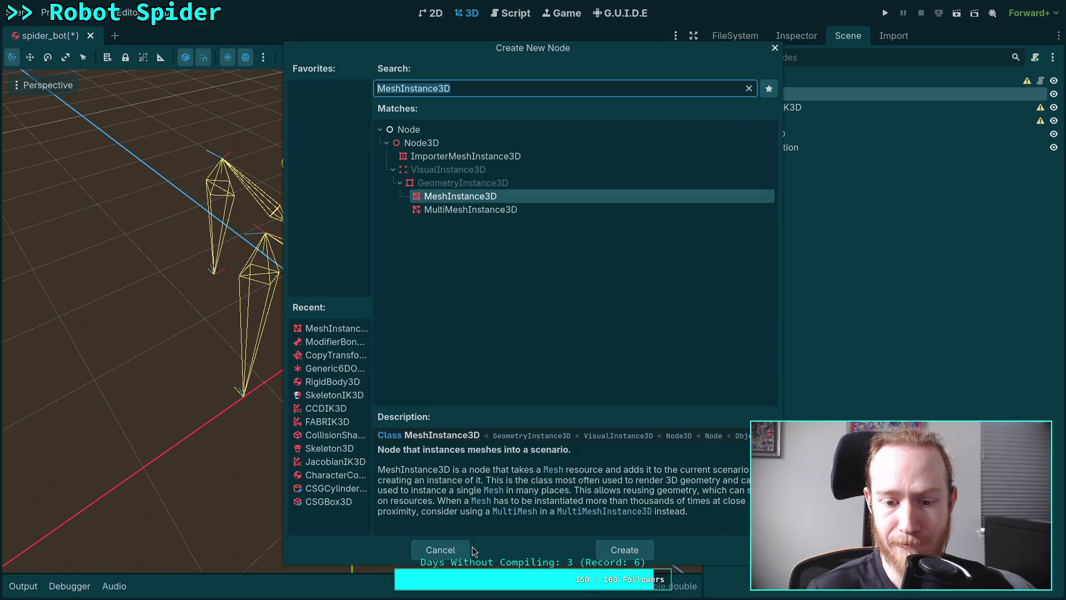
{"action": "left_click", "coordinate": [450, 550]}
Step: Orbit to a low front view of the spider with LowerSection selected
{"action": "left_click_drag", "start_coordinate": [493, 333], "coordinate": [526, 304]}
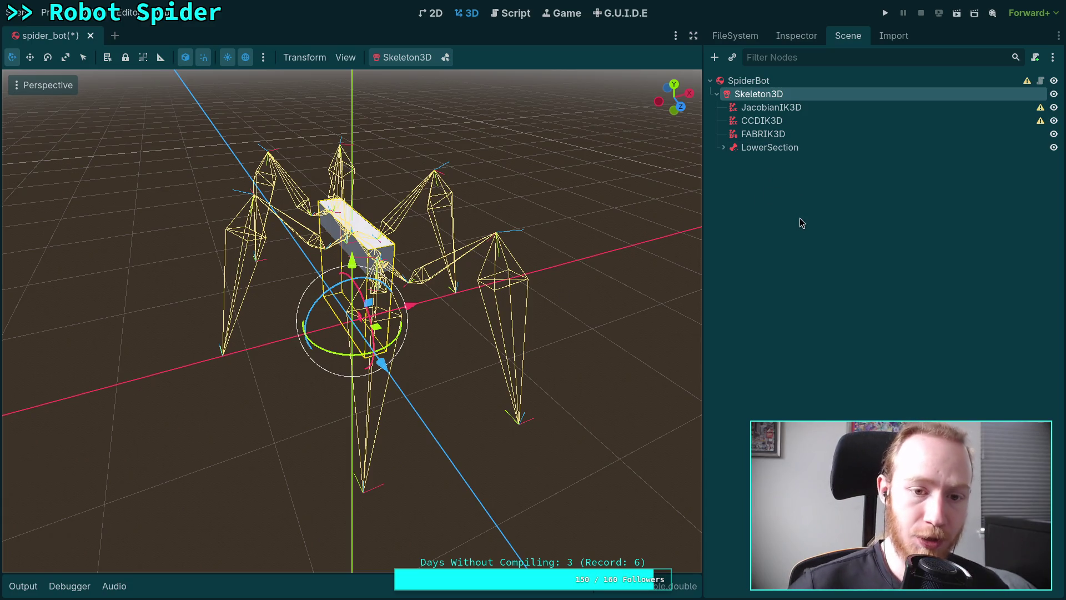
{"action": "mouse_move", "coordinate": [289, 250]}
{"action": "left_mouse_down"}
{"action": "mouse_move", "coordinate": [316, 255]}
{"action": "mouse_move", "coordinate": [246, 308]}
{"action": "mouse_move", "coordinate": [513, 261]}
{"action": "left_mouse_up"}
{"action": "left_click", "coordinate": [753, 147]}
{"action": "left_click_drag", "start_coordinate": [388, 307], "coordinate": [610, 307]}
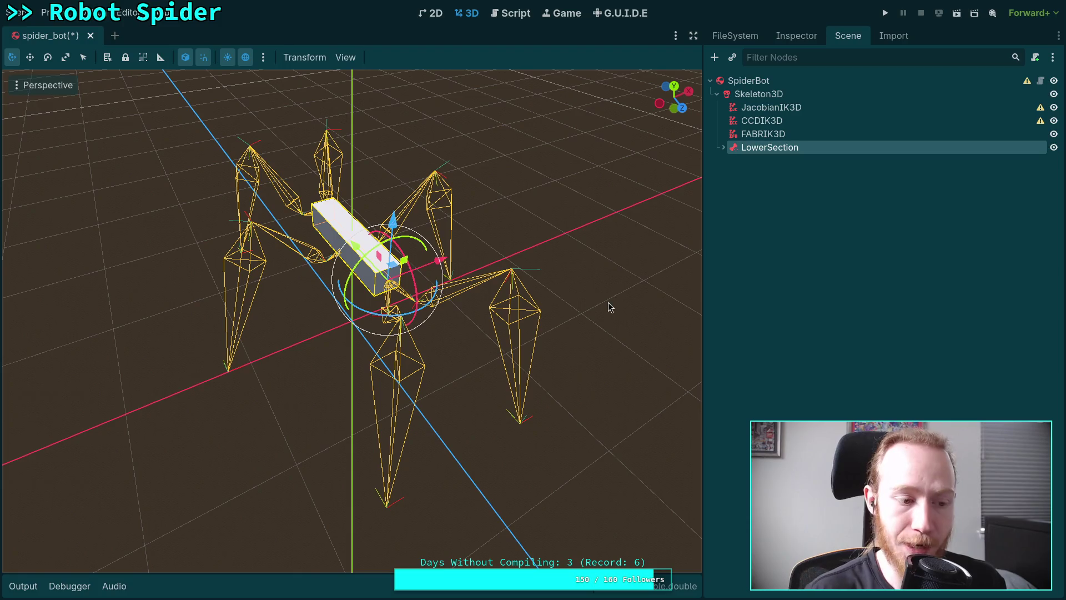
{"action": "left_click_drag", "start_coordinate": [546, 328], "coordinate": [568, 311]}
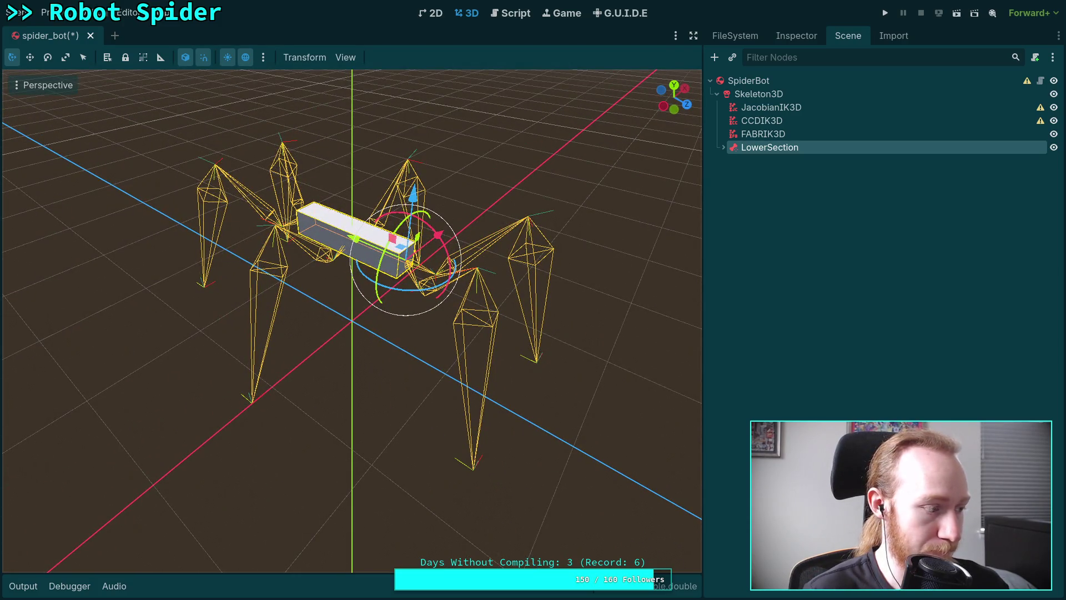
{"action": "mouse_move", "coordinate": [493, 300]}
{"action": "left_mouse_down"}
{"action": "mouse_move", "coordinate": [444, 305]}
{"action": "mouse_move", "coordinate": [576, 293]}
{"action": "left_mouse_up"}
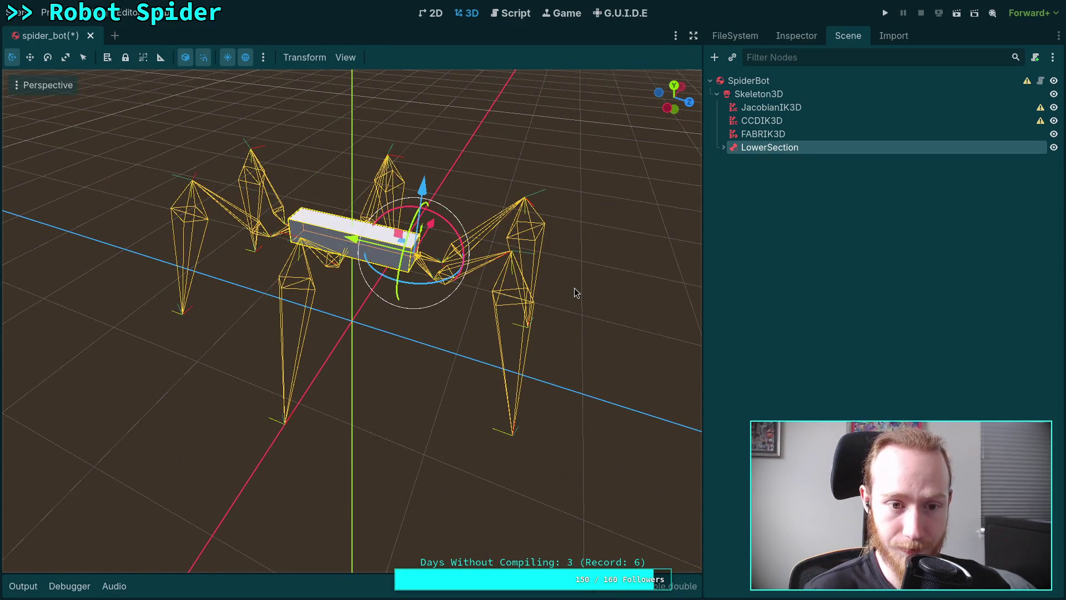
Step: Select Skeleton3D and open the Create New Node picker for a child
{"action": "left_click", "coordinate": [798, 81]}
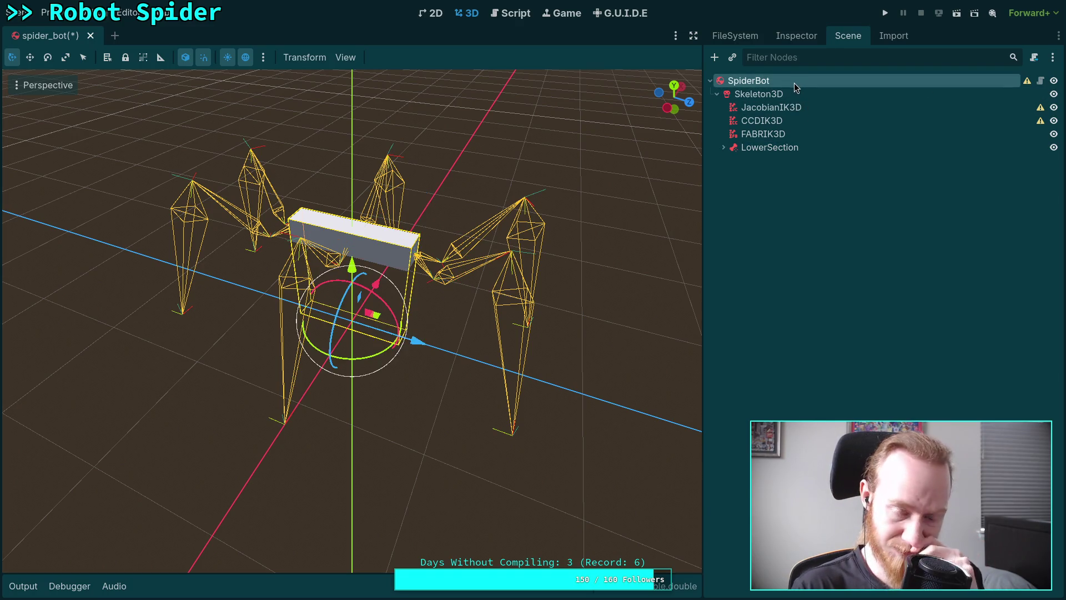
{"action": "left_click_drag", "start_coordinate": [422, 261], "coordinate": [528, 261]}
{"action": "left_click", "coordinate": [770, 148]}
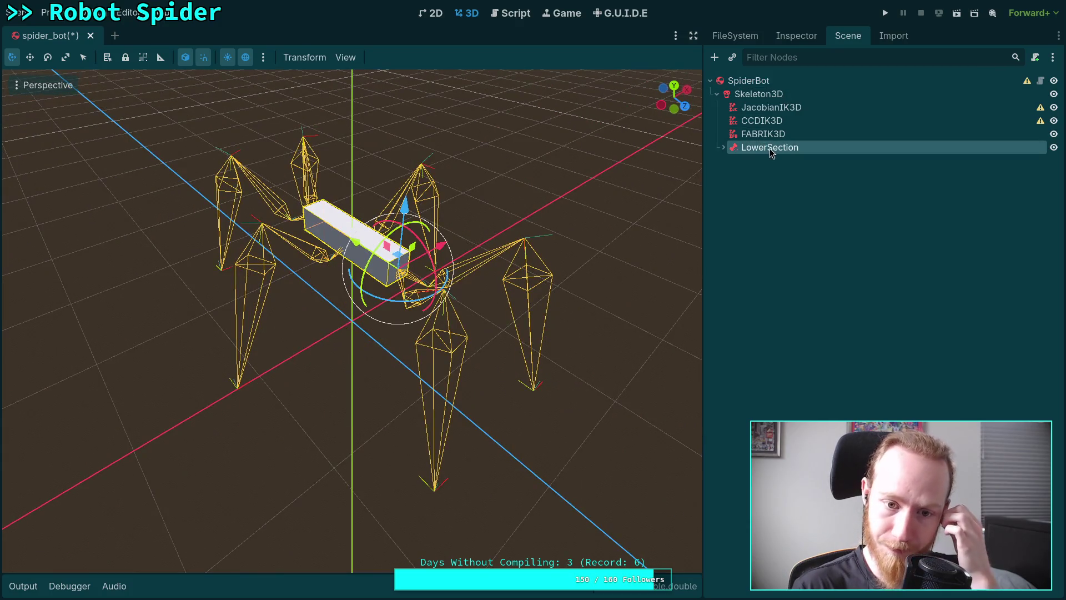
{"action": "left_click", "coordinate": [750, 93]}
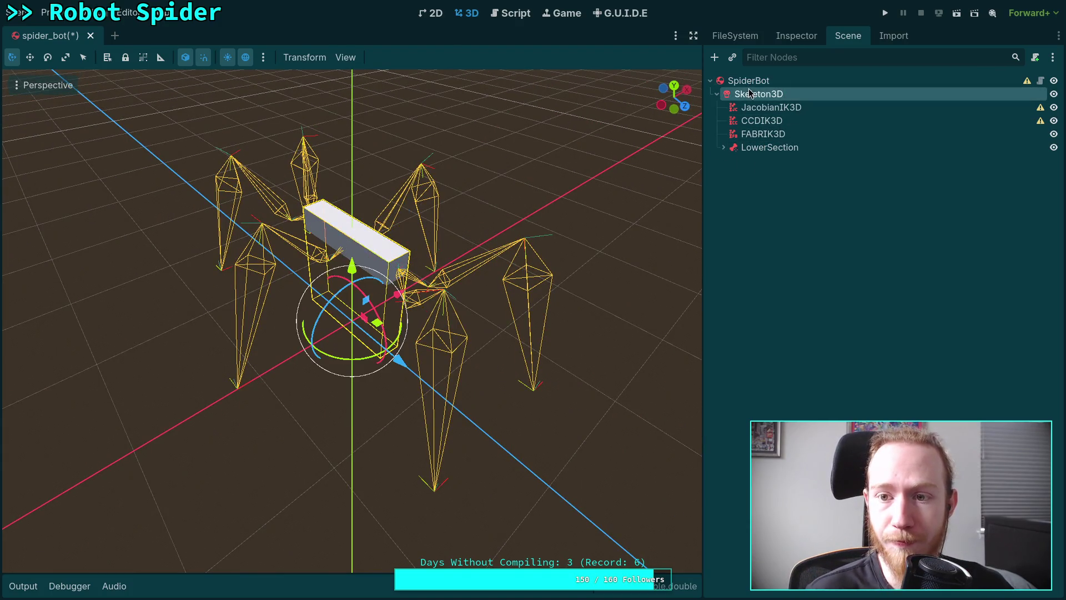
{"action": "left_click", "coordinate": [718, 58]}
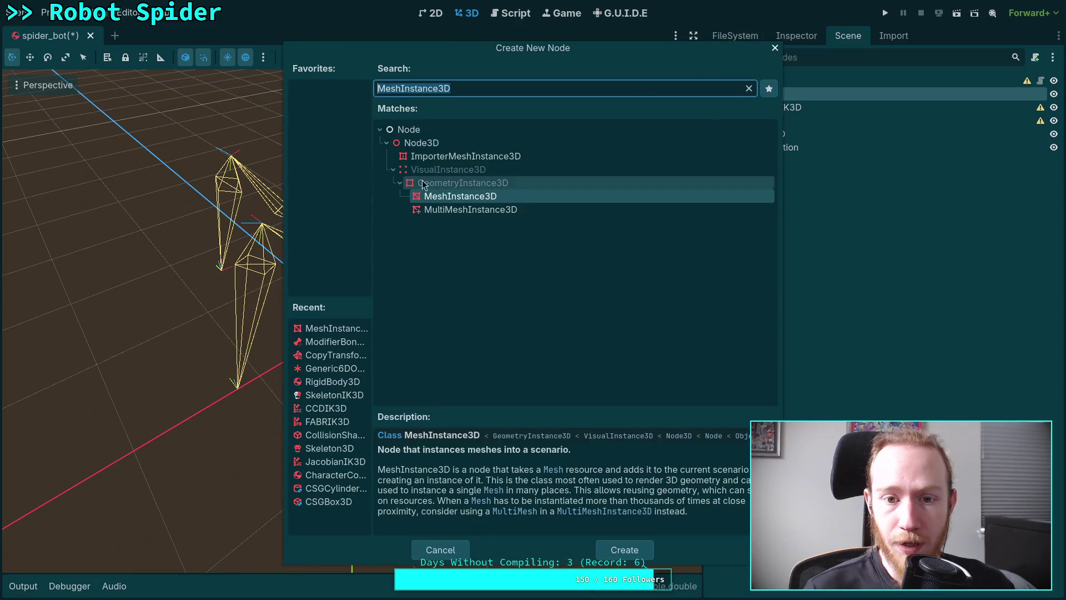
Step: Add a ModifierBoneTarget3D under Skeleton3D, then delete it again
{"action": "left_click", "coordinate": [326, 341]}
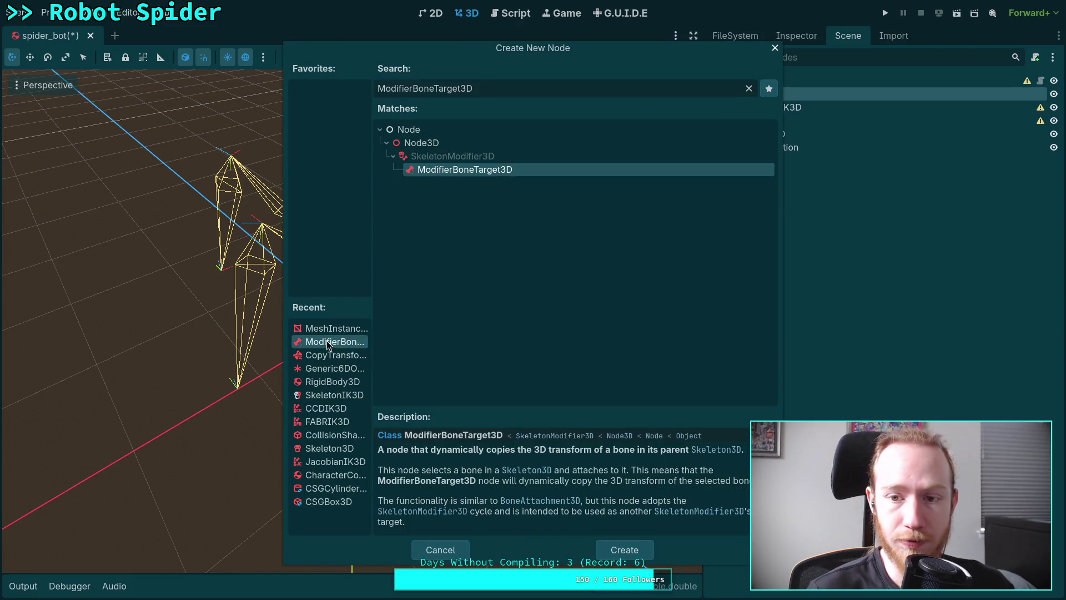
{"action": "double_click", "coordinate": [326, 341]}
{"action": "left_click", "coordinate": [789, 160]}
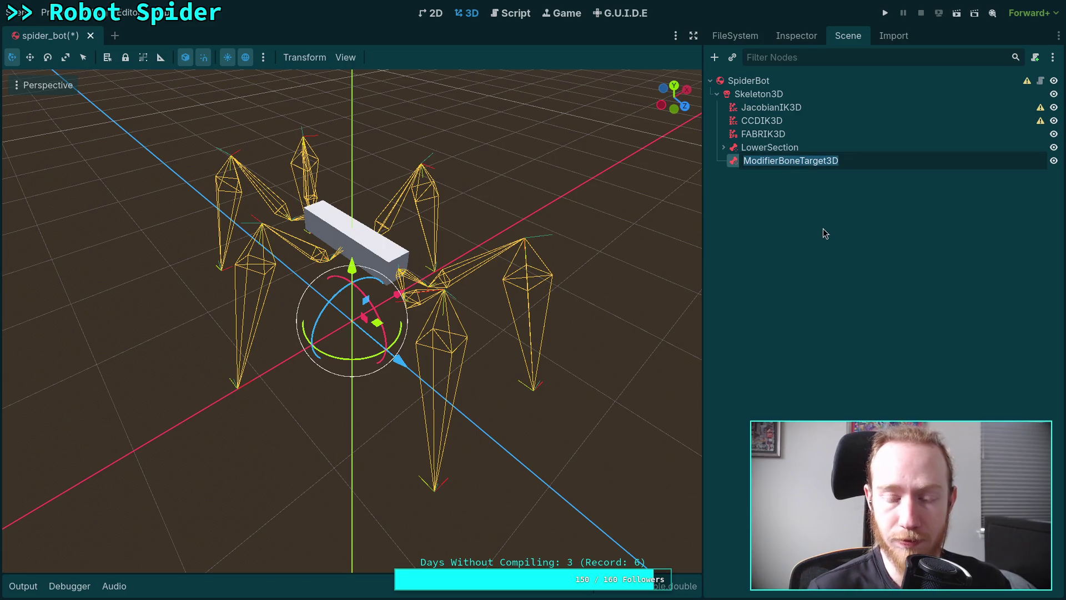
{"action": "key", "text": "Return"}
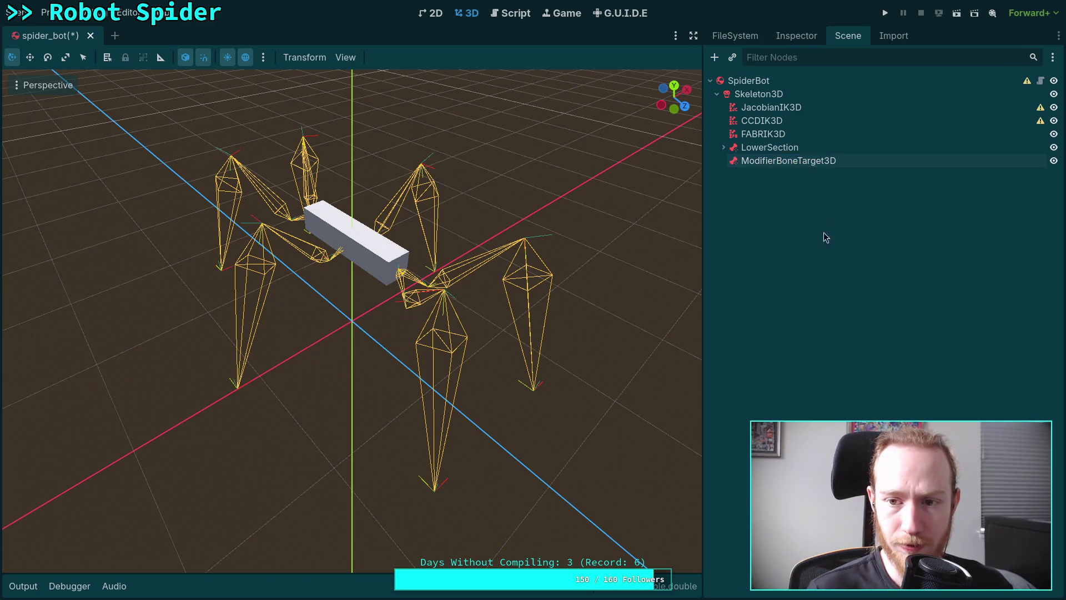
{"action": "key", "text": "Delete"}
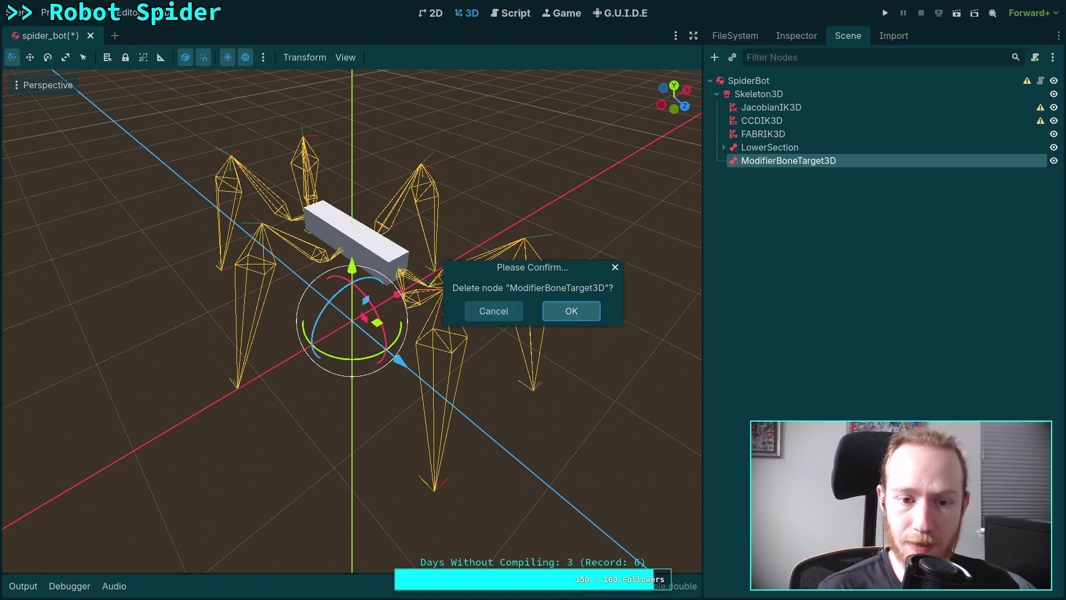
{"action": "left_click", "coordinate": [571, 311]}
Step: Select LowerSection, then SpiderBot, and finally Skeleton3D again
{"action": "left_click", "coordinate": [793, 149]}
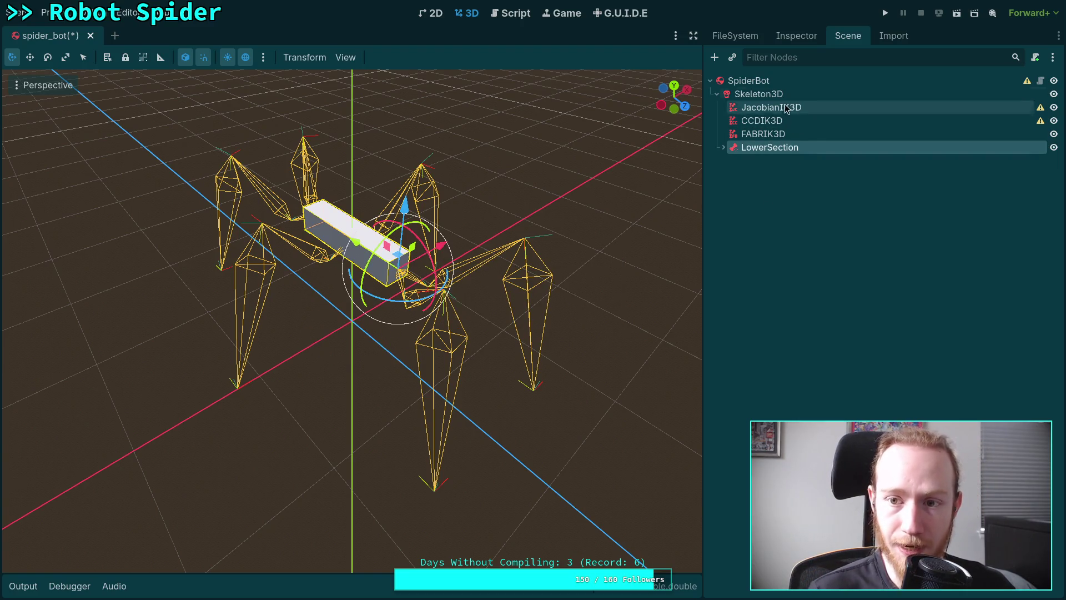
{"action": "left_click", "coordinate": [812, 78]}
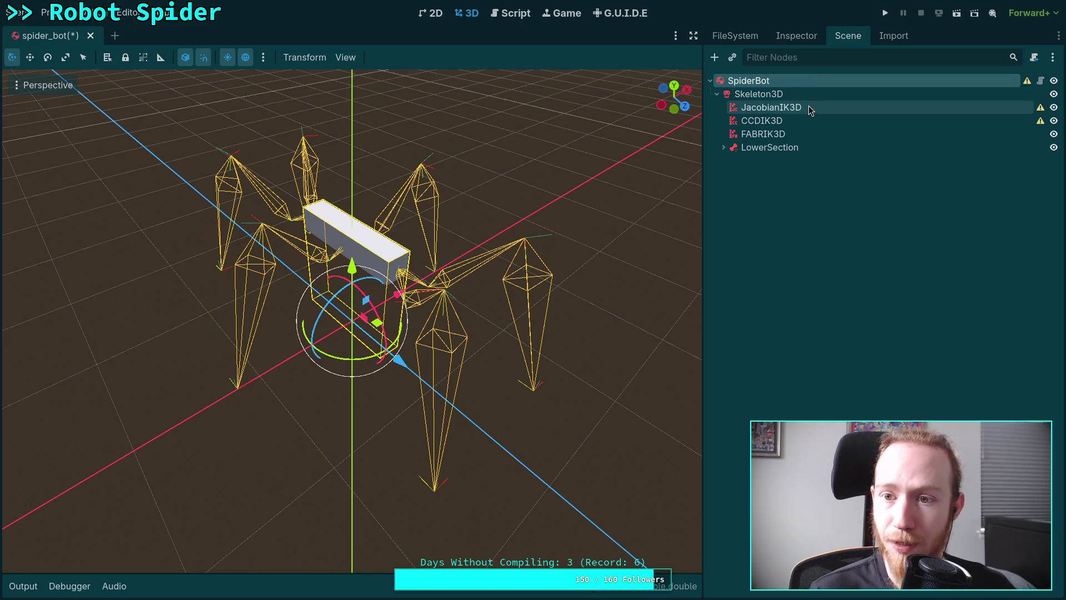
{"action": "left_click", "coordinate": [764, 95]}
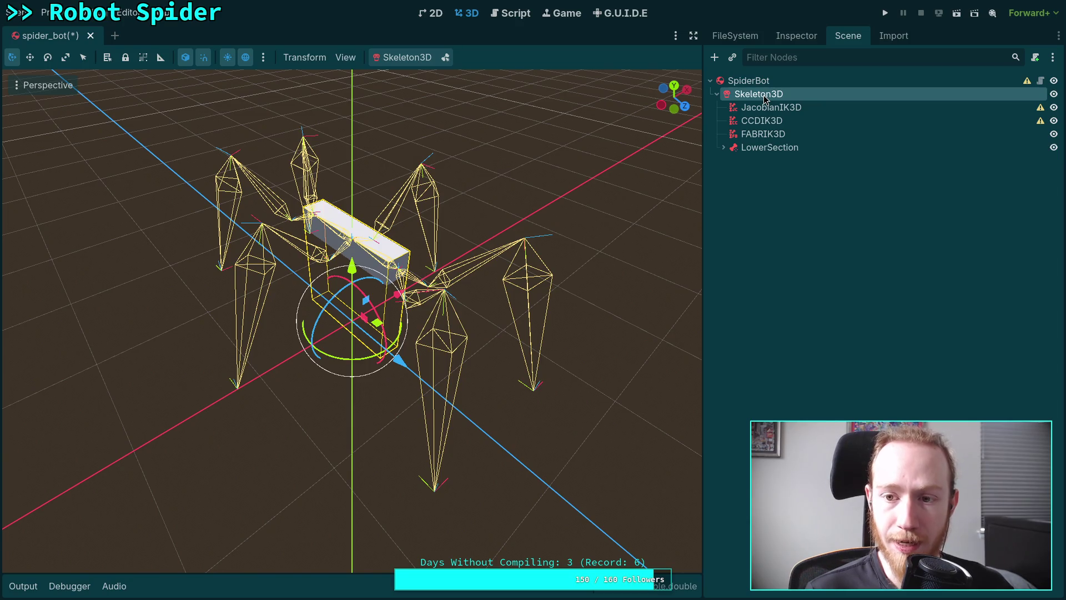
Step: Open the Attach Node Script dialog for Skeleton3D and enlarge it
{"action": "right_click", "coordinate": [807, 95]}
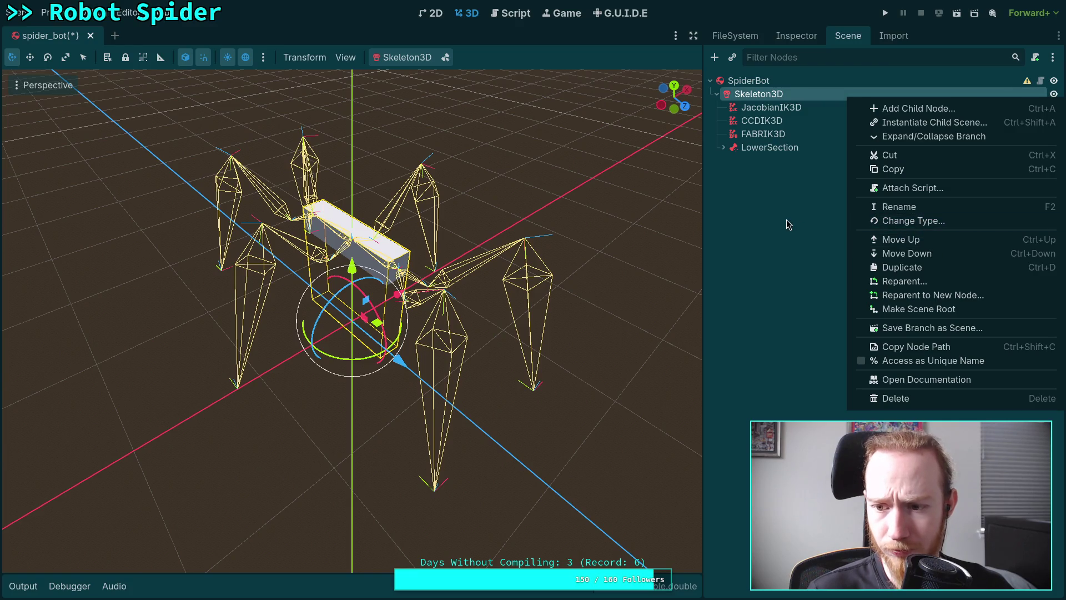
{"action": "left_click", "coordinate": [905, 189]}
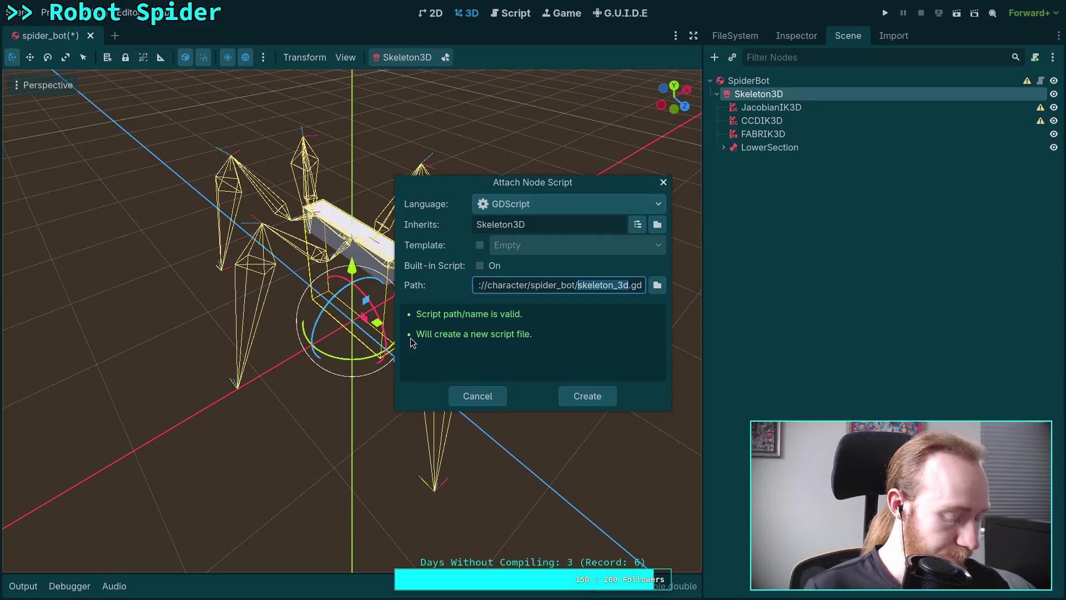
{"action": "key", "text": "super+f"}
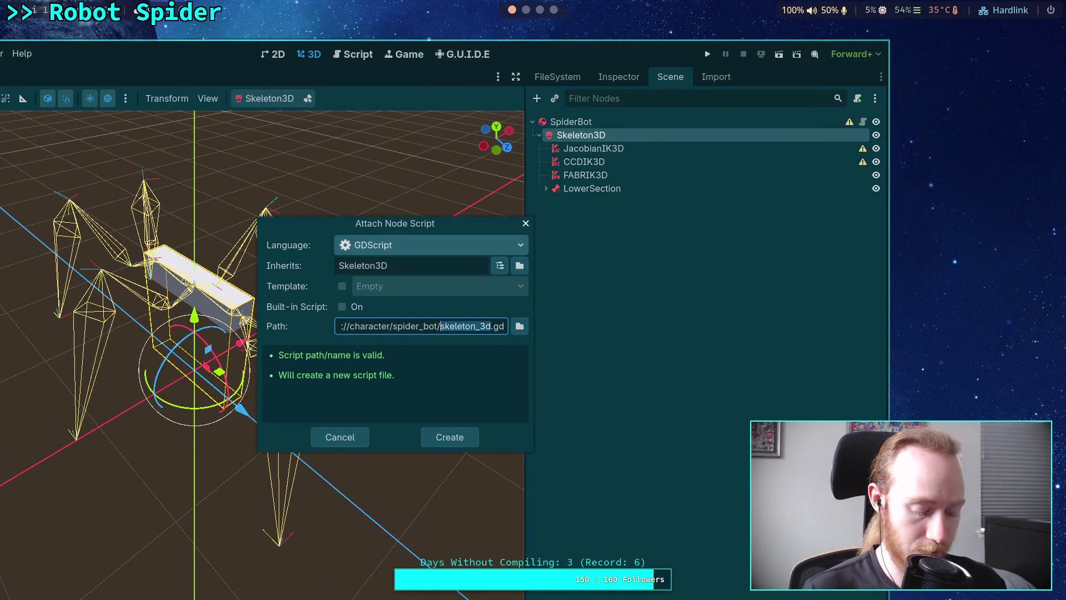
{"action": "key", "text": "super+f"}
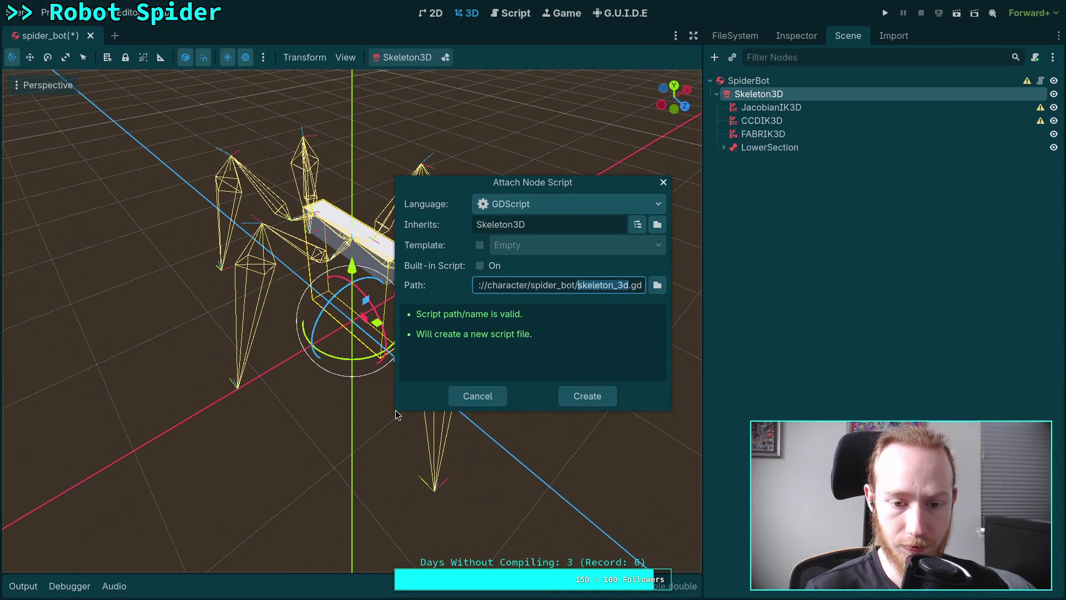
{"action": "left_click_drag", "start_coordinate": [393, 411], "coordinate": [281, 439]}
Step: Browse to the godot-game/character folder, then cancel both the file and script dialogs
{"action": "left_click", "coordinate": [658, 286]}
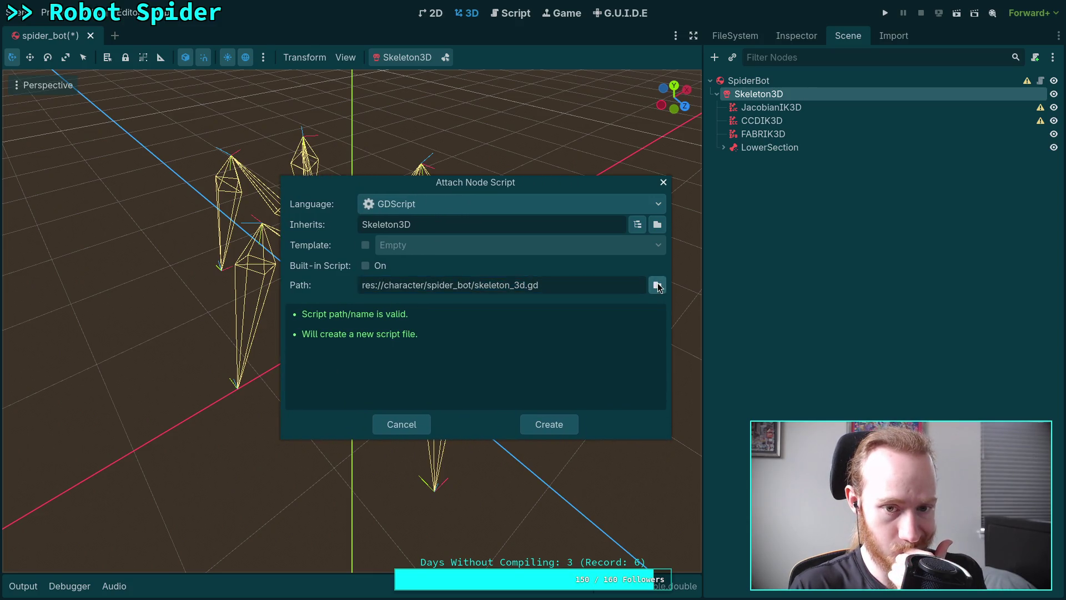
{"action": "left_click", "coordinate": [677, 174]}
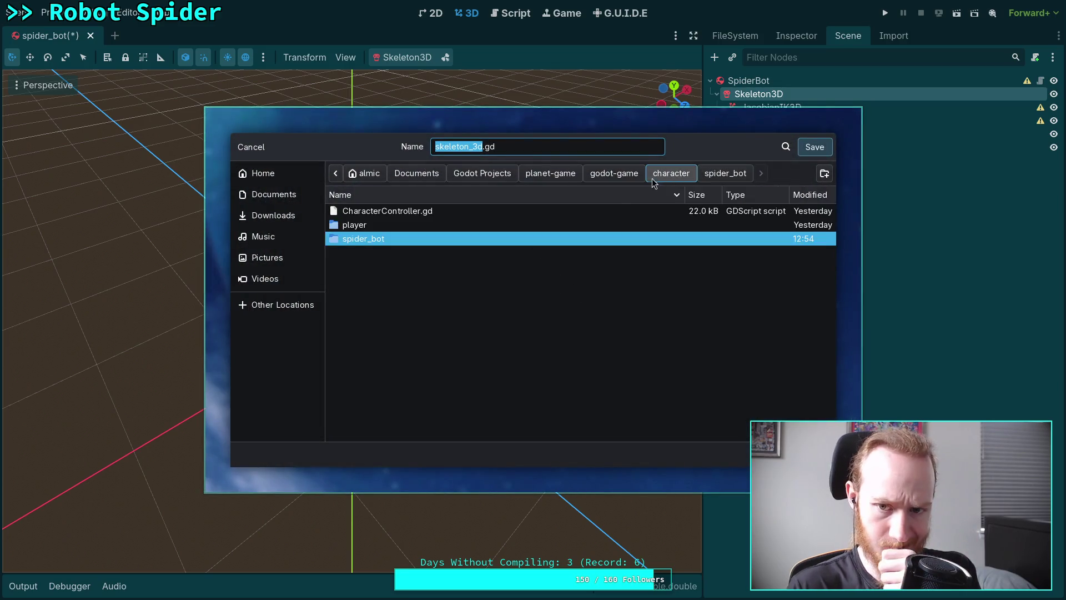
{"action": "left_click", "coordinate": [624, 180]}
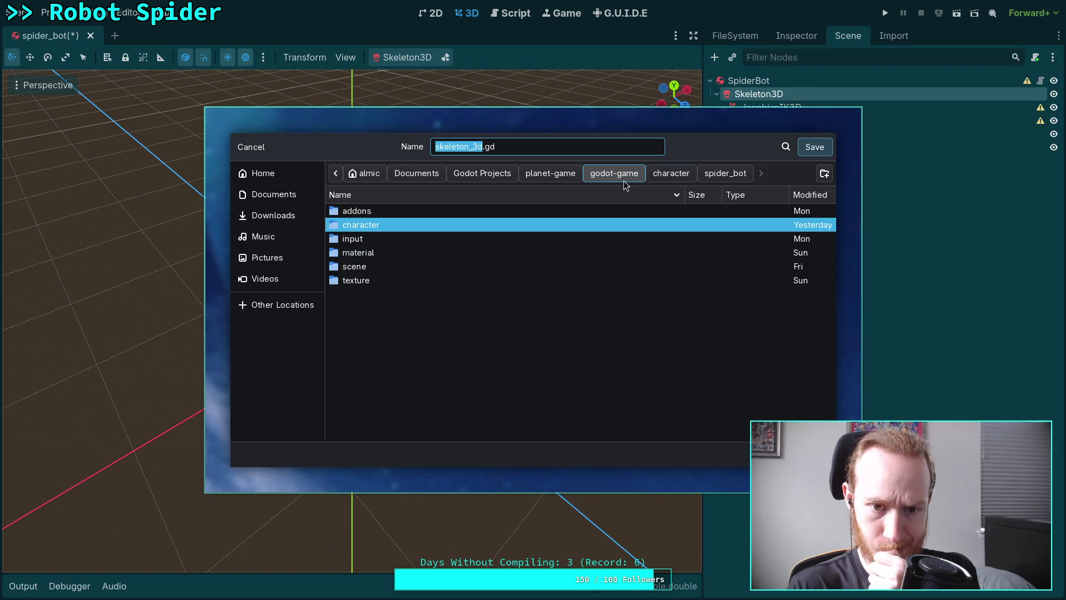
{"action": "left_click", "coordinate": [365, 229]}
{"action": "double_click", "coordinate": [393, 225]}
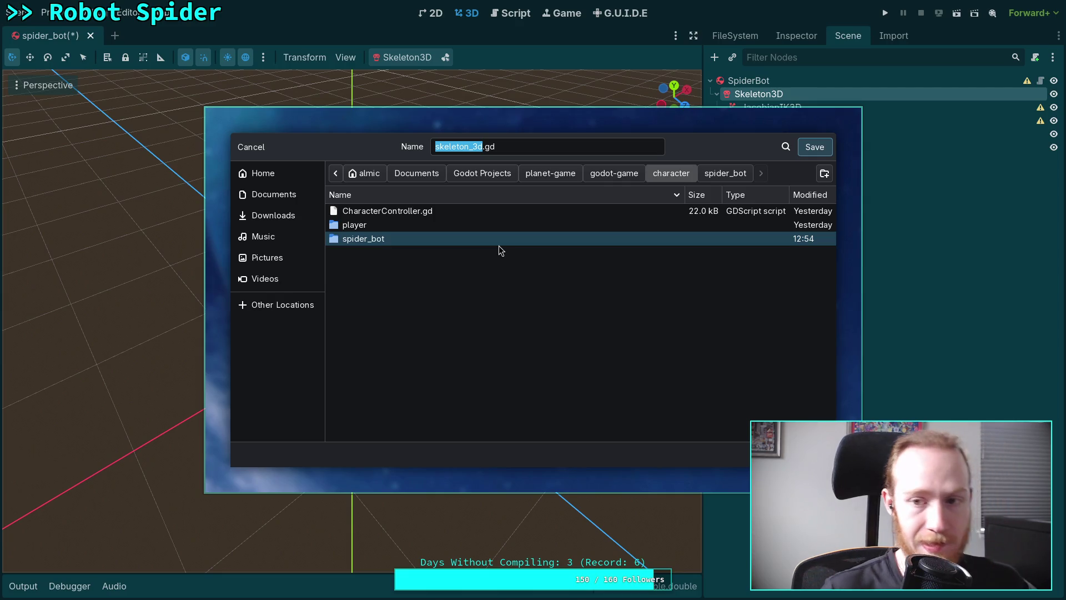
{"action": "left_click", "coordinate": [252, 147]}
{"action": "left_click", "coordinate": [402, 424]}
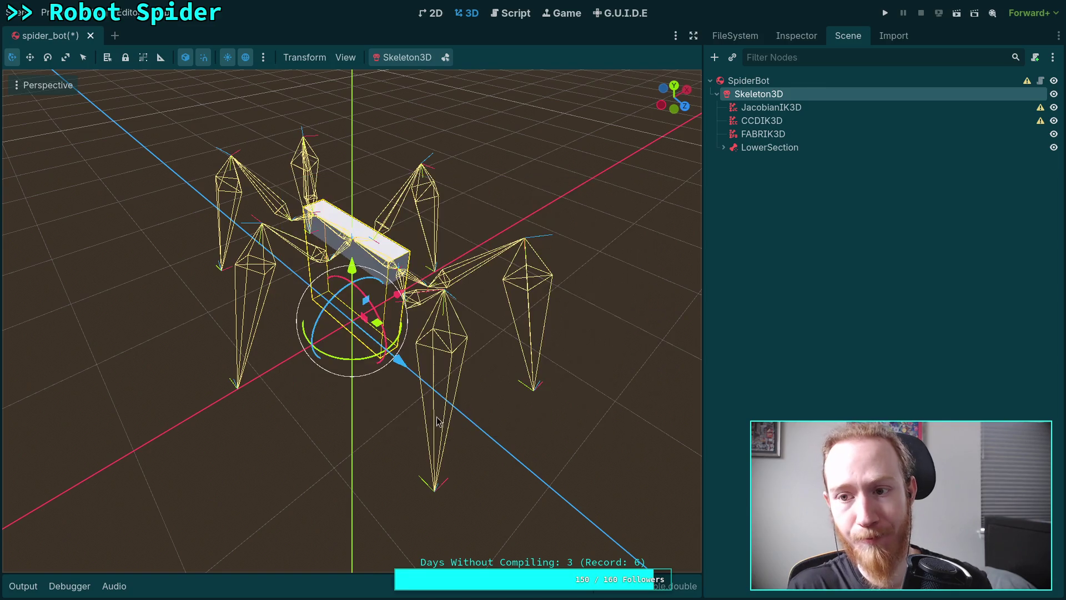
Step: Open Project Settings on the Plugins tab, cancelling a started Create a Plugin form
{"action": "left_click", "coordinate": [800, 338]}
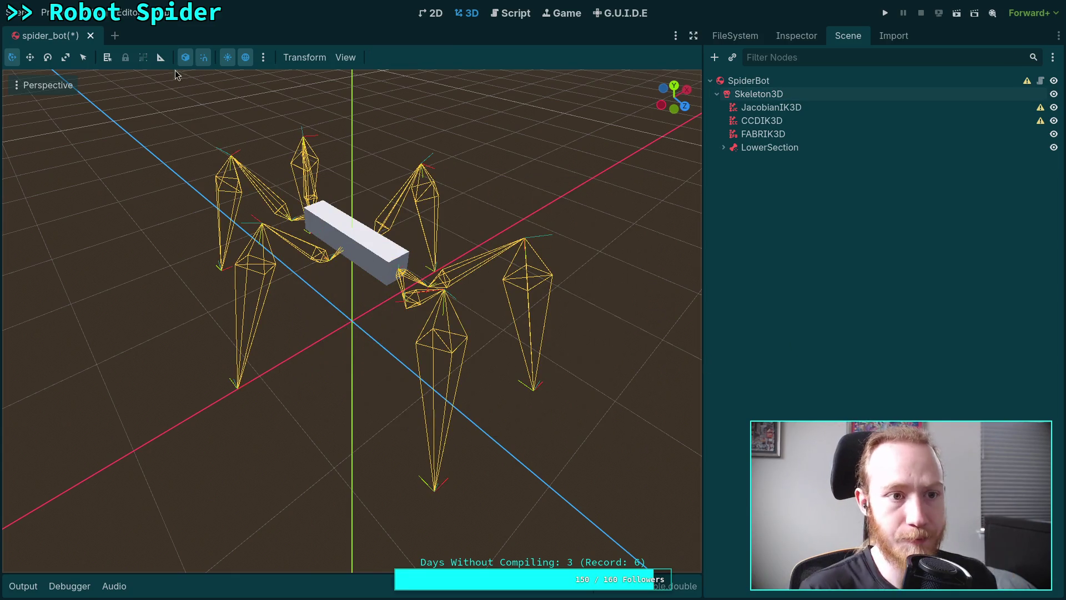
{"action": "left_click", "coordinate": [45, 13]}
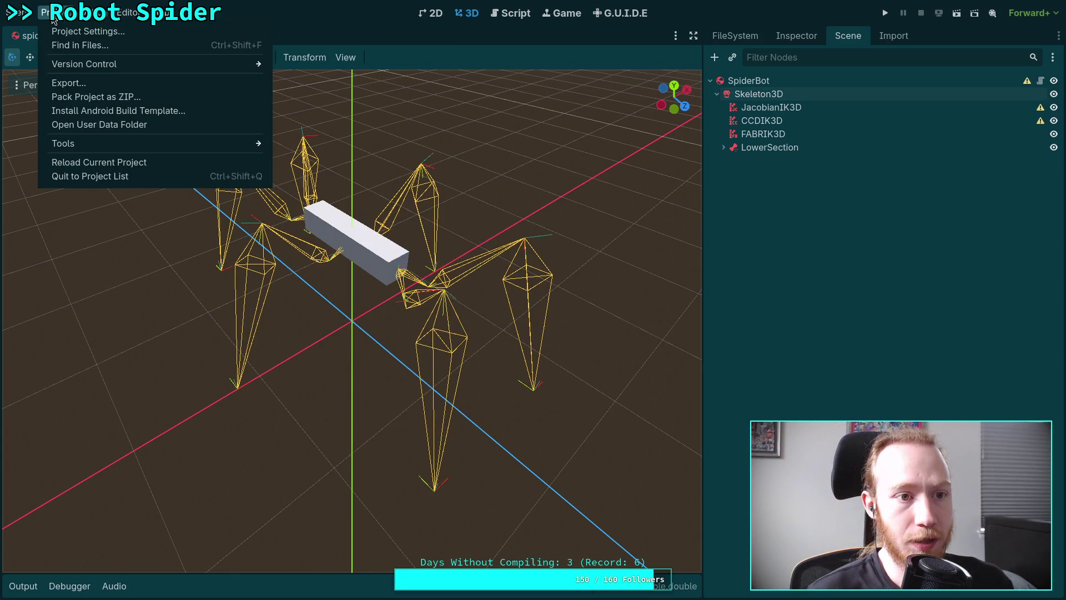
{"action": "left_click", "coordinate": [79, 33]}
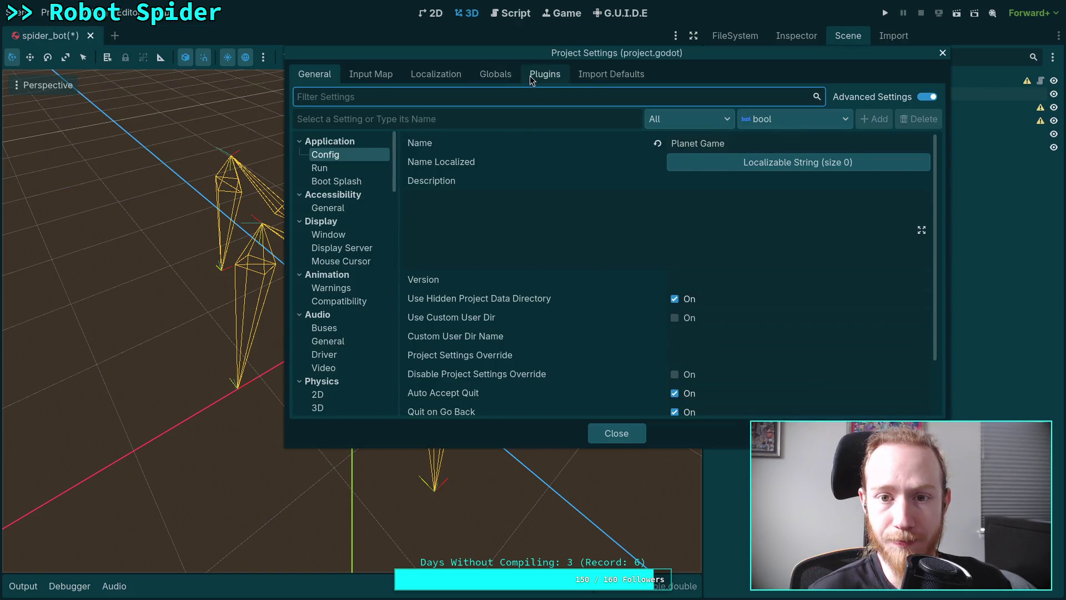
{"action": "left_click", "coordinate": [544, 74]}
{"action": "left_click", "coordinate": [900, 98]}
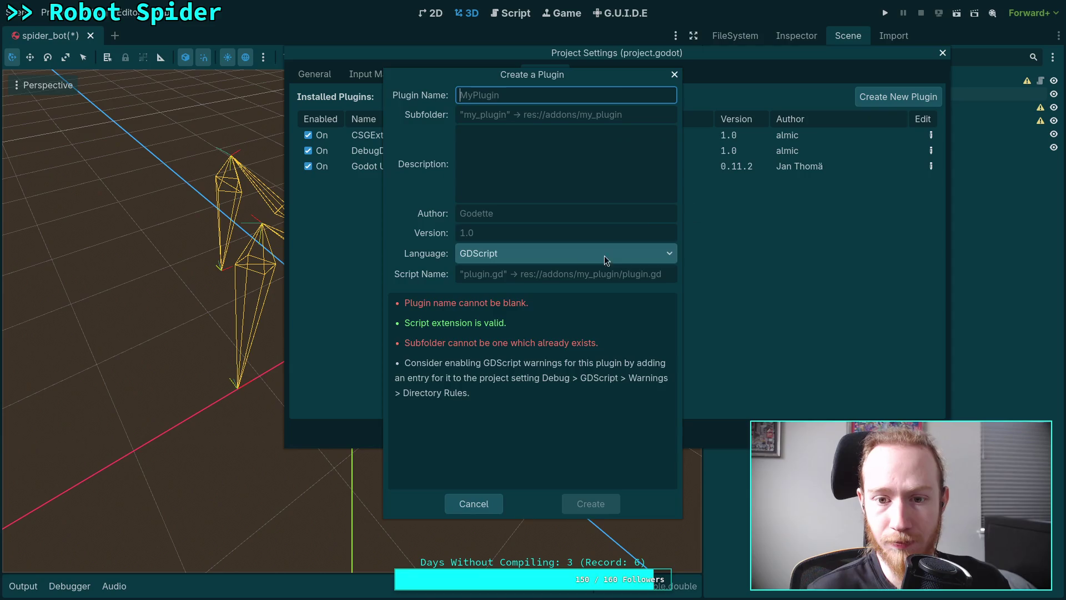
{"action": "left_click", "coordinate": [549, 93]}
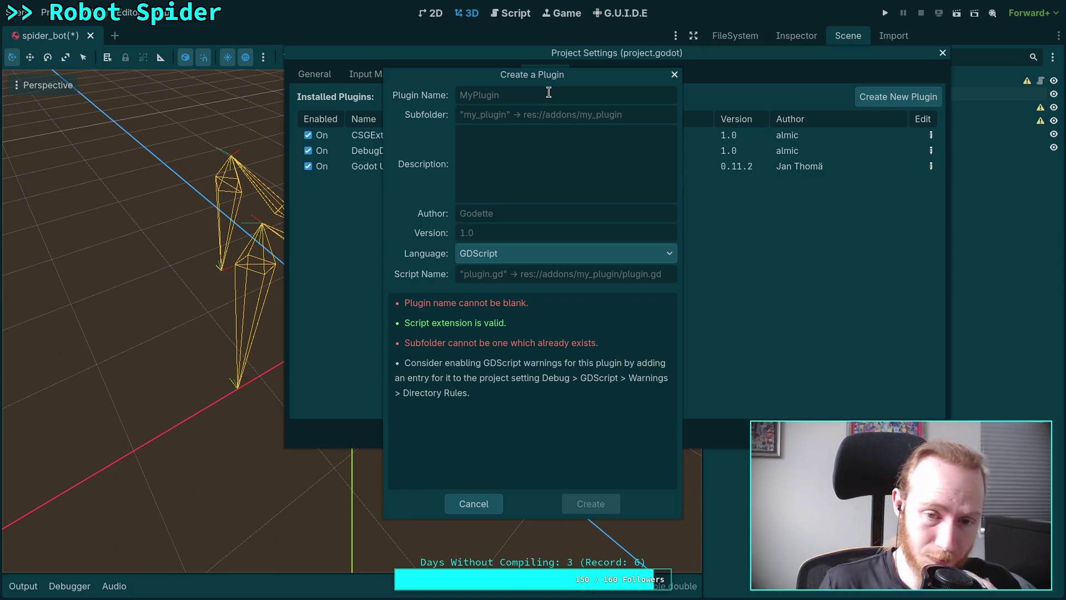
{"action": "left_click", "coordinate": [475, 504]}
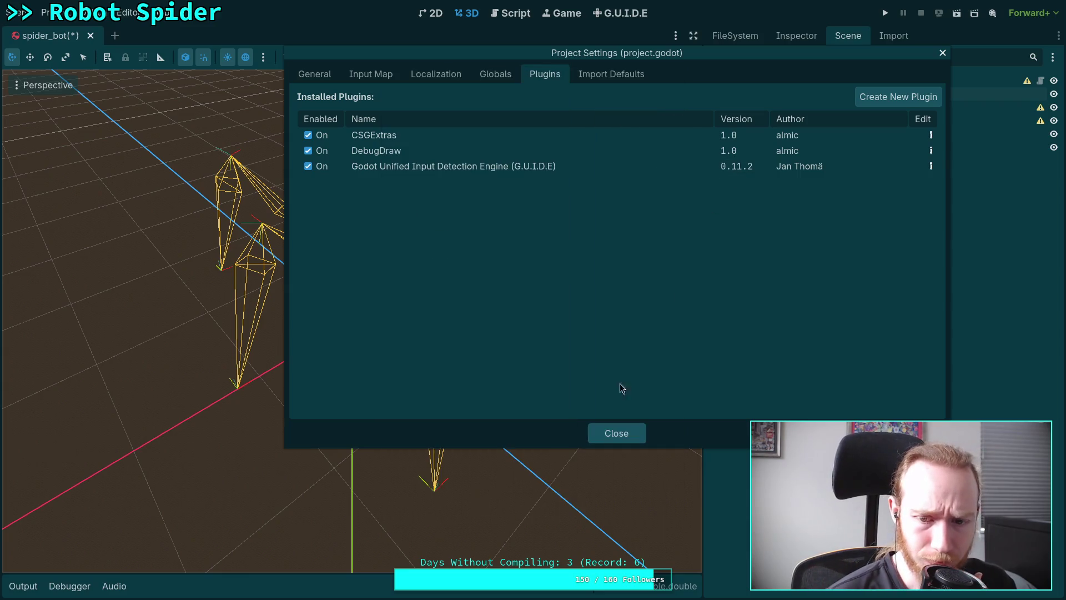
Step: Close Project Settings and attach a new script spider_body.gd to Skeleton3D
{"action": "left_click", "coordinate": [615, 434]}
{"action": "right_click", "coordinate": [808, 94]}
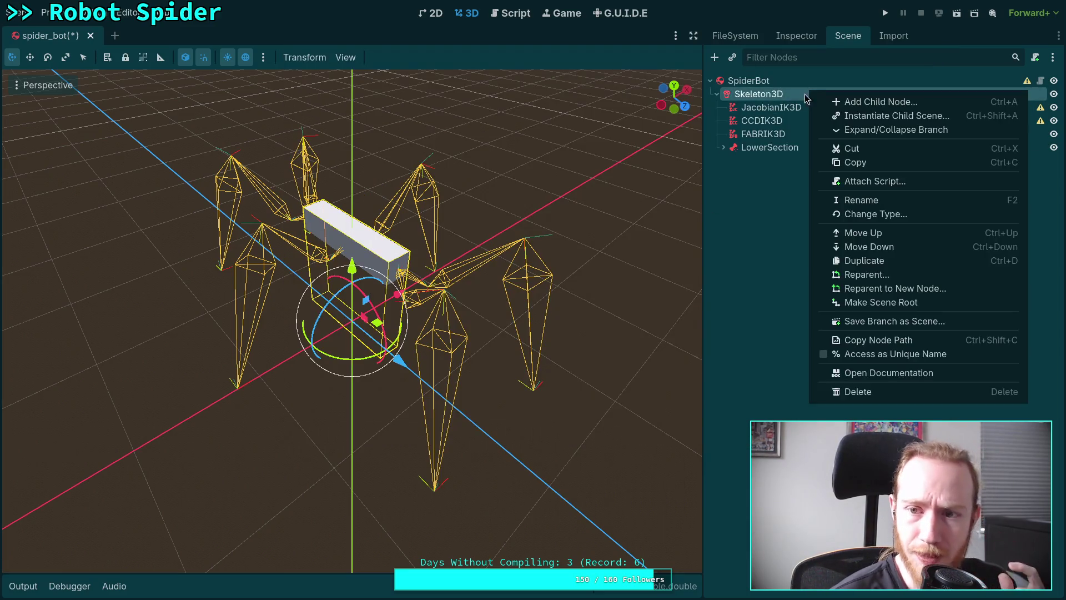
{"action": "left_click", "coordinate": [907, 181]}
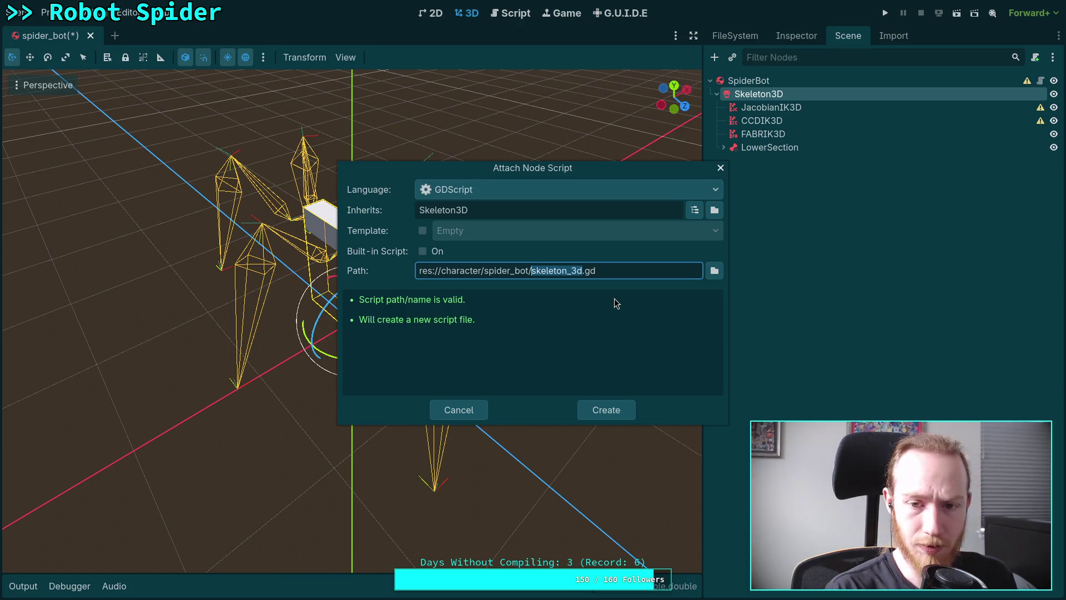
{"action": "type", "text": "spide"}
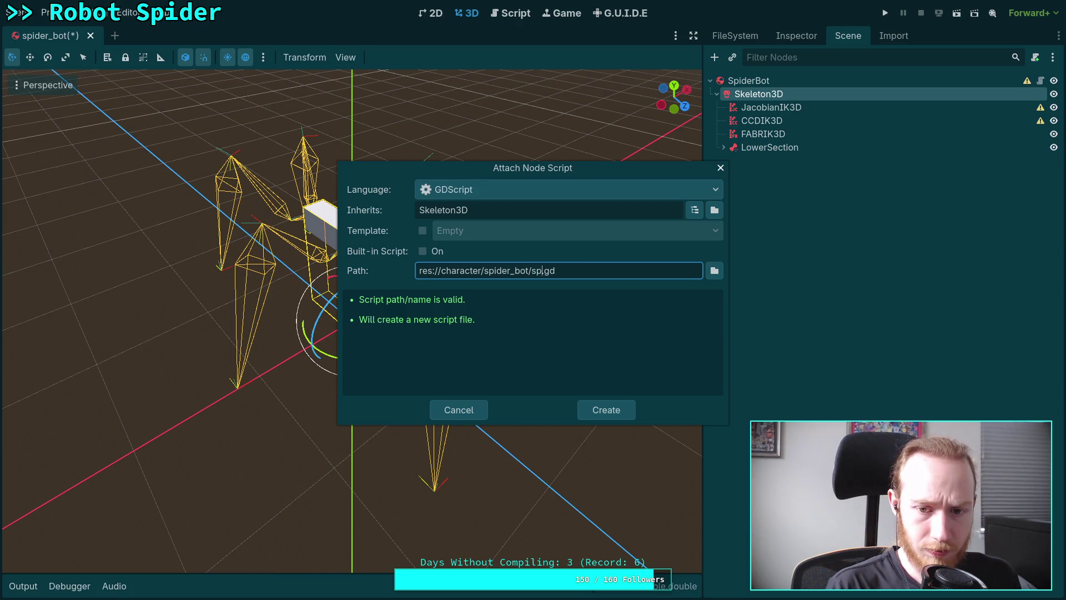
{"action": "type", "text": "r_body"}
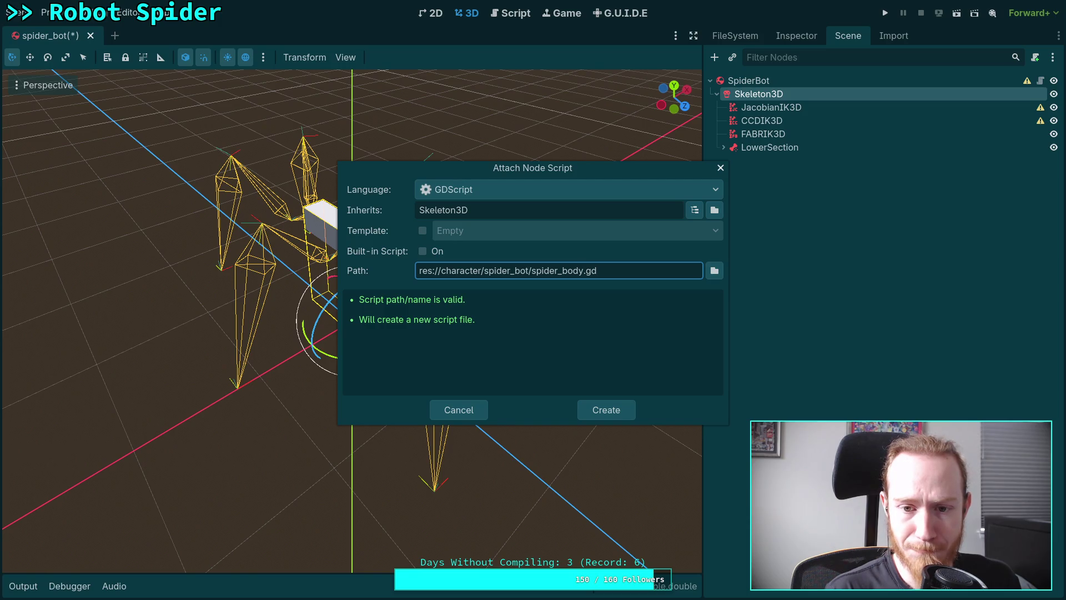
{"action": "key", "text": "Return"}
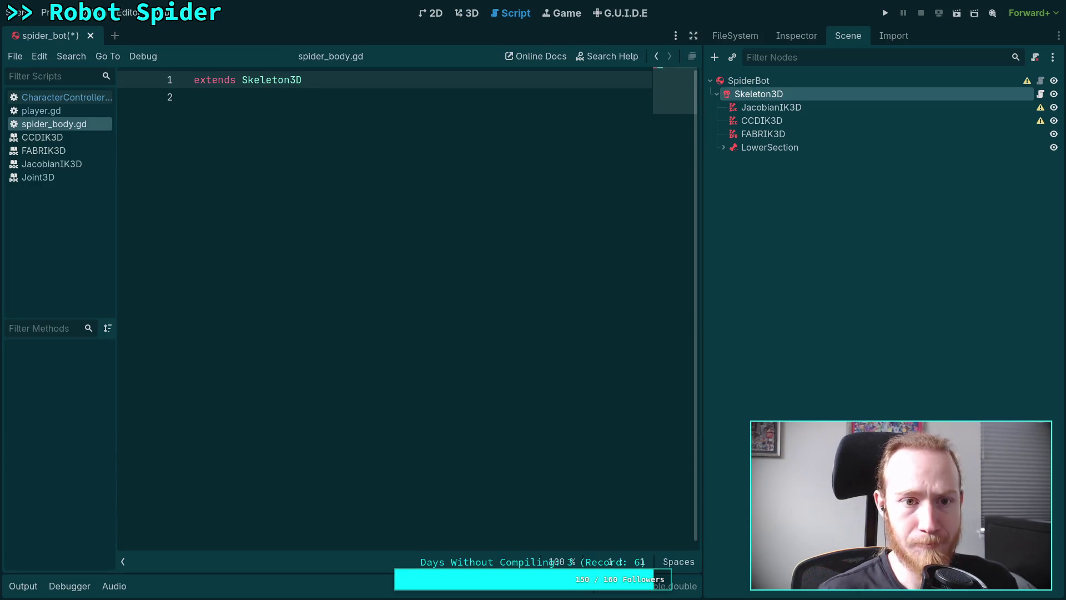
Step: Add 'class_name SpiderSkeleton' before 'extends Skeleton3D' on line 1
{"action": "key", "text": "Up"}
{"action": "type", "text": "class_name"}
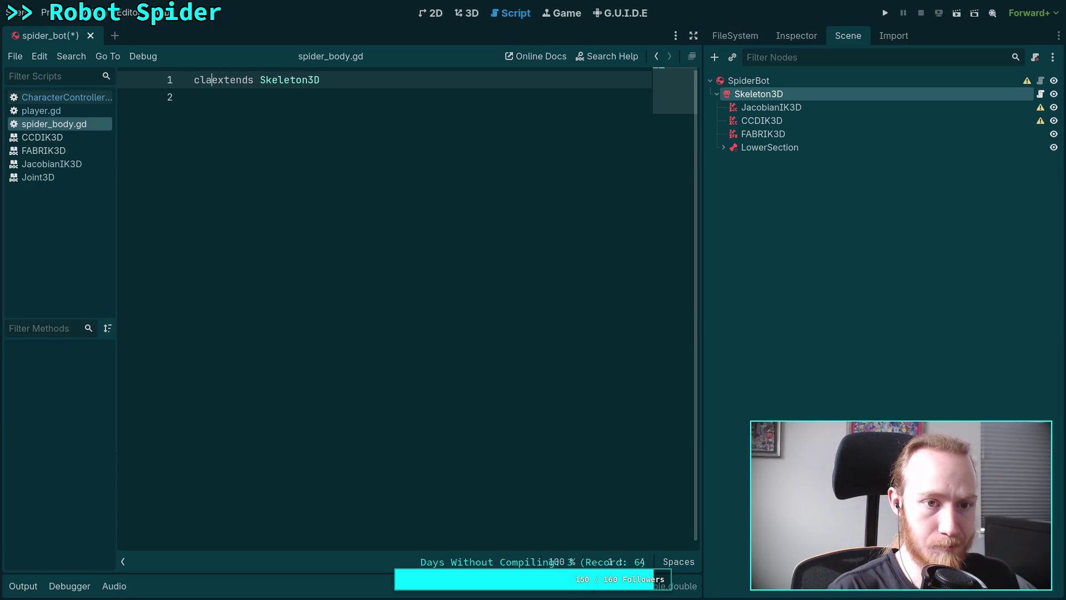
{"action": "type", "text": " Spid"}
{"action": "key", "text": "Left"}
{"action": "type", "text": "SpiderBody"}
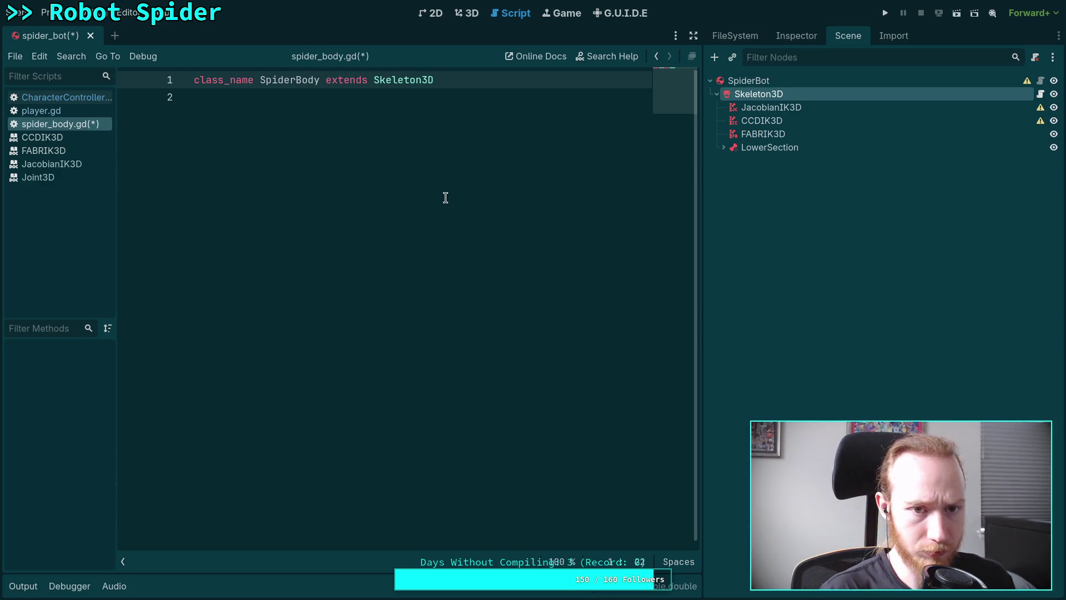
{"action": "key", "text": "BackSpace"}
{"action": "key", "text": "BackSpace"}
{"action": "key", "text": "BackSpace"}
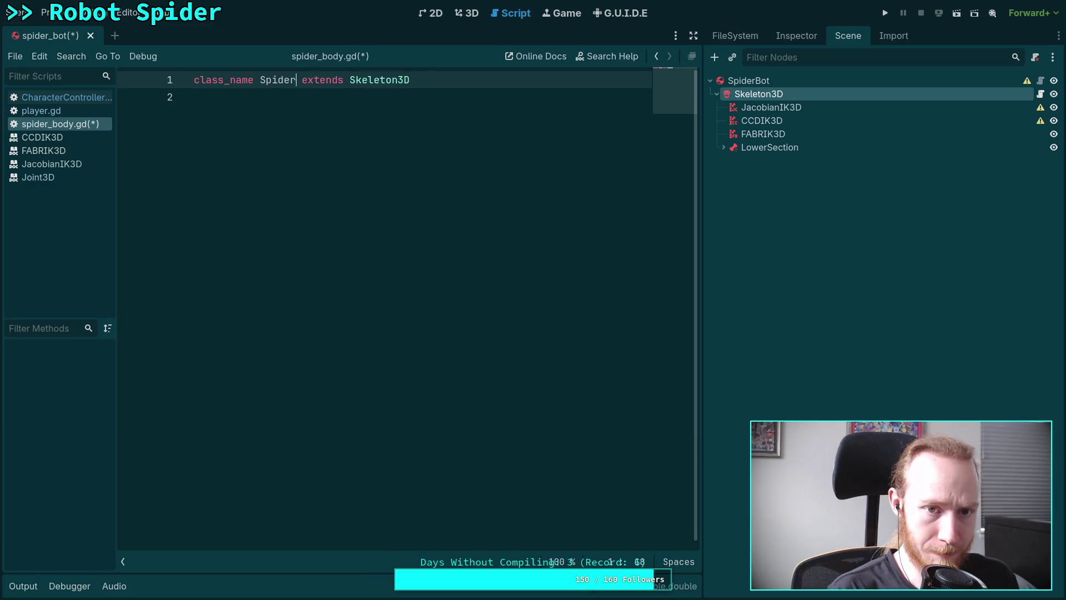
{"action": "type", "text": "Skeleton"}
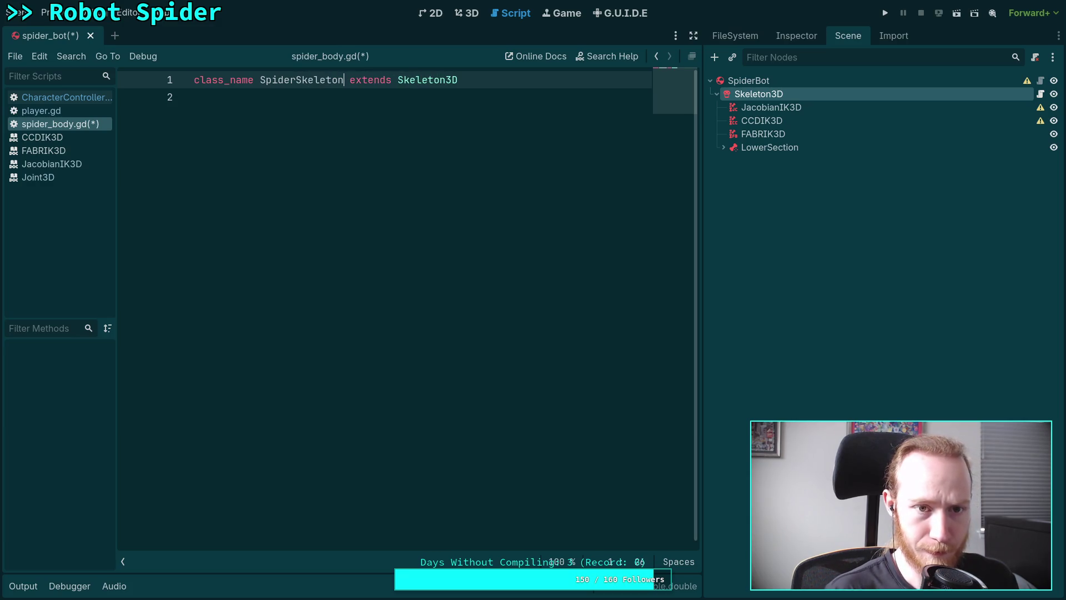
{"action": "left_click", "coordinate": [489, 261]}
Step: Check the FileSystem, Skeleton3D's script resource and its Change Type chooser, changing nothing
{"action": "right_click", "coordinate": [88, 128]}
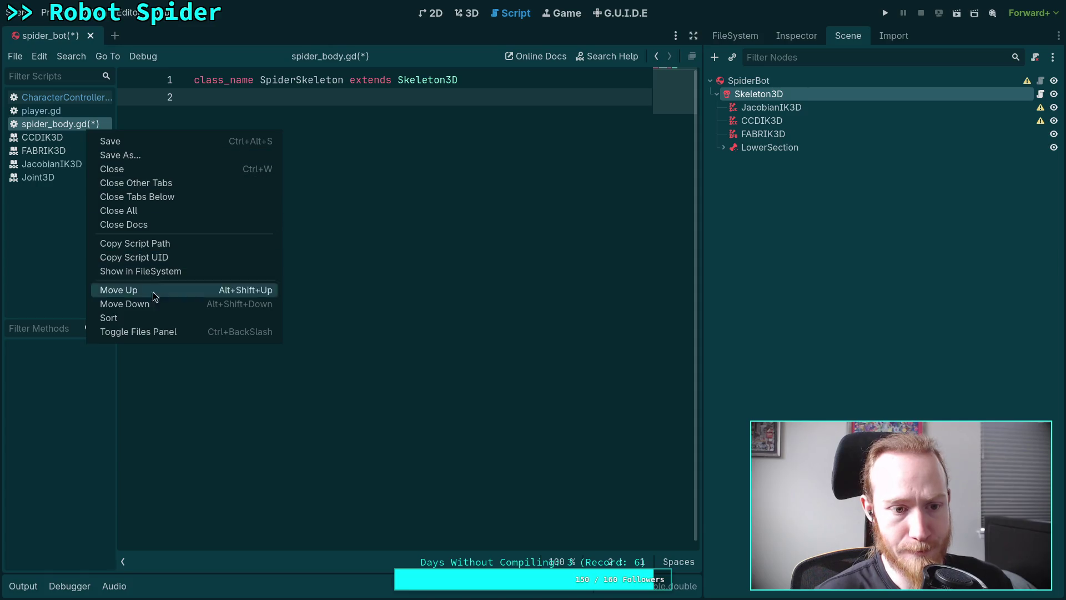
{"action": "left_click", "coordinate": [797, 36]}
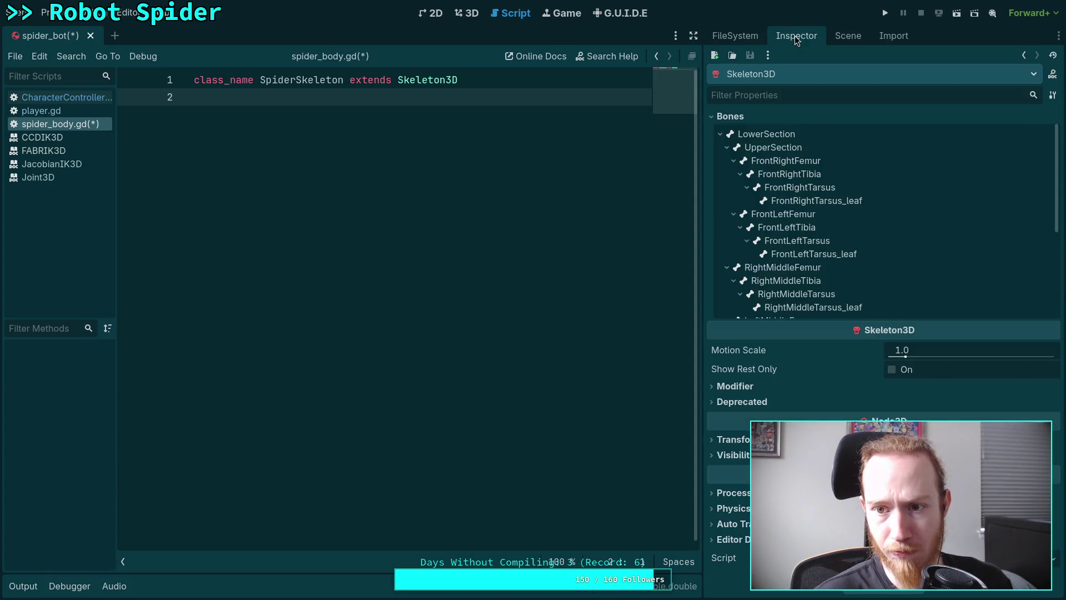
{"action": "left_click", "coordinate": [735, 35]}
{"action": "left_click", "coordinate": [797, 35]}
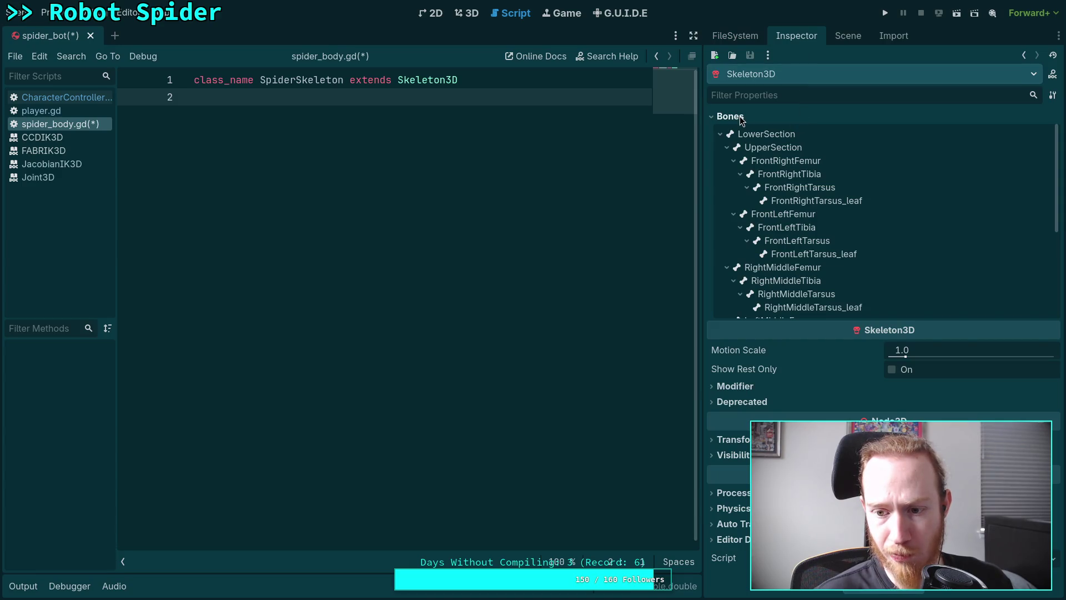
{"action": "left_click", "coordinate": [944, 73]}
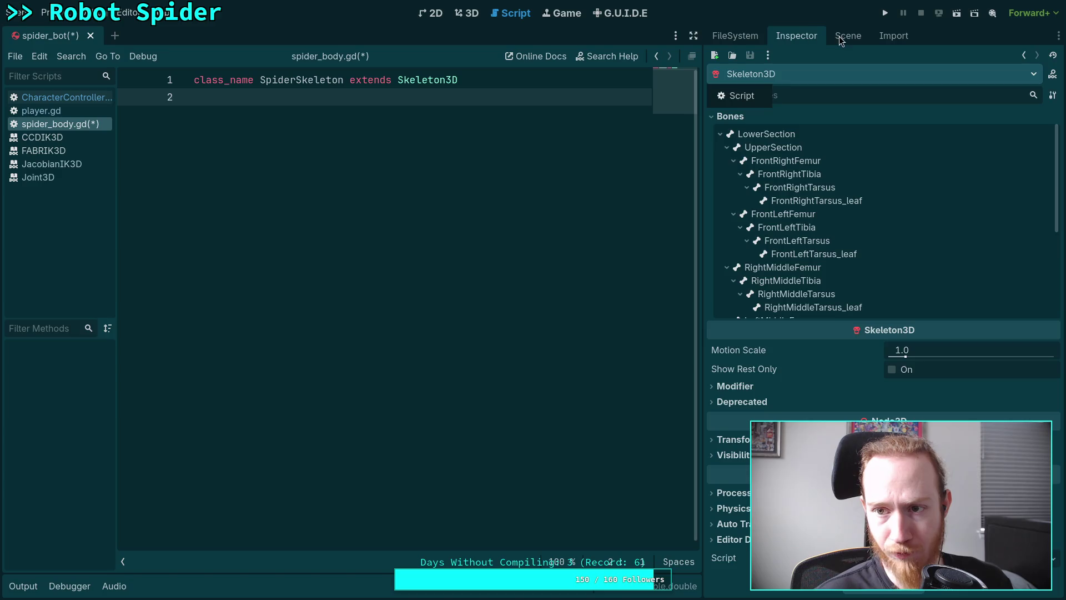
{"action": "left_click", "coordinate": [841, 36]}
{"action": "right_click", "coordinate": [784, 98]}
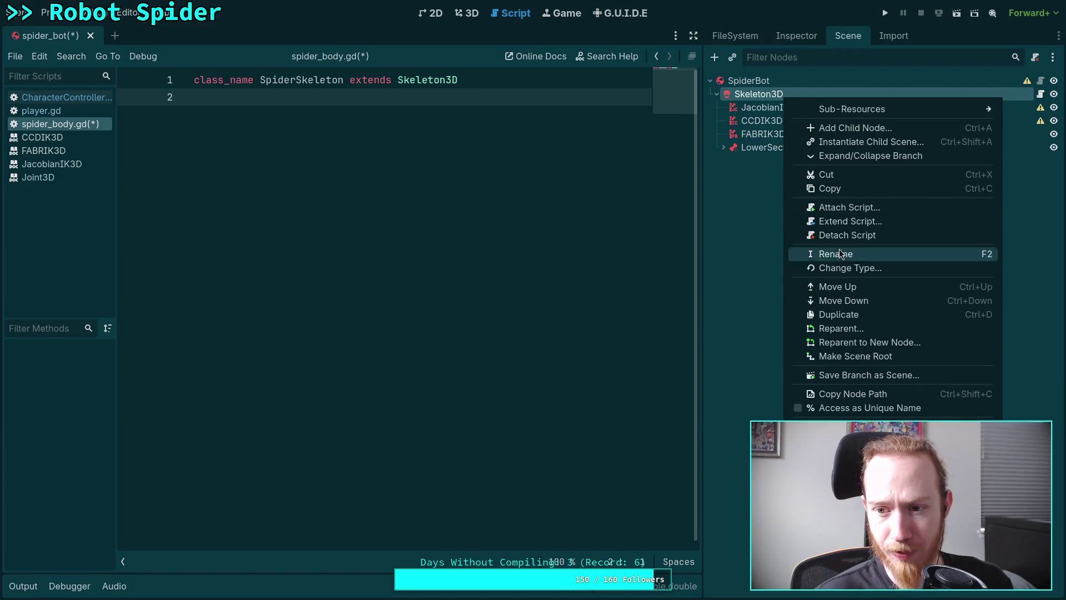
{"action": "left_click", "coordinate": [871, 269]}
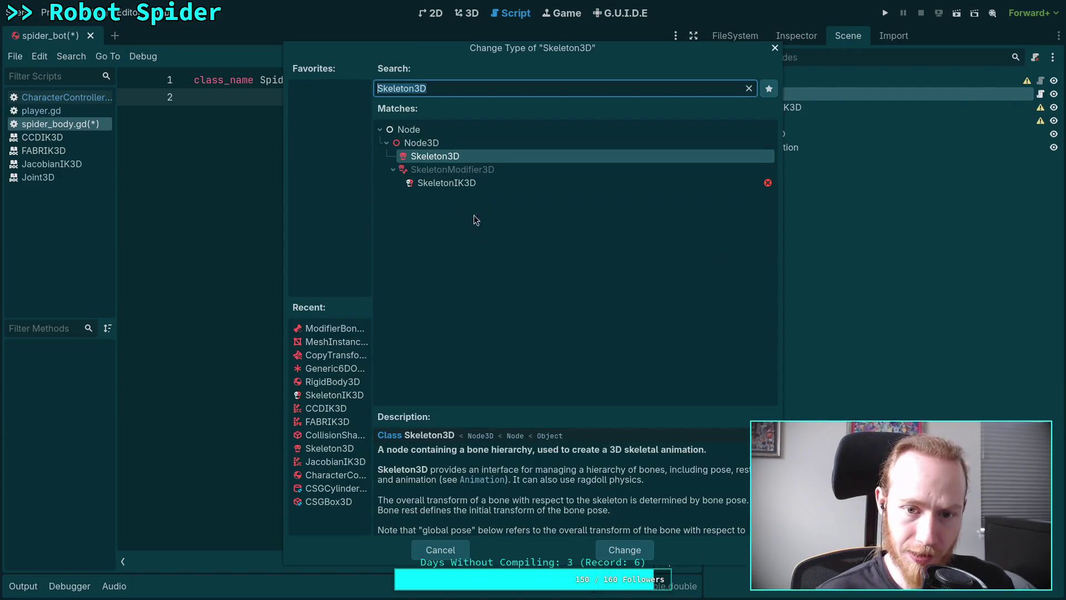
{"action": "left_click", "coordinate": [454, 551]}
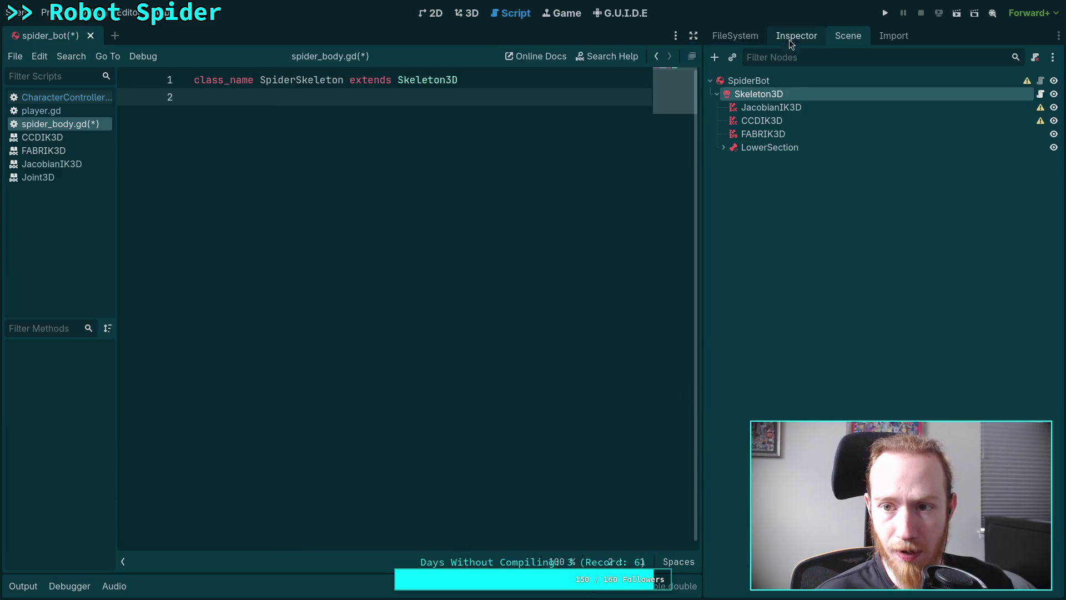
Step: Expand Skeleton3D's Modifier and Deprecated Inspector sections, then return to the scene tree
{"action": "left_click", "coordinate": [791, 37]}
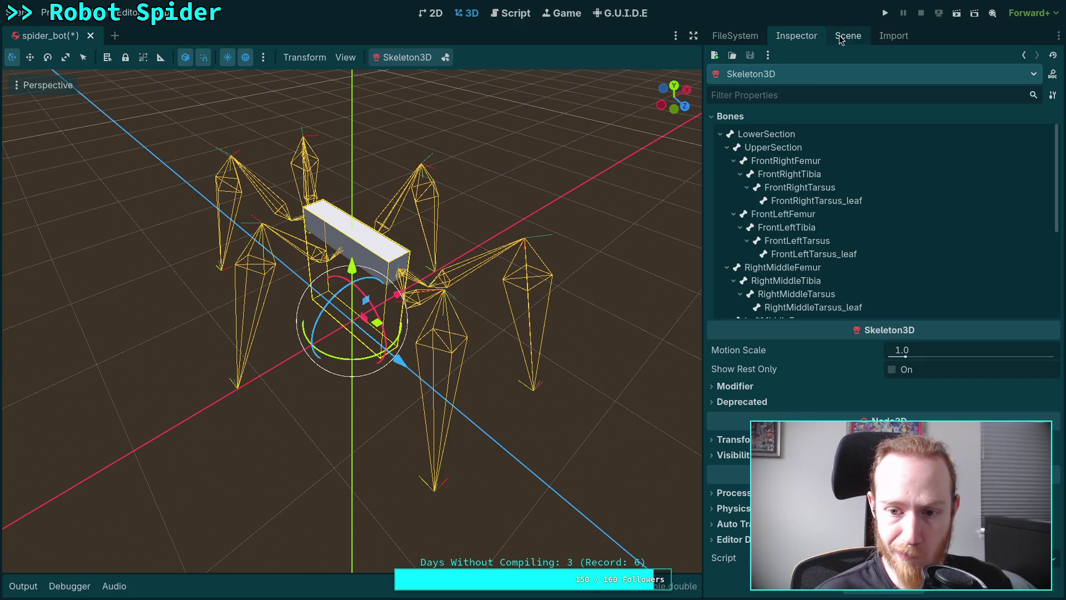
{"action": "left_click", "coordinate": [731, 388]}
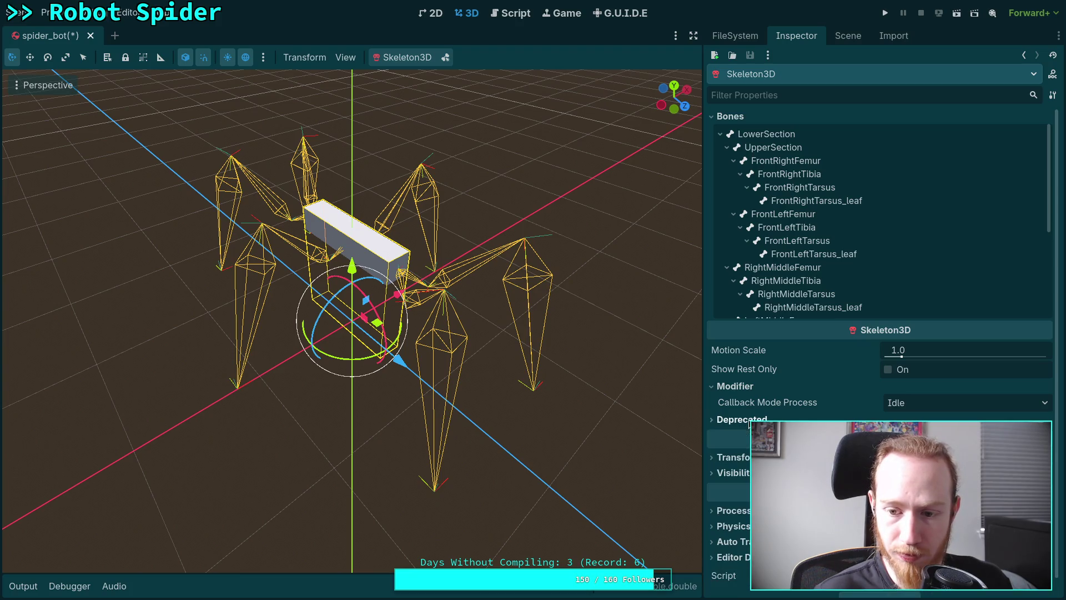
{"action": "left_click", "coordinate": [749, 421]}
{"action": "mouse_move", "coordinate": [734, 436]}
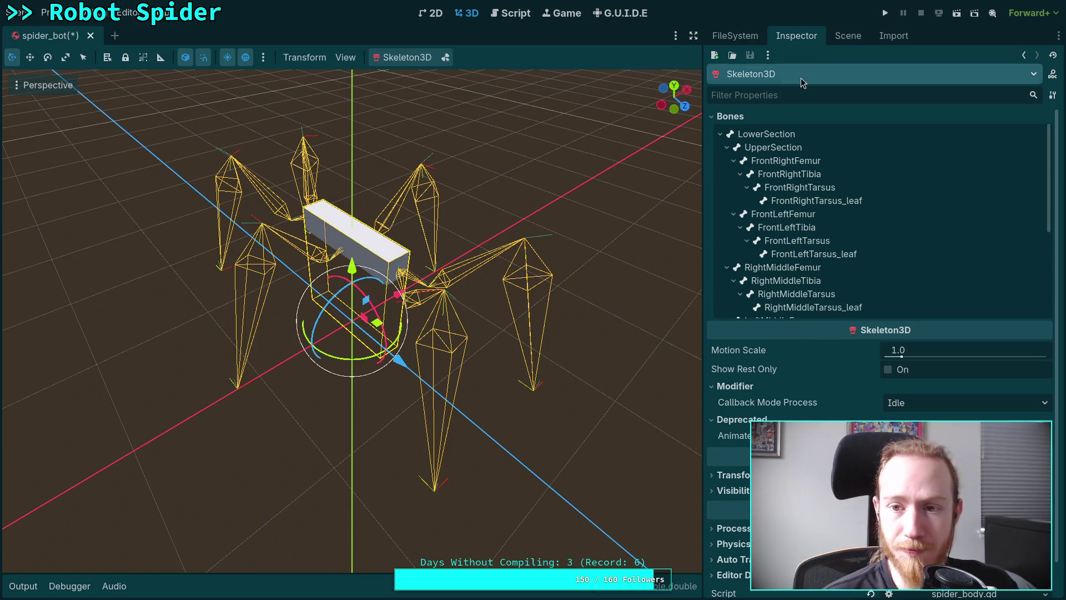
{"action": "left_click", "coordinate": [844, 36]}
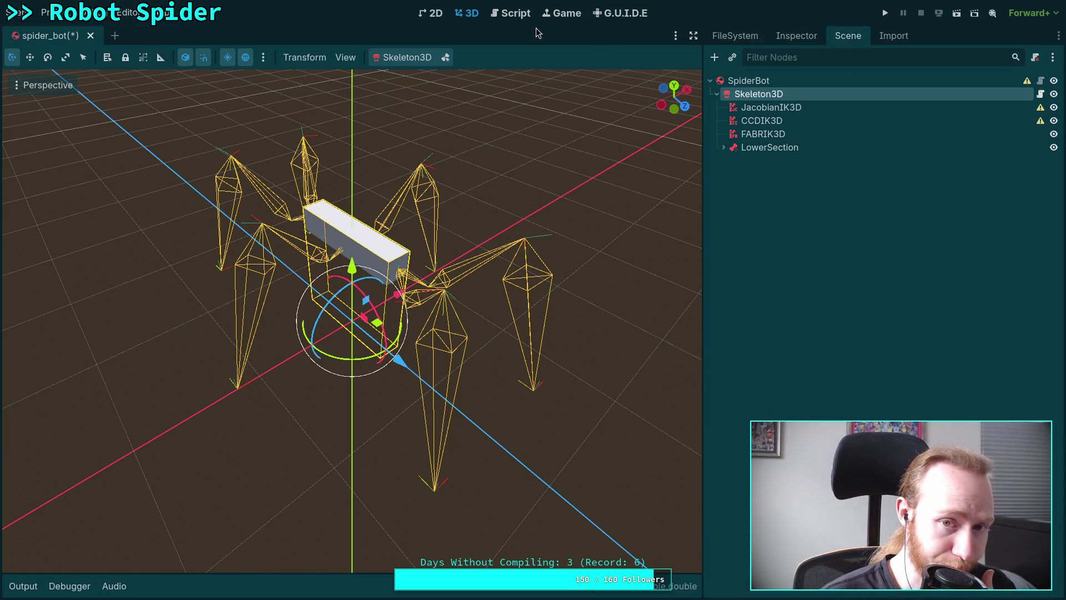
Step: Turn on Skeleton3D bone editing and orbit to a lower angle on the rig
{"action": "left_click", "coordinate": [446, 57]}
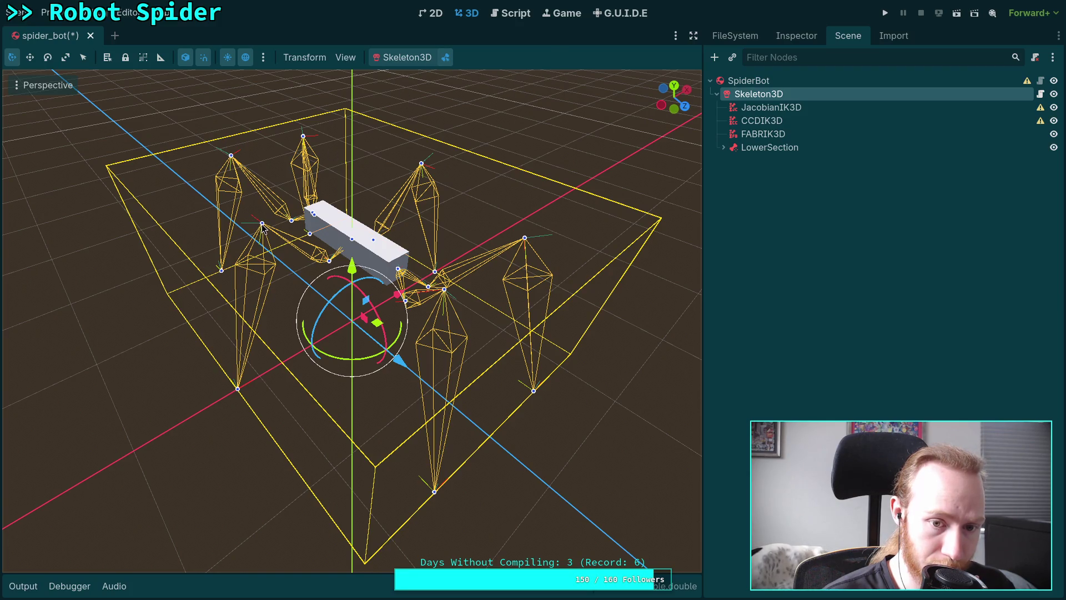
{"action": "left_click_drag", "start_coordinate": [362, 233], "coordinate": [261, 189]}
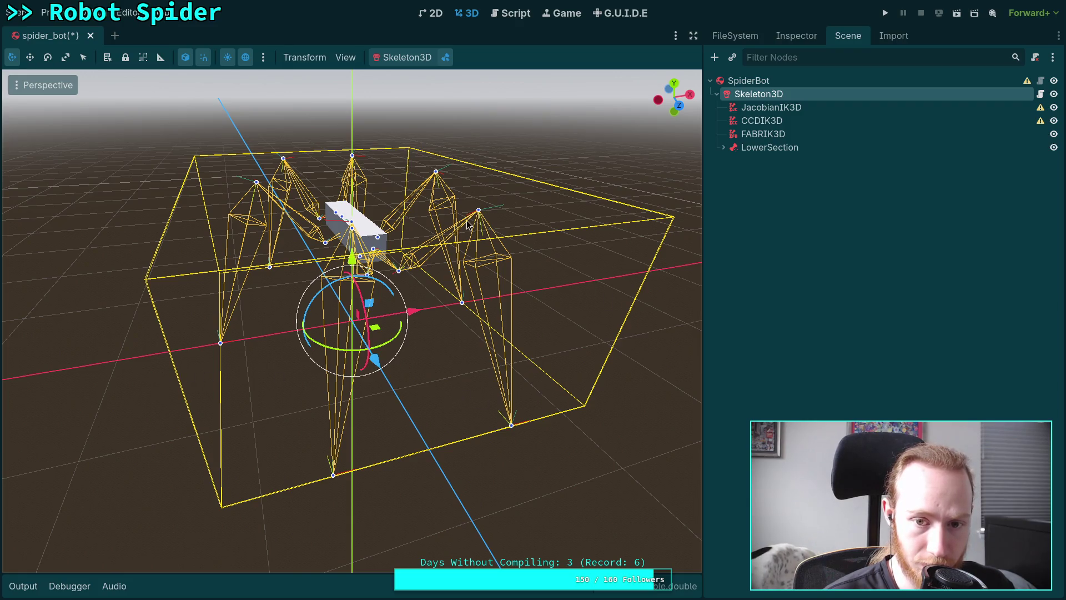
{"action": "mouse_move", "coordinate": [480, 214]}
{"action": "left_mouse_down"}
{"action": "mouse_move", "coordinate": [436, 213]}
{"action": "mouse_move", "coordinate": [574, 183]}
{"action": "mouse_move", "coordinate": [444, 67]}
{"action": "mouse_move", "coordinate": [588, 269]}
{"action": "left_mouse_up"}
{"action": "left_click", "coordinate": [778, 198]}
{"action": "left_click", "coordinate": [758, 94]}
Step: Select leg bones and raise one, then undo the move
{"action": "left_click", "coordinate": [445, 57]}
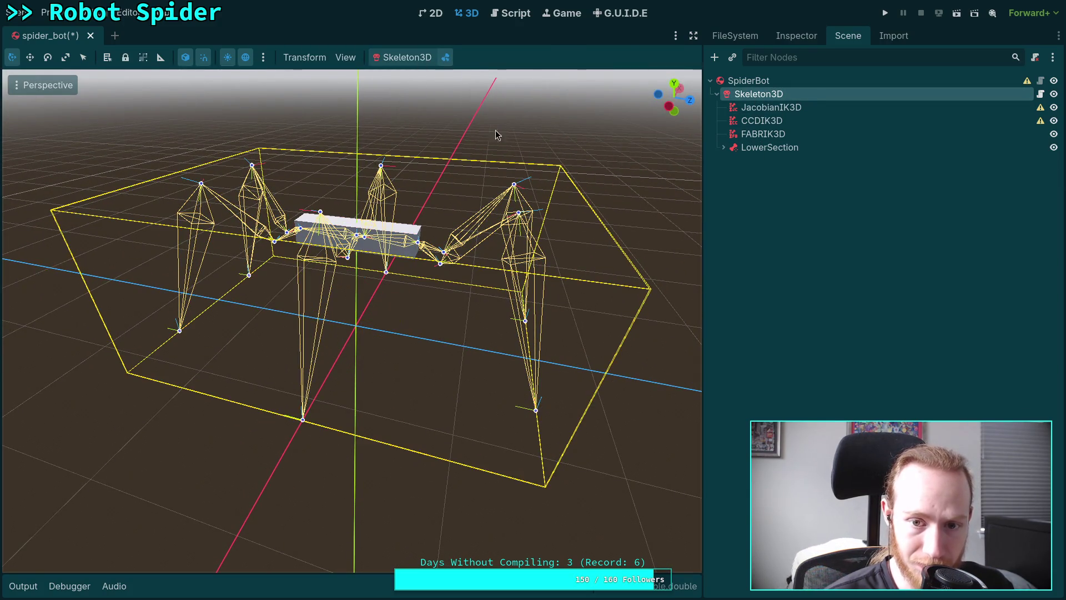
{"action": "left_click", "coordinate": [520, 215]}
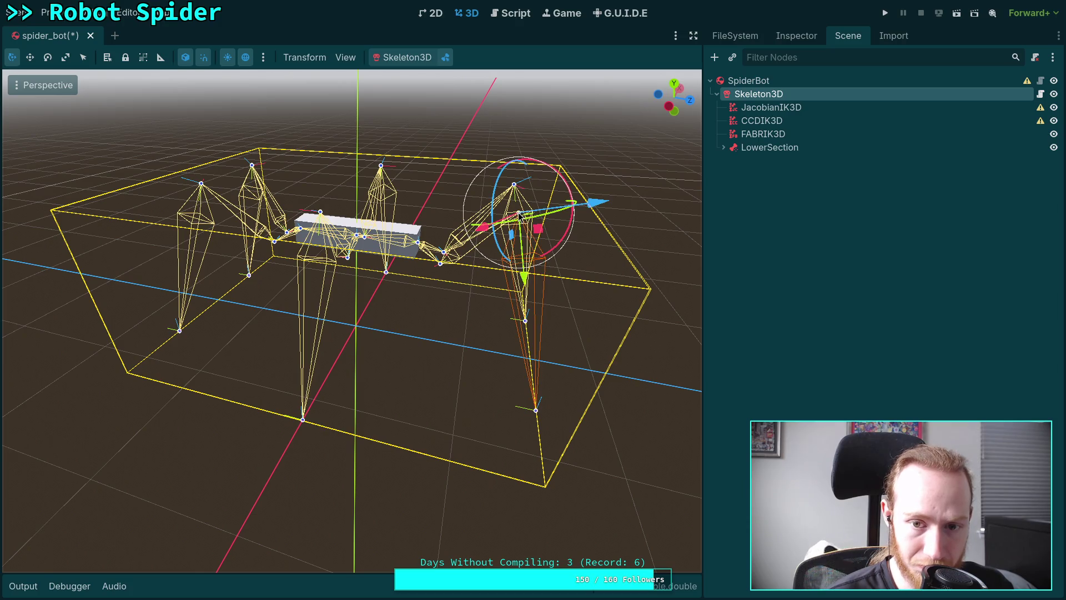
{"action": "left_click", "coordinate": [381, 168]}
{"action": "left_click_drag", "start_coordinate": [403, 146], "coordinate": [455, 188]}
{"action": "left_click_drag", "start_coordinate": [462, 258], "coordinate": [420, 201]}
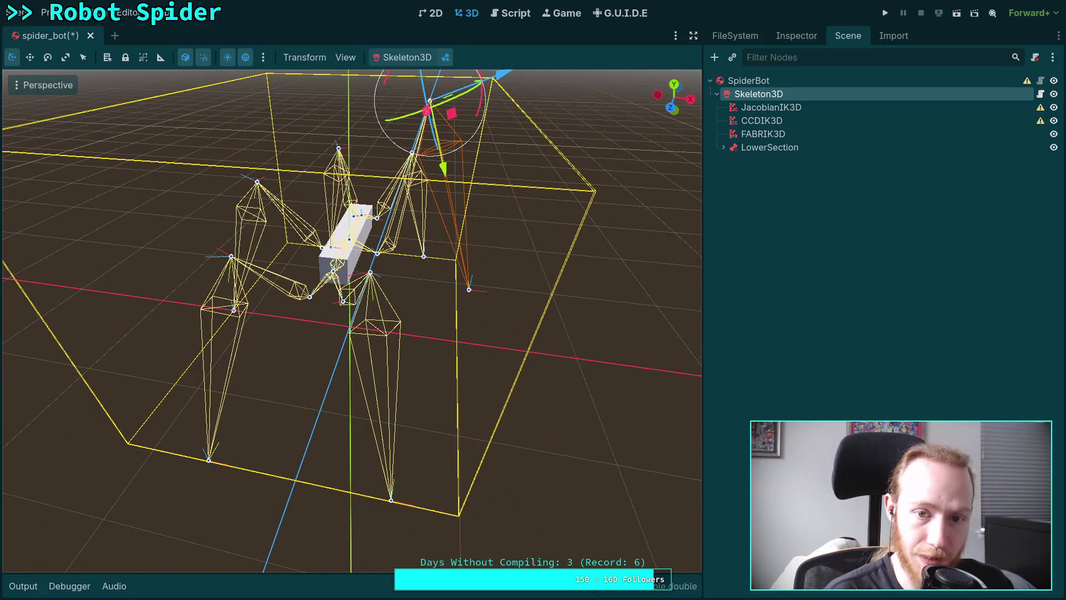
{"action": "key", "text": "ctrl+z"}
Step: Move the lower leg joint along X, then undo it
{"action": "left_click", "coordinate": [481, 346]}
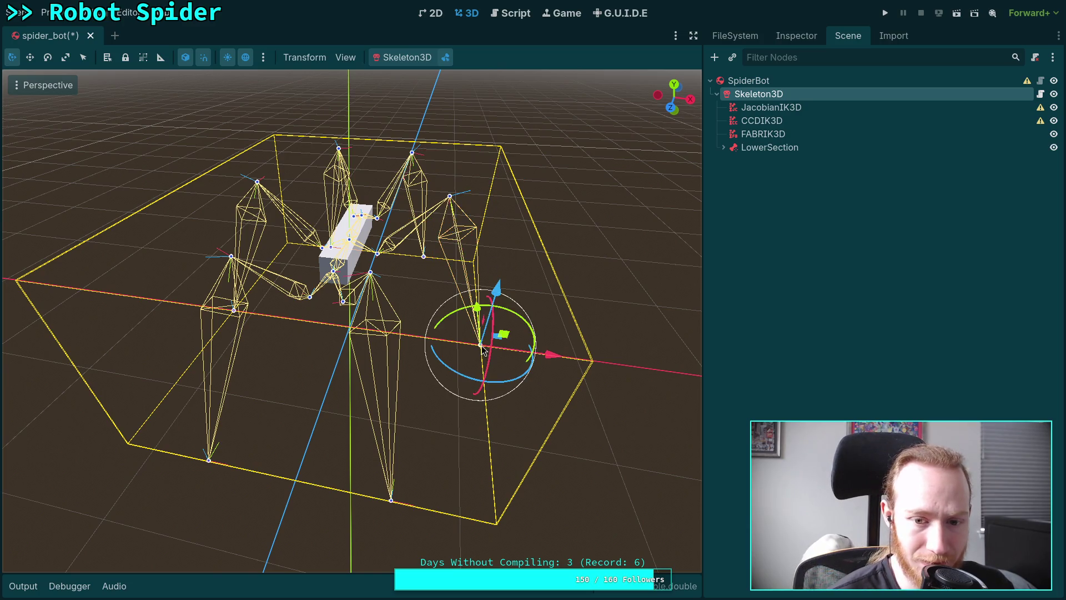
{"action": "left_click_drag", "start_coordinate": [452, 252], "coordinate": [451, 201]}
{"action": "left_click", "coordinate": [451, 196]}
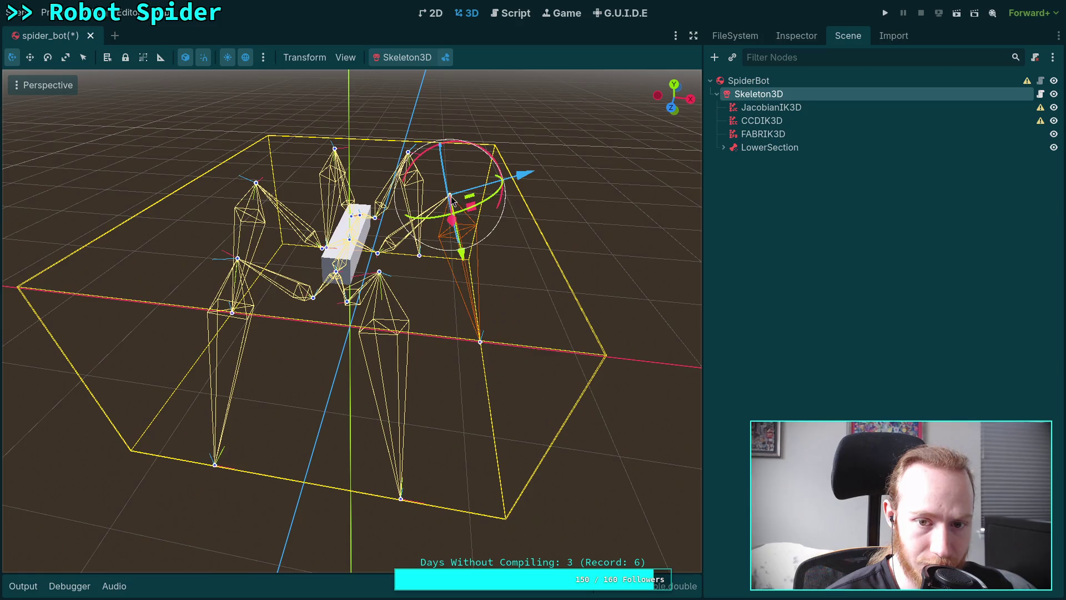
{"action": "left_click", "coordinate": [447, 58]}
{"action": "left_click", "coordinate": [451, 62]}
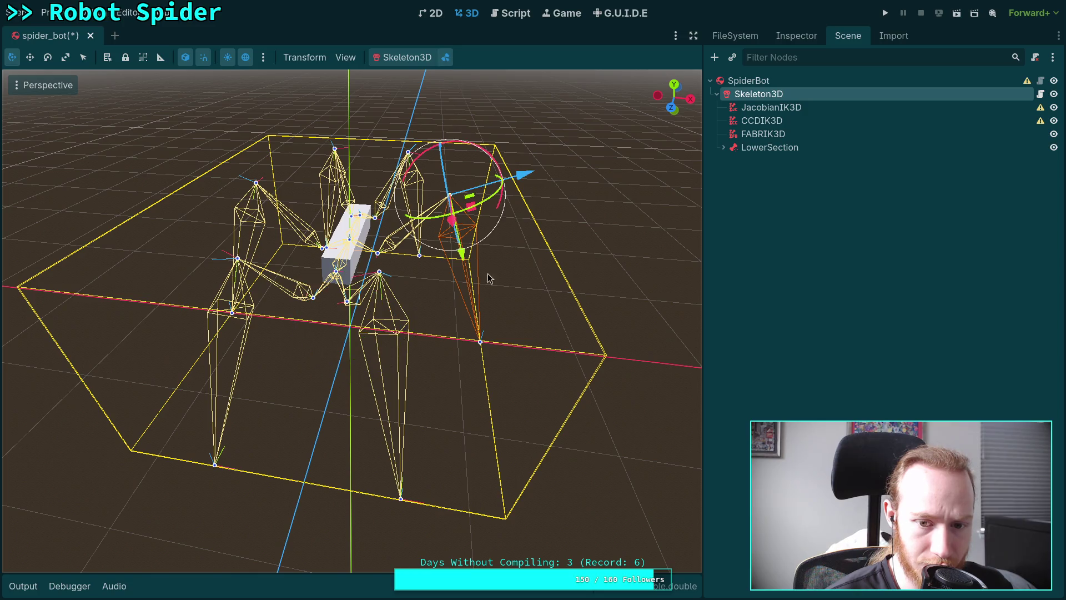
{"action": "left_click", "coordinate": [482, 342]}
{"action": "left_click_drag", "start_coordinate": [526, 354], "coordinate": [566, 352]}
{"action": "key", "text": "ctrl+z"}
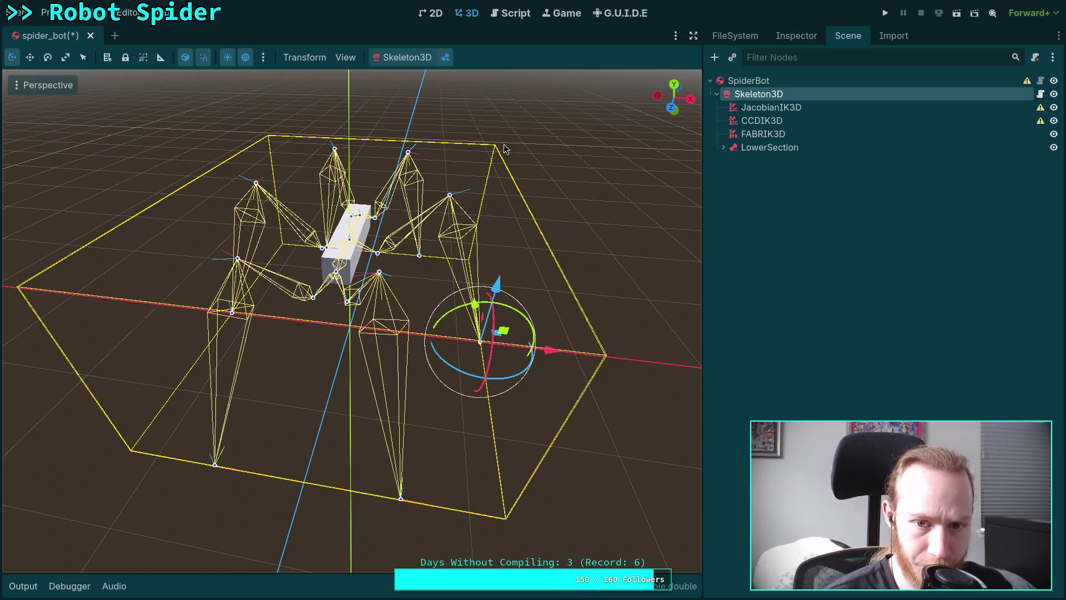
Step: Select several upper and lower leg joints from an elevated view, then leave bone editing
{"action": "left_click", "coordinate": [450, 195]}
{"action": "left_click", "coordinate": [480, 342]}
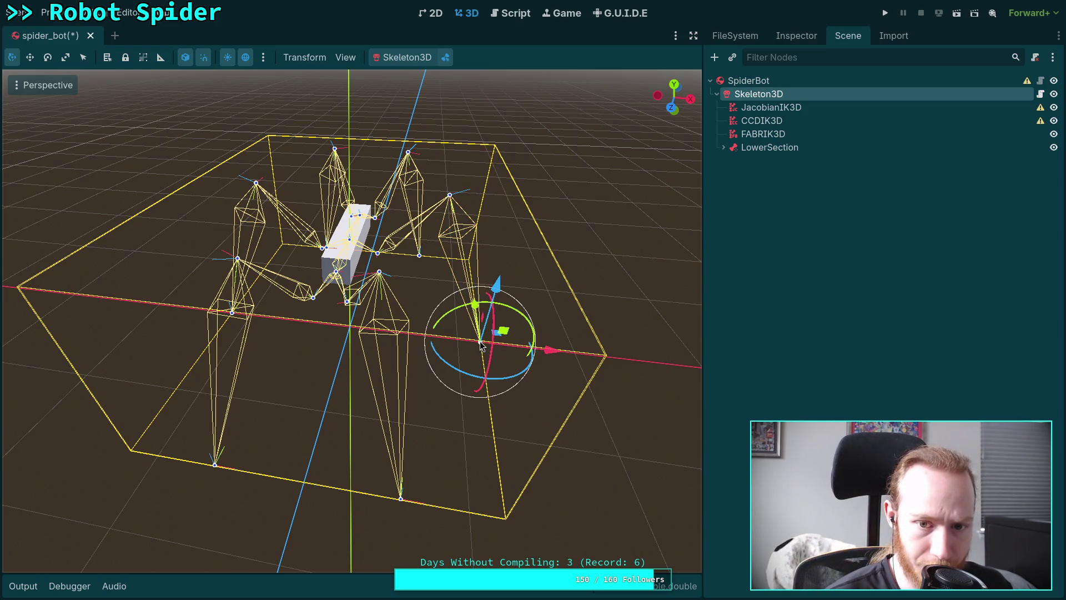
{"action": "mouse_move", "coordinate": [481, 227]}
{"action": "left_mouse_down"}
{"action": "mouse_move", "coordinate": [543, 257]}
{"action": "mouse_move", "coordinate": [483, 244]}
{"action": "mouse_move", "coordinate": [436, 253]}
{"action": "left_mouse_up"}
{"action": "left_click", "coordinate": [380, 268]}
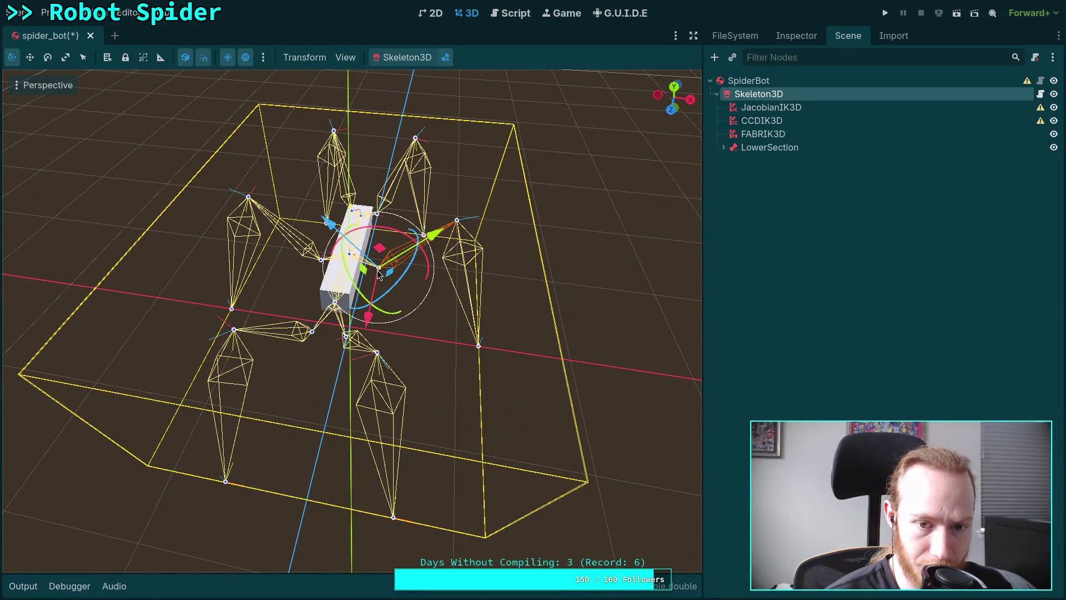
{"action": "left_click", "coordinate": [455, 221]}
{"action": "left_click", "coordinate": [554, 272]}
{"action": "left_click", "coordinate": [445, 58]}
Step: Reselect Skeleton3D and open its attached spider_body.gd script
{"action": "mouse_move", "coordinate": [544, 167]}
{"action": "left_mouse_down"}
{"action": "mouse_move", "coordinate": [487, 231]}
{"action": "mouse_move", "coordinate": [638, 194]}
{"action": "left_mouse_up"}
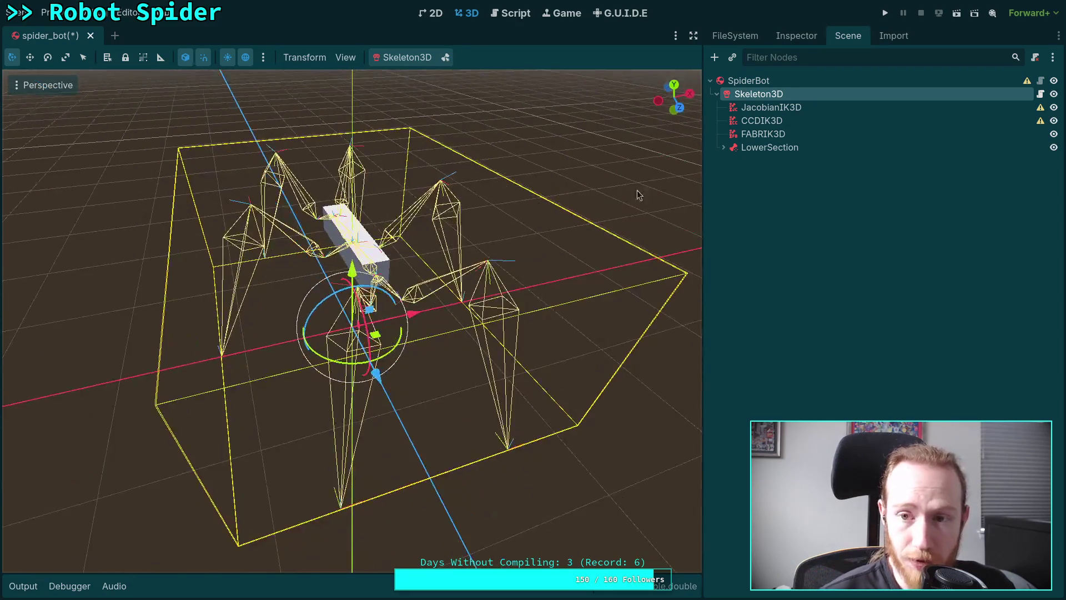
{"action": "left_click", "coordinate": [775, 148]}
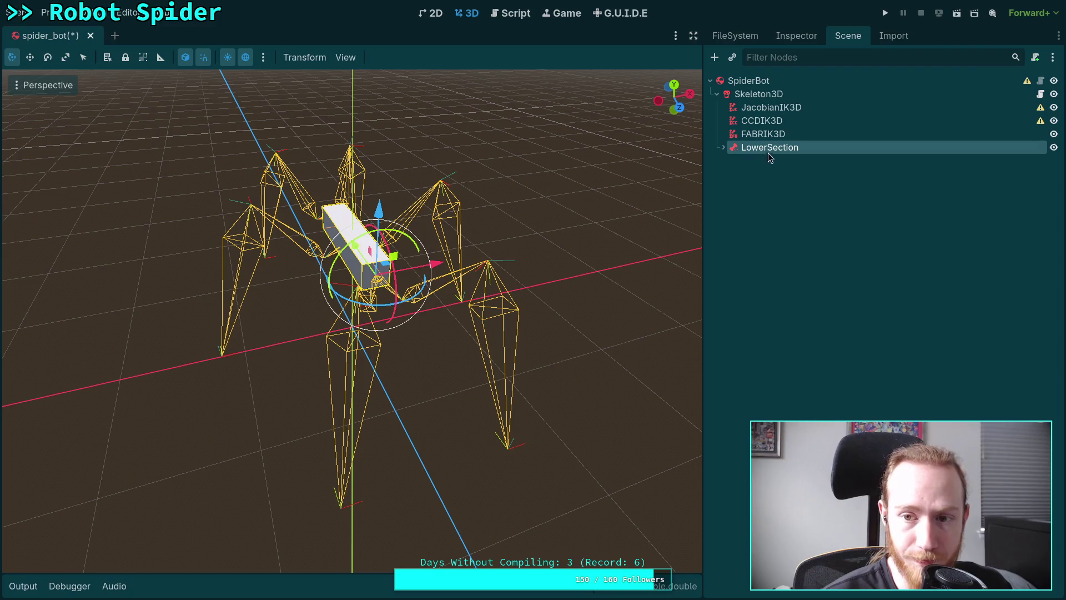
{"action": "left_click", "coordinate": [822, 93]}
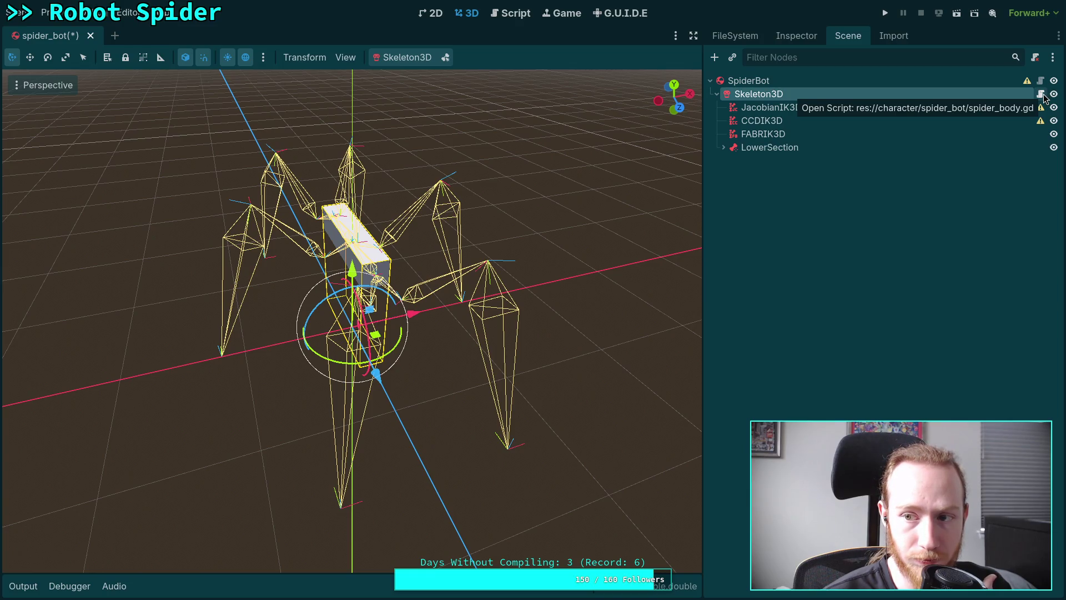
{"action": "left_click", "coordinate": [1041, 95]}
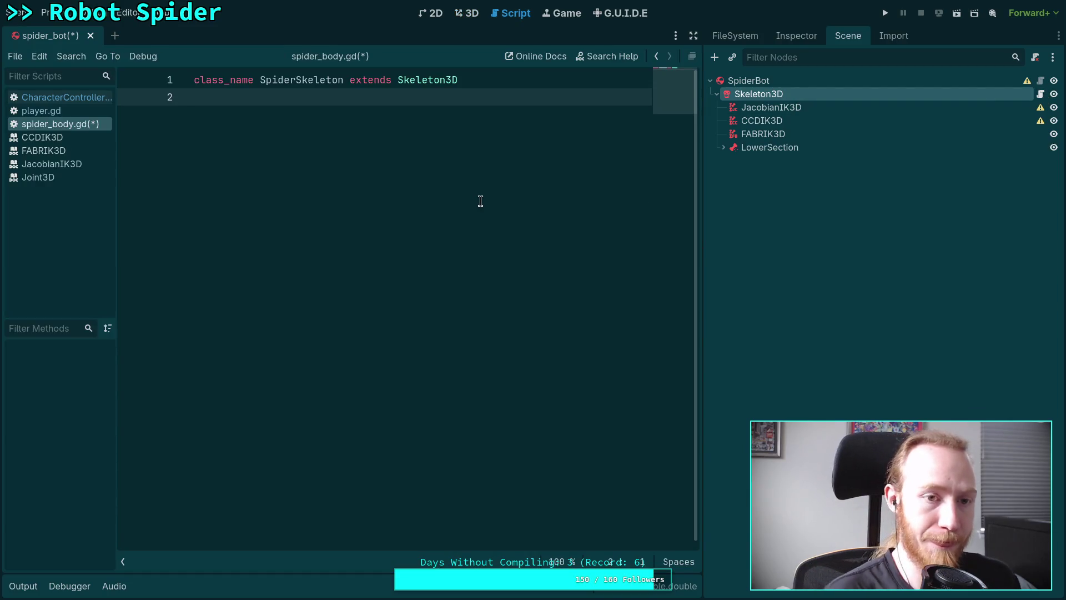
{"action": "key", "text": "Return"}
{"action": "key", "text": "Return"}
{"action": "type", "text": "@export "}
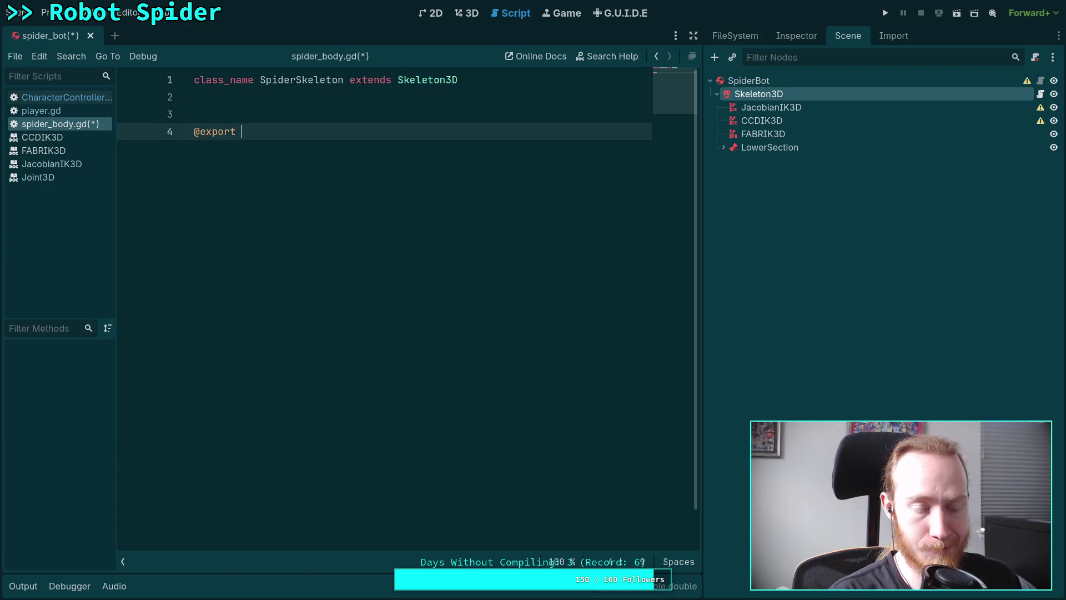
{"action": "type", "text": "_b"}
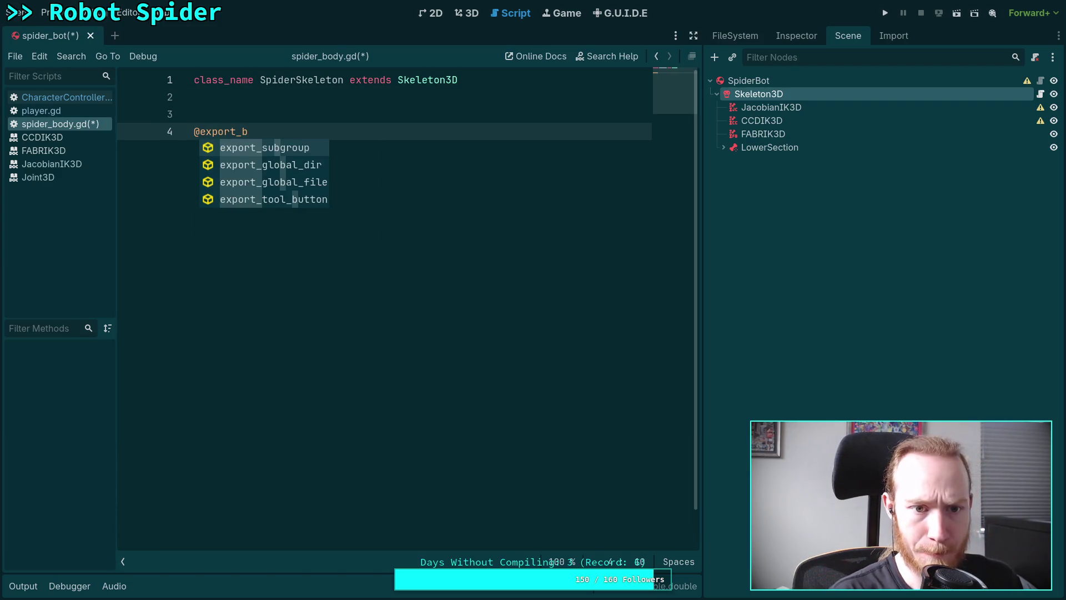
{"action": "key", "text": "Down"}
{"action": "key", "text": "Down"}
{"action": "key", "text": "Down"}
{"action": "key", "text": "Return"}
{"action": "type", "text": "\""}
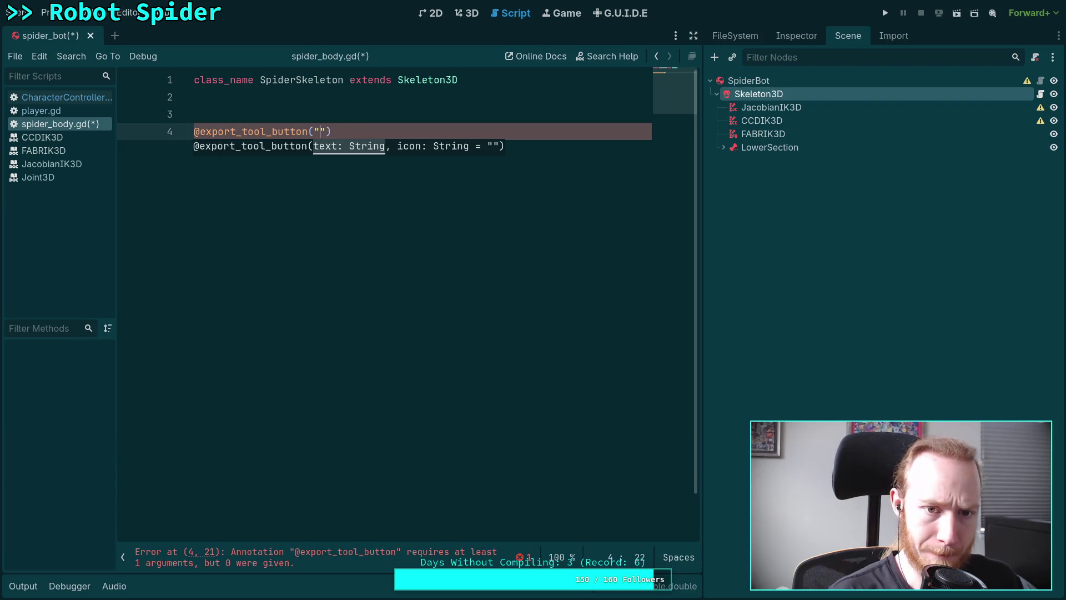
{"action": "key", "text": "BackSpace"}
{"action": "type", "text": "'Create"}
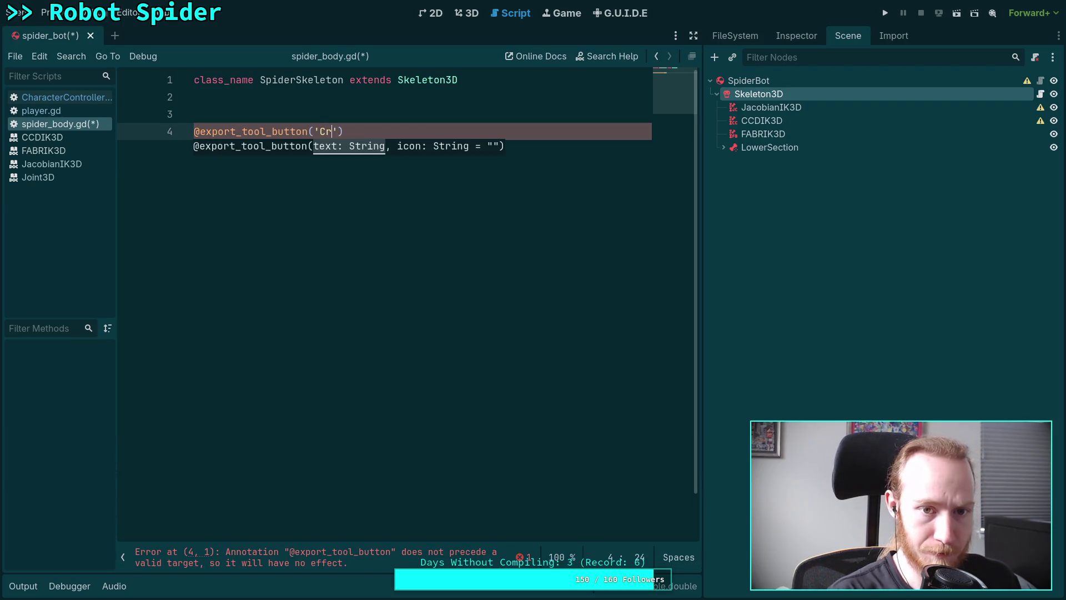
{"action": "type", "text": " Mesh"}
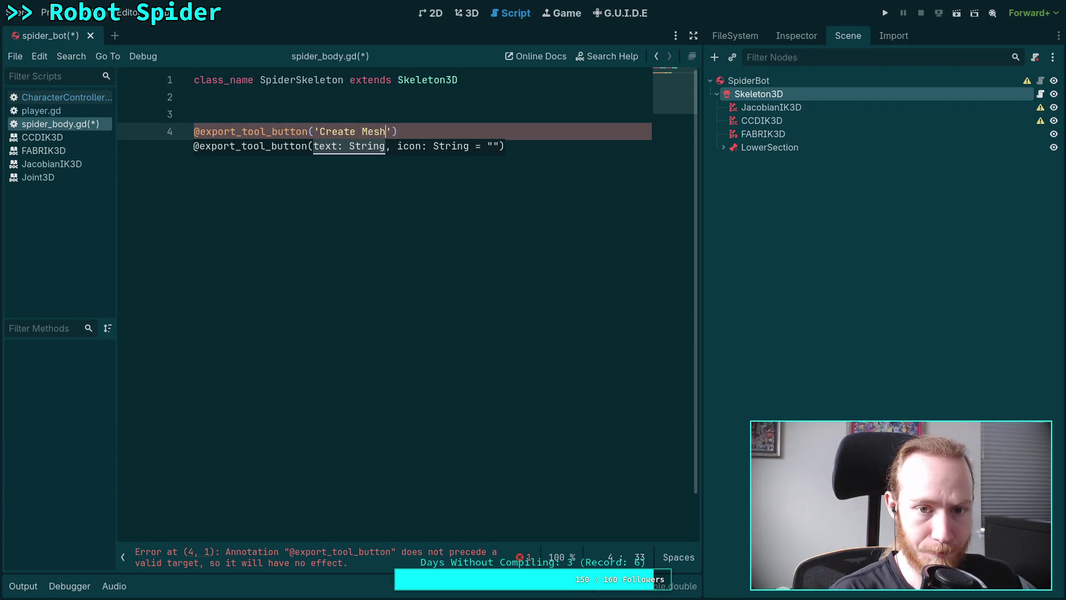
{"action": "type", "text": " Attachments"}
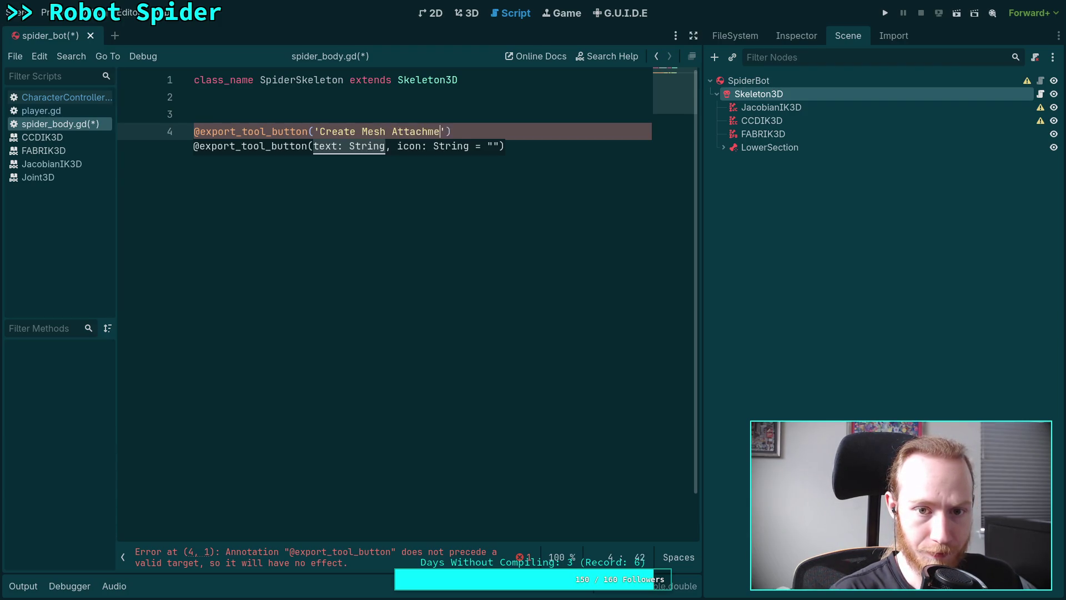
Step: Declare var btn_create_mesh_attechments and assign it editor_create_attachments
{"action": "key", "text": "End"}
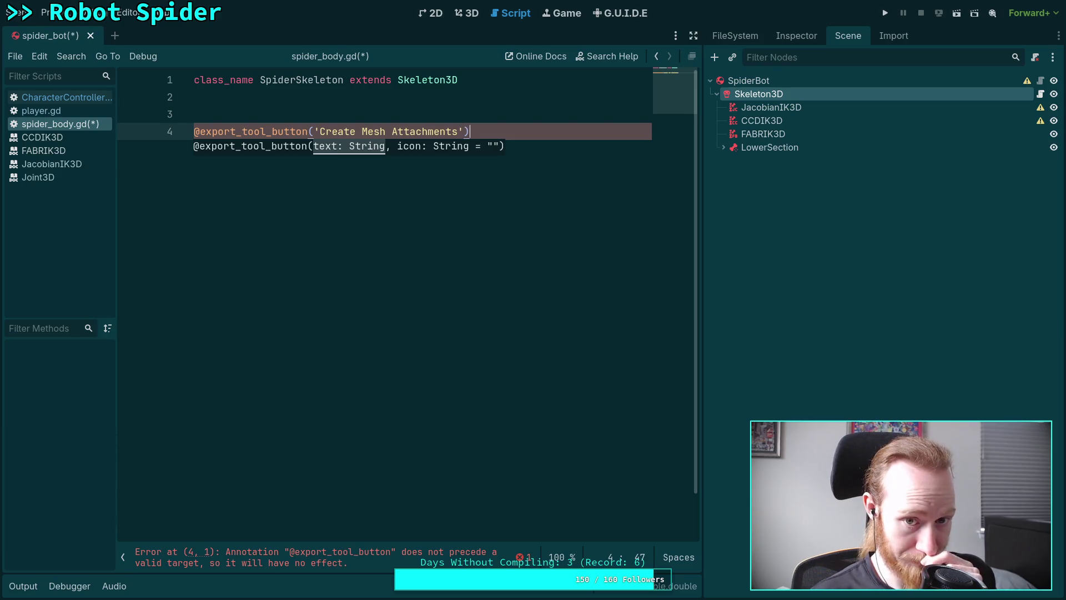
{"action": "key", "text": "Return"}
{"action": "type", "text": "var"}
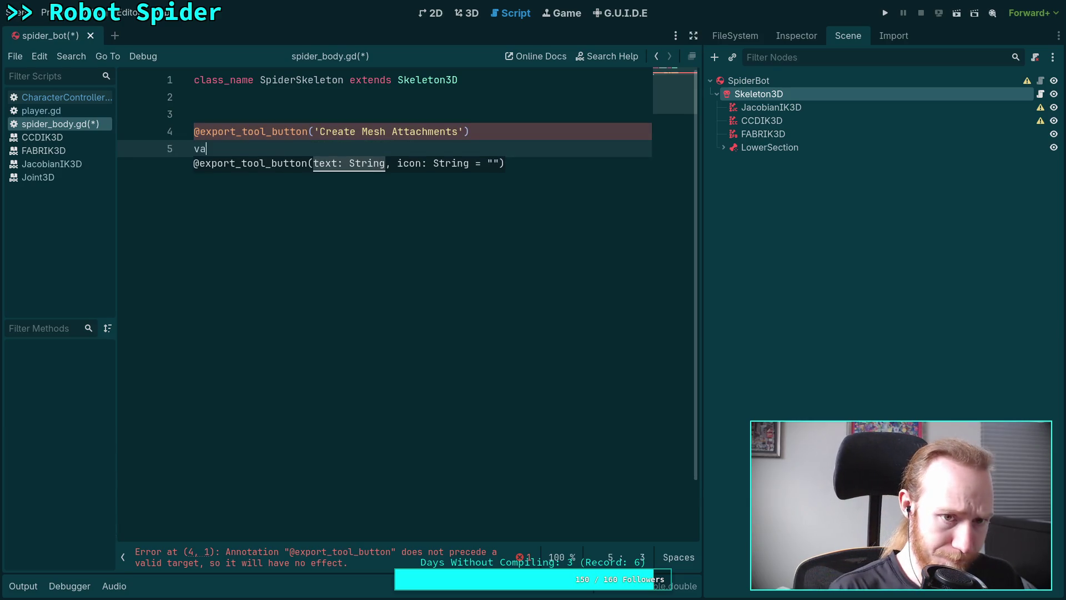
{"action": "type", "text": " btn_create_"}
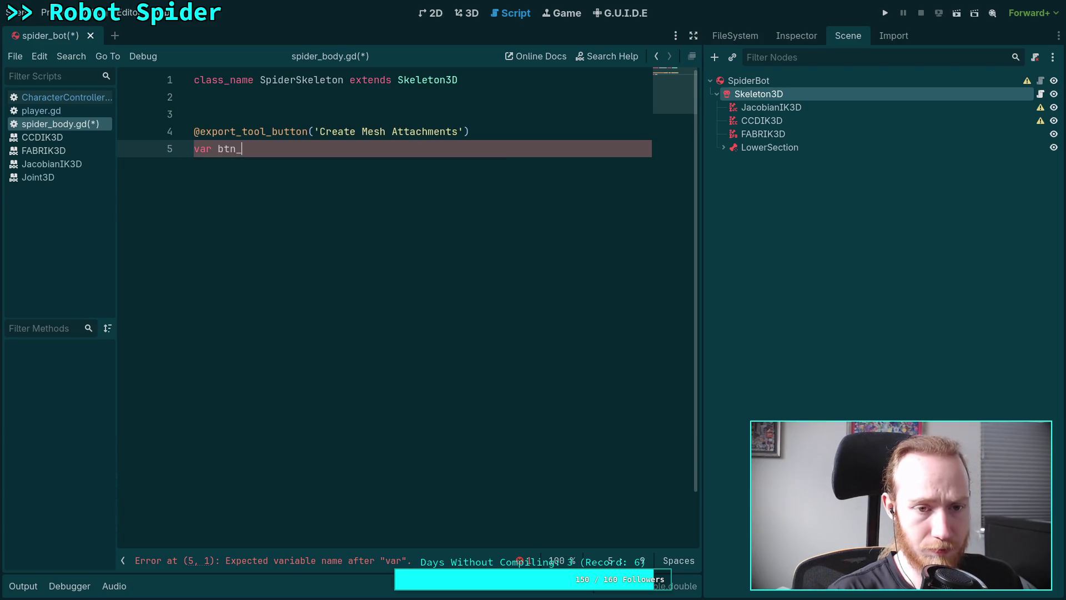
{"action": "type", "text": "mesh_atte"}
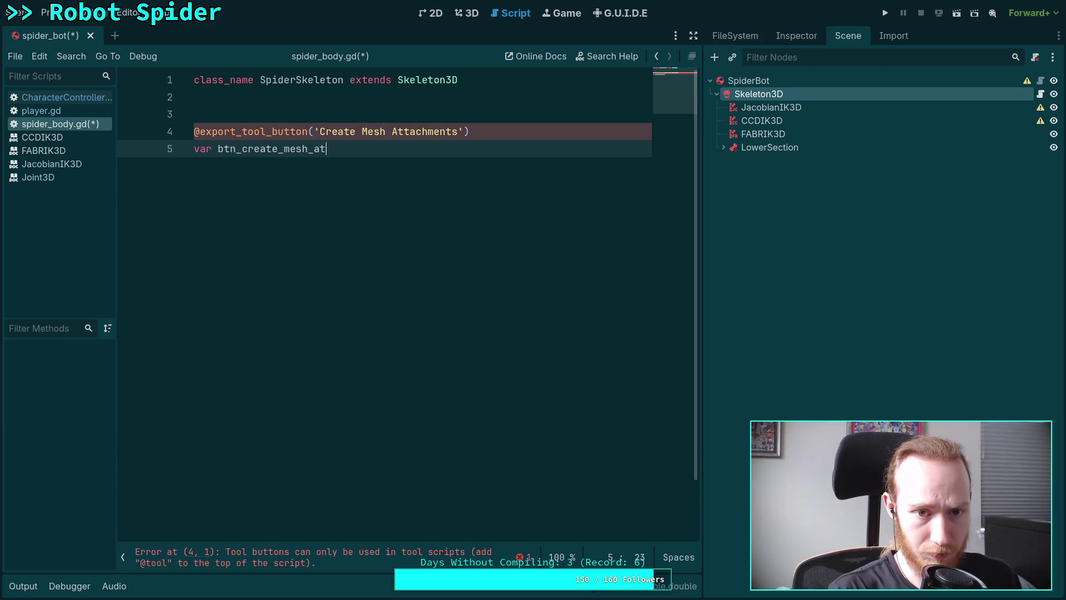
{"action": "type", "text": "chments"}
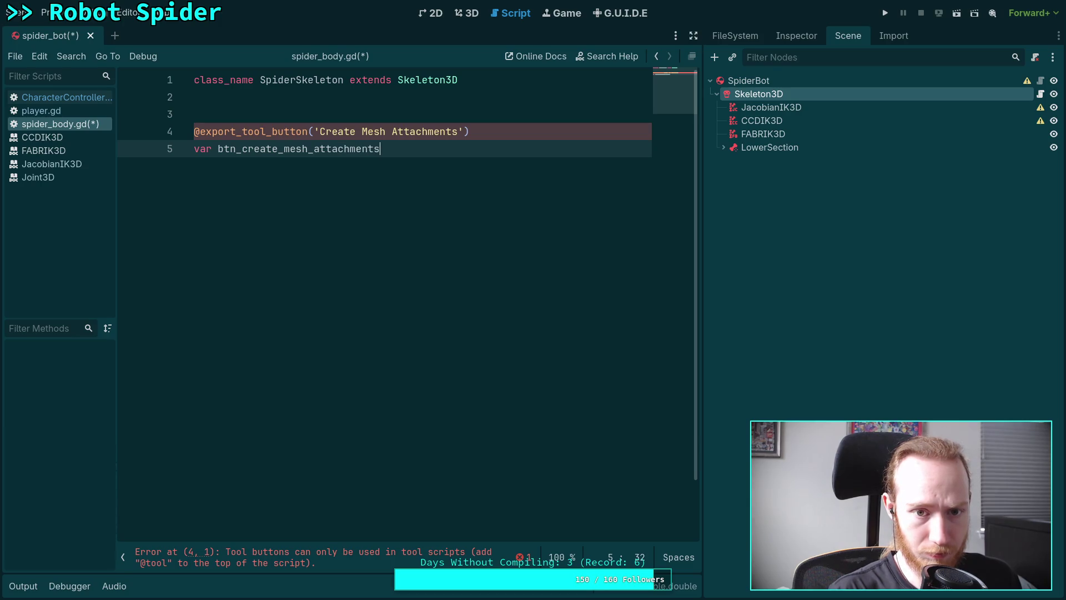
{"action": "key", "text": "BackSpace"}
{"action": "key", "text": "BackSpace"}
{"action": "type", "text": "= "}
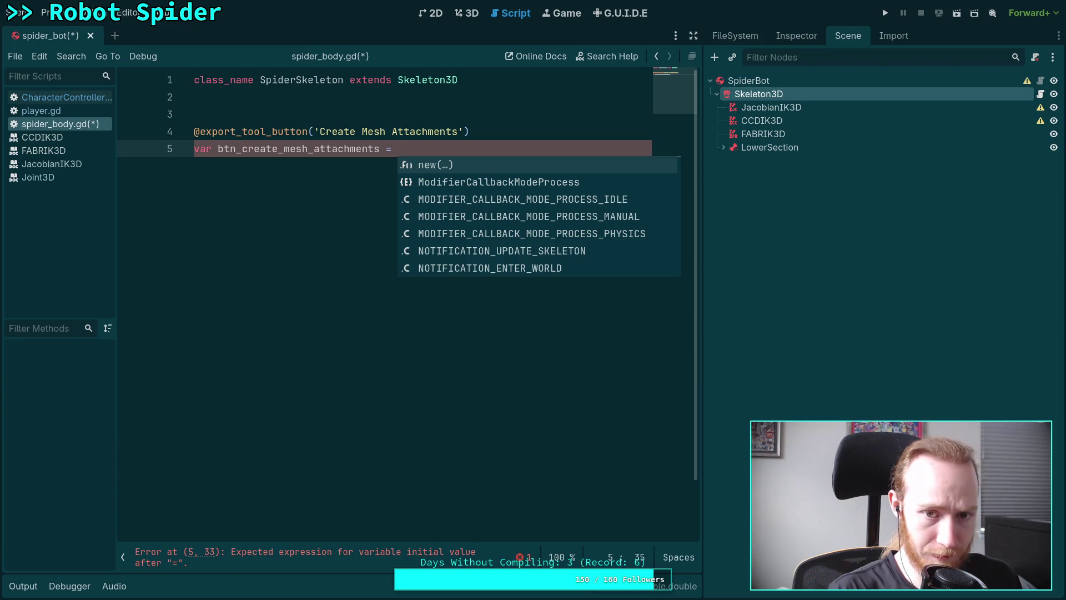
{"action": "type", "text": "create_me"}
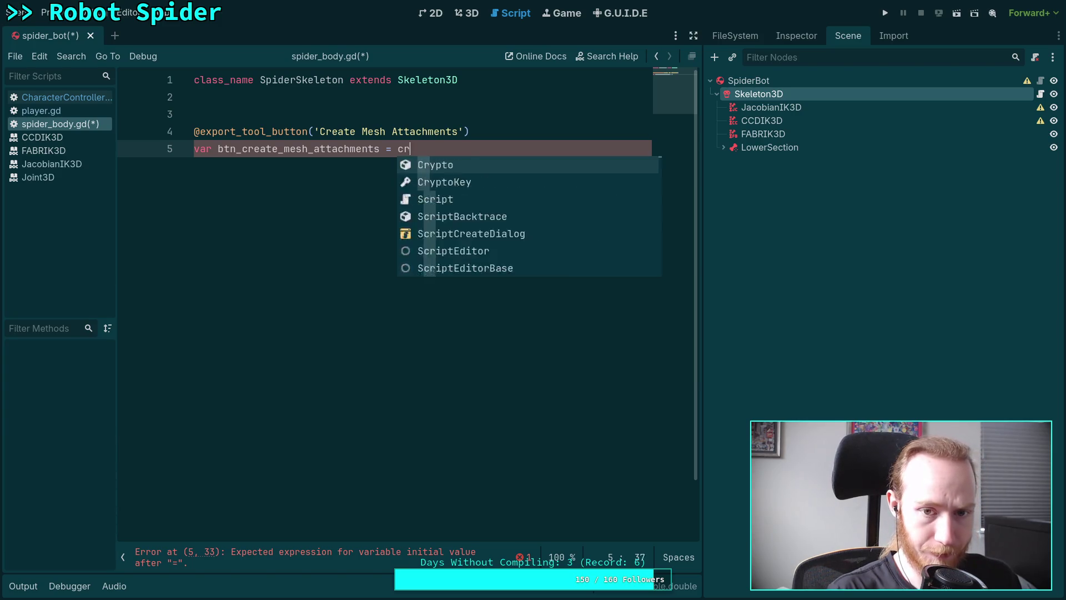
{"action": "type", "text": "sh_"}
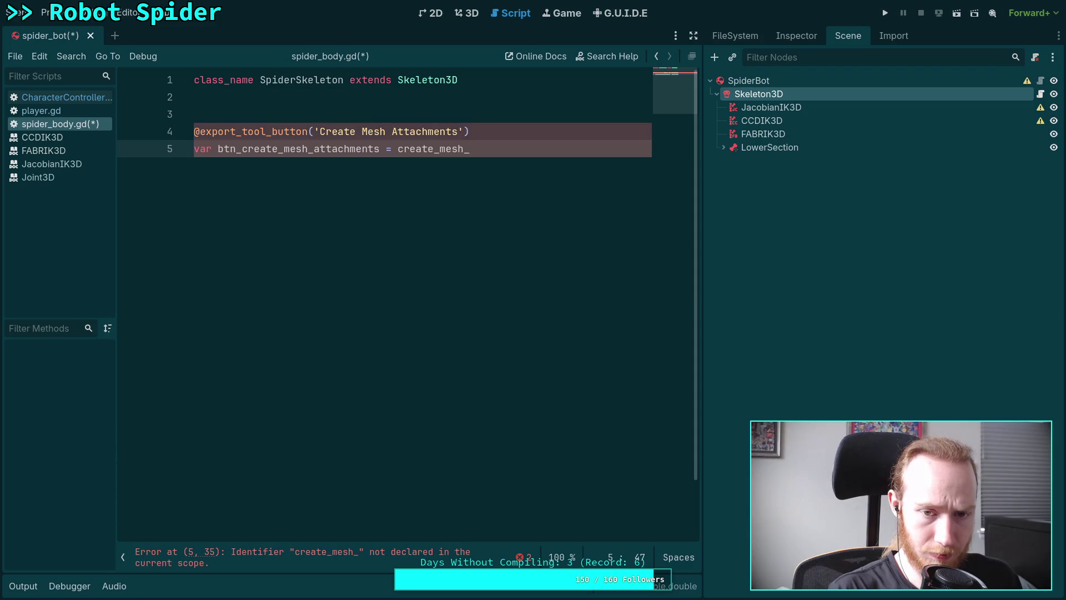
{"action": "key", "text": "BackSpace"}
{"action": "key", "text": "BackSpace"}
{"action": "key", "text": "BackSpace"}
{"action": "type", "text": "editor_crea"}
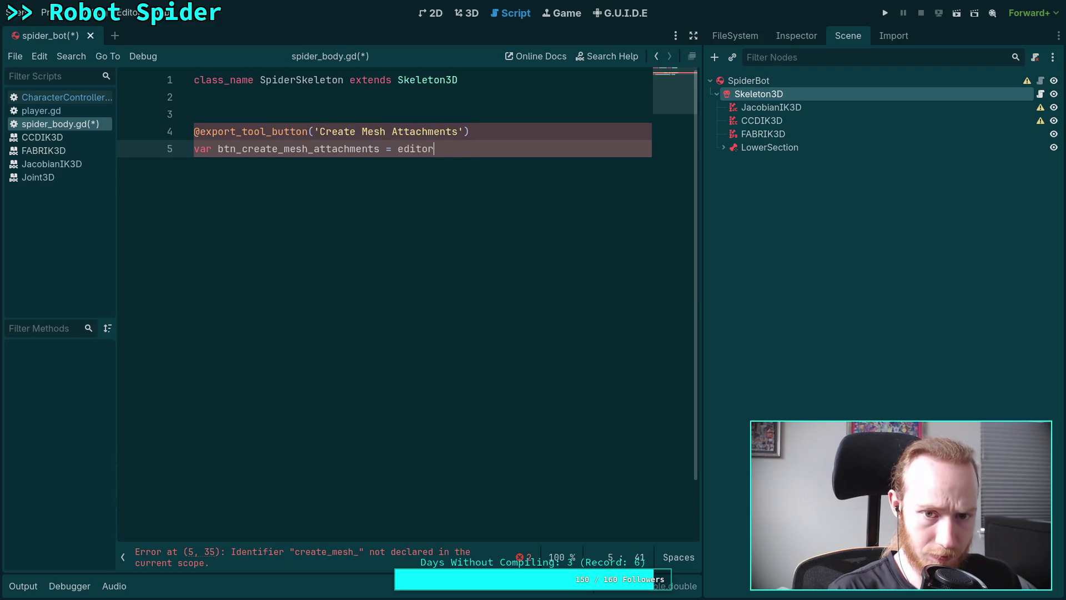
{"action": "type", "text": "te_attachm"}
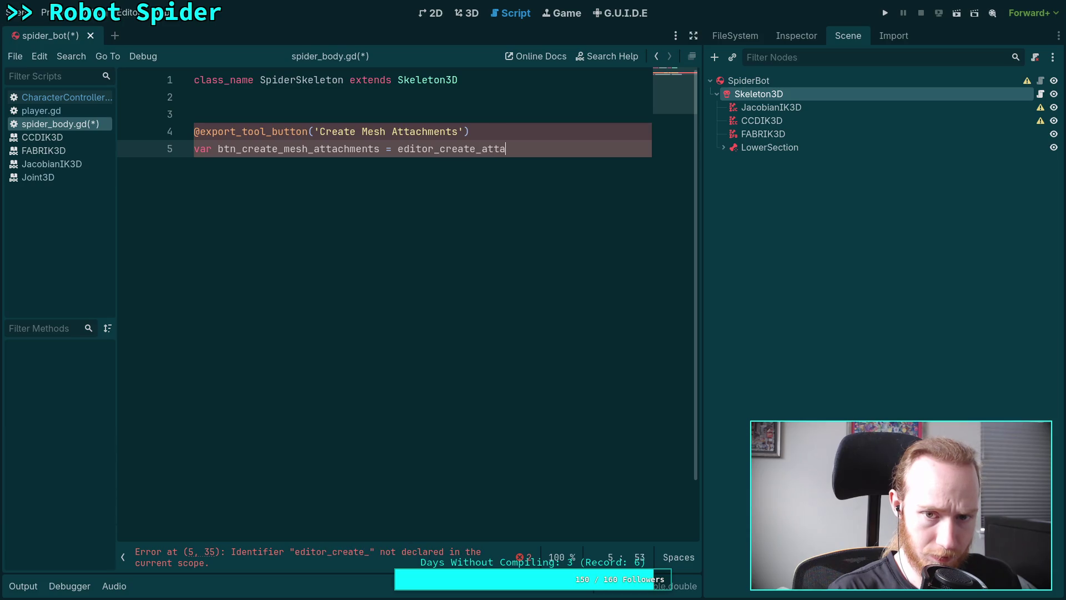
{"action": "type", "text": "ents"}
Step: Add 'func editor_create_attachments() -> void:' and open the Skeleton3D class documentation
{"action": "key", "text": "Return"}
{"action": "key", "text": "Return"}
{"action": "key", "text": "Return"}
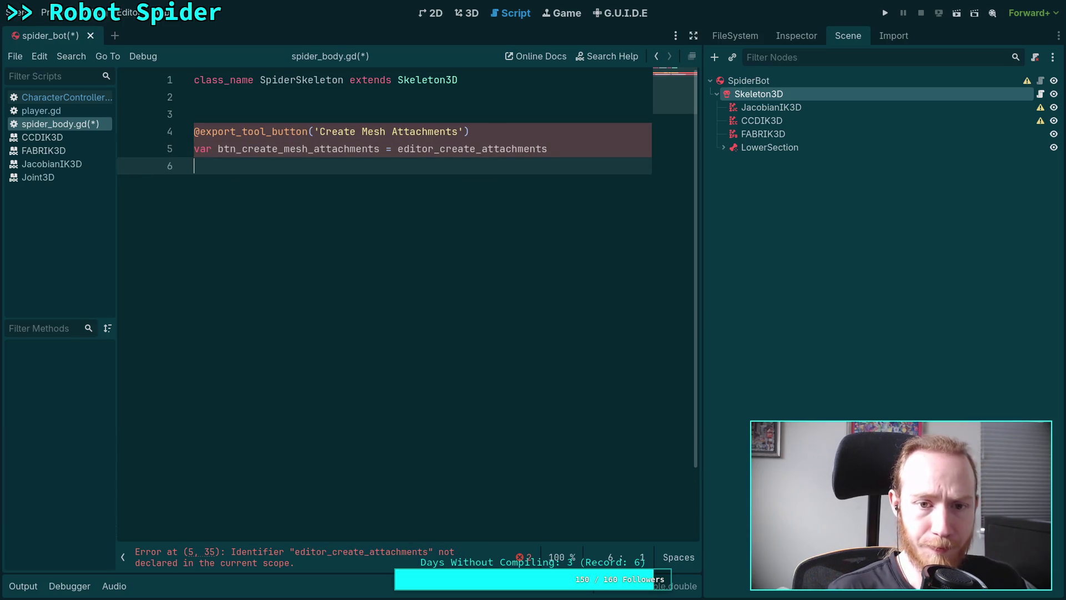
{"action": "type", "text": "func editor"}
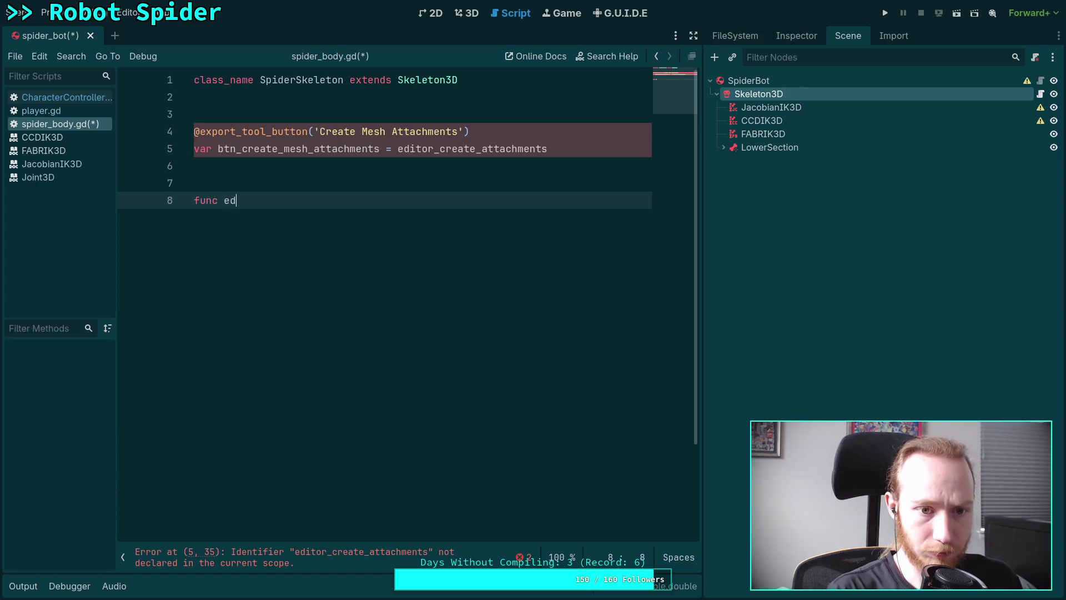
{"action": "type", "text": "_create_"}
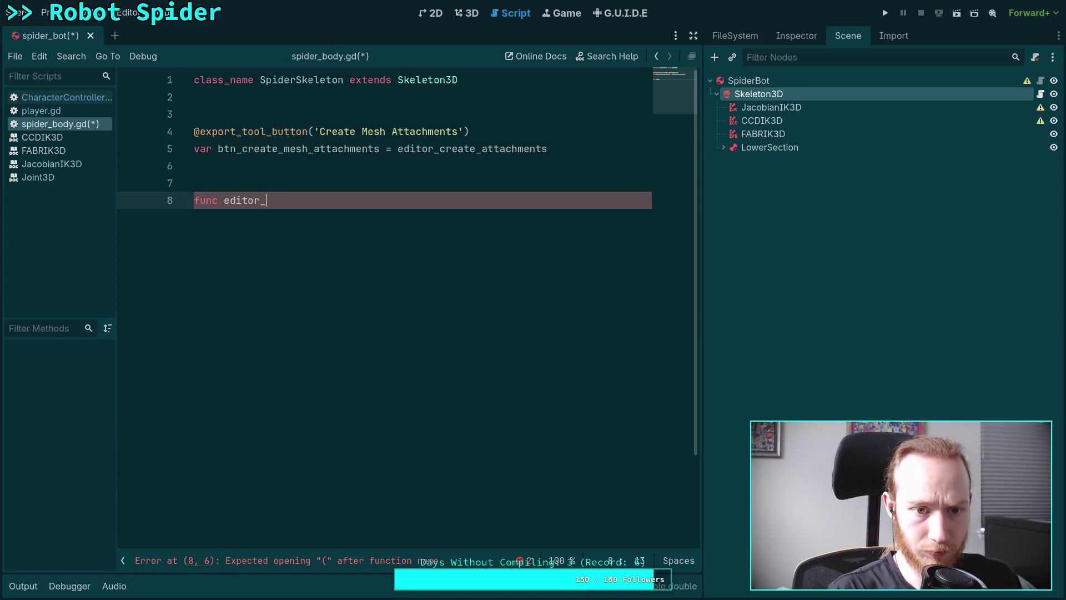
{"action": "type", "text": "attachments()"}
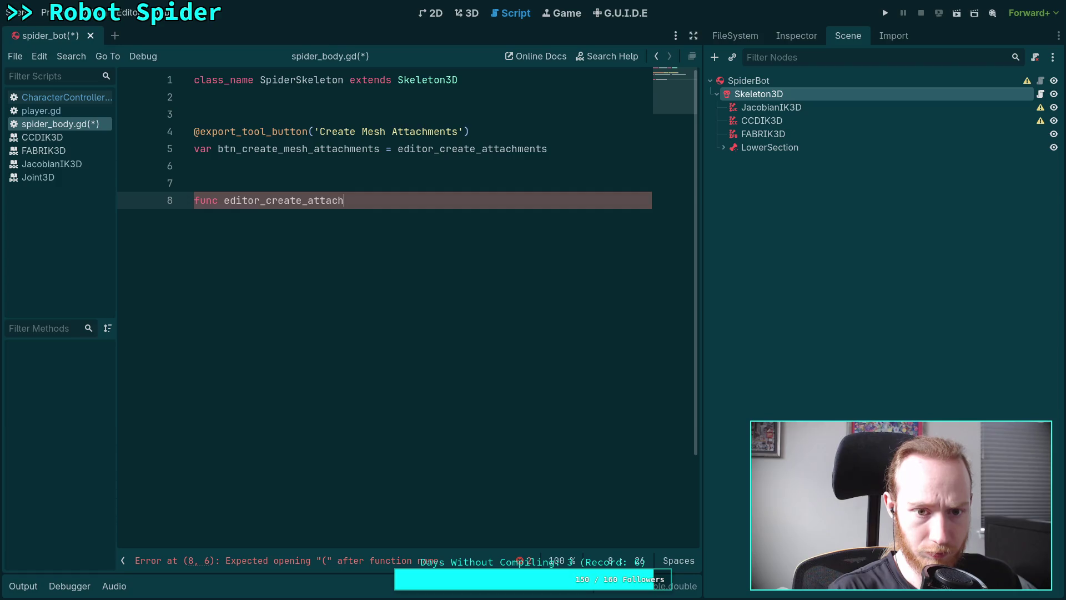
{"action": "type", "text": " -> void:"}
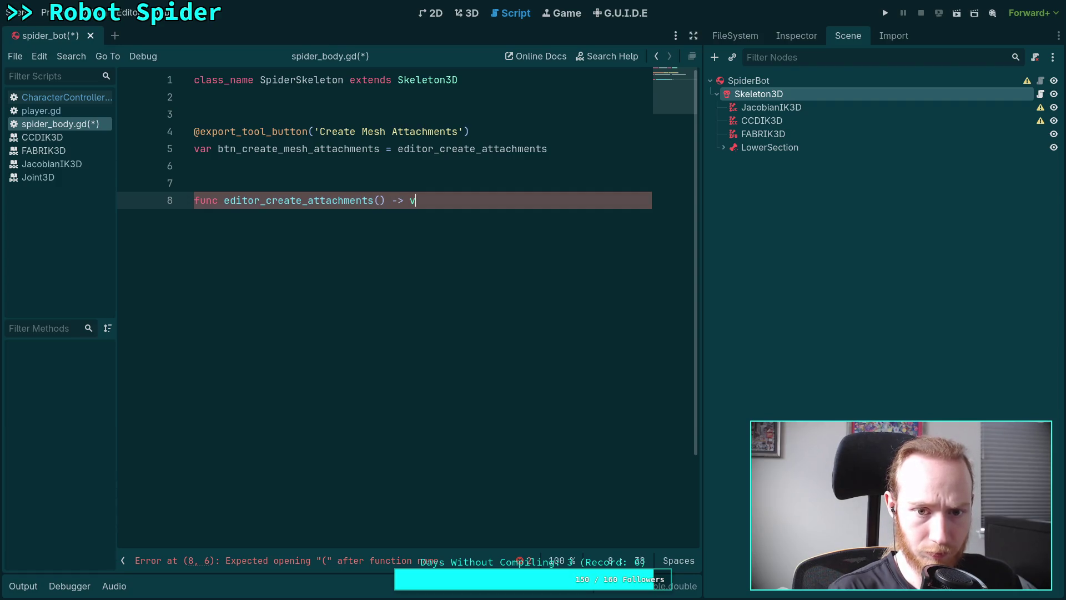
{"action": "key", "text": "Return"}
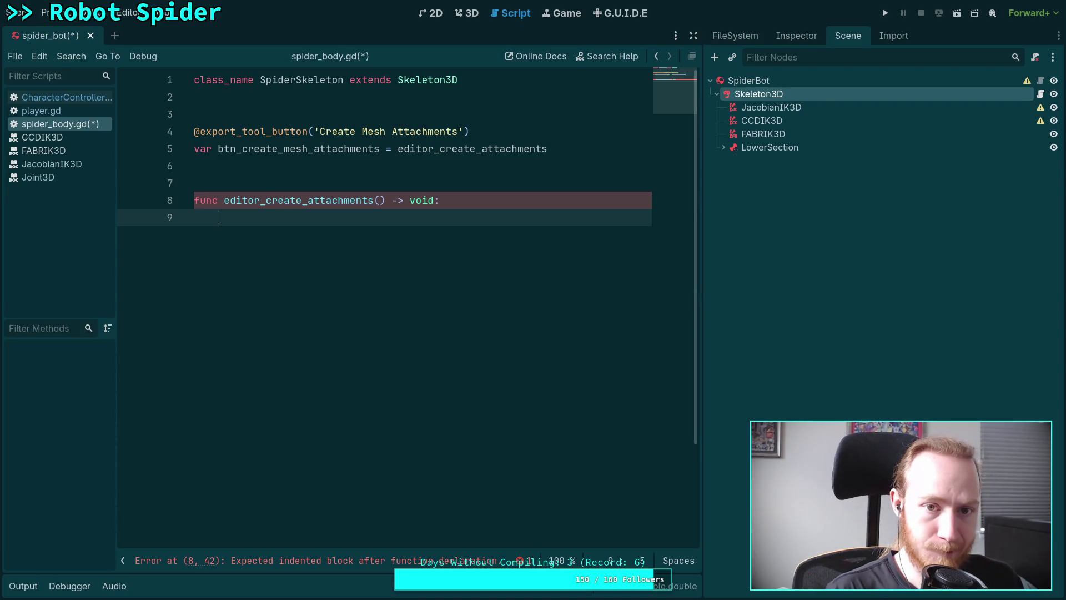
{"action": "right_click", "coordinate": [434, 82]}
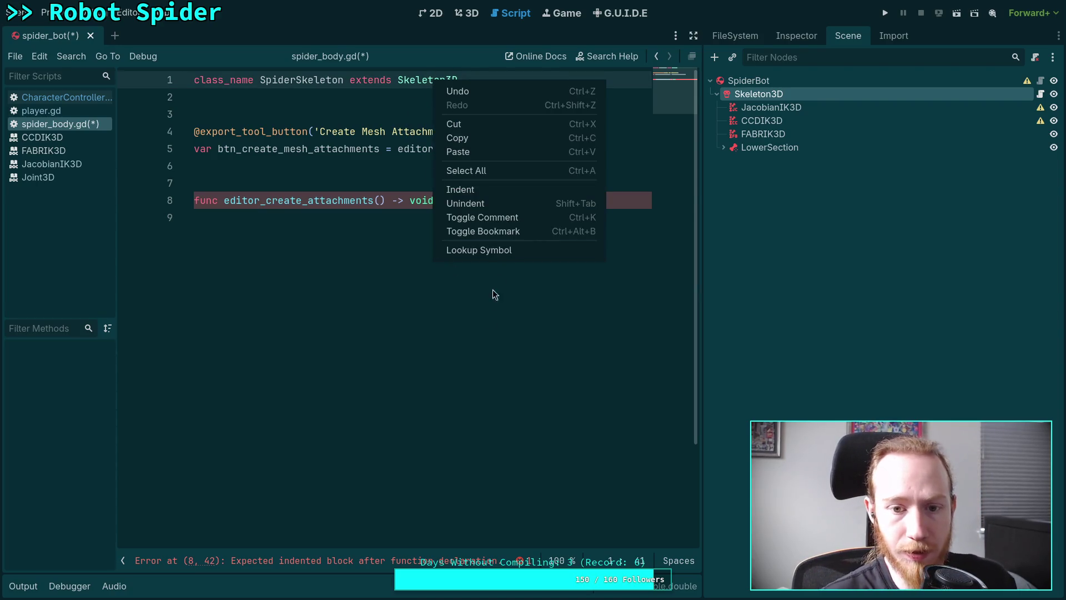
{"action": "left_click", "coordinate": [511, 253]}
Step: Browse Skeleton3D's Methods, read get_bone_global_rest's description, then return to spider_body.gd
{"action": "scroll", "coordinate": [318, 289], "scroll_direction": "down", "scroll_amount": 5}
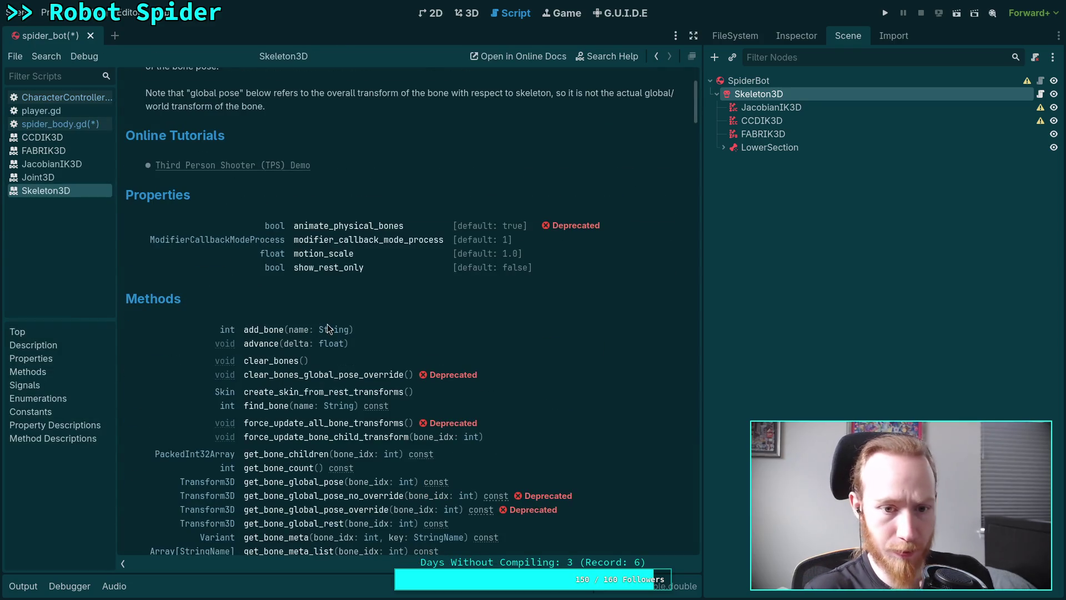
{"action": "scroll", "coordinate": [336, 322], "scroll_direction": "down", "scroll_amount": 3}
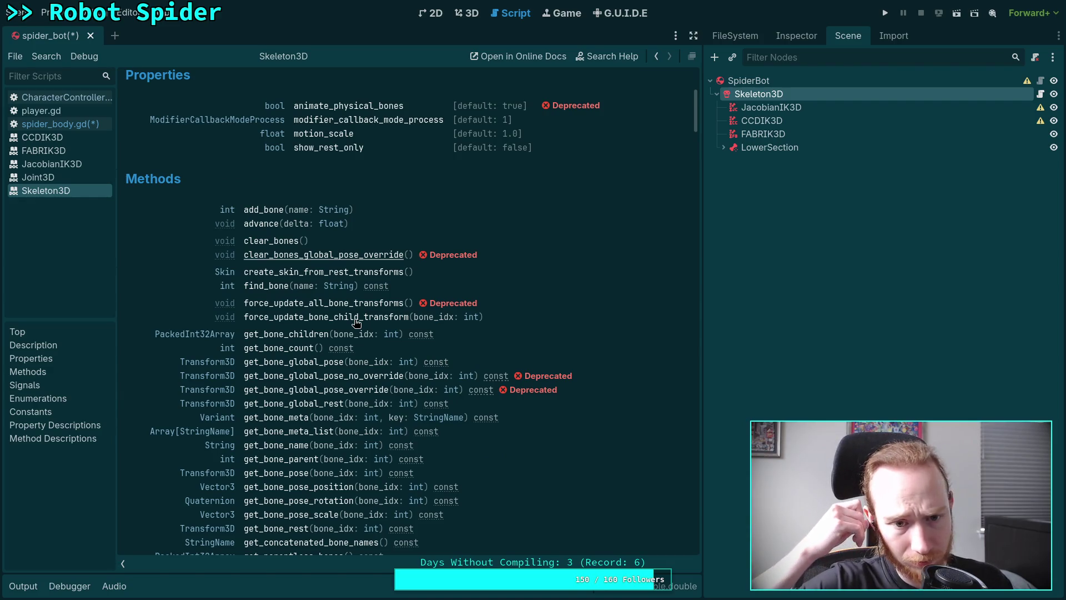
{"action": "scroll", "coordinate": [361, 344], "scroll_direction": "down", "scroll_amount": 2}
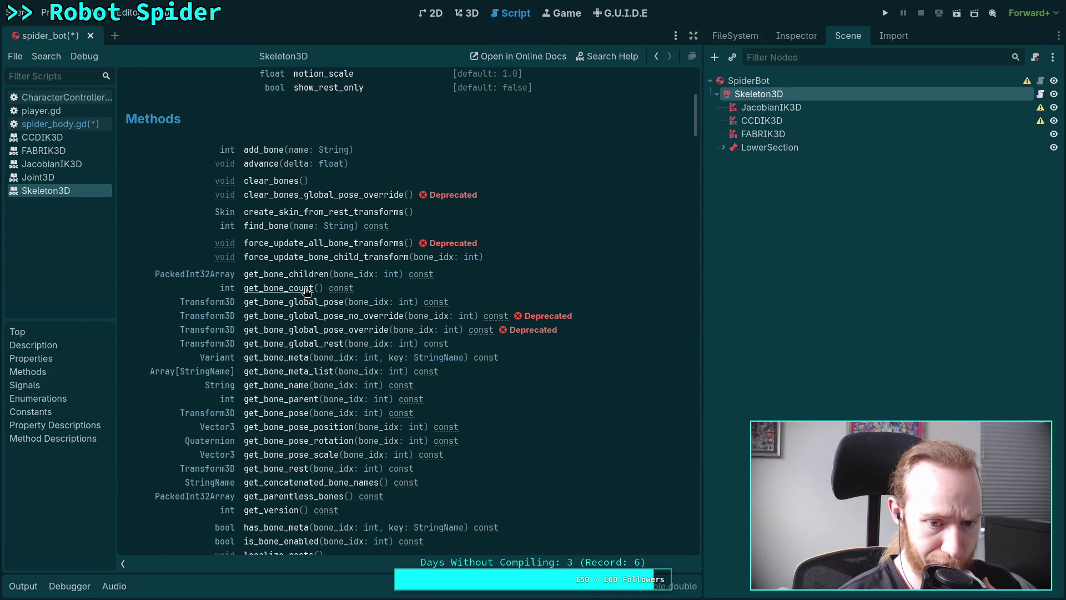
{"action": "scroll", "coordinate": [307, 291], "scroll_direction": "down", "scroll_amount": 2}
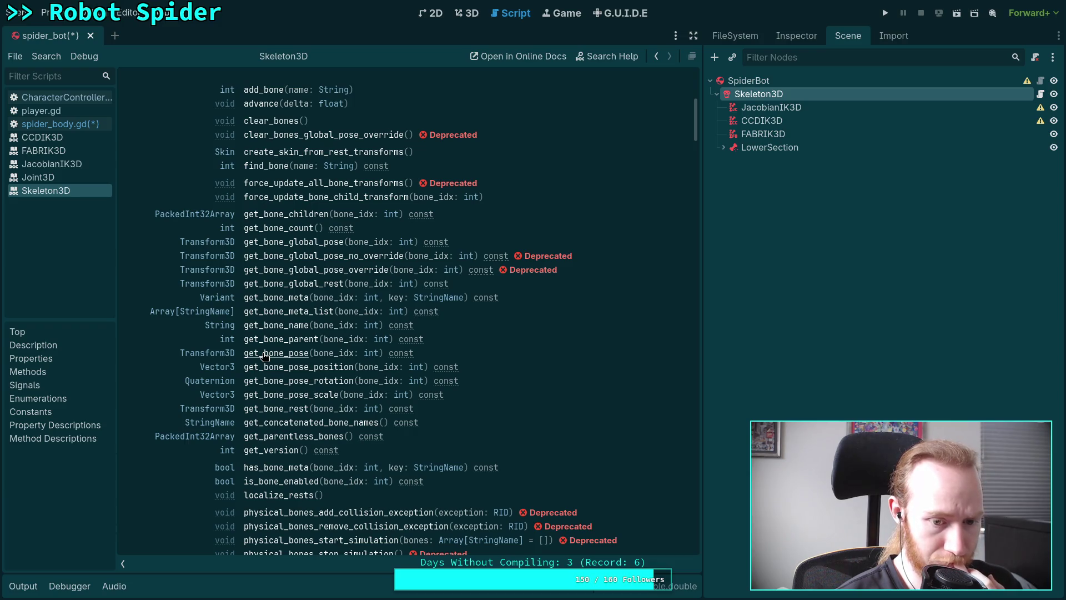
{"action": "scroll", "coordinate": [265, 356], "scroll_direction": "down", "scroll_amount": 8}
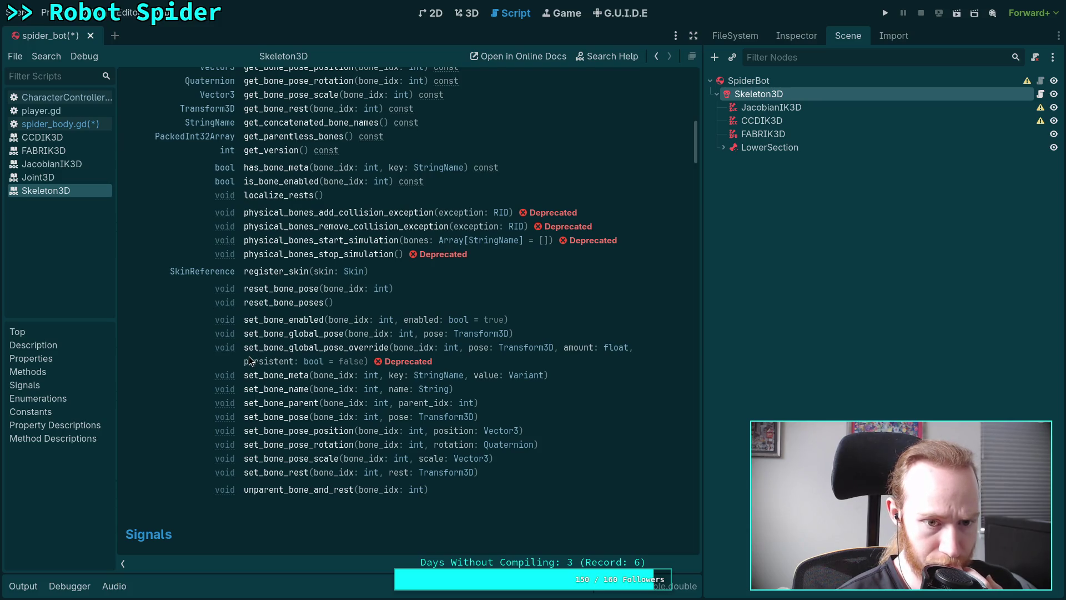
{"action": "scroll", "coordinate": [249, 355], "scroll_direction": "up", "scroll_amount": 6}
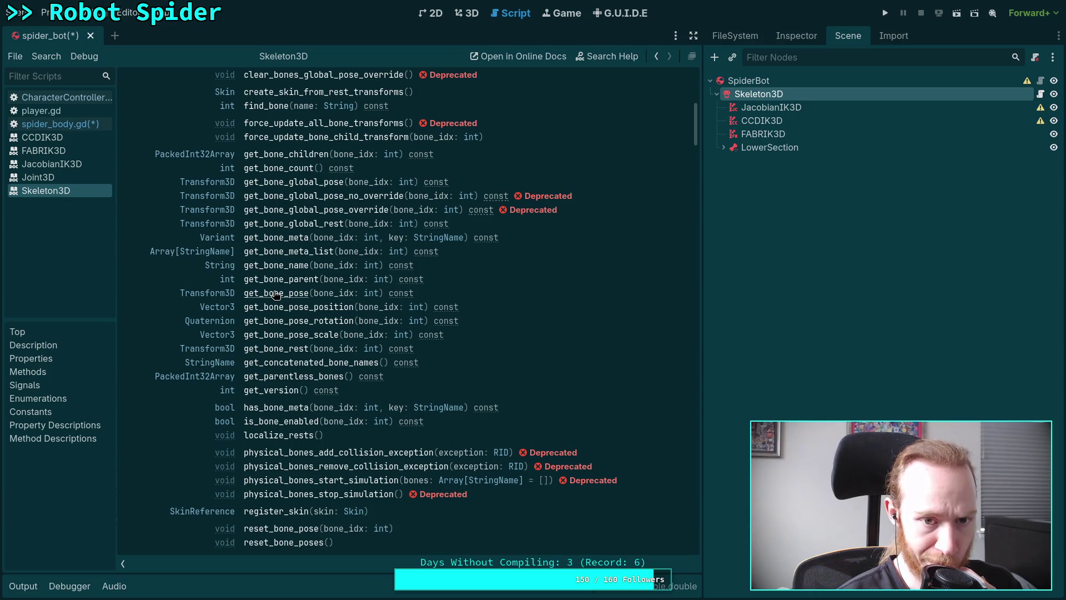
{"action": "scroll", "coordinate": [276, 294], "scroll_direction": "up", "scroll_amount": 2}
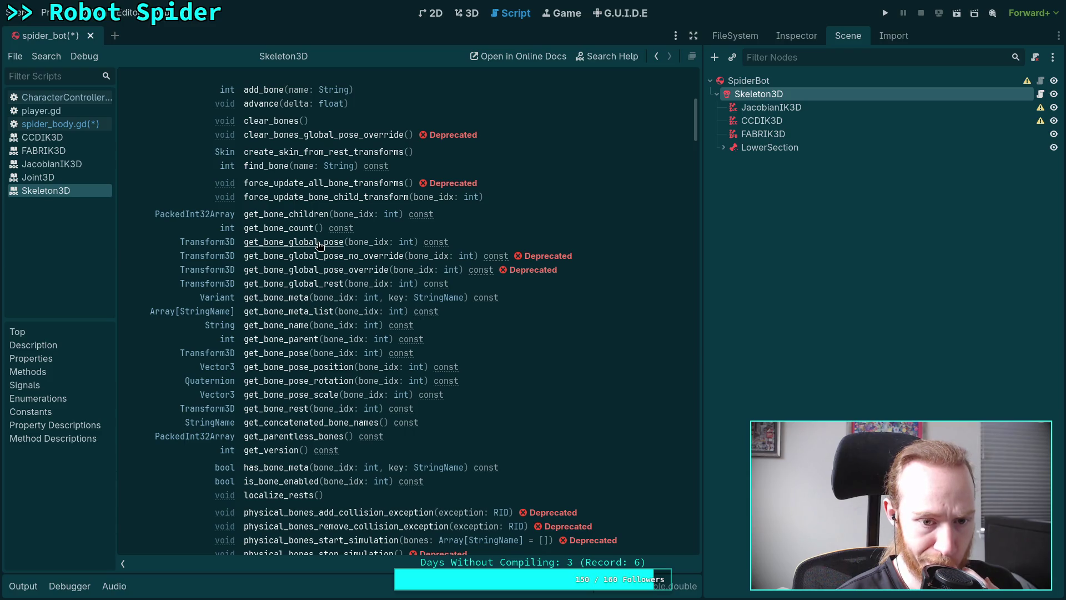
{"action": "left_click", "coordinate": [306, 284]}
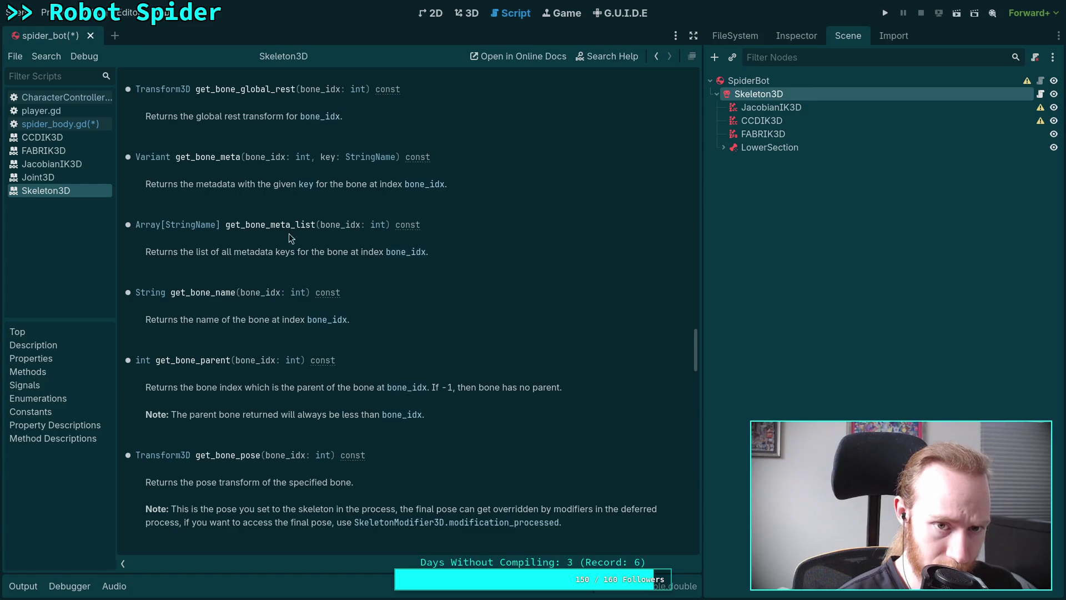
{"action": "left_click", "coordinate": [78, 123]}
Step: Add a loop 'for bone_idx in range(get_bone_count()):' inside editor_create_attachments
{"action": "left_click", "coordinate": [220, 217]}
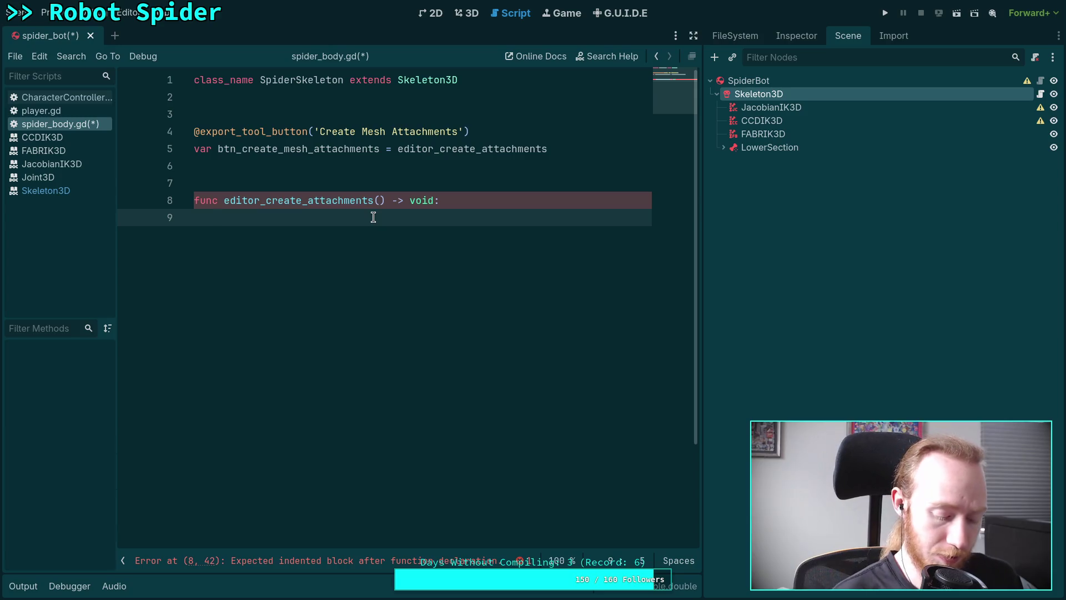
{"action": "type", "text": "for "}
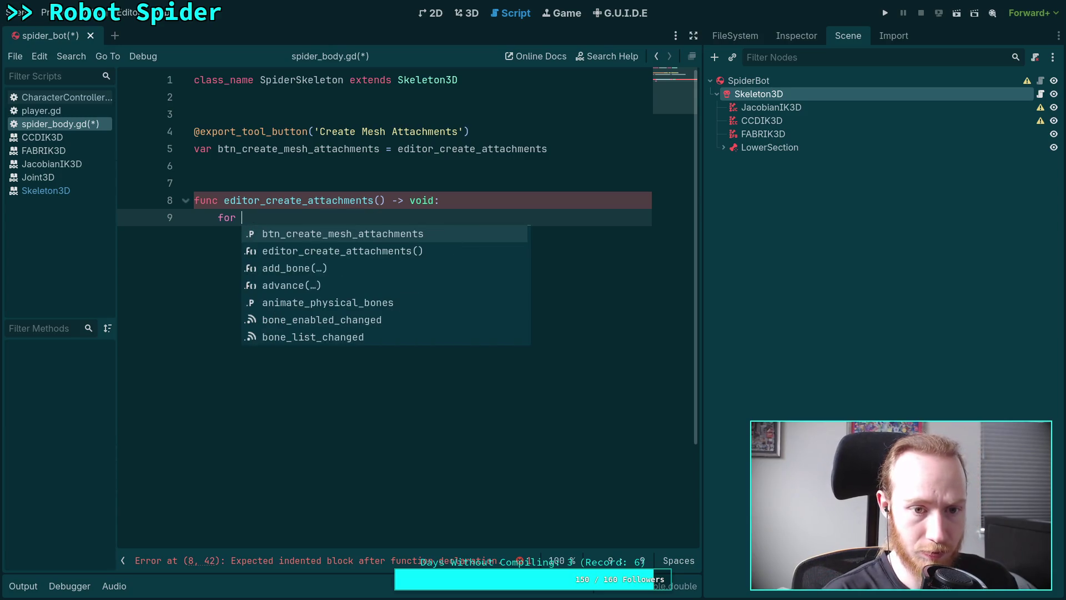
{"action": "type", "text": "bone_dx"}
{"action": "key", "text": "BackSpace"}
{"action": "key", "text": "BackSpace"}
{"action": "key", "text": "BackSpace"}
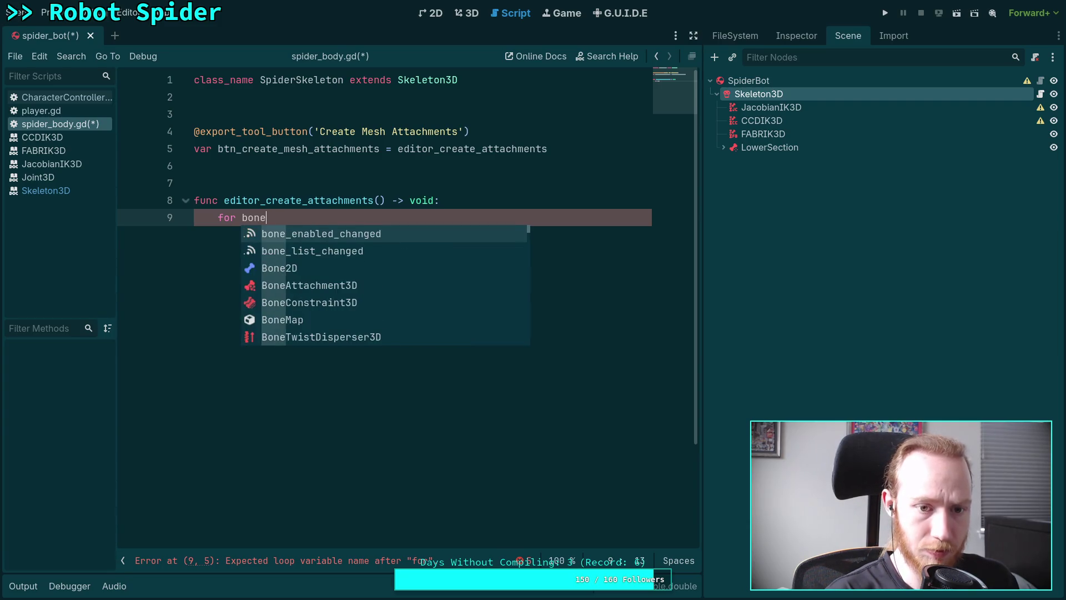
{"action": "type", "text": "_idx"}
{"action": "type", "text": " in ran"}
{"action": "type", "text": "ge("}
{"action": "type", "text": "get_bon"}
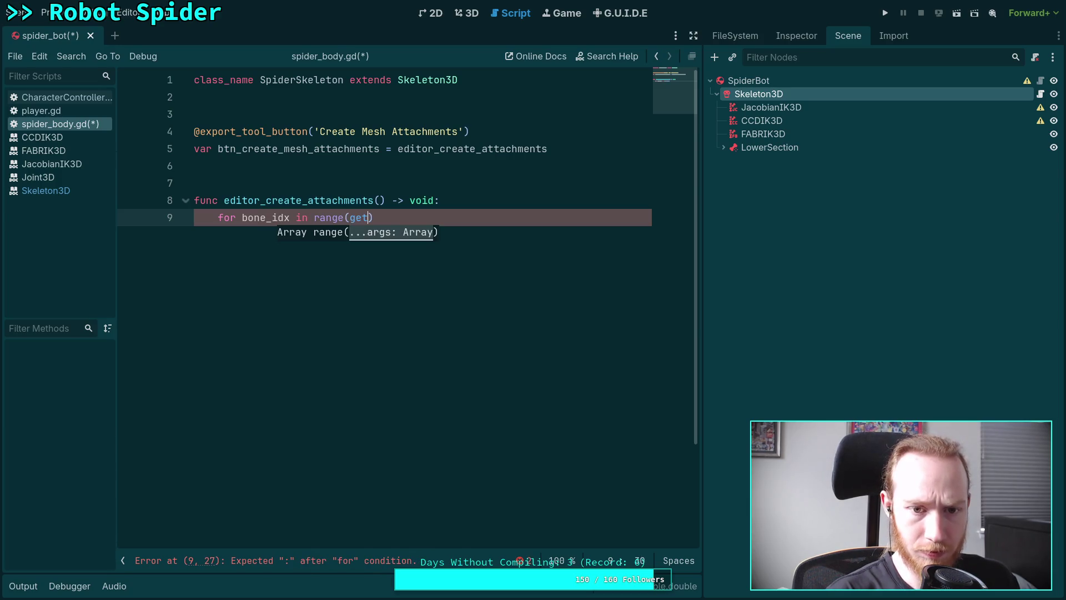
{"action": "key", "text": "Down"}
{"action": "key", "text": "Return"}
{"action": "key", "text": "Right"}
{"action": "type", "text": ":"}
{"action": "key", "text": "Return"}
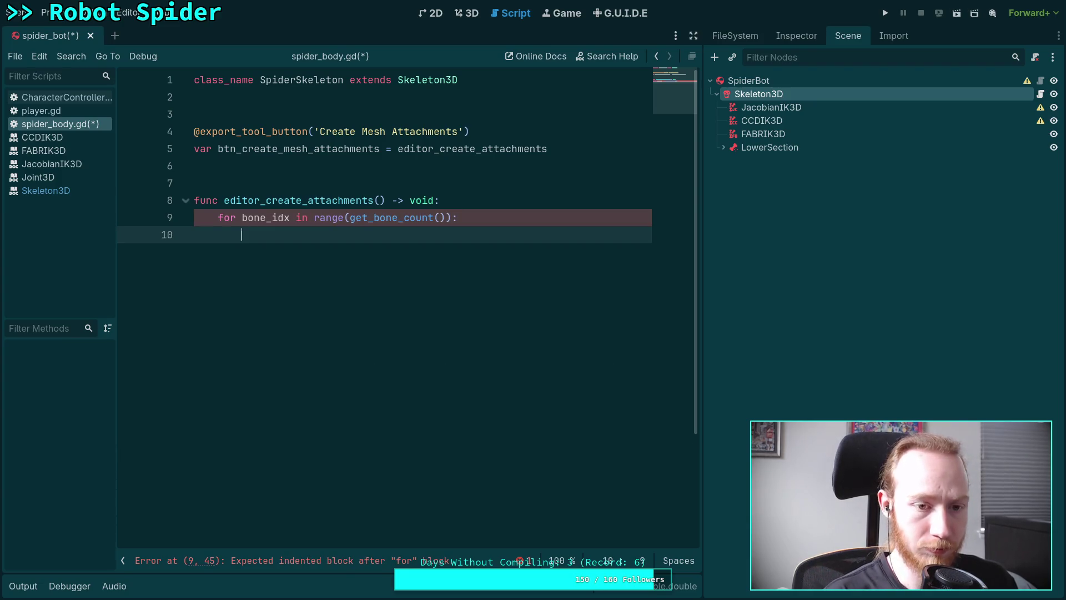
Step: Store 'var rest_xform: Transform3D = get_bone_global_rest(bone_idx)' in the loop, then expand LowerSection
{"action": "type", "text": "var rest_"}
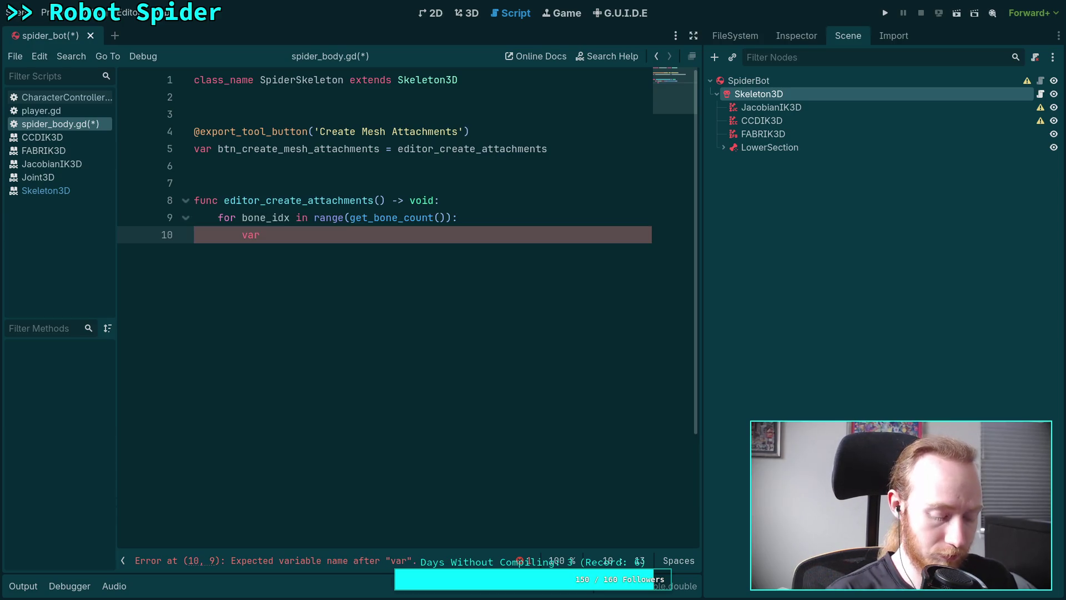
{"action": "type", "text": "xform: "}
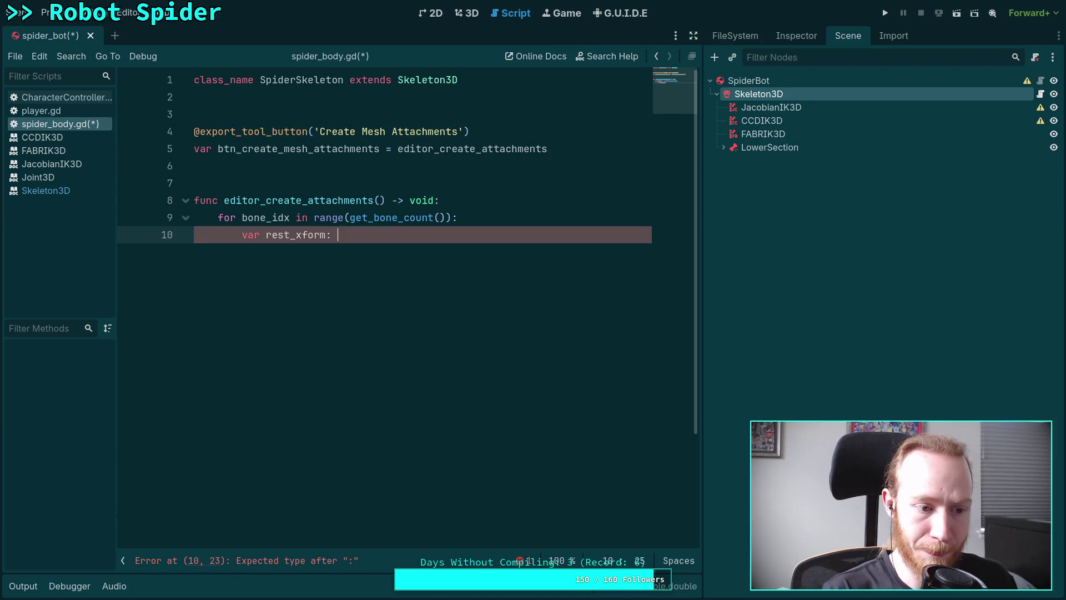
{"action": "type", "text": "Transf"}
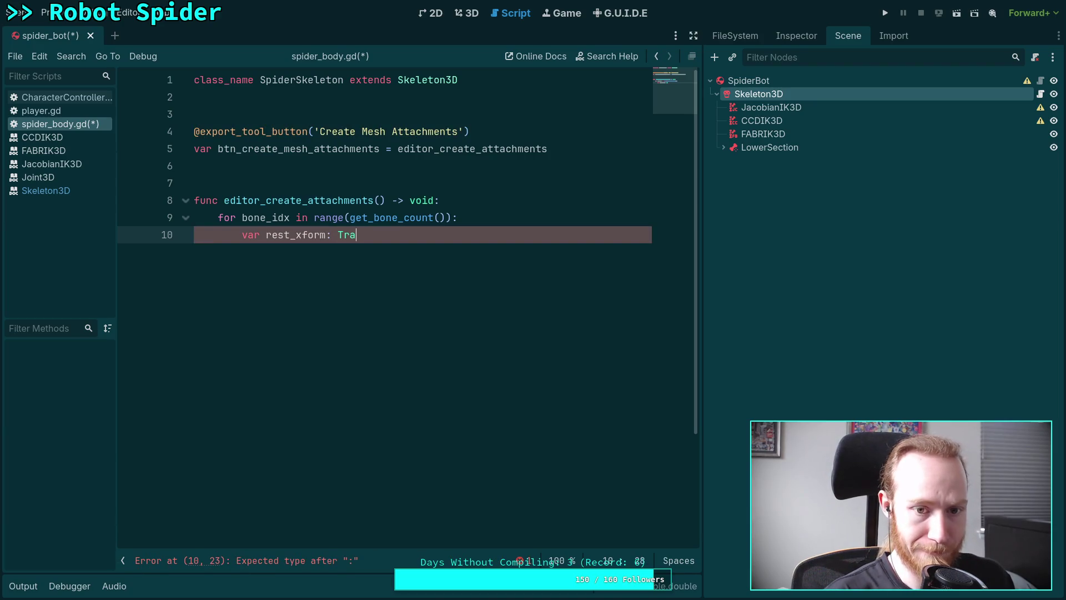
{"action": "key", "text": "Down"}
{"action": "key", "text": "Return"}
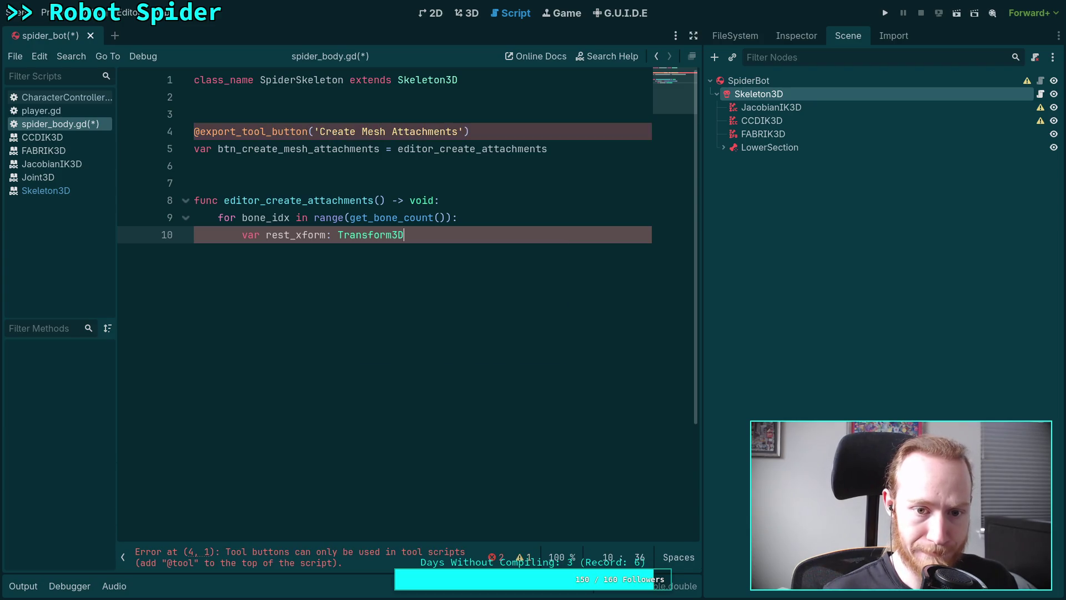
{"action": "type", "text": "= "}
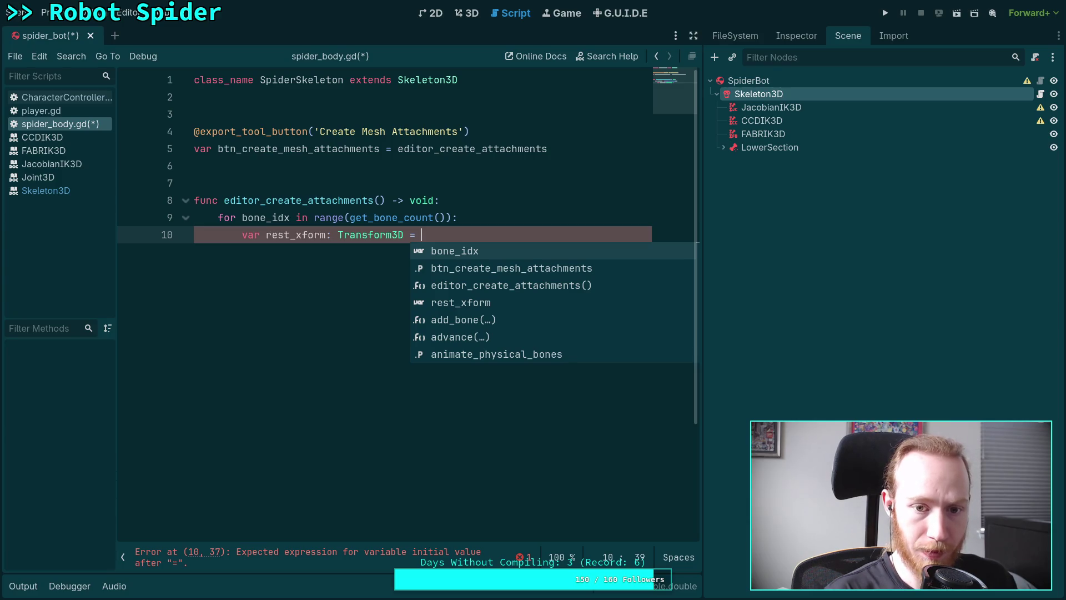
{"action": "type", "text": "get_"}
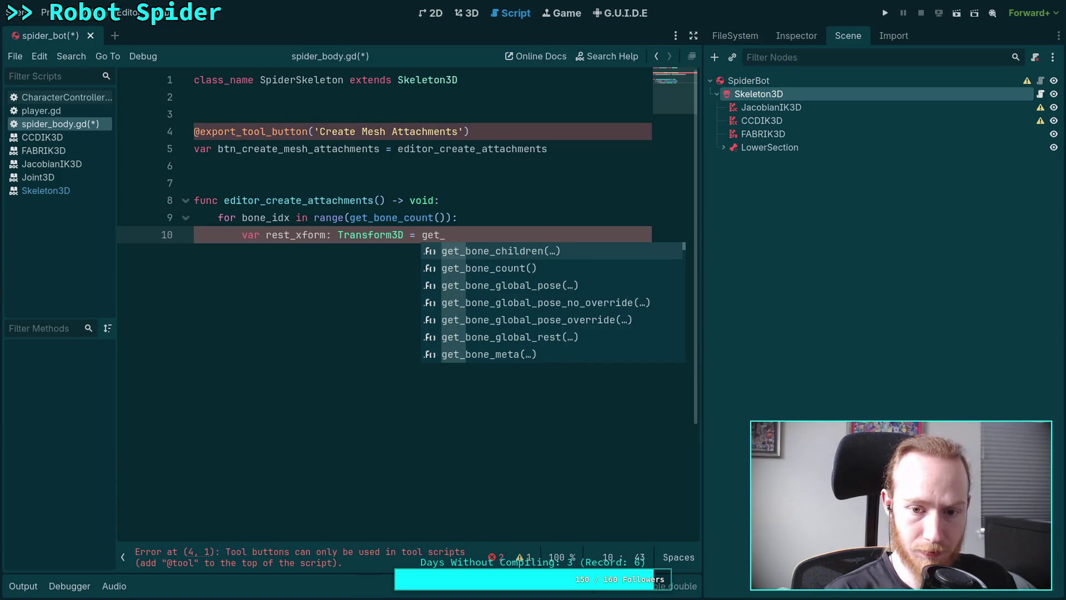
{"action": "key", "text": "Down"}
{"action": "key", "text": "Down"}
{"action": "key", "text": "Down"}
{"action": "key", "text": "Return"}
{"action": "type", "text": "bone_ix"}
{"action": "key", "text": "BackSpace"}
{"action": "type", "text": "dx"}
{"action": "key", "text": "End"}
{"action": "key", "text": "Return"}
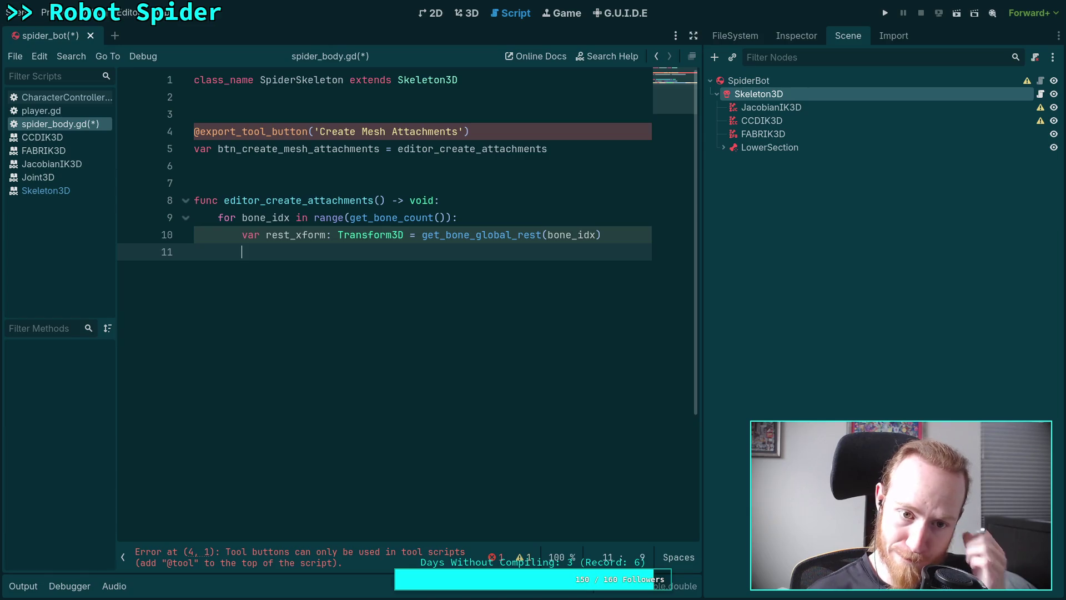
{"action": "left_click", "coordinate": [723, 148]}
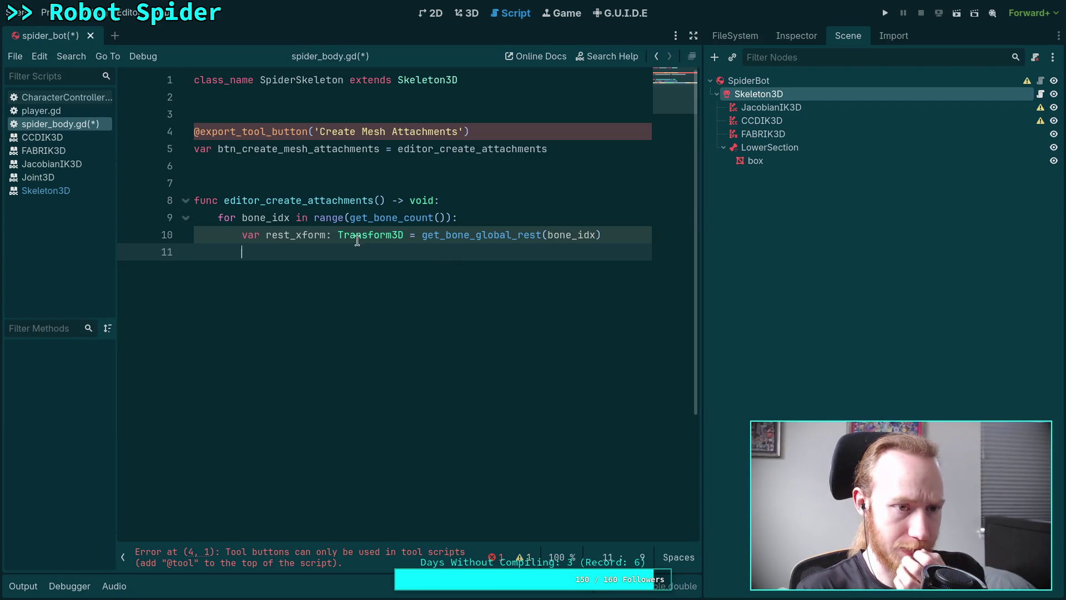
Step: Open the Skeleton3D docs, then return to the 3D spider_bot scene view
{"action": "left_click", "coordinate": [50, 191]}
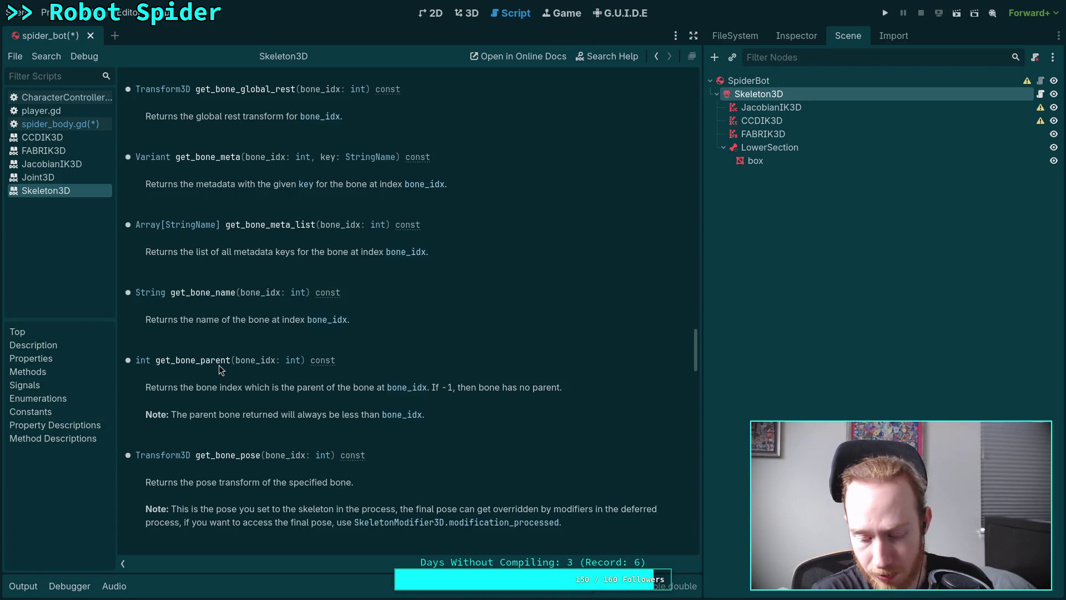
{"action": "left_click", "coordinate": [467, 13]}
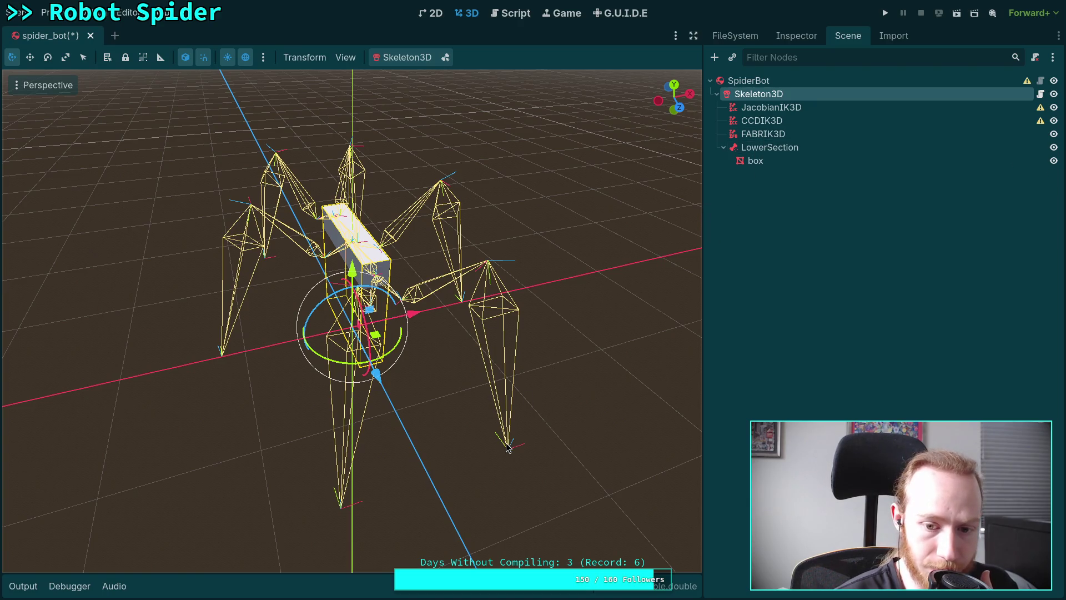
Step: Show the skeleton's Bones tree and view LowerSection and UpperSection poses while orbiting the spider
{"action": "left_click_drag", "start_coordinate": [523, 378], "coordinate": [695, 200]}
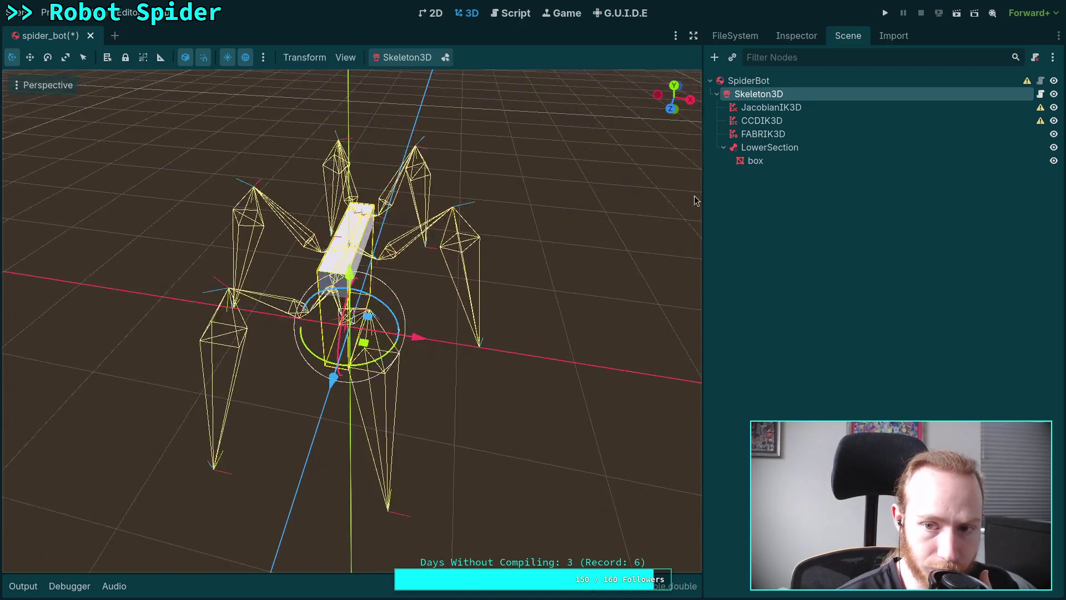
{"action": "left_click", "coordinate": [796, 36]}
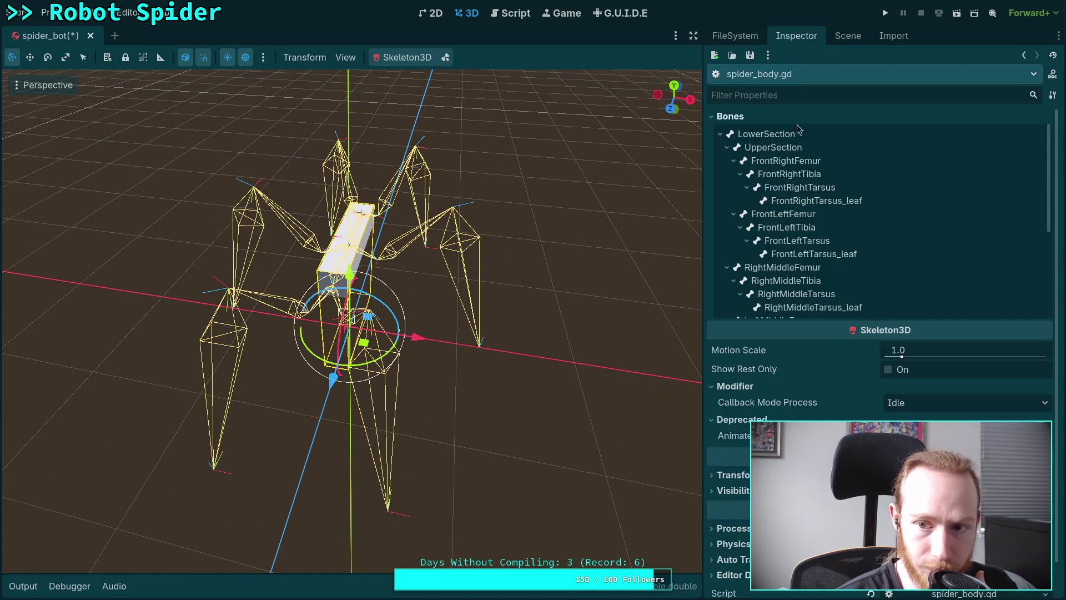
{"action": "left_click", "coordinate": [778, 135]}
{"action": "left_click_drag", "start_coordinate": [583, 250], "coordinate": [468, 239]}
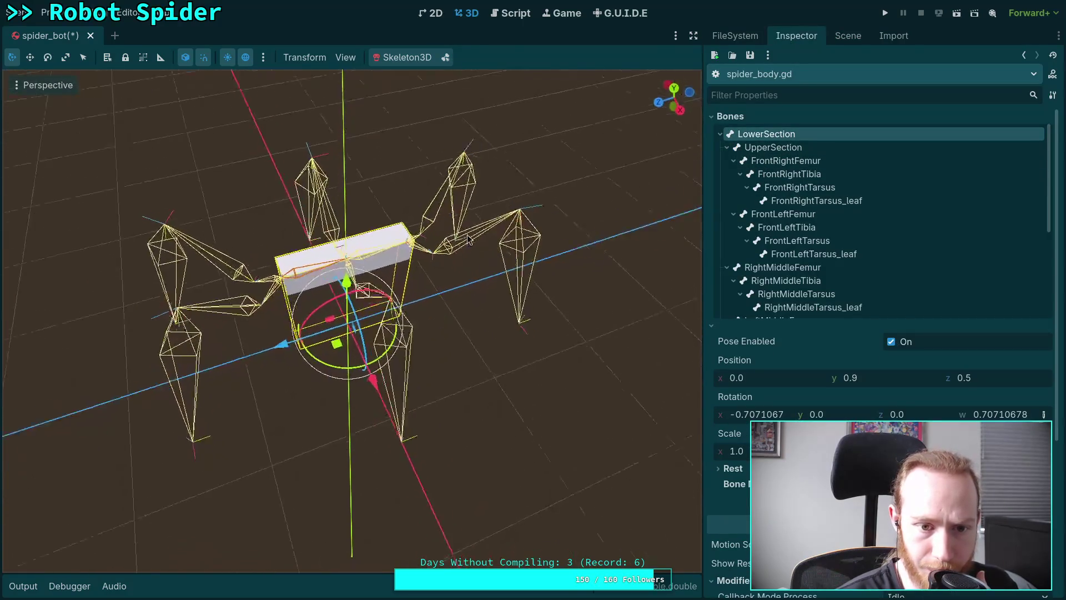
{"action": "scroll", "coordinate": [253, 268], "scroll_direction": "up", "scroll_amount": 3}
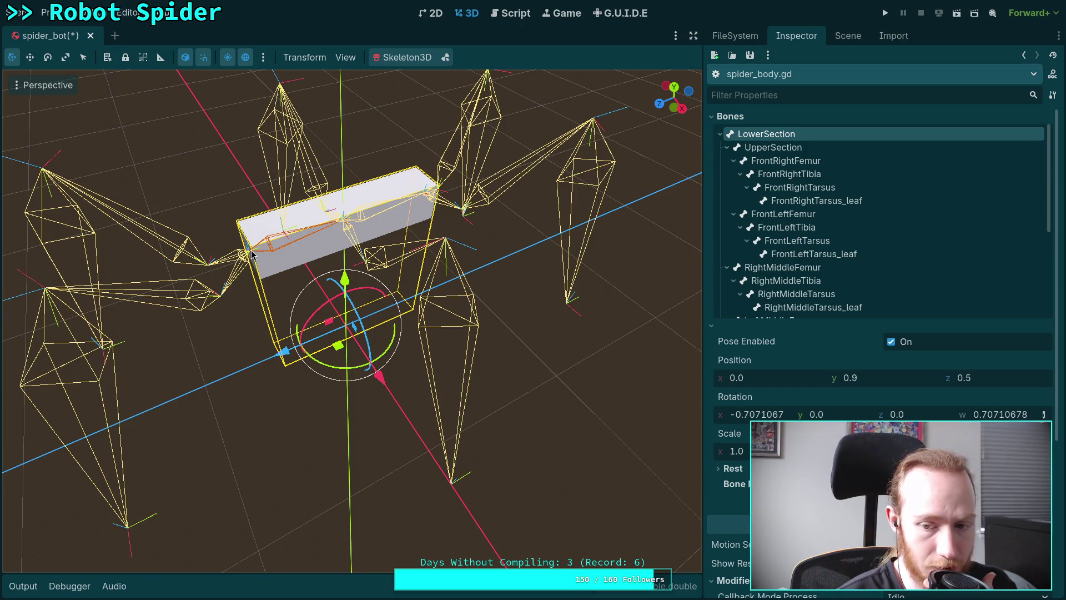
{"action": "left_click", "coordinate": [757, 151]}
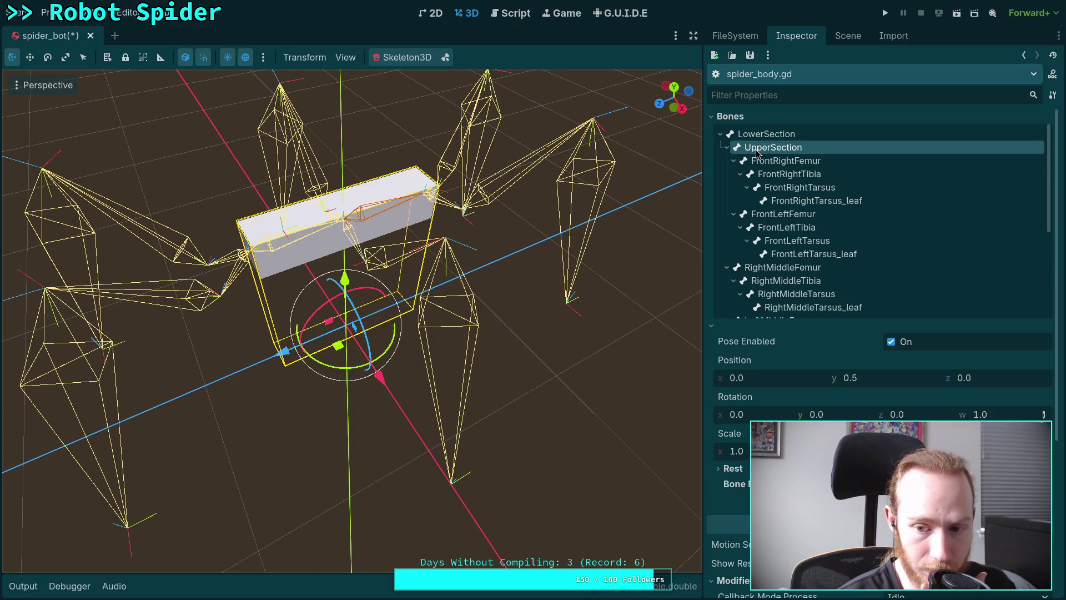
Step: Inspect FrontRightFemur's Rest transform, then reselect the UpperSection and LowerSection bones
{"action": "left_click", "coordinate": [765, 164]}
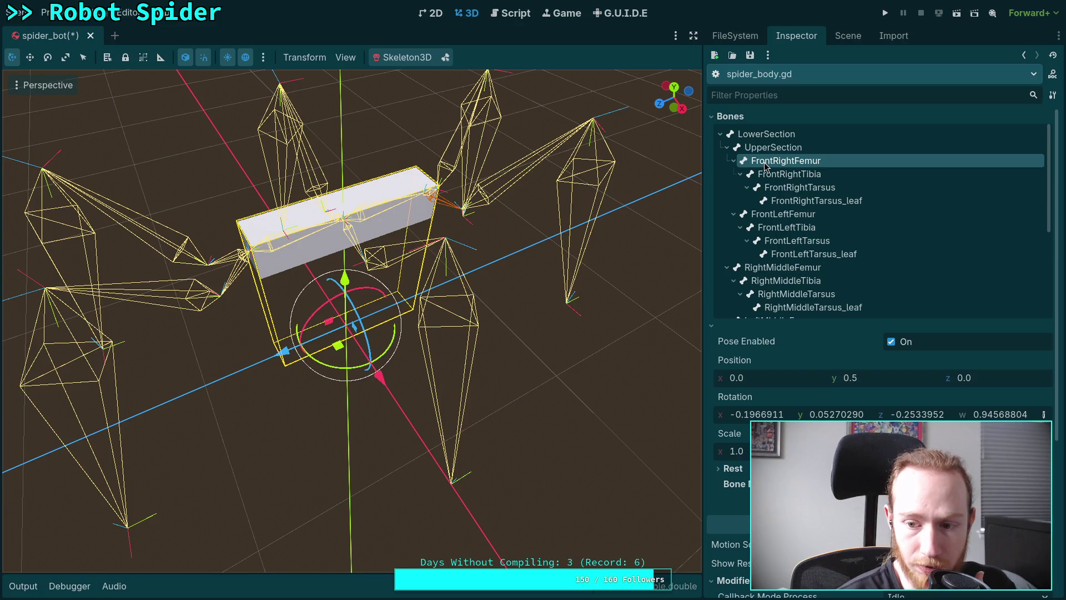
{"action": "mouse_move", "coordinate": [561, 208]}
{"action": "left_mouse_down"}
{"action": "mouse_move", "coordinate": [504, 209]}
{"action": "mouse_move", "coordinate": [517, 217]}
{"action": "left_mouse_up"}
{"action": "left_click", "coordinate": [746, 469]}
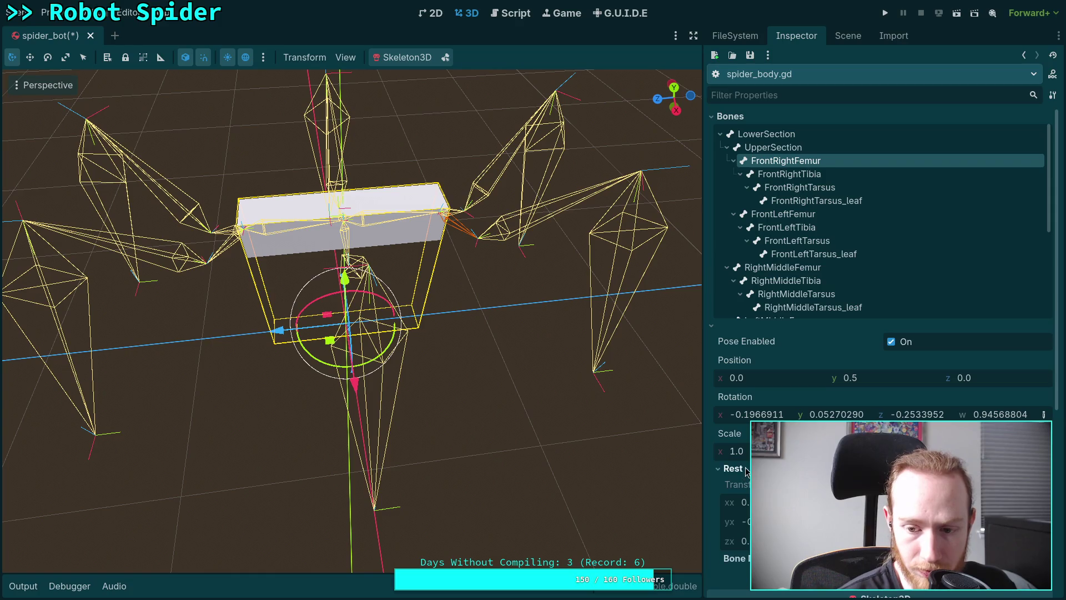
{"action": "scroll", "coordinate": [746, 471], "scroll_direction": "down", "scroll_amount": 2}
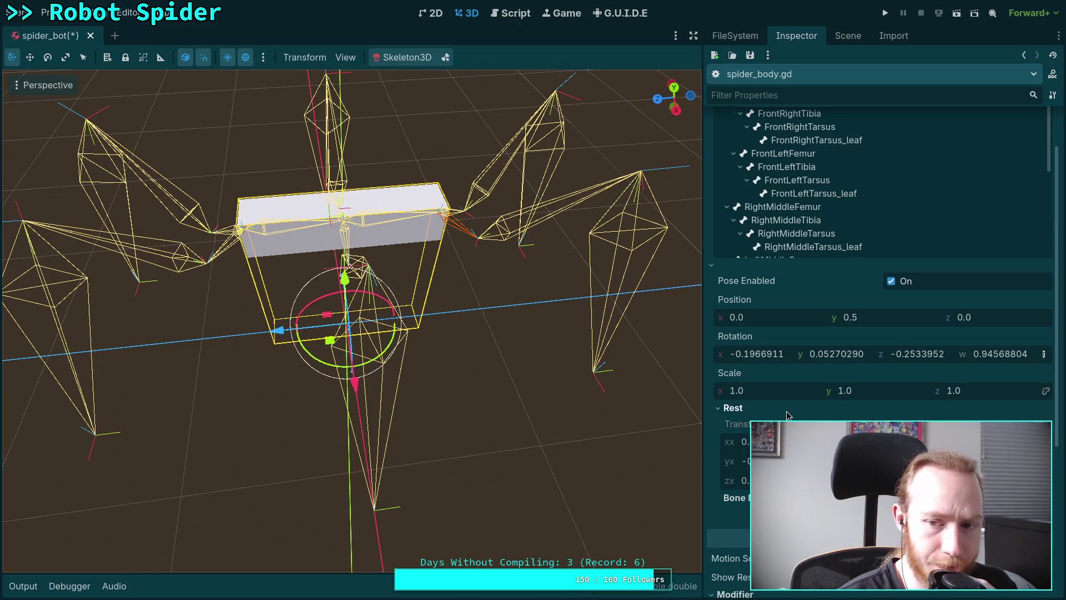
{"action": "scroll", "coordinate": [787, 415], "scroll_direction": "up", "scroll_amount": 2}
{"action": "mouse_move", "coordinate": [521, 373]}
{"action": "left_mouse_down"}
{"action": "mouse_move", "coordinate": [531, 387]}
{"action": "mouse_move", "coordinate": [546, 378]}
{"action": "left_mouse_up"}
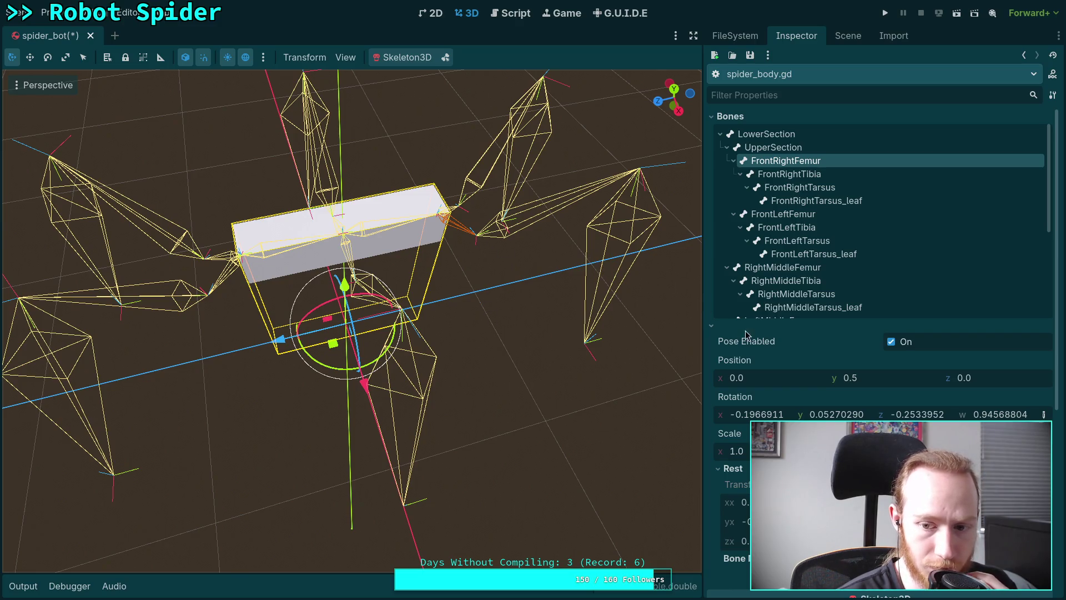
{"action": "scroll", "coordinate": [760, 342], "scroll_direction": "down", "scroll_amount": 5}
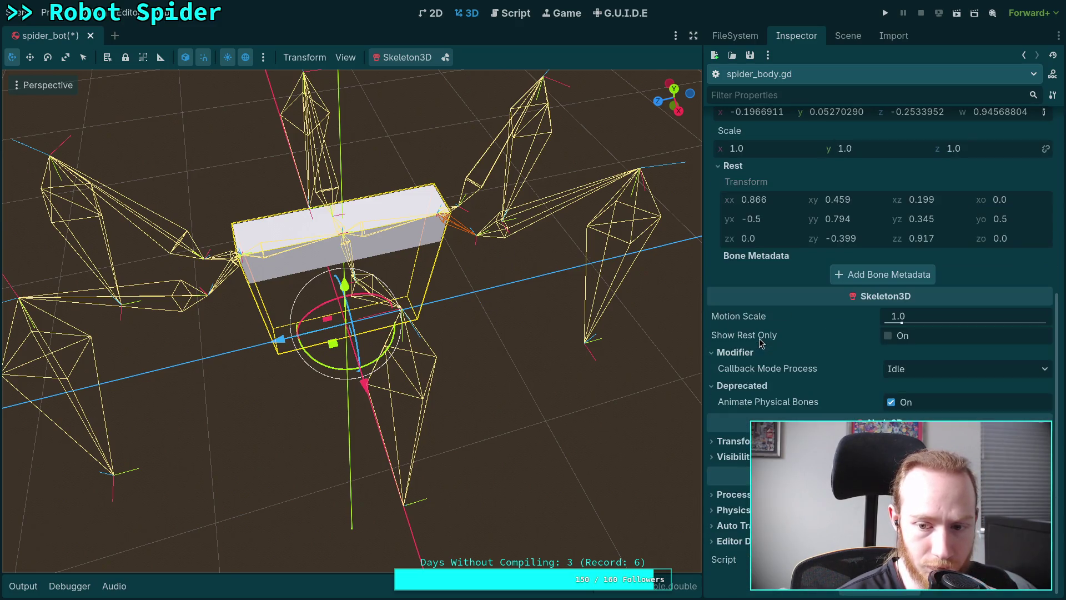
{"action": "scroll", "coordinate": [772, 327], "scroll_direction": "up", "scroll_amount": 5}
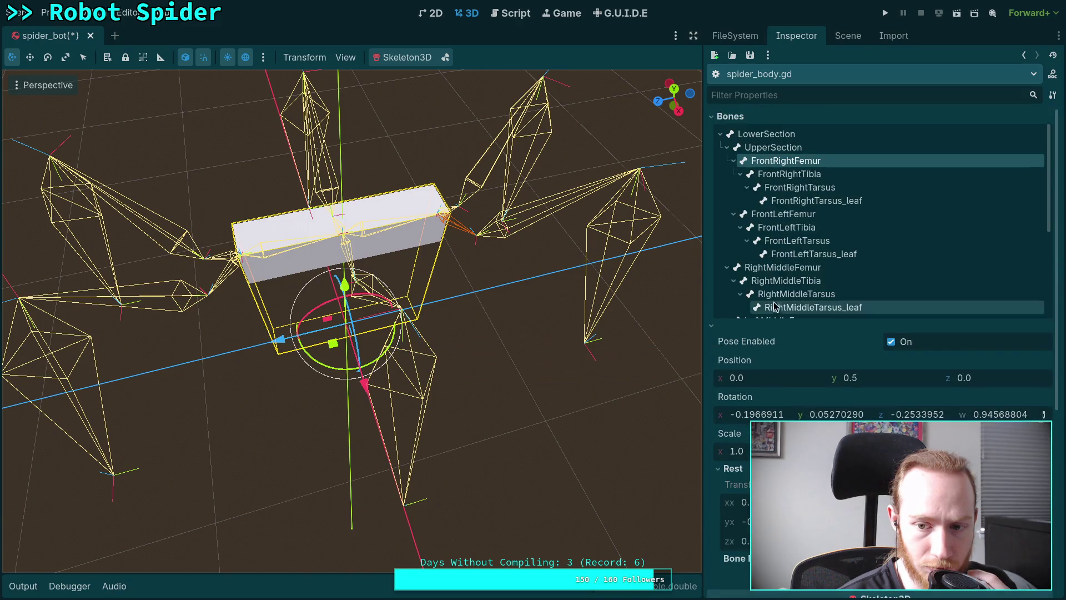
{"action": "left_click", "coordinate": [784, 148]}
{"action": "left_click", "coordinate": [789, 136]}
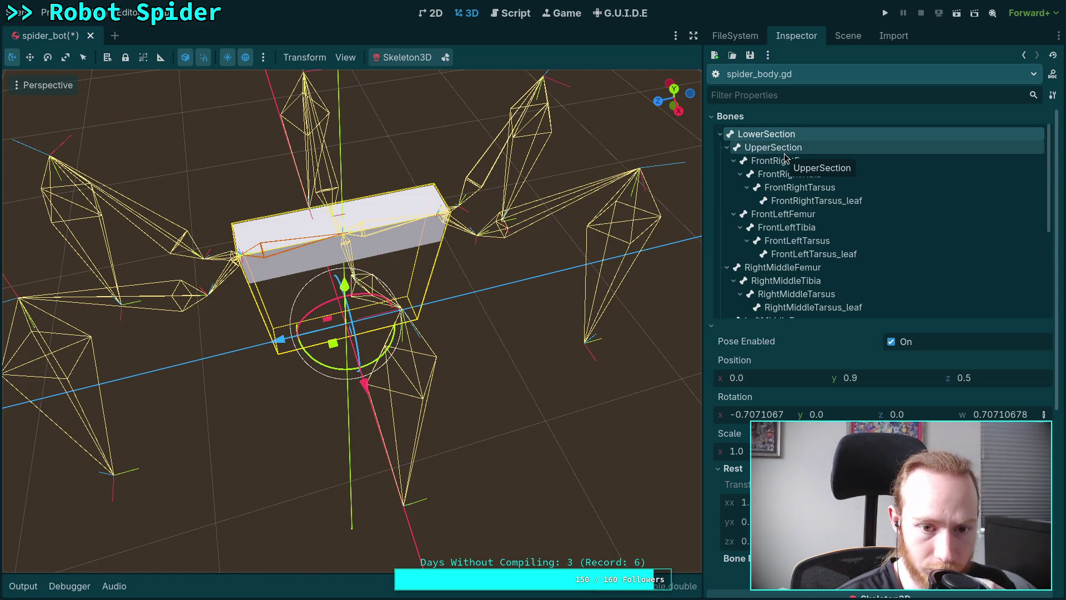
Step: Cycle through UpperSection, LowerSection, FrontRightFemur and FrontRightTibia poses, ending on UpperSection
{"action": "left_click", "coordinate": [784, 154]}
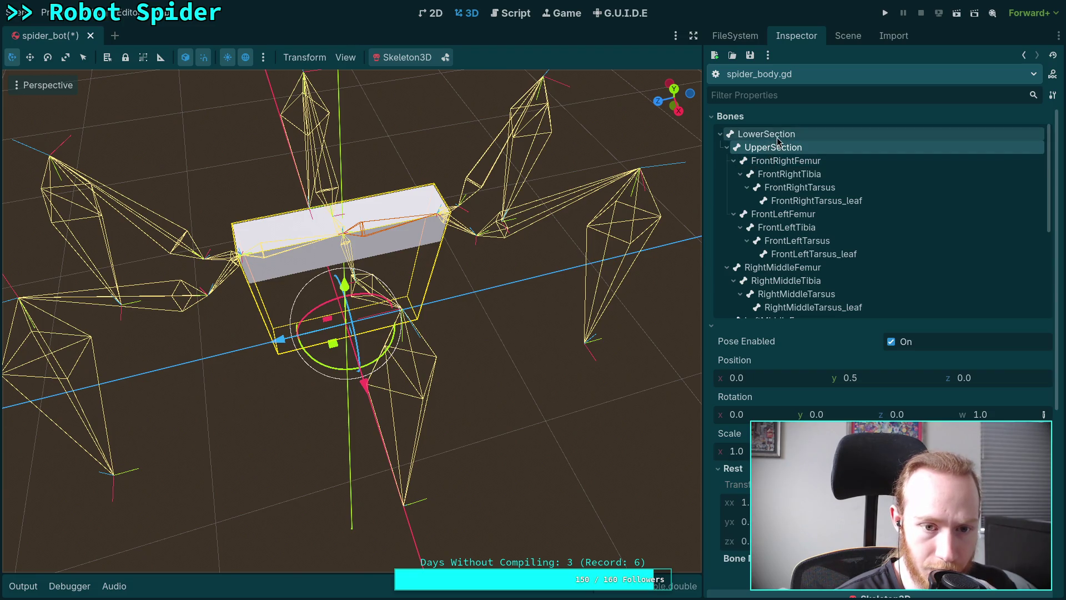
{"action": "left_click", "coordinate": [778, 139]}
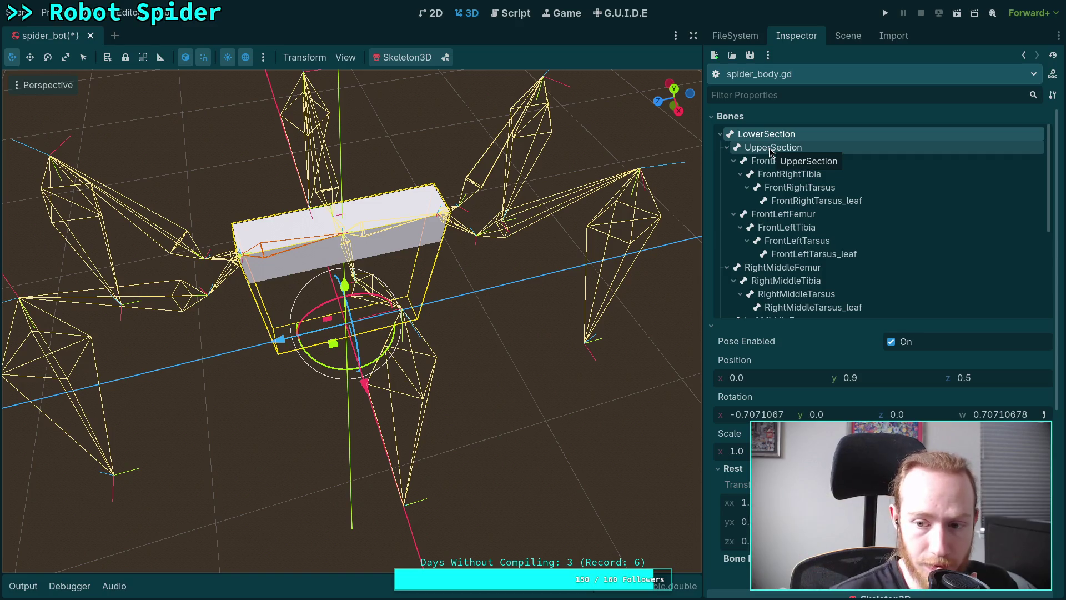
{"action": "left_click", "coordinate": [771, 151]}
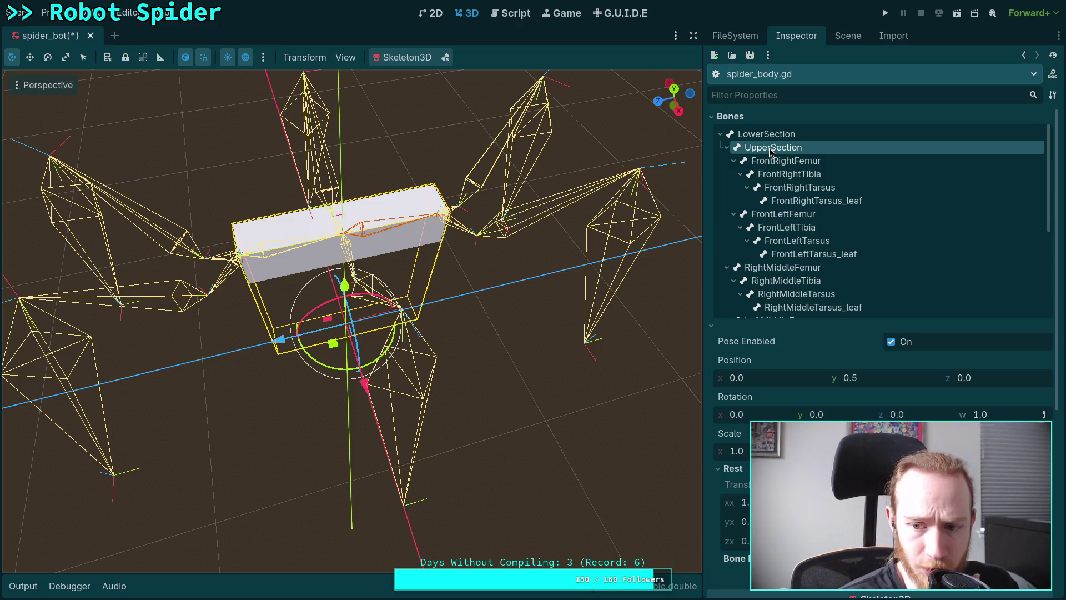
{"action": "left_click", "coordinate": [769, 166]}
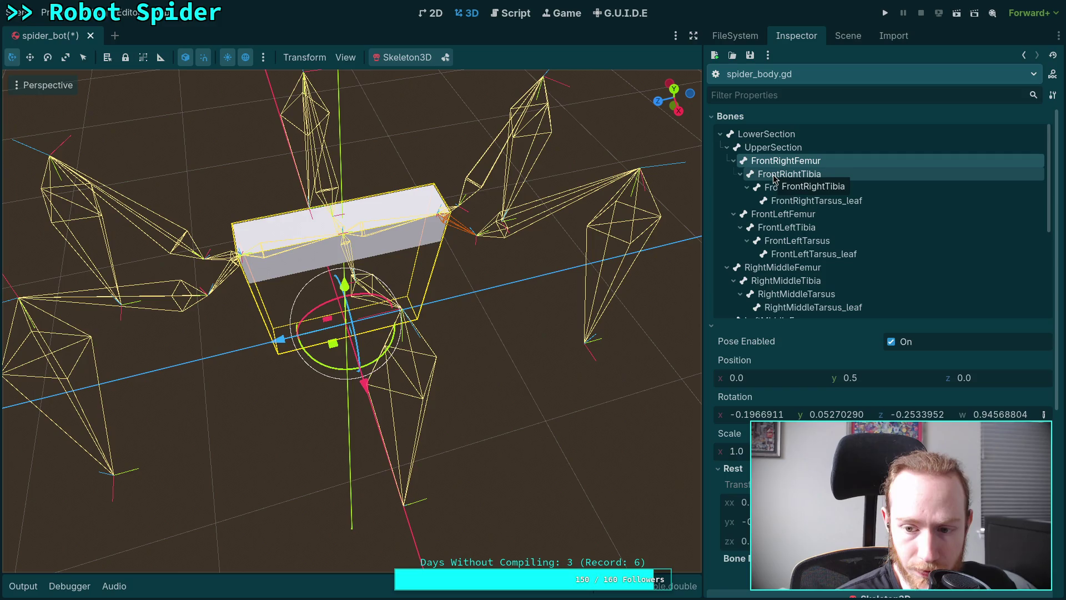
{"action": "left_click", "coordinate": [773, 174]}
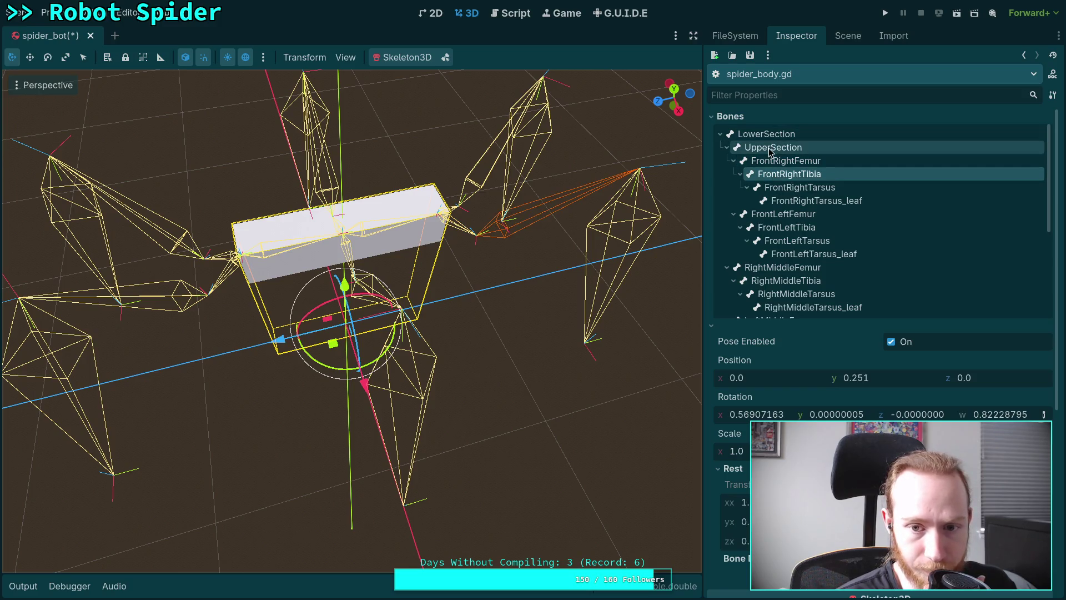
{"action": "left_click", "coordinate": [770, 149]}
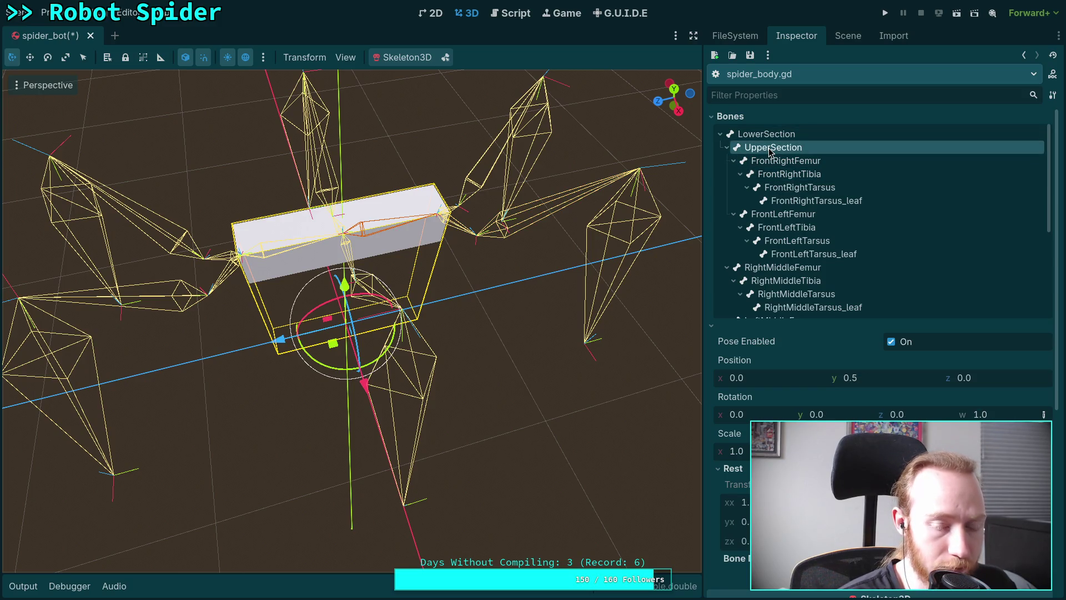
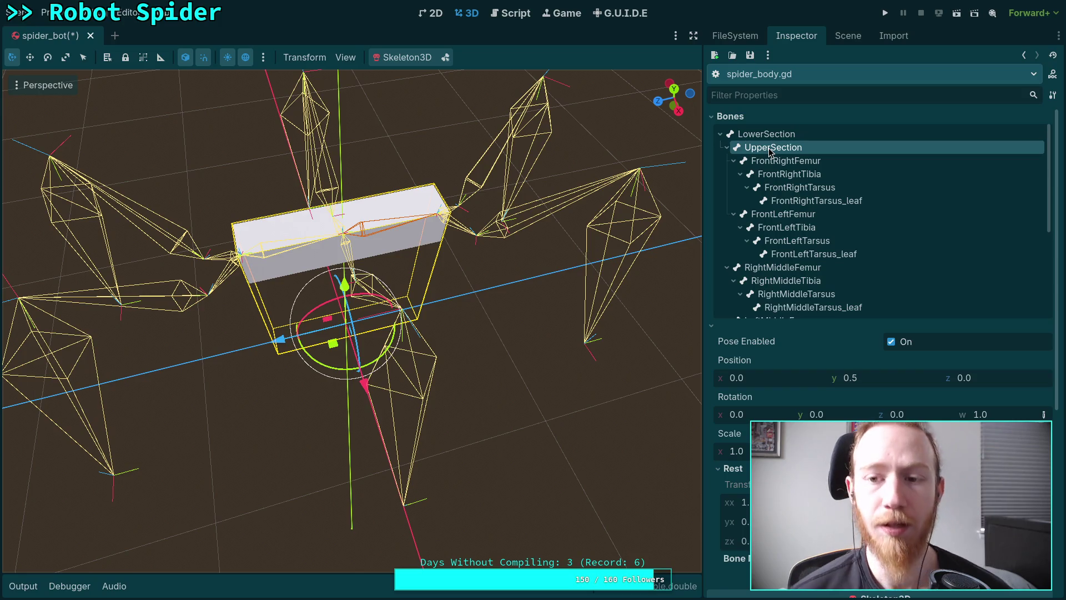
Step: Close spider_body.gd in the Script editor without saving changes
{"action": "left_click", "coordinate": [511, 14]}
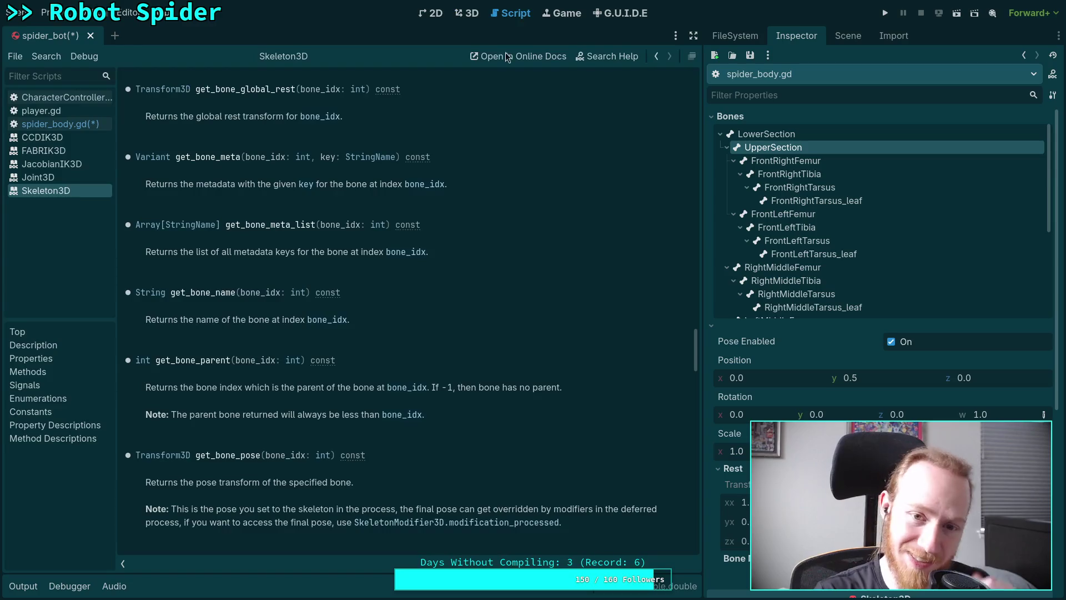
{"action": "right_click", "coordinate": [64, 123]}
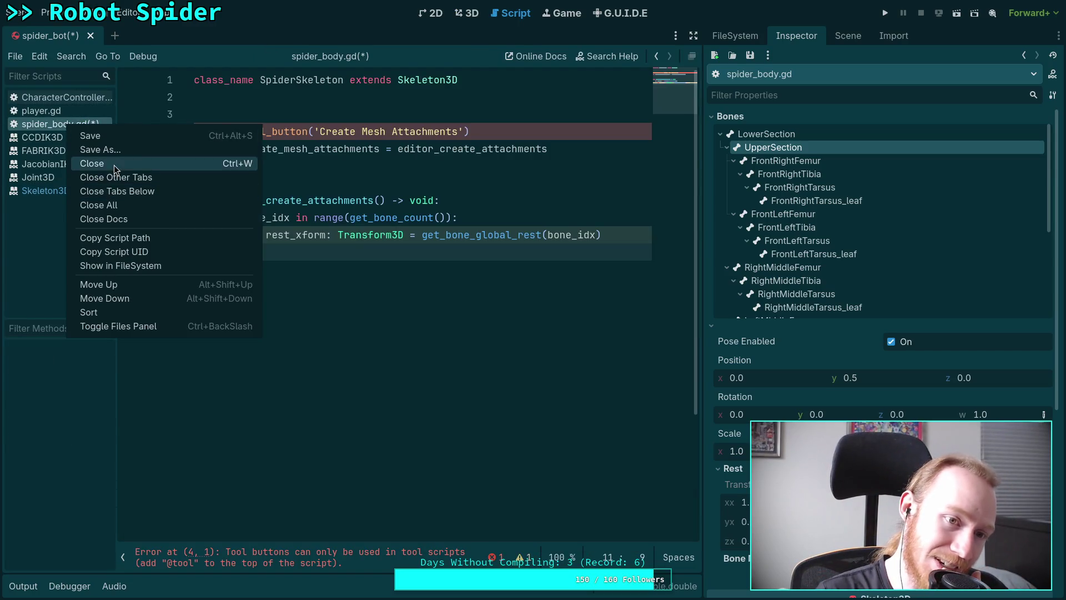
{"action": "left_click", "coordinate": [89, 162]}
{"action": "left_click", "coordinate": [502, 318]}
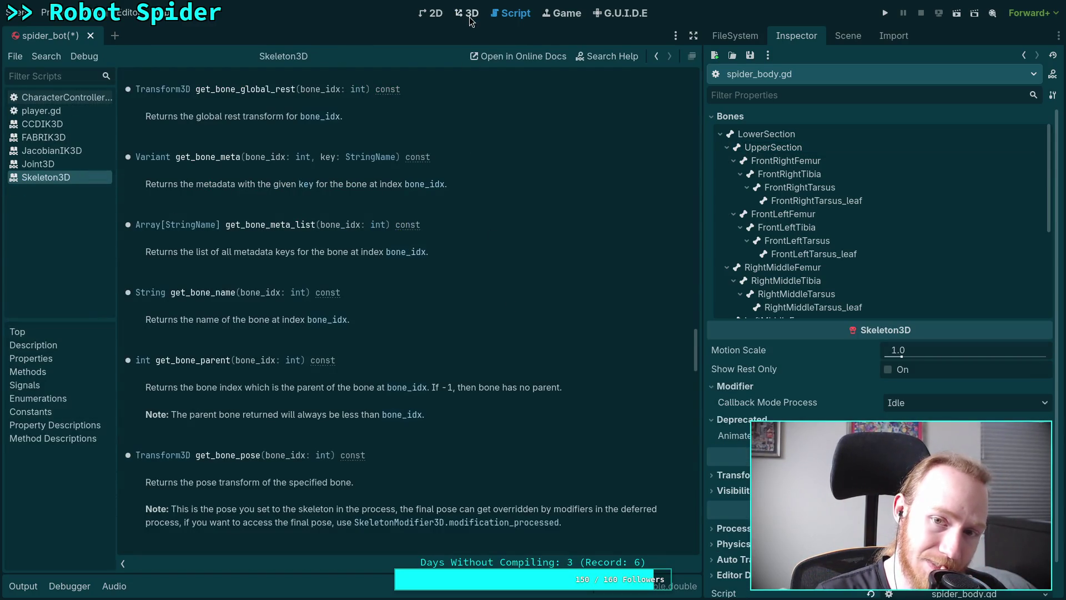
Step: Return to the 3D view and close the reopened Skeleton3D script spider_body.gd
{"action": "left_click", "coordinate": [470, 17]}
{"action": "left_click", "coordinate": [848, 35]}
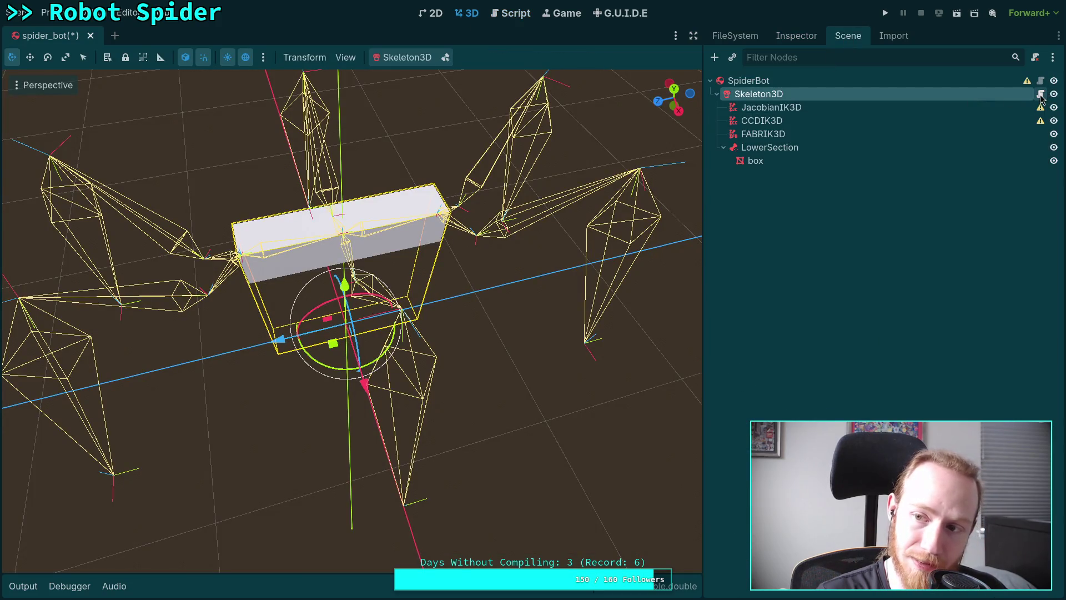
{"action": "left_click", "coordinate": [1041, 95]}
{"action": "right_click", "coordinate": [77, 124]}
{"action": "left_click", "coordinate": [100, 163]}
Step: Delete spider_body.gd from the project in the FileSystem dock
{"action": "left_click", "coordinate": [772, 42]}
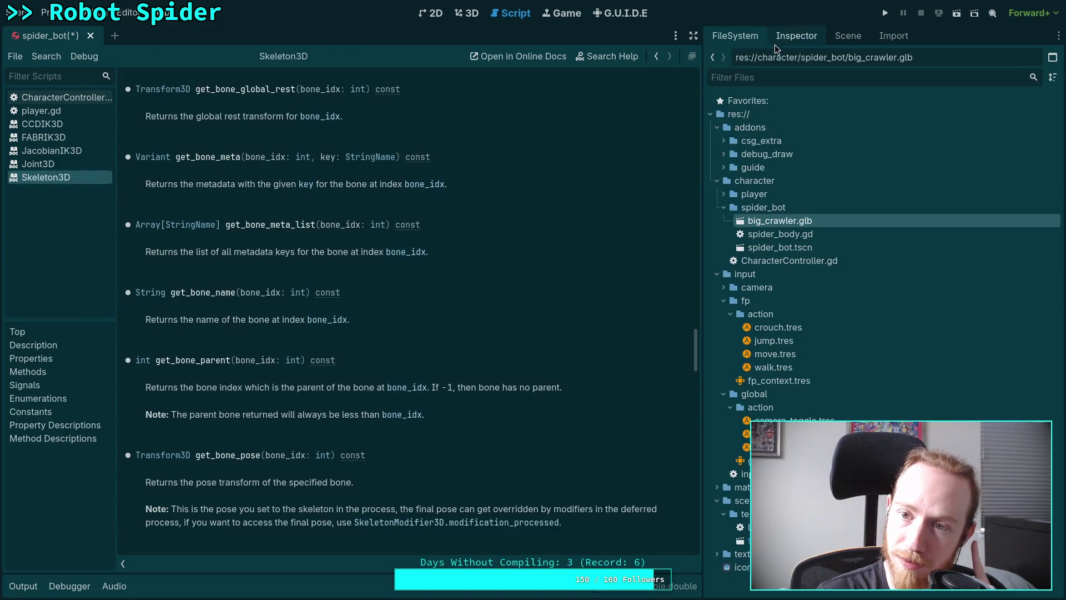
{"action": "left_click", "coordinate": [816, 232]}
{"action": "key", "text": "Delete"}
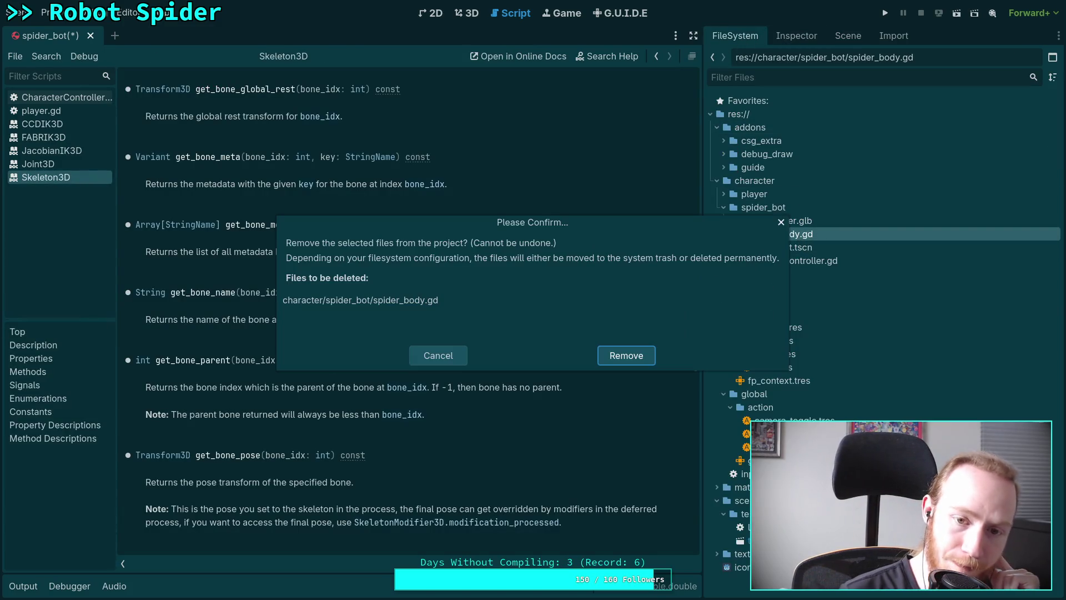
{"action": "left_click", "coordinate": [627, 356]}
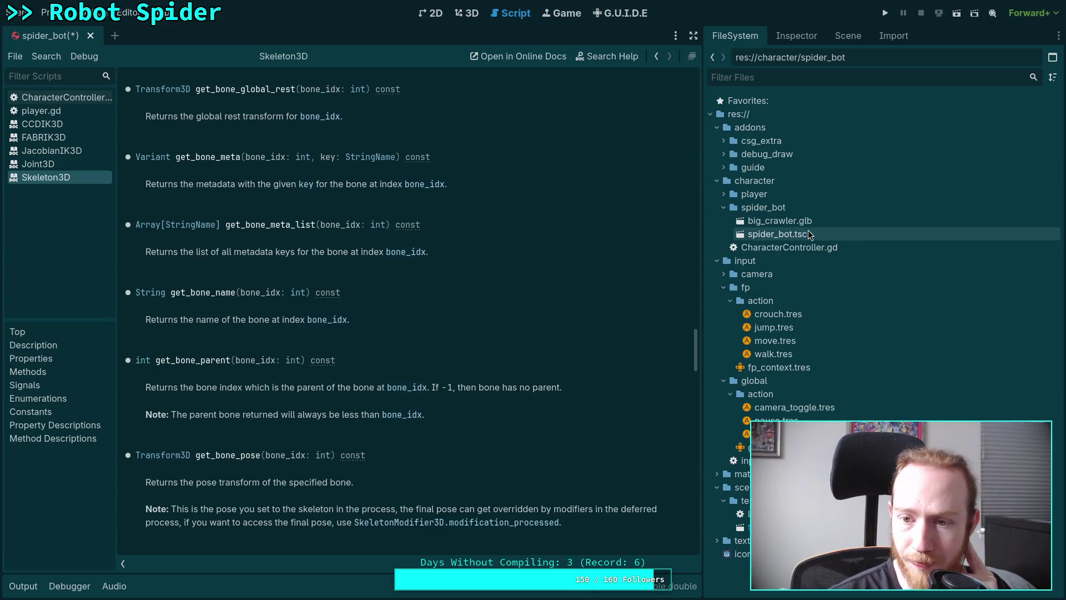
Step: Switch back to the 3D view and select the LowerSection node in the Scene dock
{"action": "left_click", "coordinate": [468, 13]}
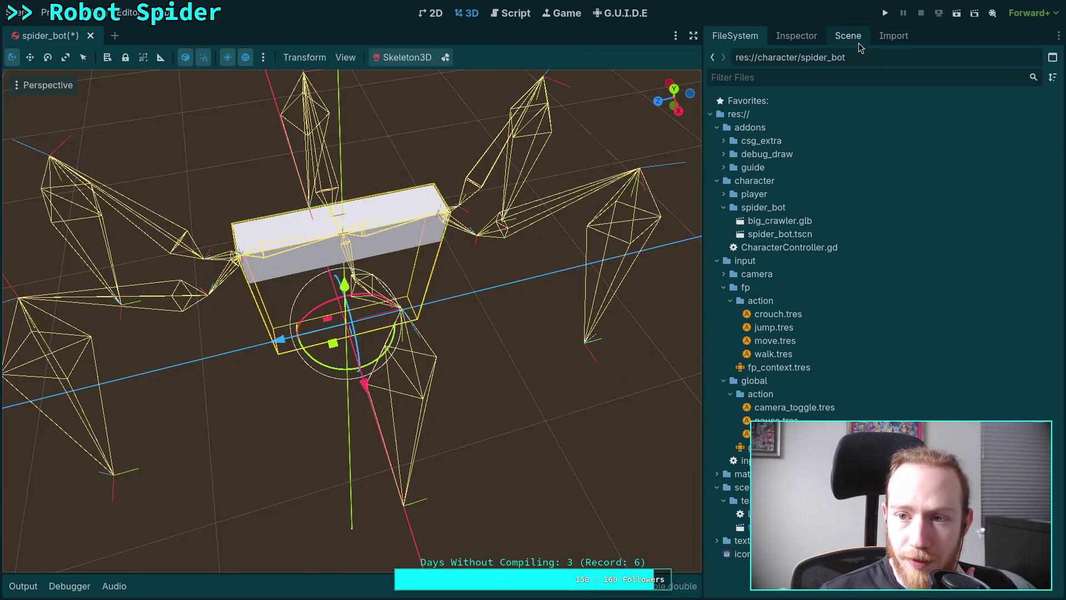
{"action": "left_click", "coordinate": [848, 38]}
{"action": "left_click", "coordinate": [760, 149]}
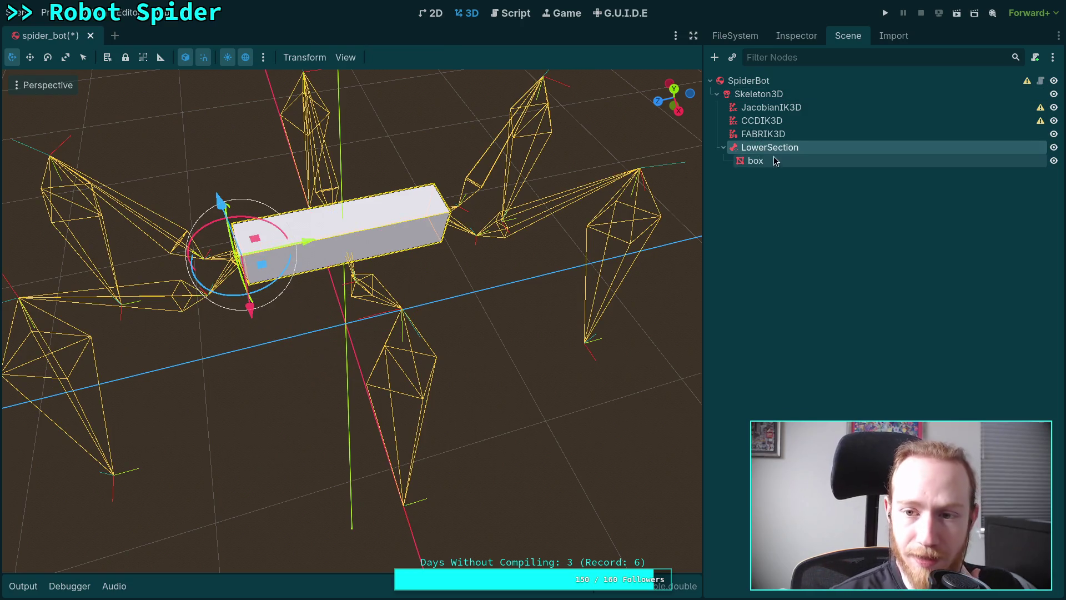
Step: Add a ModifierBoneTarget3D child node under Skeleton3D
{"action": "left_click", "coordinate": [755, 94]}
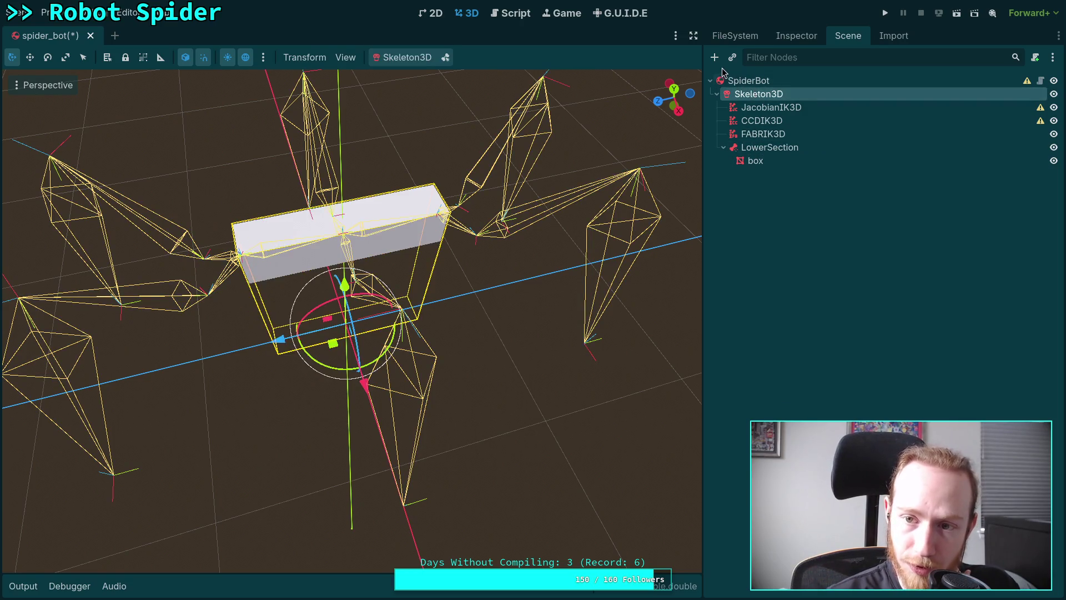
{"action": "left_click", "coordinate": [715, 57]}
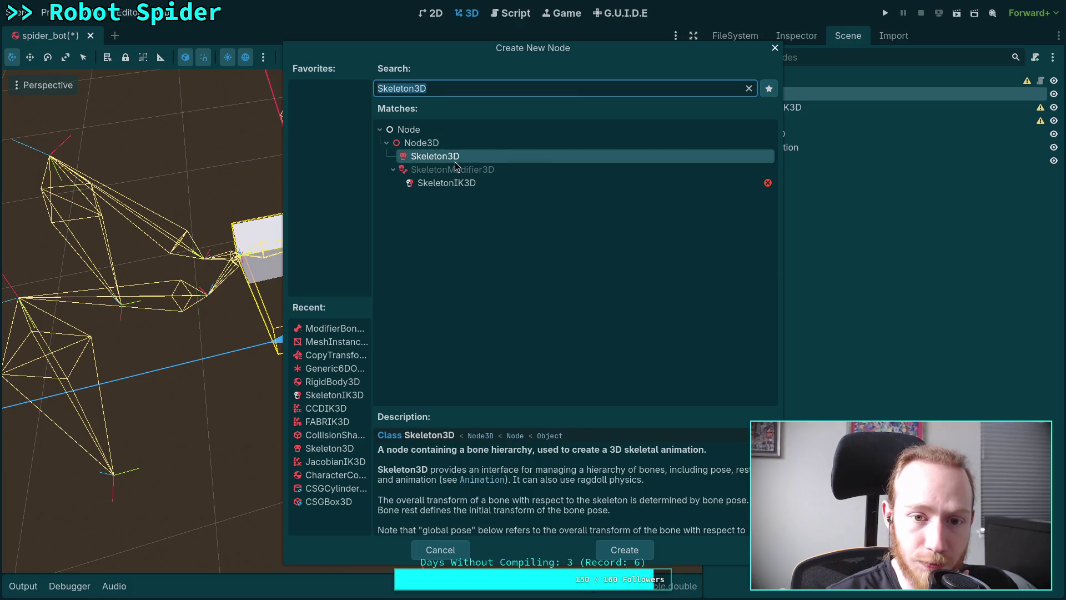
{"action": "left_click", "coordinate": [352, 330]}
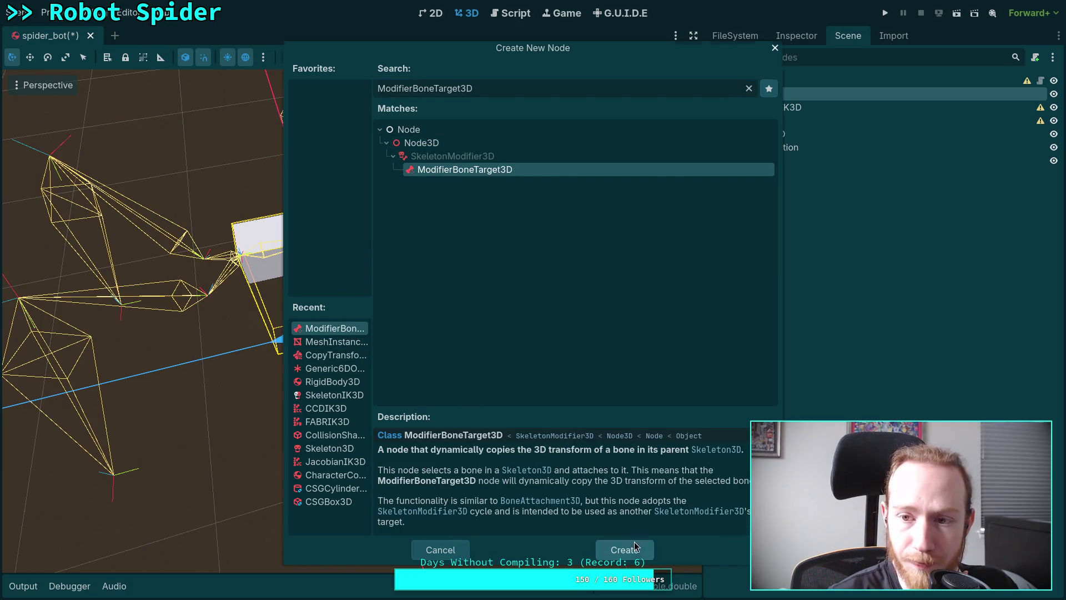
{"action": "left_click", "coordinate": [636, 547]}
Step: Set the new bone target's Bone Name to FrontRightFemur in the Inspector
{"action": "mouse_move", "coordinate": [532, 242]}
{"action": "left_mouse_down"}
{"action": "mouse_move", "coordinate": [528, 222]}
{"action": "mouse_move", "coordinate": [474, 250]}
{"action": "mouse_move", "coordinate": [656, 209]}
{"action": "left_mouse_up"}
{"action": "double_click", "coordinate": [807, 174]}
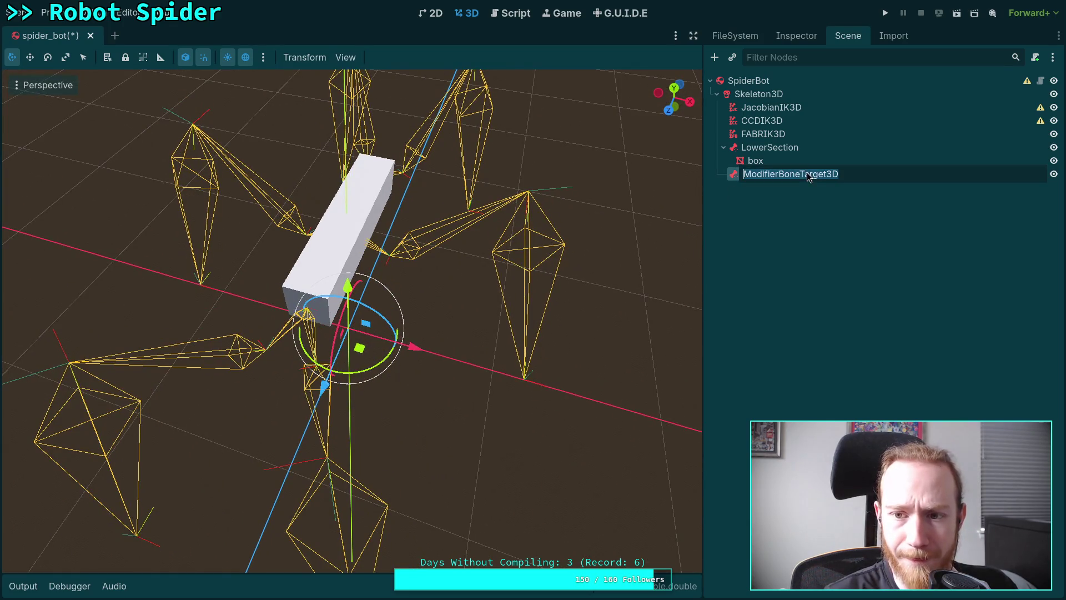
{"action": "left_click", "coordinate": [781, 174]}
{"action": "left_click", "coordinate": [796, 36]}
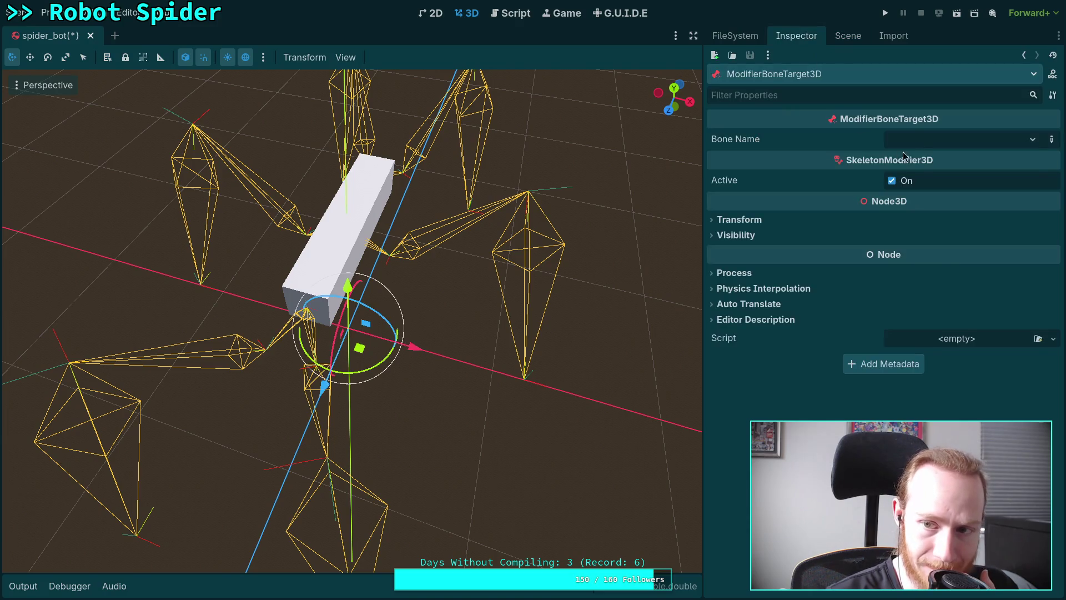
{"action": "left_click", "coordinate": [932, 138]}
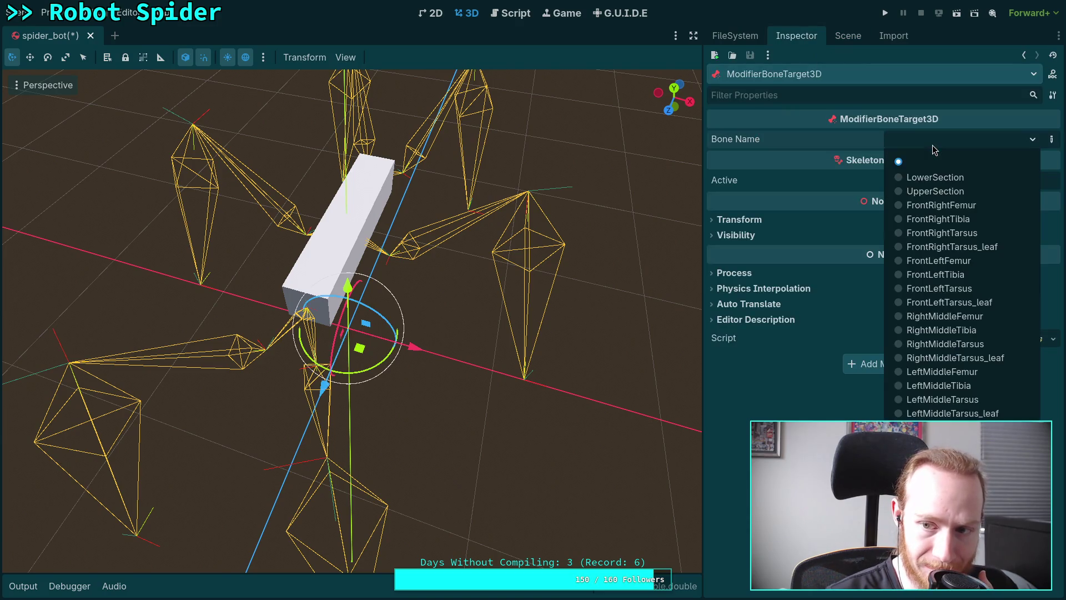
{"action": "left_click", "coordinate": [955, 206]}
{"action": "mouse_move", "coordinate": [383, 233]}
{"action": "left_mouse_down"}
{"action": "mouse_move", "coordinate": [367, 227]}
{"action": "mouse_move", "coordinate": [402, 219]}
{"action": "mouse_move", "coordinate": [361, 244]}
{"action": "mouse_move", "coordinate": [234, 272]}
{"action": "mouse_move", "coordinate": [408, 245]}
{"action": "left_mouse_up"}
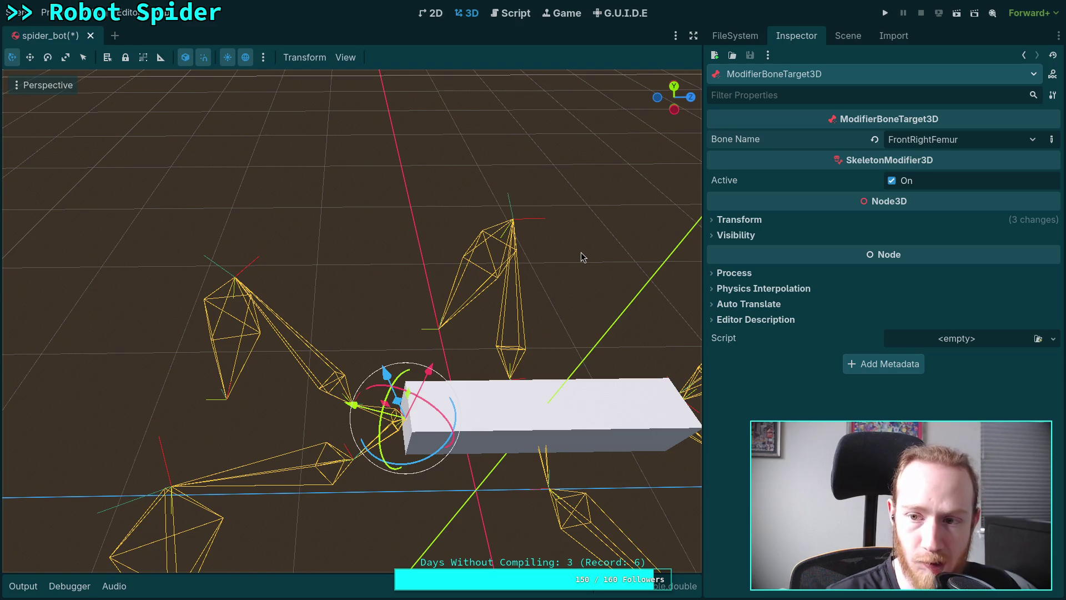
{"action": "left_click", "coordinate": [783, 219]}
Step: Rename the ModifierBoneTarget3D node to FrontRightFemur
{"action": "left_click", "coordinate": [783, 219]}
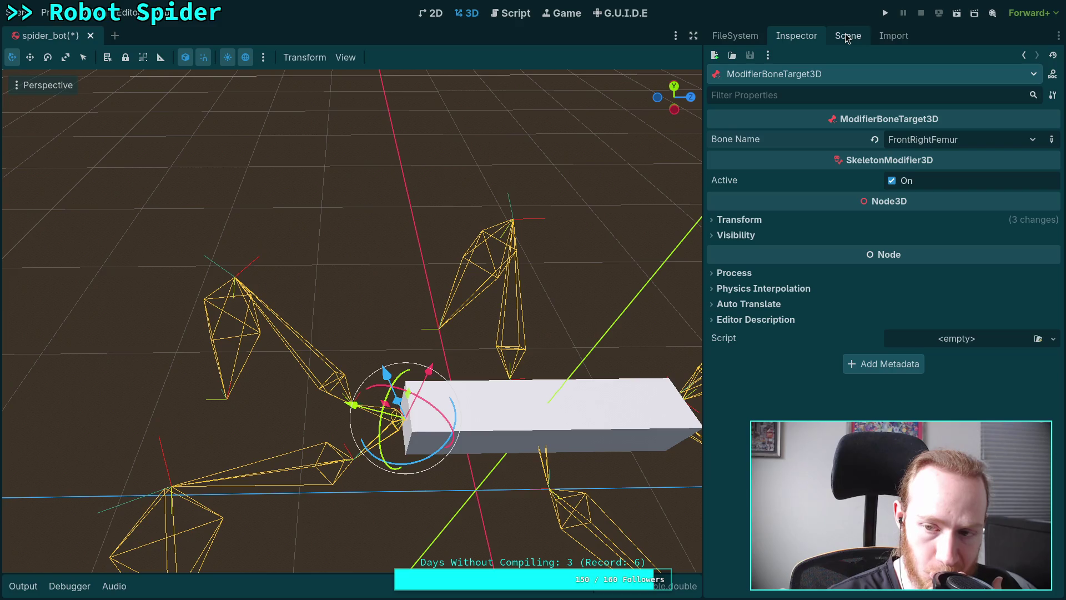
{"action": "left_click", "coordinate": [847, 37]}
{"action": "double_click", "coordinate": [797, 175]}
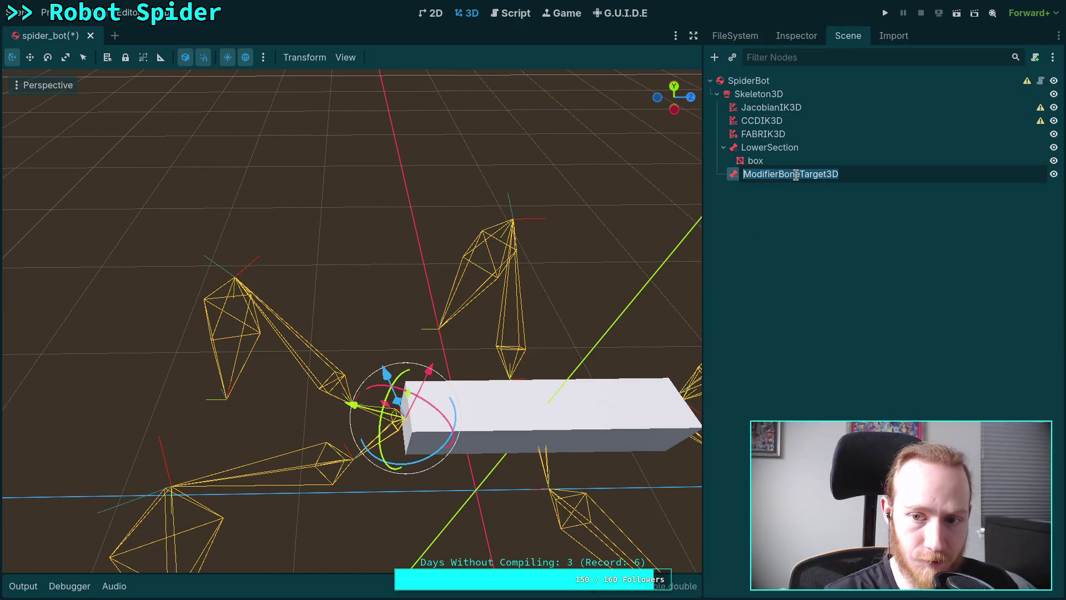
{"action": "left_click", "coordinate": [806, 36]}
{"action": "left_click", "coordinate": [845, 38]}
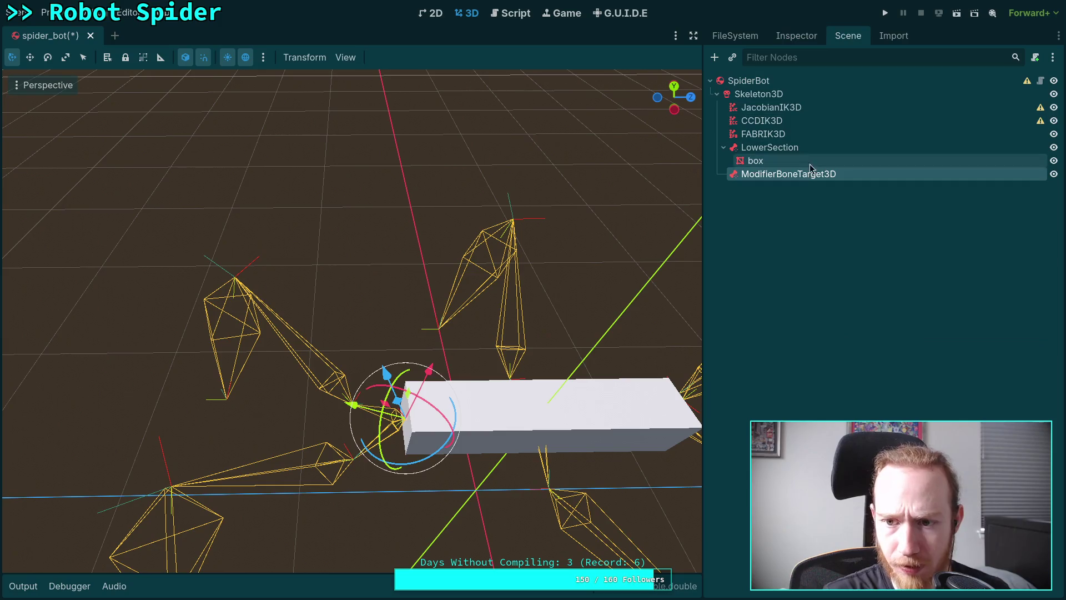
{"action": "double_click", "coordinate": [803, 174]}
{"action": "type", "text": "FrontRightFemu"}
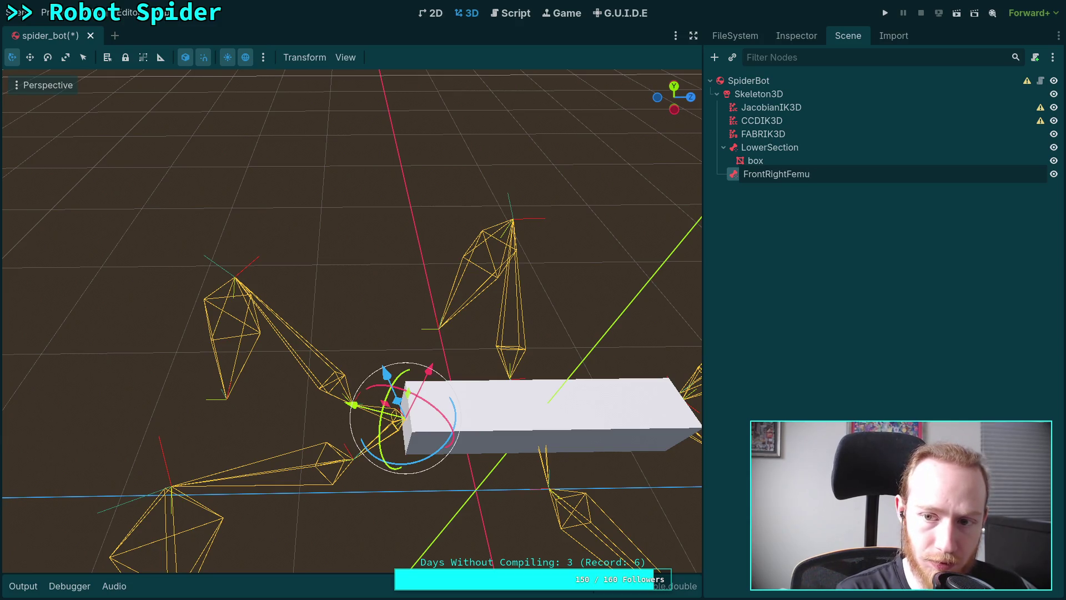
{"action": "key", "text": "Return"}
Step: Add a temporary plain Node under Skeleton3D and move FrontRightFemur into it
{"action": "right_click", "coordinate": [760, 95]}
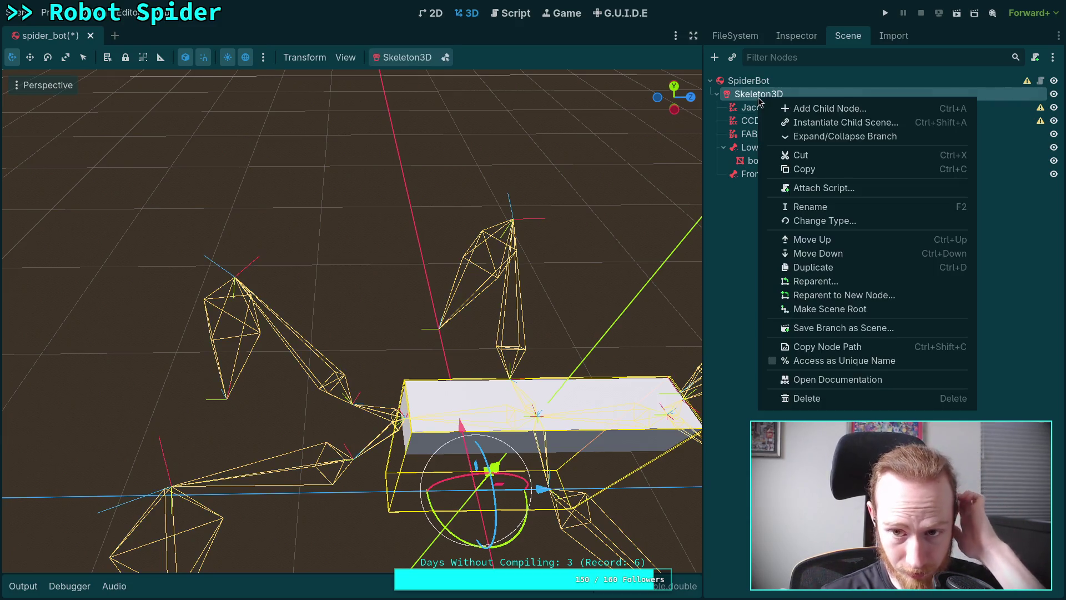
{"action": "left_click", "coordinate": [799, 108]}
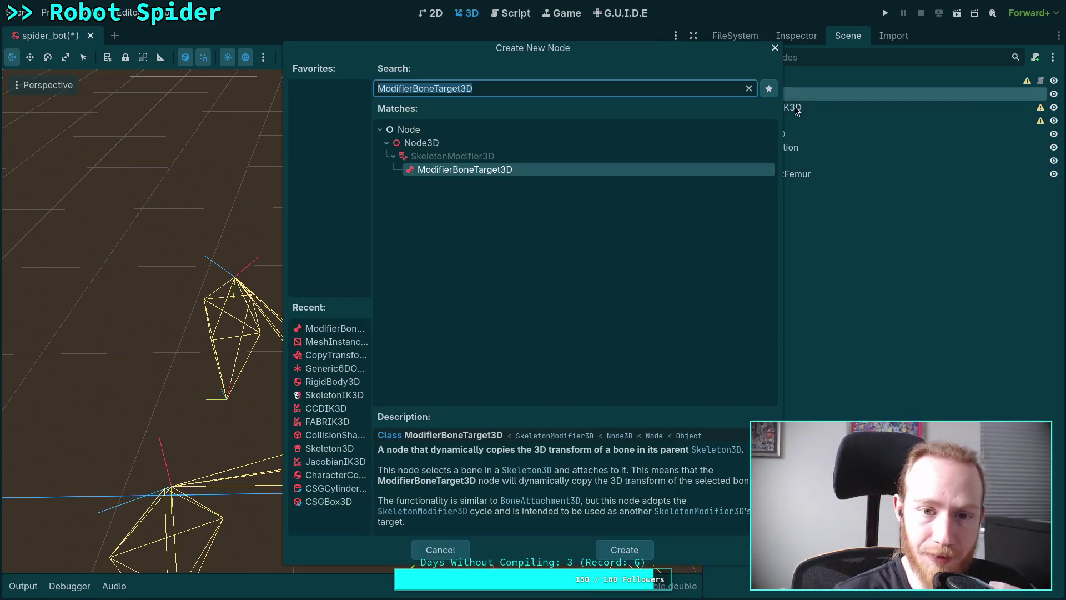
{"action": "left_click", "coordinate": [438, 131]}
{"action": "left_click", "coordinate": [626, 549]}
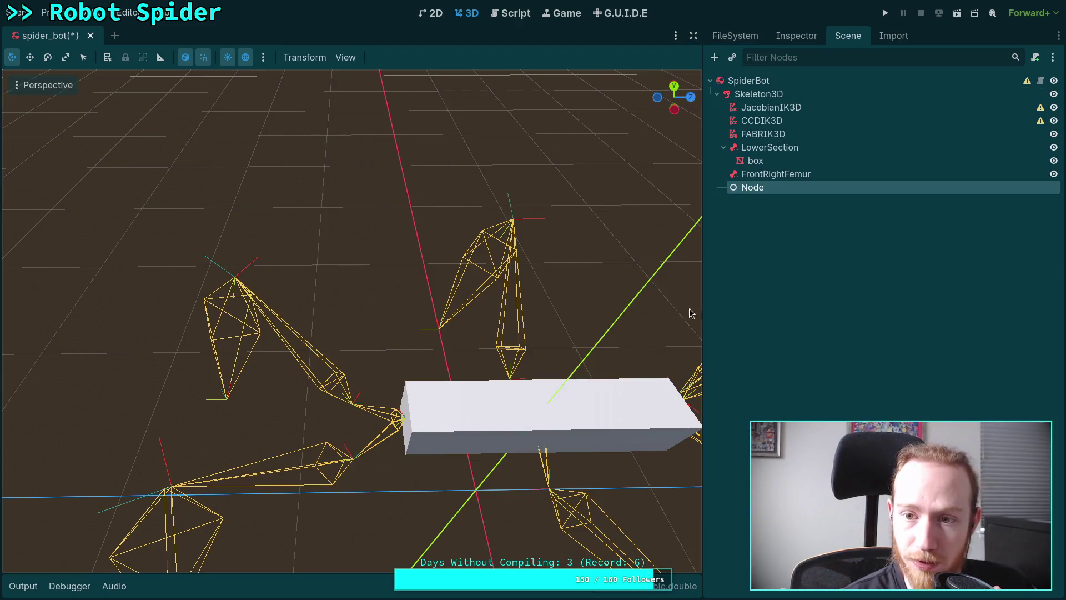
{"action": "left_click_drag", "start_coordinate": [777, 174], "coordinate": [764, 182]}
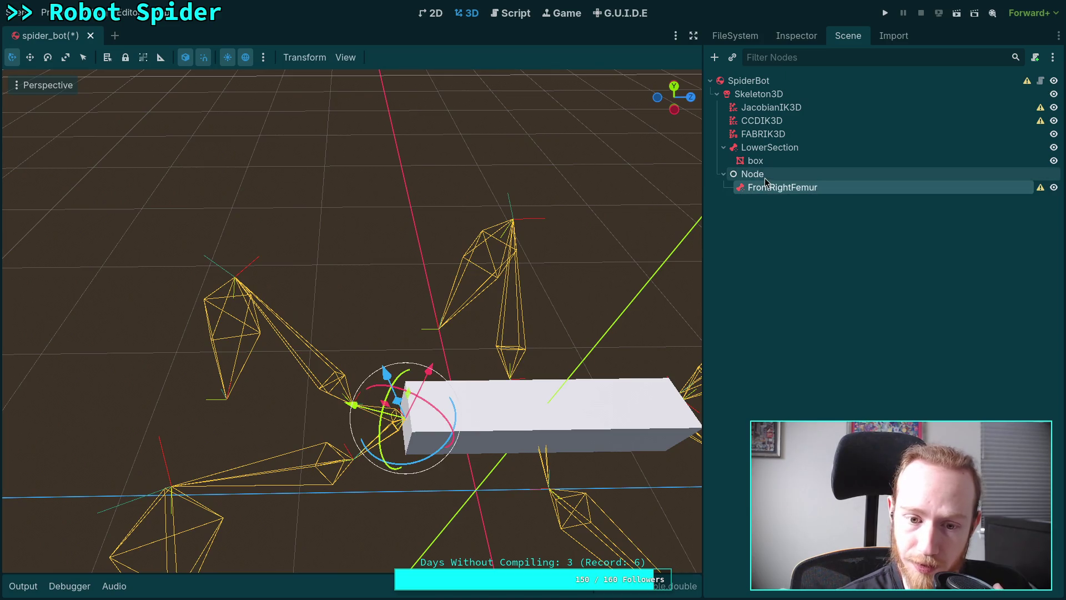
Step: Move FrontRightFemur back directly under Skeleton3D and delete the temporary Node
{"action": "left_click", "coordinate": [796, 35]}
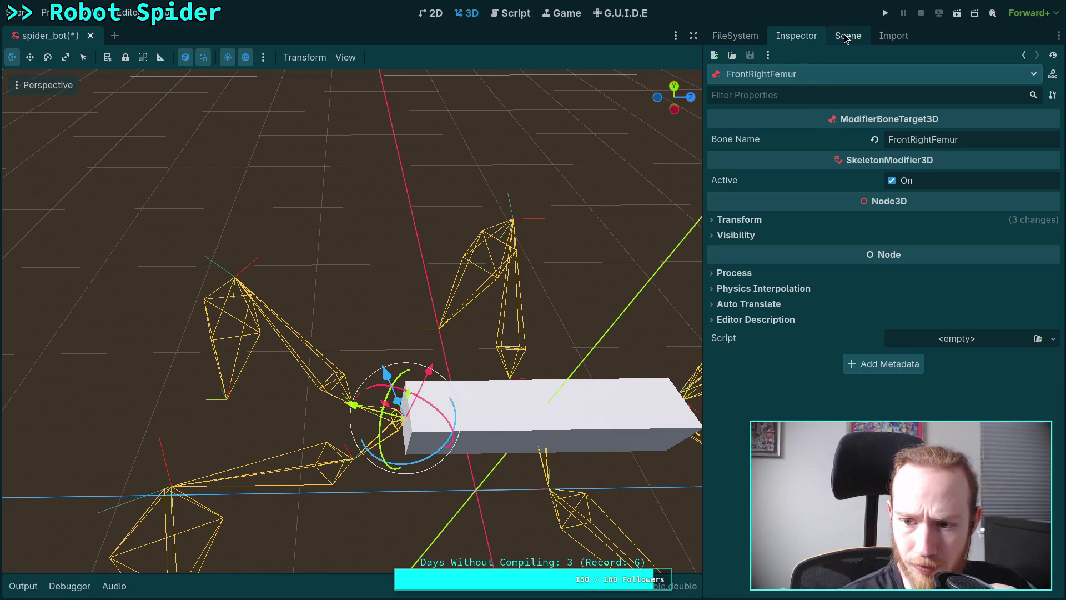
{"action": "left_click", "coordinate": [847, 35]}
{"action": "left_click_drag", "start_coordinate": [741, 189], "coordinate": [733, 173]}
{"action": "left_click", "coordinate": [748, 189]}
{"action": "key", "text": "Delete"}
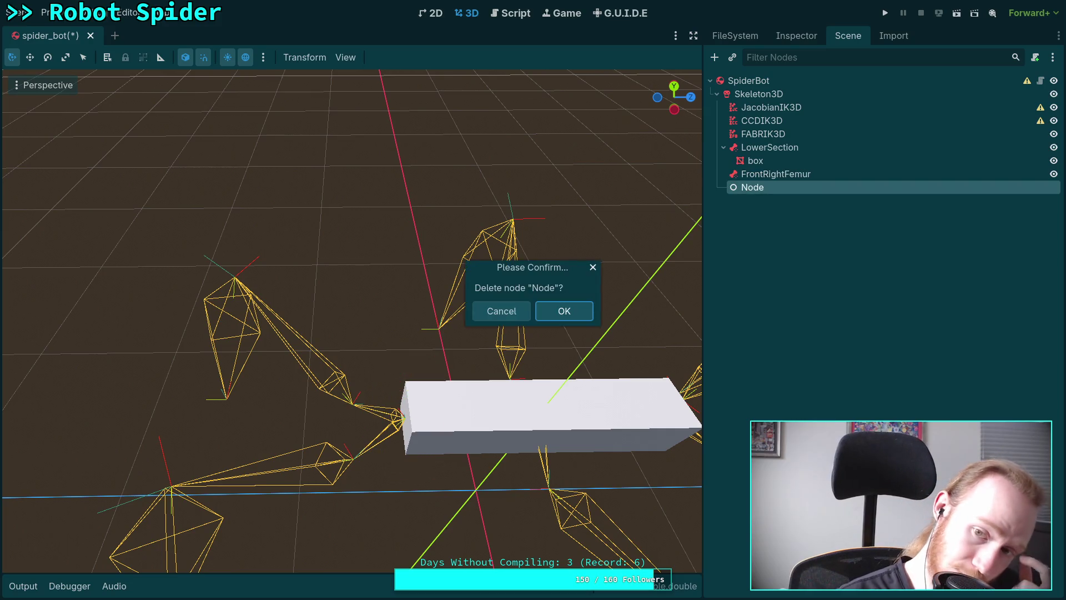
{"action": "key", "text": "Return"}
{"action": "left_click", "coordinate": [763, 175]}
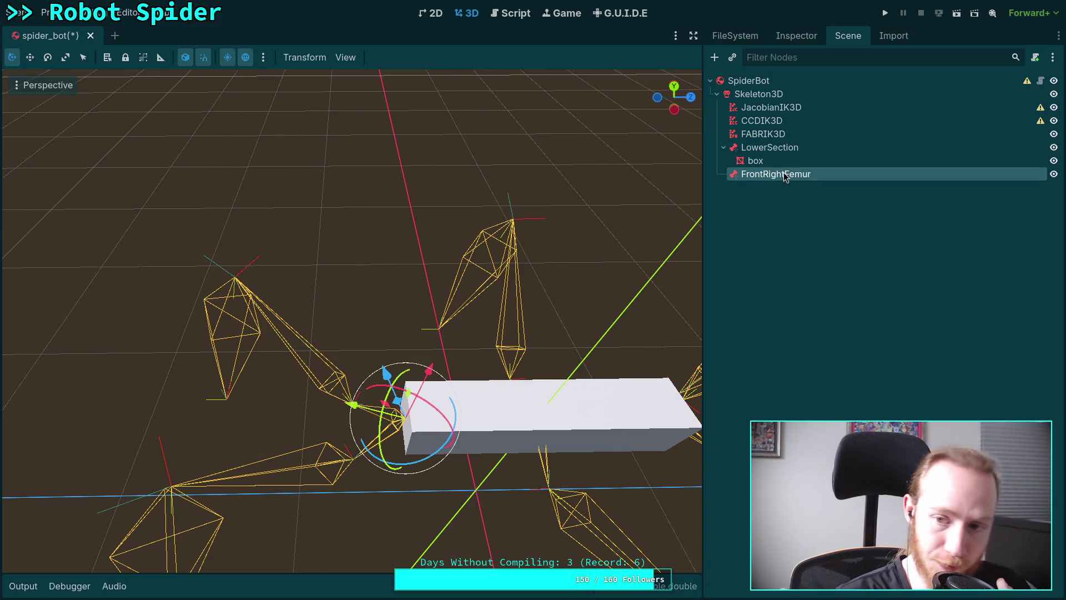
{"action": "right_click", "coordinate": [764, 176]}
Step: Add a MeshInstance3D named box under FrontRightFemur
{"action": "left_click", "coordinate": [796, 184]}
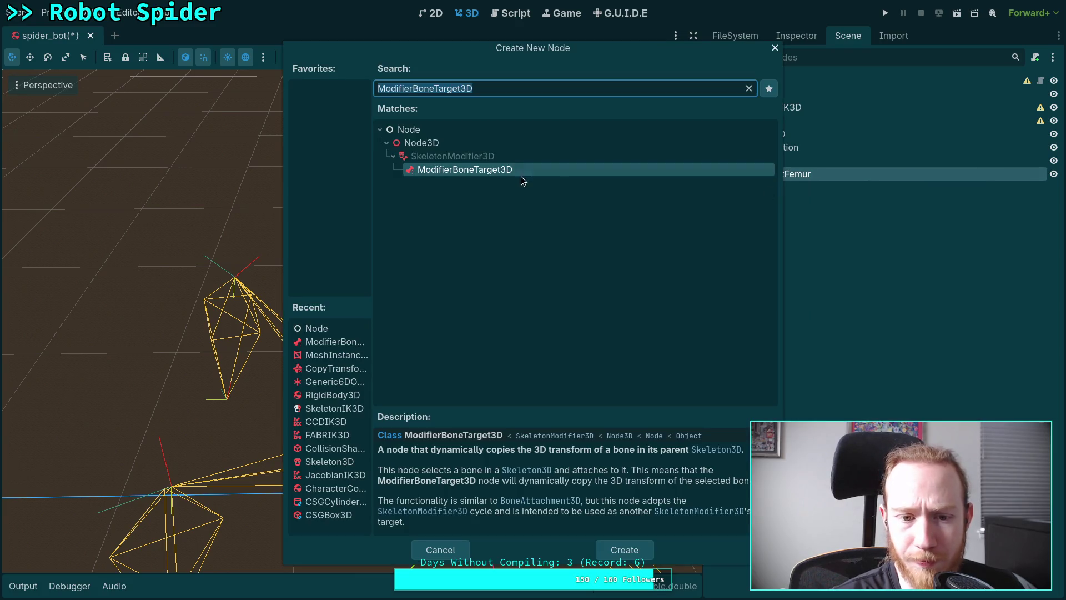
{"action": "double_click", "coordinate": [333, 355]}
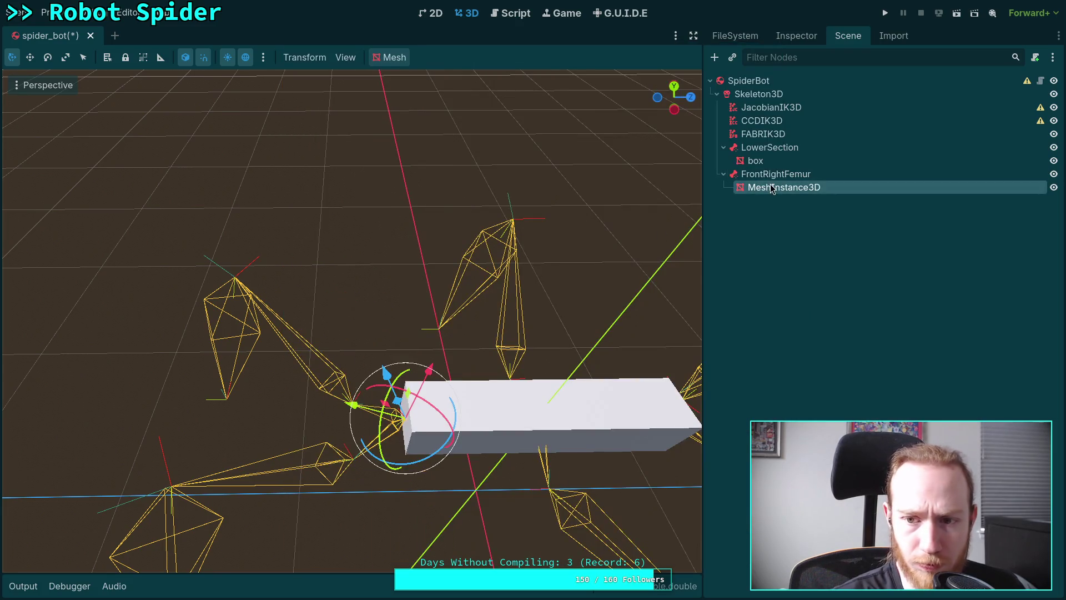
{"action": "double_click", "coordinate": [772, 187]}
{"action": "type", "text": "box"}
{"action": "key", "text": "Return"}
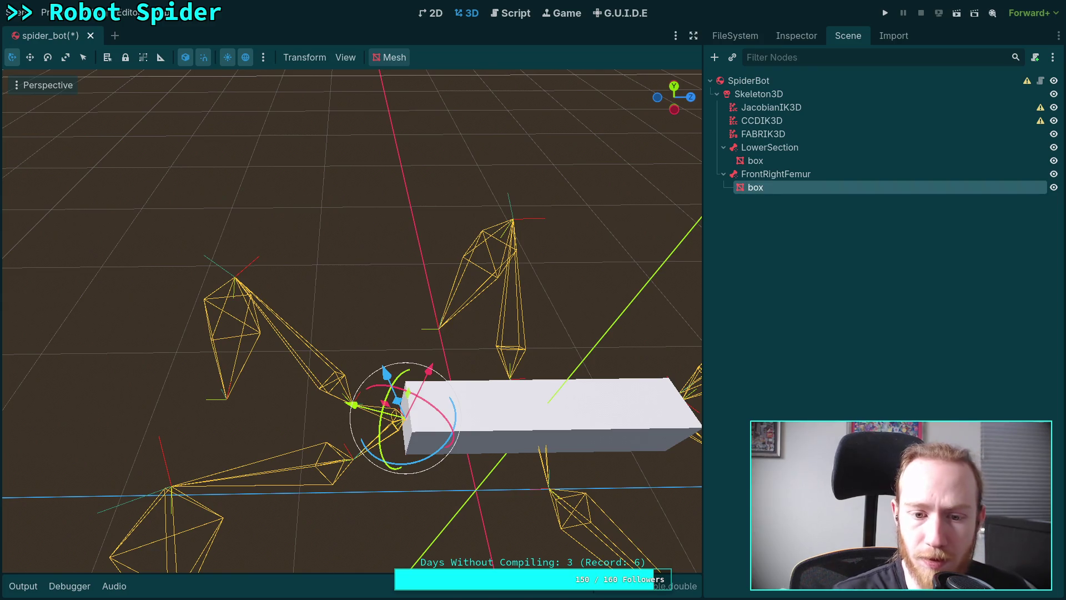
Step: Give the box a New BoxMesh and drag its size down into a thin bar
{"action": "left_click", "coordinate": [796, 36]}
{"action": "left_click", "coordinate": [941, 139]}
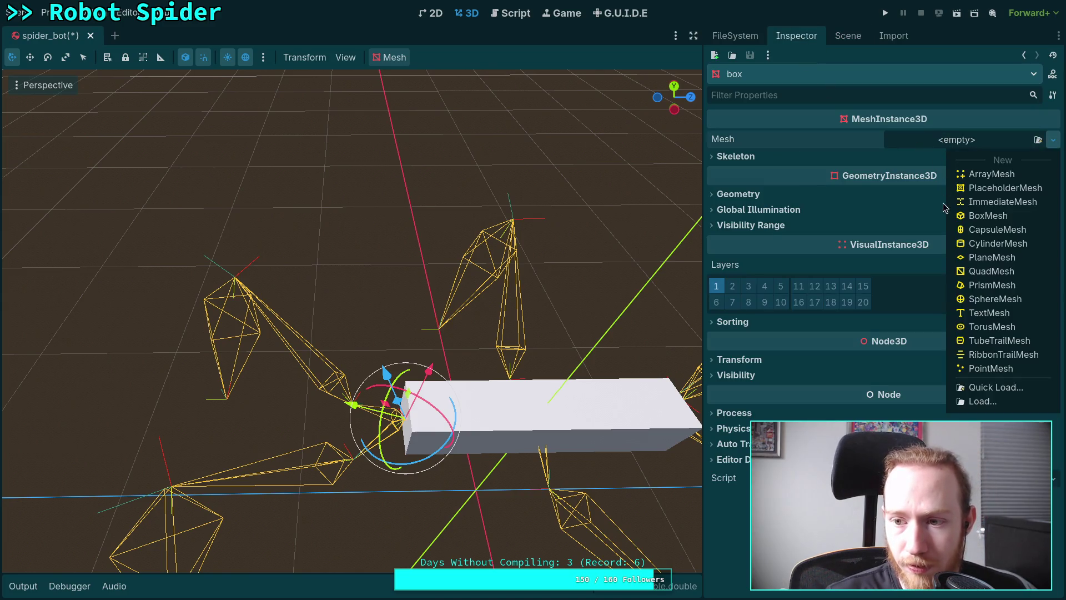
{"action": "left_click", "coordinate": [986, 214]}
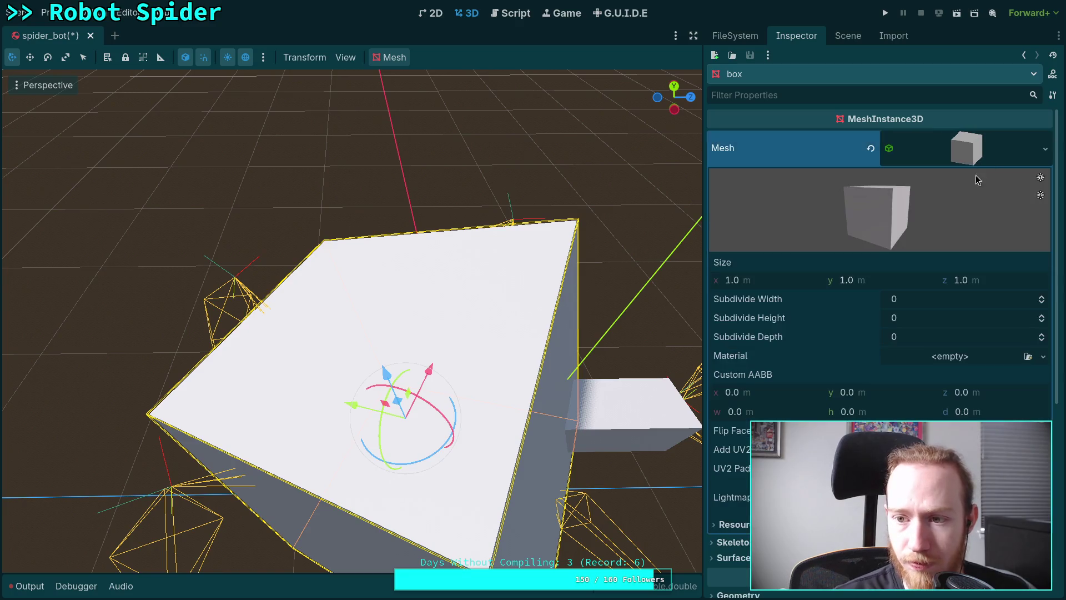
{"action": "left_click_drag", "start_coordinate": [797, 284], "coordinate": [755, 285]}
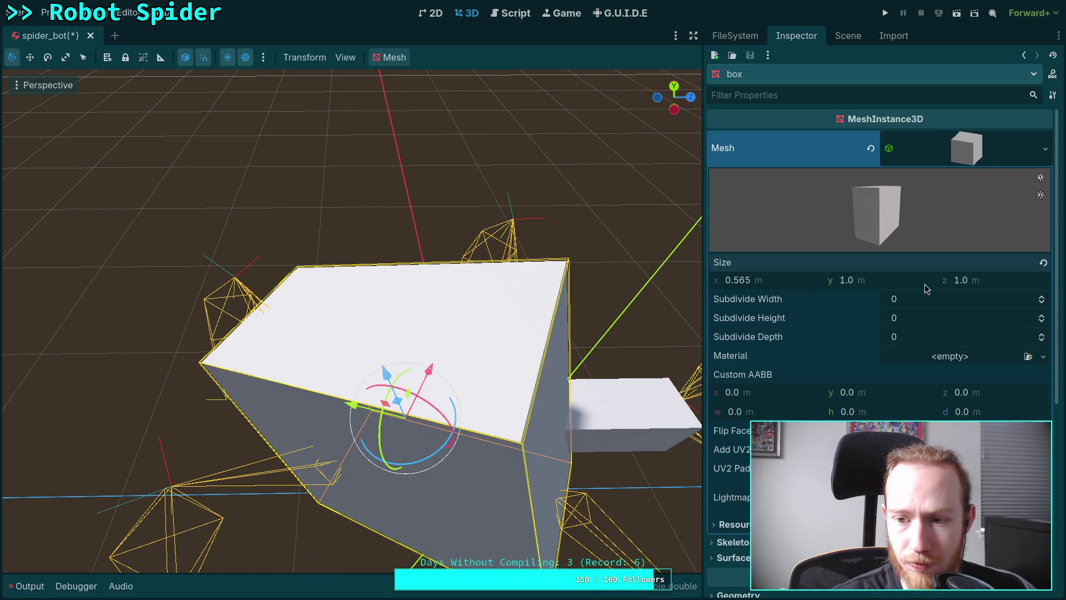
{"action": "left_click_drag", "start_coordinate": [926, 288], "coordinate": [866, 288]}
{"action": "mouse_move", "coordinate": [994, 286]}
{"action": "left_mouse_down"}
{"action": "mouse_move", "coordinate": [888, 286]}
{"action": "mouse_move", "coordinate": [908, 287]}
{"action": "mouse_move", "coordinate": [894, 280]}
{"action": "left_mouse_up"}
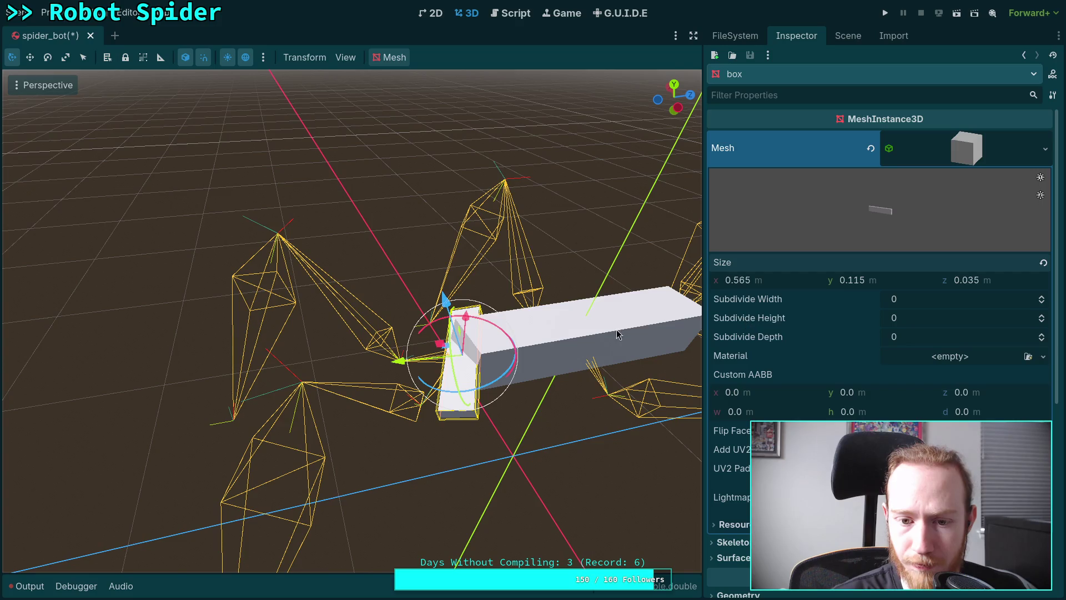
Step: Set the box mesh height to 0.23 m
{"action": "left_click", "coordinate": [848, 36]}
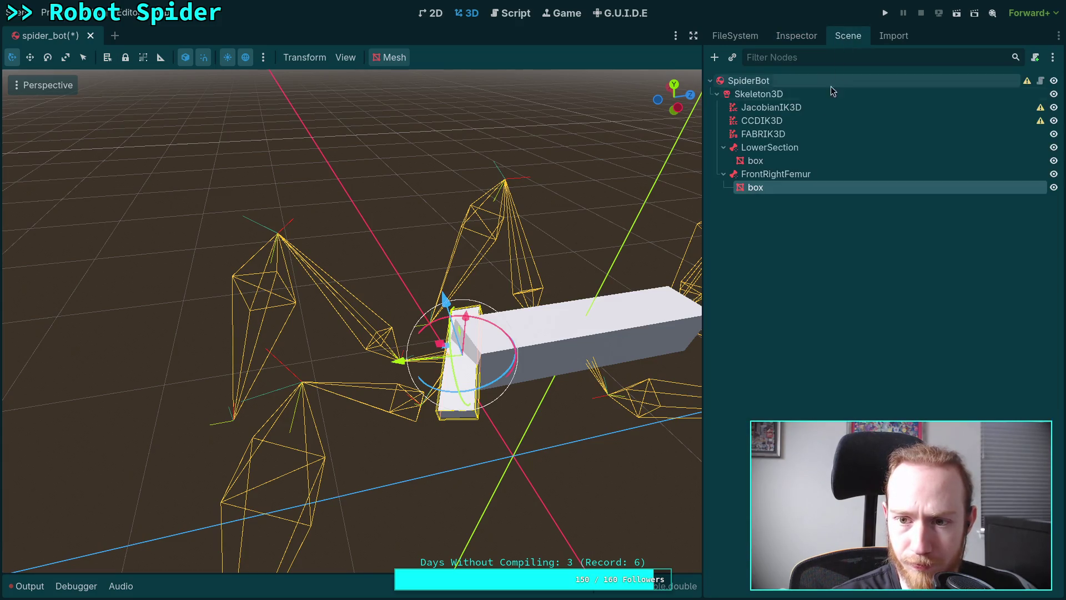
{"action": "left_click", "coordinate": [797, 35]}
{"action": "scroll", "coordinate": [807, 417], "scroll_direction": "down", "scroll_amount": 5}
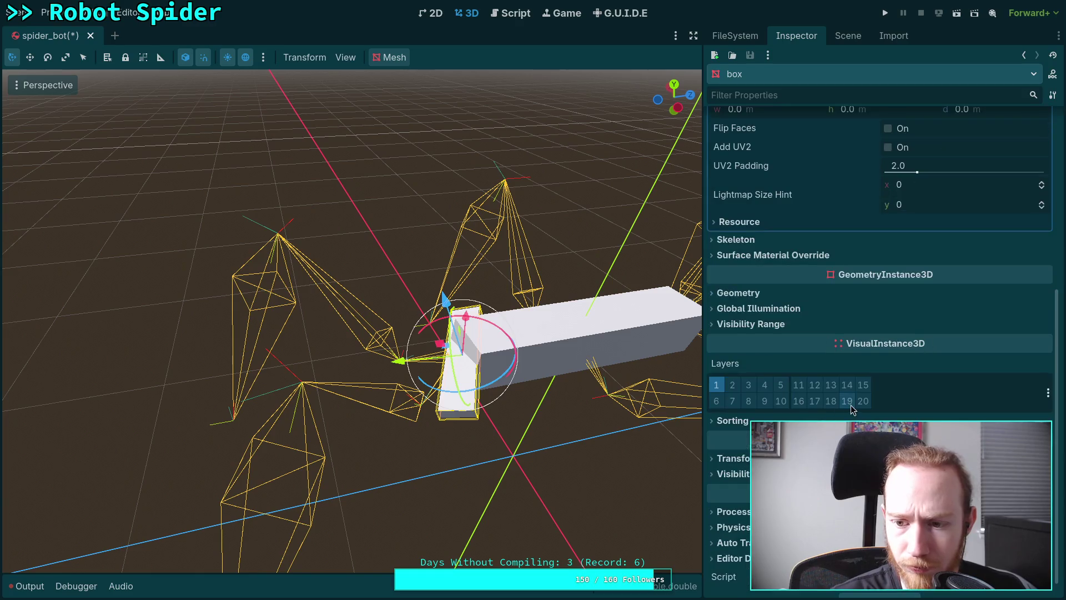
{"action": "left_click", "coordinate": [733, 458]}
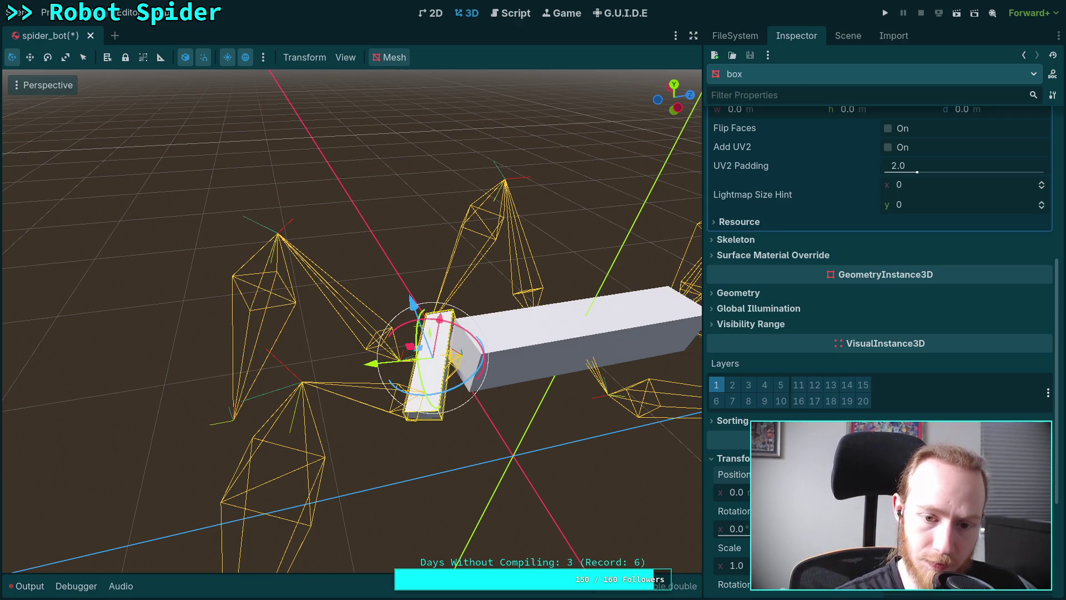
{"action": "scroll", "coordinate": [827, 340], "scroll_direction": "up", "scroll_amount": 5}
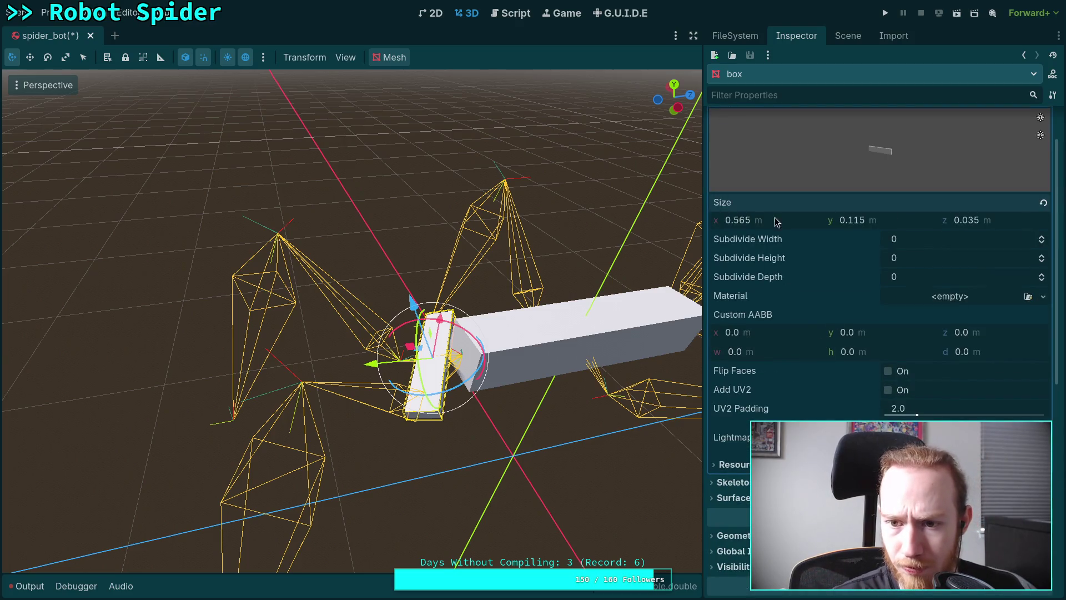
{"action": "left_click", "coordinate": [887, 222]}
{"action": "key", "text": "BackSpace"}
{"action": "key", "text": "BackSpace"}
{"action": "key", "text": "BackSpace"}
{"action": "type", "text": "0.23"}
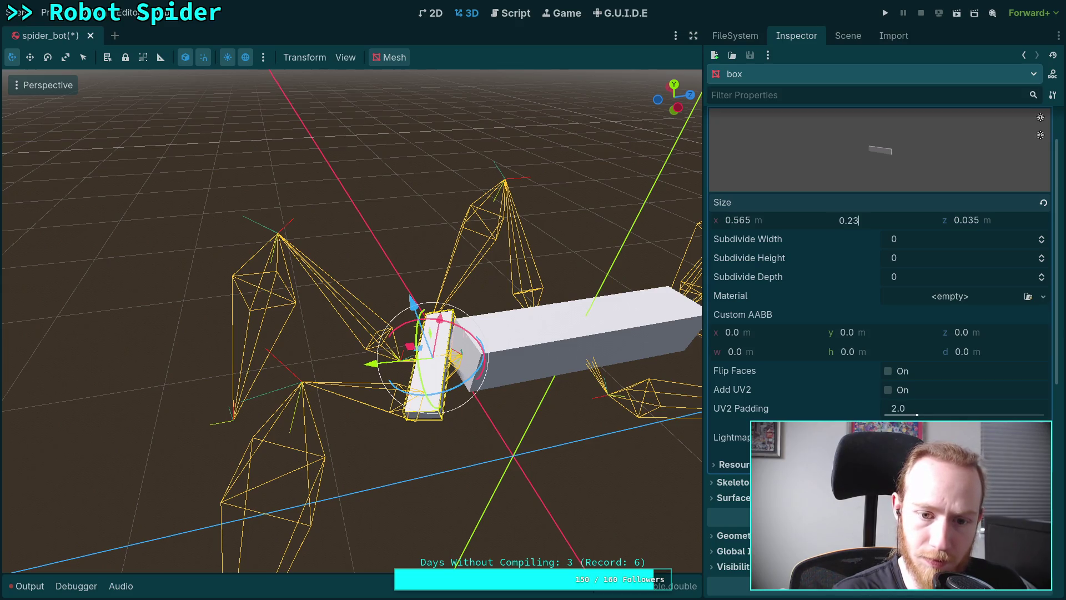
{"action": "key", "text": "Return"}
Step: Shrink the box mesh width to 0.06 m
{"action": "mouse_move", "coordinate": [793, 224]}
{"action": "left_mouse_down"}
{"action": "mouse_move", "coordinate": [554, 307]}
{"action": "mouse_move", "coordinate": [557, 335]}
{"action": "mouse_move", "coordinate": [320, 300]}
{"action": "mouse_move", "coordinate": [247, 322]}
{"action": "left_mouse_up"}
{"action": "scroll", "coordinate": [522, 327], "scroll_direction": "up", "scroll_amount": 3}
{"action": "scroll", "coordinate": [405, 313], "scroll_direction": "up", "scroll_amount": 2}
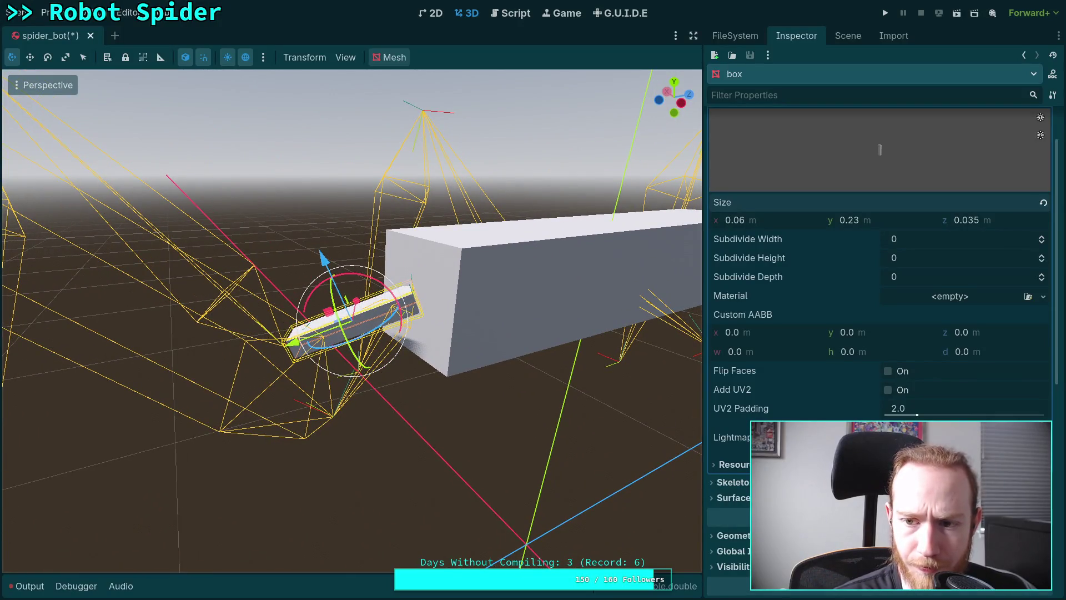
{"action": "scroll", "coordinate": [880, 250], "scroll_direction": "down", "scroll_amount": 3}
{"action": "mouse_move", "coordinate": [554, 403]}
{"action": "left_mouse_down"}
{"action": "mouse_move", "coordinate": [524, 416]}
{"action": "mouse_move", "coordinate": [425, 409]}
{"action": "mouse_move", "coordinate": [408, 396]}
{"action": "mouse_move", "coordinate": [585, 428]}
{"action": "left_mouse_up"}
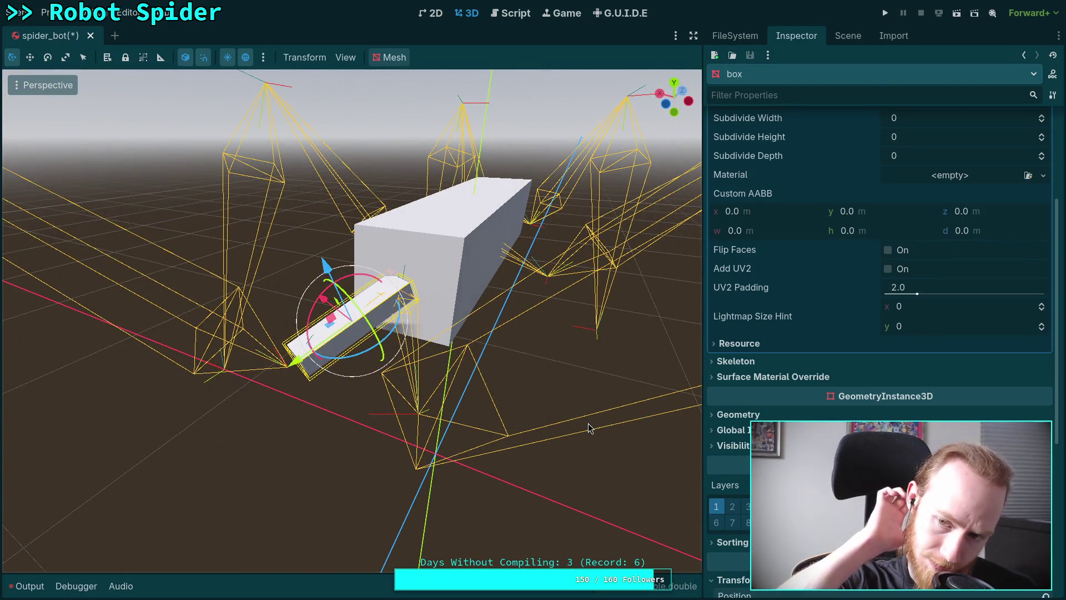
{"action": "scroll", "coordinate": [894, 367], "scroll_direction": "up", "scroll_amount": 4}
Step: Set the box height to 0.24 m and its Y position to 0.12
{"action": "left_click", "coordinate": [849, 280]}
{"action": "key", "text": "BackSpace"}
{"action": "type", "text": "4"}
{"action": "key", "text": "Return"}
{"action": "scroll", "coordinate": [902, 376], "scroll_direction": "down", "scroll_amount": 6}
{"action": "left_click", "coordinate": [902, 372]}
{"action": "key", "text": "BackSpace"}
{"action": "key", "text": "BackSpace"}
{"action": "type", "text": "2"}
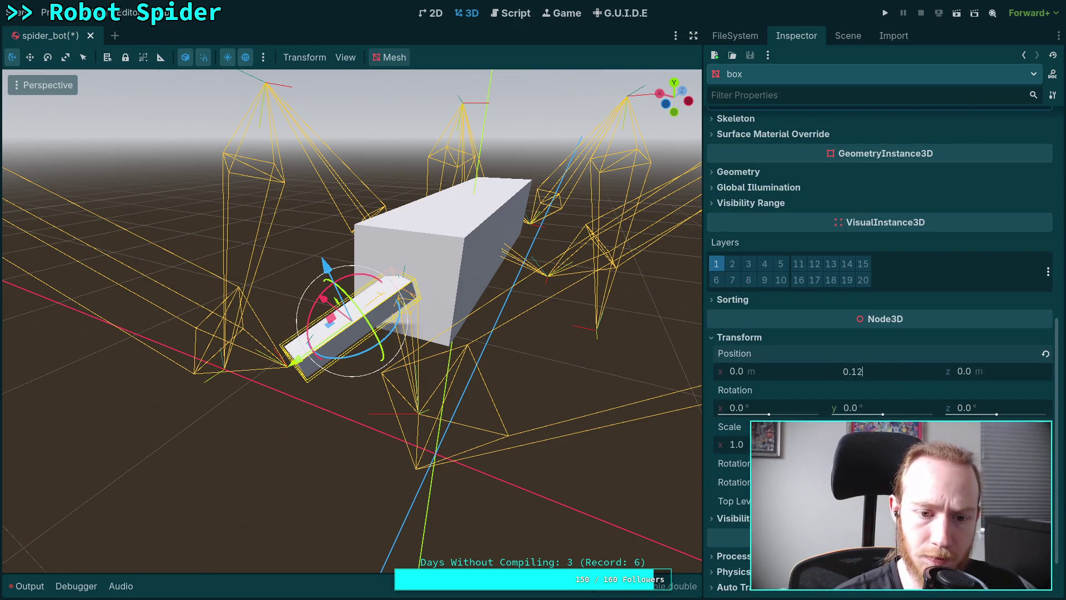
{"action": "key", "text": "Return"}
{"action": "mouse_move", "coordinate": [400, 344]}
{"action": "left_mouse_down"}
{"action": "mouse_move", "coordinate": [411, 239]}
{"action": "mouse_move", "coordinate": [346, 208]}
{"action": "mouse_move", "coordinate": [322, 272]}
{"action": "mouse_move", "coordinate": [356, 367]}
{"action": "left_mouse_up"}
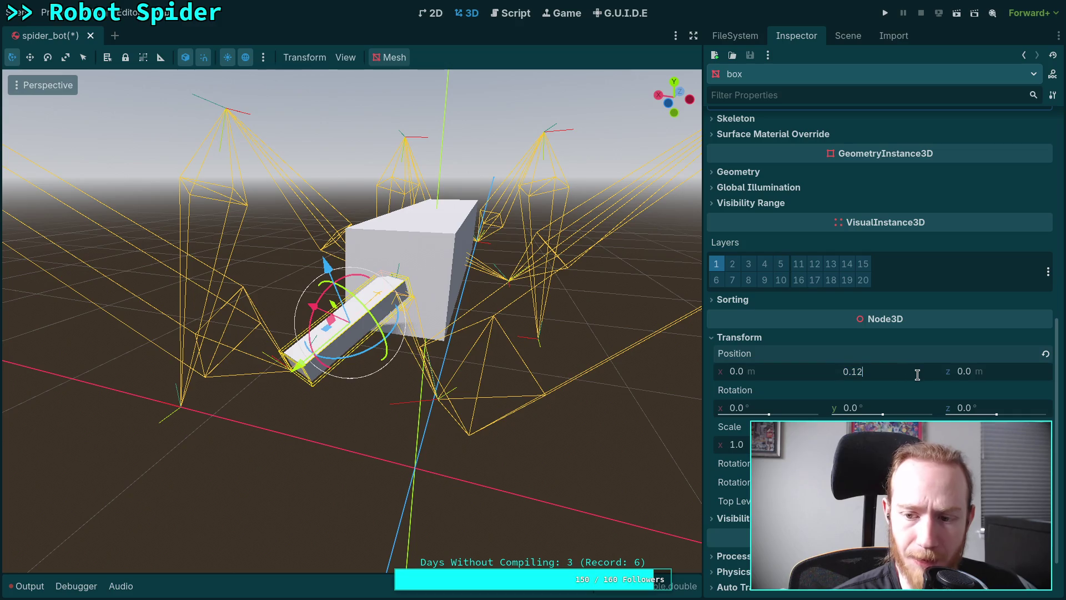
Step: Raise the box to Y position 0.125 and lengthen it to 0.25 m
{"action": "left_click_drag", "start_coordinate": [916, 374], "coordinate": [923, 374]}
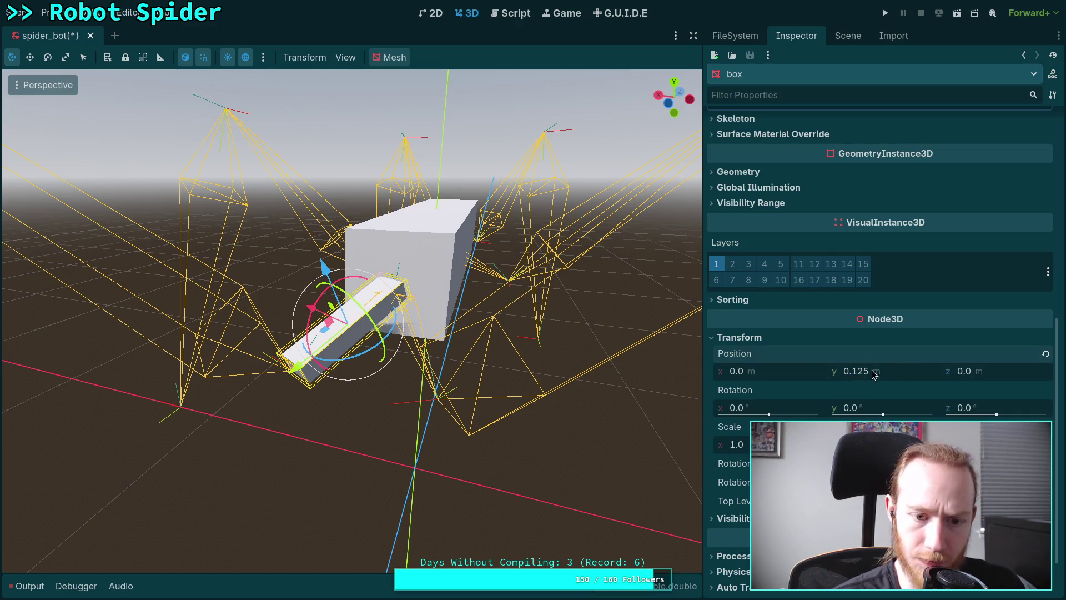
{"action": "scroll", "coordinate": [831, 356], "scroll_direction": "up", "scroll_amount": 5}
{"action": "left_click_drag", "start_coordinate": [850, 280], "coordinate": [859, 280]}
{"action": "mouse_move", "coordinate": [466, 344]}
{"action": "left_mouse_down"}
{"action": "mouse_move", "coordinate": [442, 295]}
{"action": "mouse_move", "coordinate": [519, 317]}
{"action": "mouse_move", "coordinate": [394, 350]}
{"action": "mouse_move", "coordinate": [438, 433]}
{"action": "mouse_move", "coordinate": [421, 452]}
{"action": "mouse_move", "coordinate": [471, 471]}
{"action": "mouse_move", "coordinate": [483, 440]}
{"action": "mouse_move", "coordinate": [396, 360]}
{"action": "mouse_move", "coordinate": [681, 398]}
{"action": "left_mouse_up"}
{"action": "scroll", "coordinate": [442, 296], "scroll_direction": "up", "scroll_amount": 2}
{"action": "scroll", "coordinate": [483, 440], "scroll_direction": "down", "scroll_amount": 3}
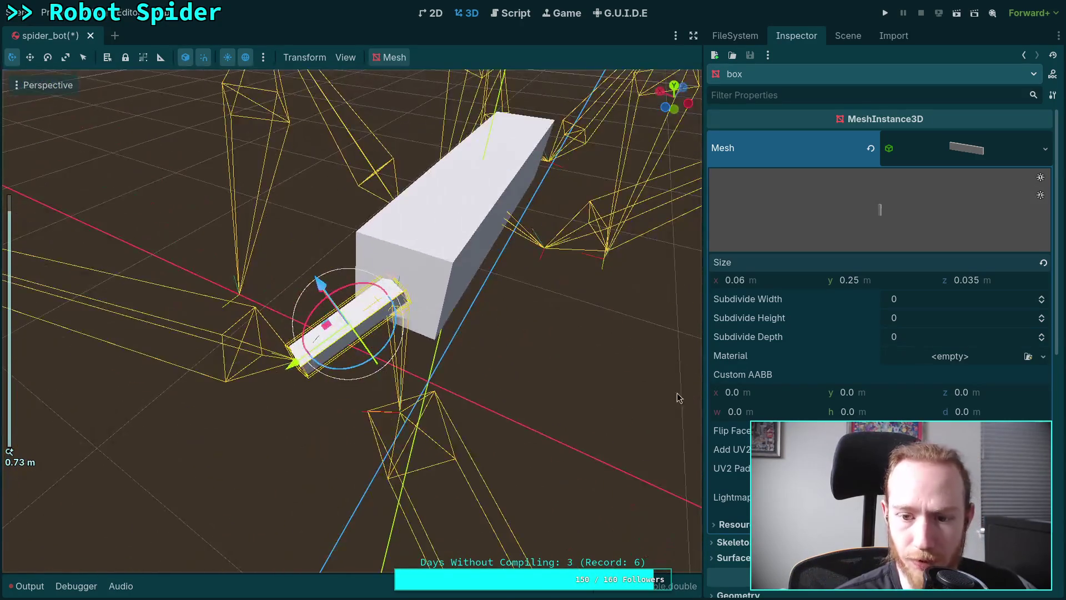
{"action": "left_click_drag", "start_coordinate": [562, 336], "coordinate": [595, 293]}
Step: Set the box mesh depth to 0.06 m
{"action": "left_click_drag", "start_coordinate": [966, 280], "coordinate": [985, 280]}
{"action": "left_click", "coordinate": [1002, 281]}
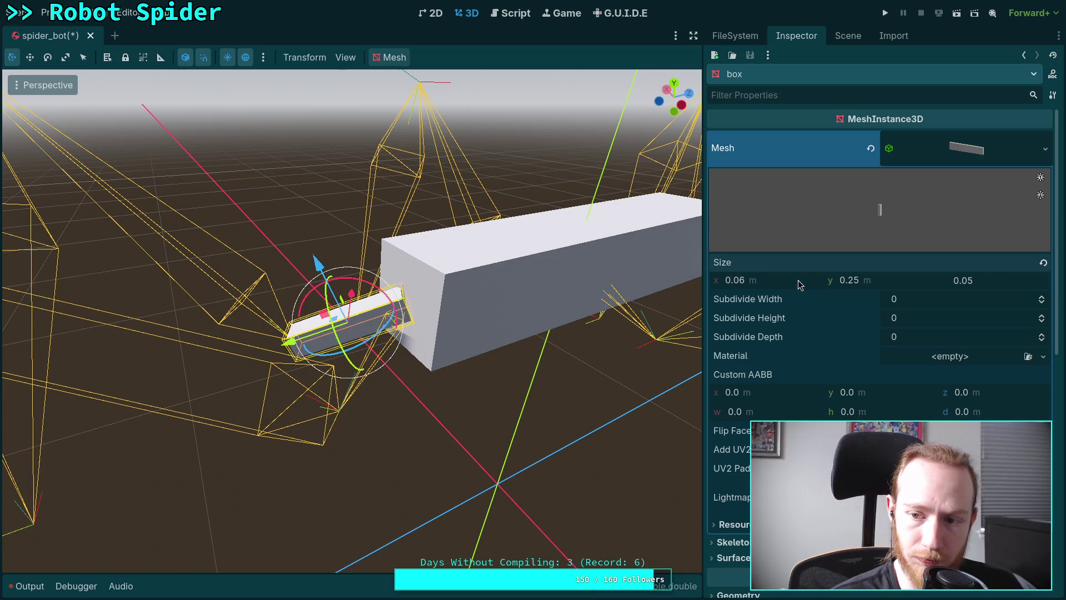
{"action": "mouse_move", "coordinate": [492, 337]}
{"action": "left_mouse_down"}
{"action": "mouse_move", "coordinate": [659, 242]}
{"action": "mouse_move", "coordinate": [666, 249]}
{"action": "mouse_move", "coordinate": [675, 230]}
{"action": "mouse_move", "coordinate": [645, 244]}
{"action": "left_mouse_up"}
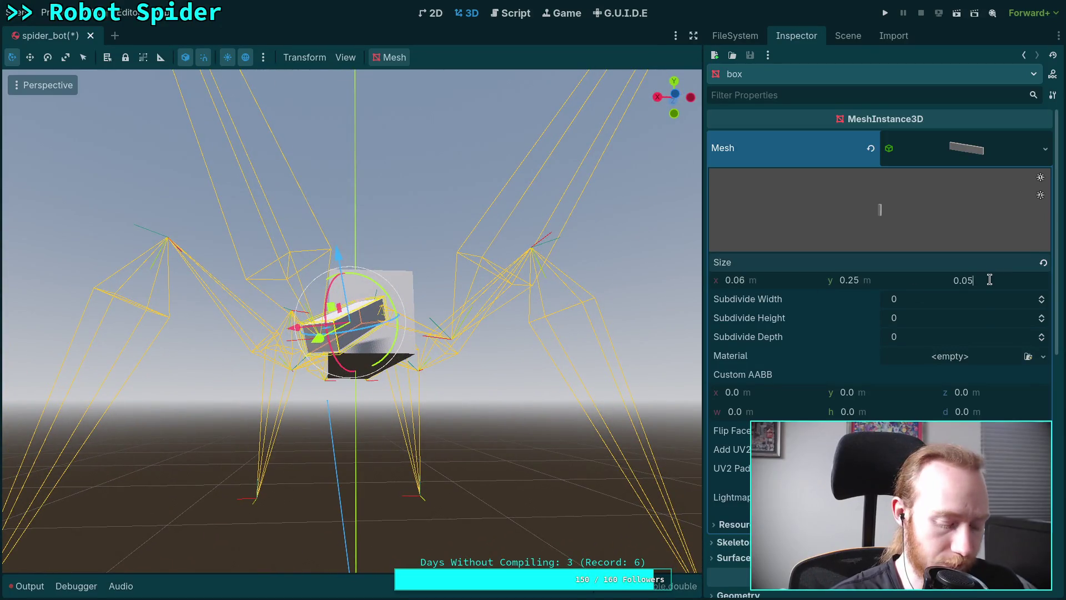
{"action": "type", "text": "0.06"}
{"action": "key", "text": "Return"}
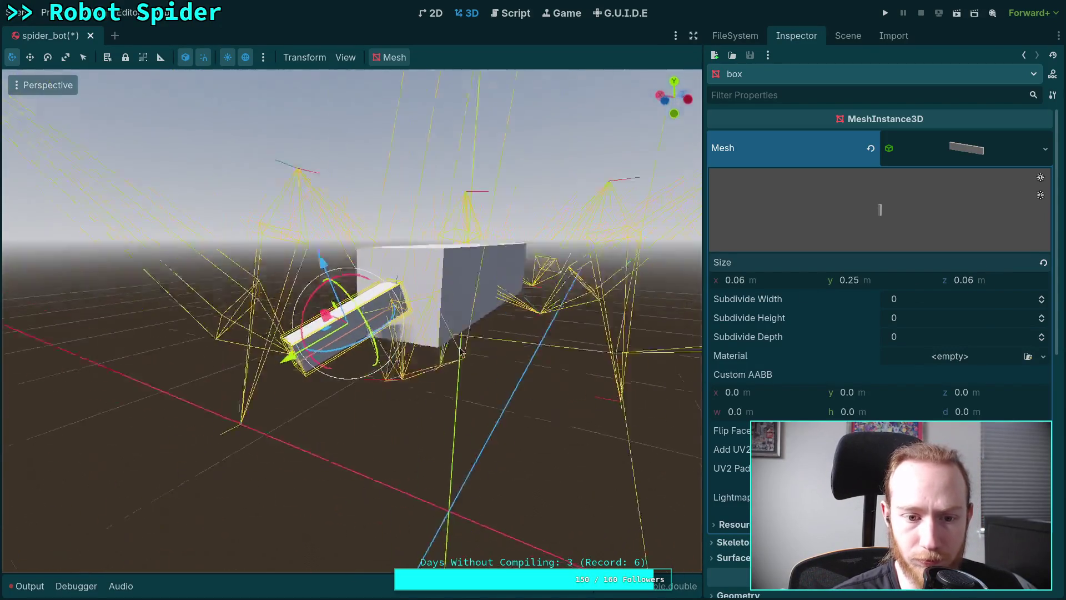
{"action": "scroll", "coordinate": [389, 369], "scroll_direction": "down", "scroll_amount": 3}
{"action": "scroll", "coordinate": [434, 338], "scroll_direction": "up", "scroll_amount": 2}
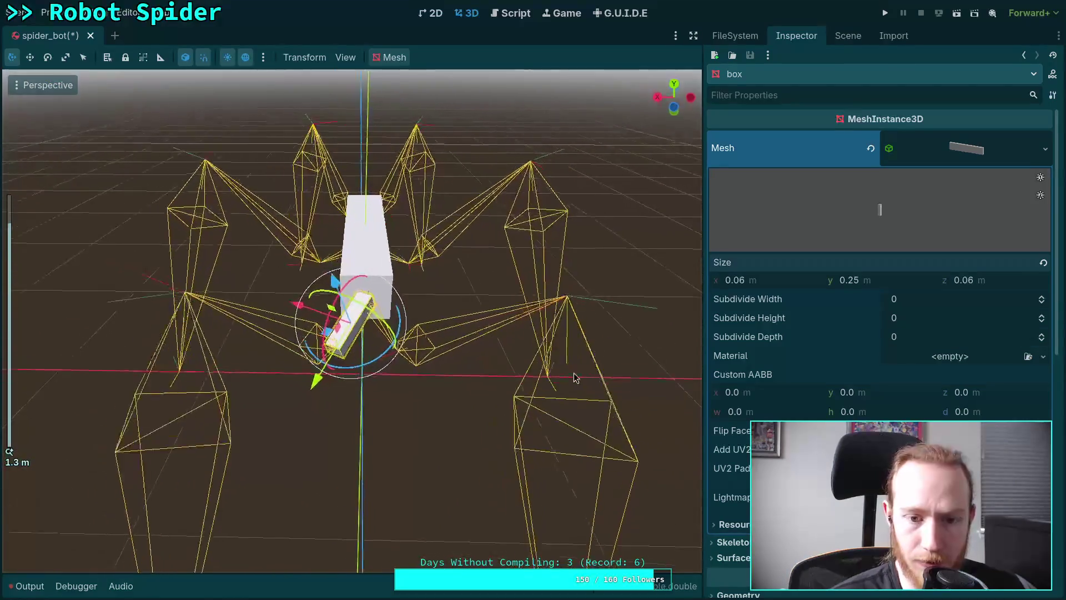
{"action": "left_click", "coordinate": [848, 35]}
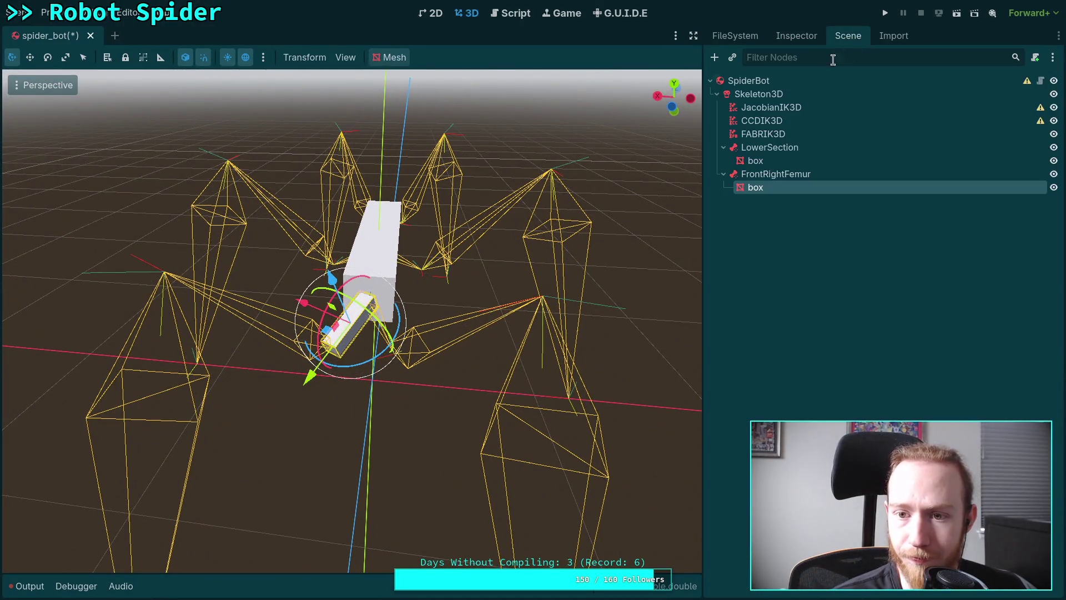
Step: Duplicate FrontRightFemur with its box and rename the copy FrontLeftFemur
{"action": "left_click", "coordinate": [778, 175]}
{"action": "right_click", "coordinate": [778, 175]}
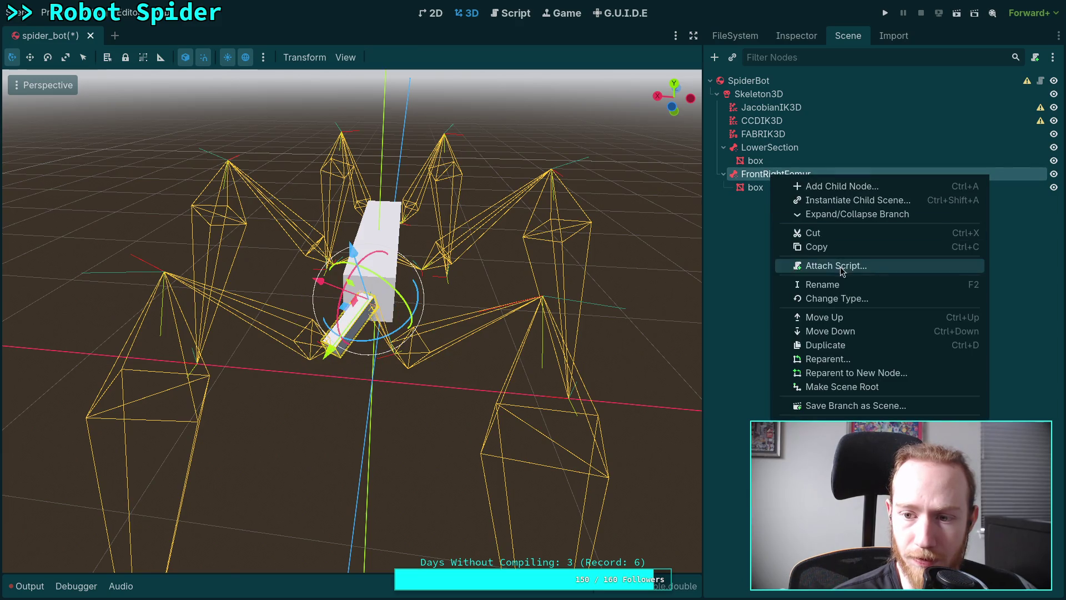
{"action": "left_click", "coordinate": [838, 345]}
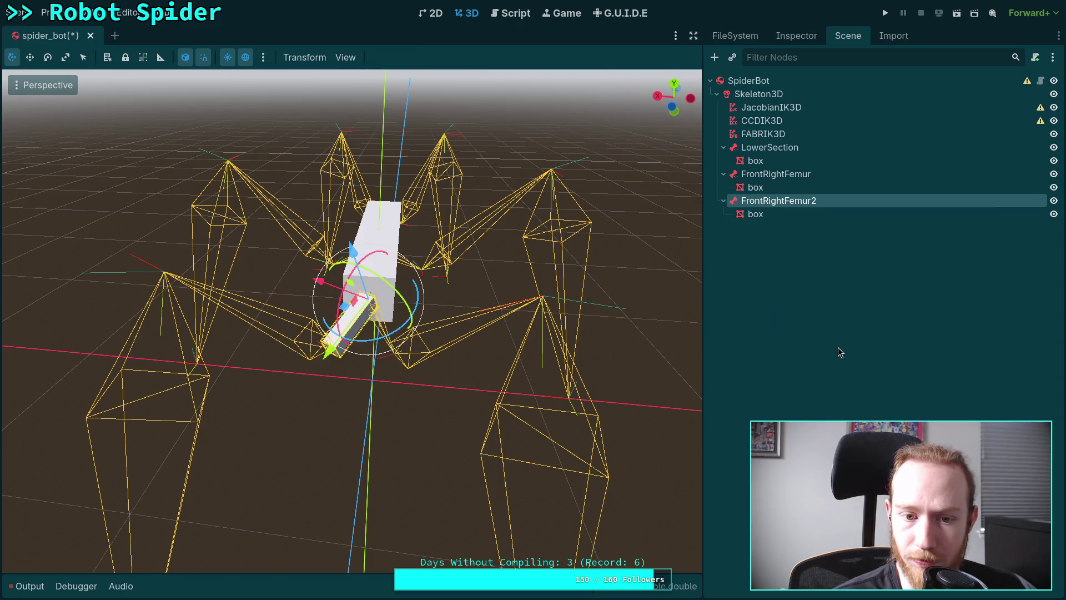
{"action": "double_click", "coordinate": [765, 201]}
{"action": "left_click_drag", "start_coordinate": [765, 202], "coordinate": [784, 204]}
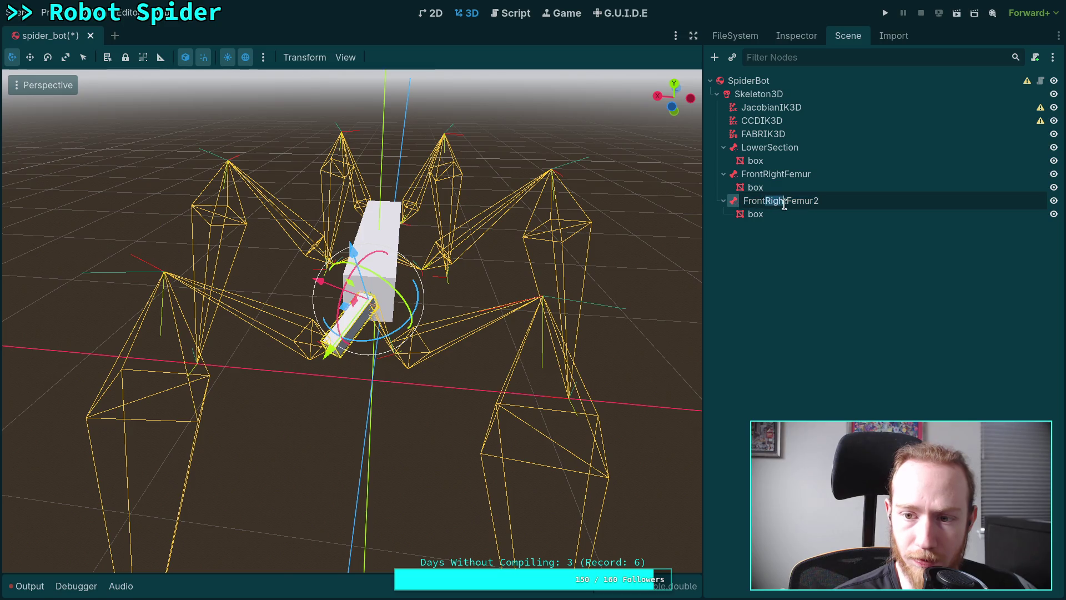
{"action": "type", "text": "L"}
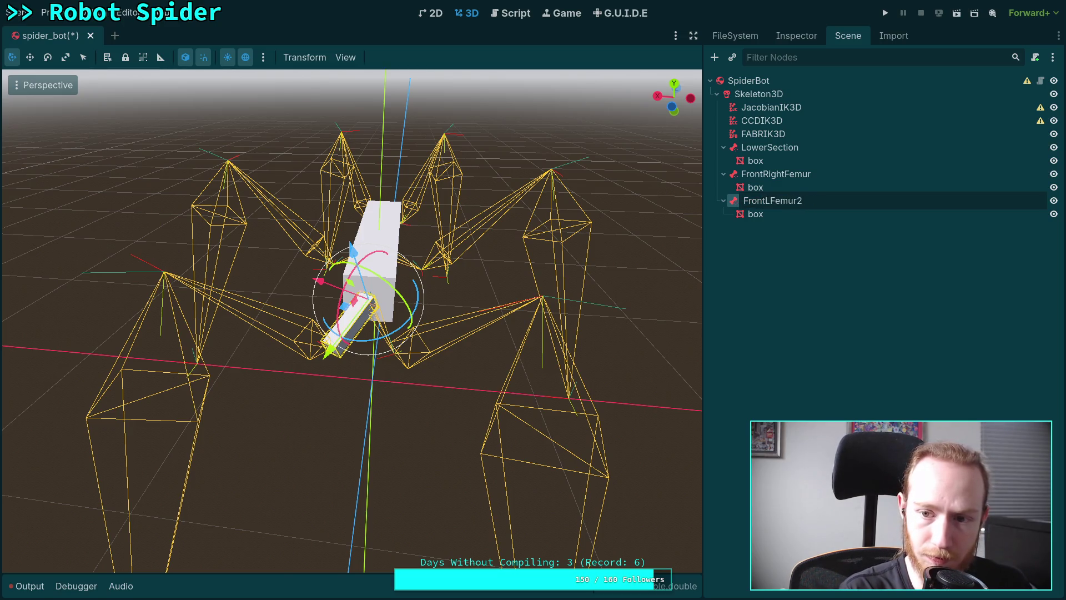
{"action": "key", "text": "End"}
{"action": "key", "text": "BackSpace"}
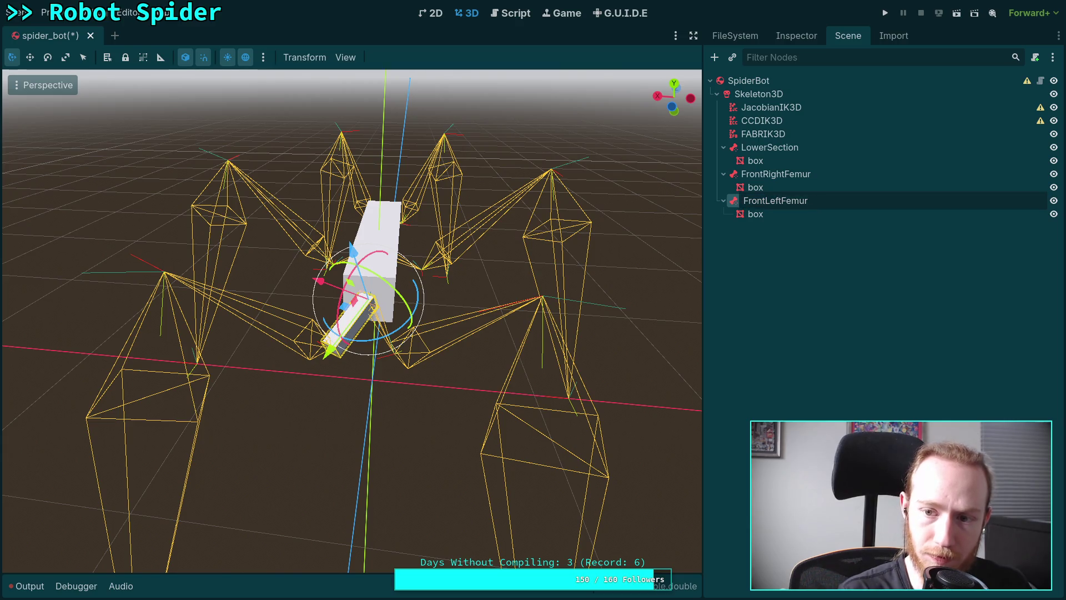
{"action": "key", "text": "Return"}
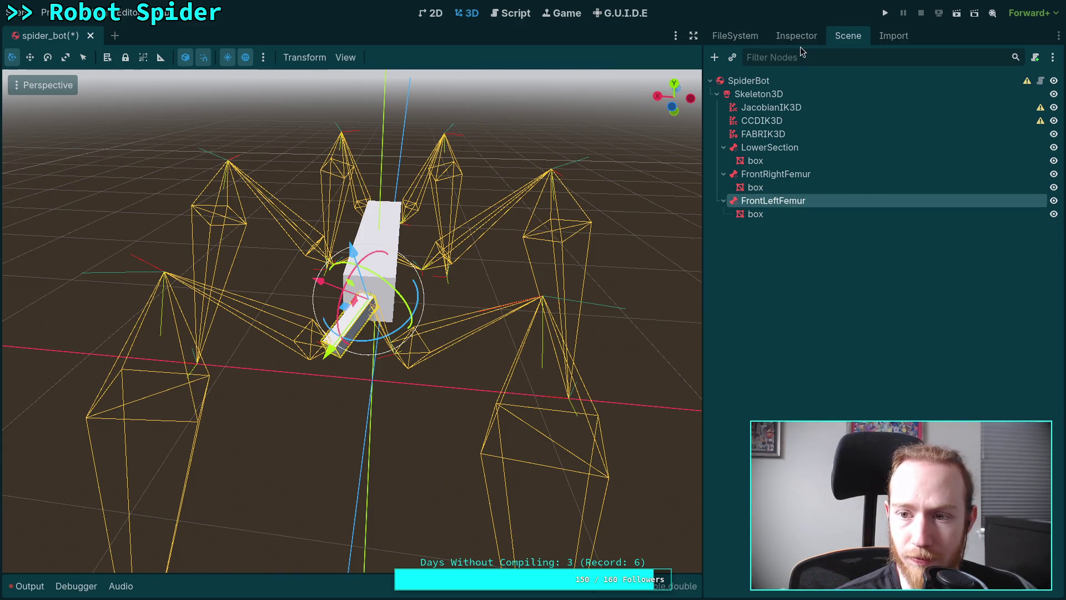
Step: Bind FrontLeftFemur to the FrontLeftFemur bone and collapse the scene tree branches
{"action": "left_click", "coordinate": [799, 40]}
{"action": "left_click", "coordinate": [976, 142]}
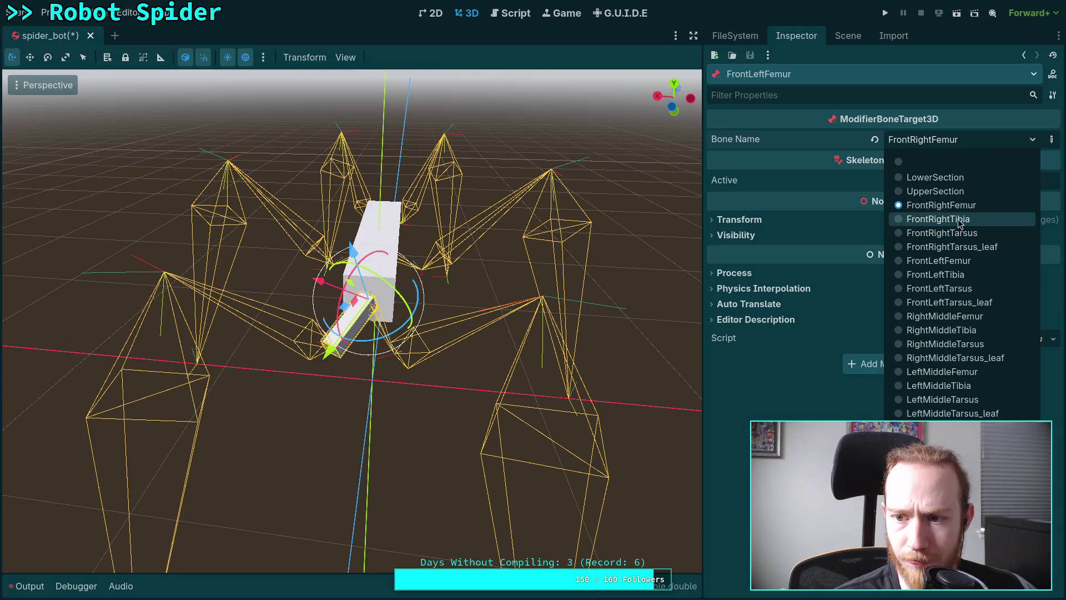
{"action": "left_click", "coordinate": [940, 271]}
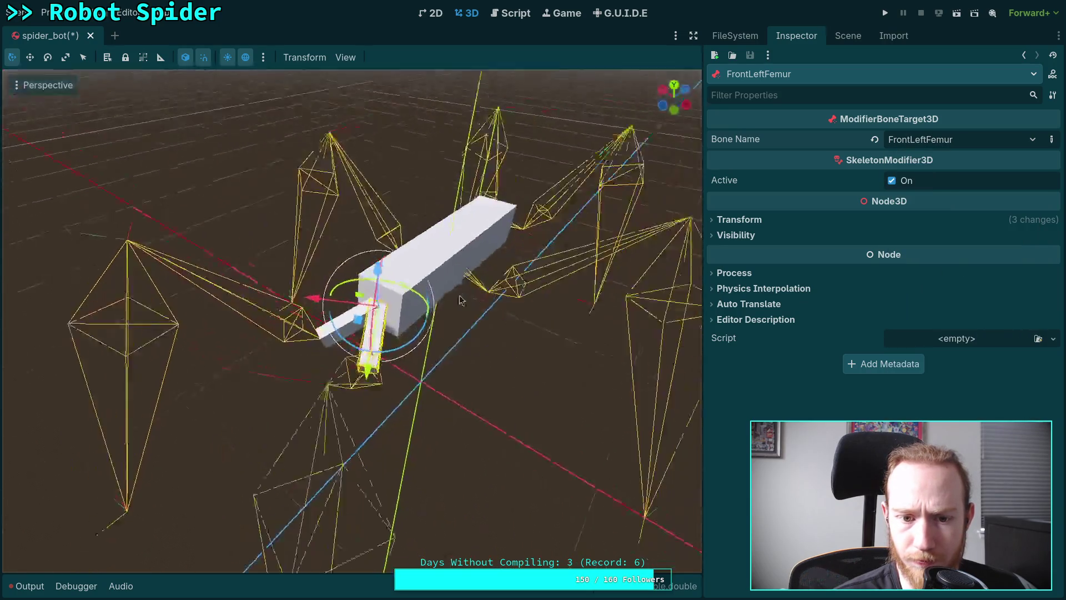
{"action": "left_click", "coordinate": [843, 40]}
{"action": "left_click", "coordinate": [724, 173]}
{"action": "left_click", "coordinate": [723, 148]}
{"action": "left_click", "coordinate": [724, 174]}
{"action": "right_click", "coordinate": [788, 175]}
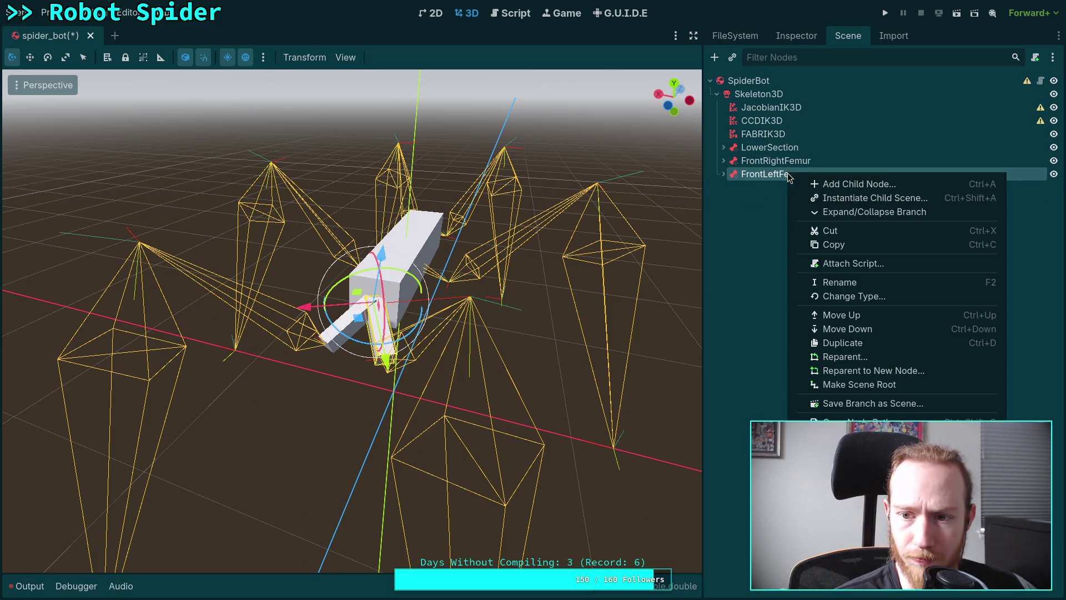
Step: Duplicate the FrontRightFemur and FrontLeftFemur targets together with their boxes
{"action": "left_click", "coordinate": [766, 162]}
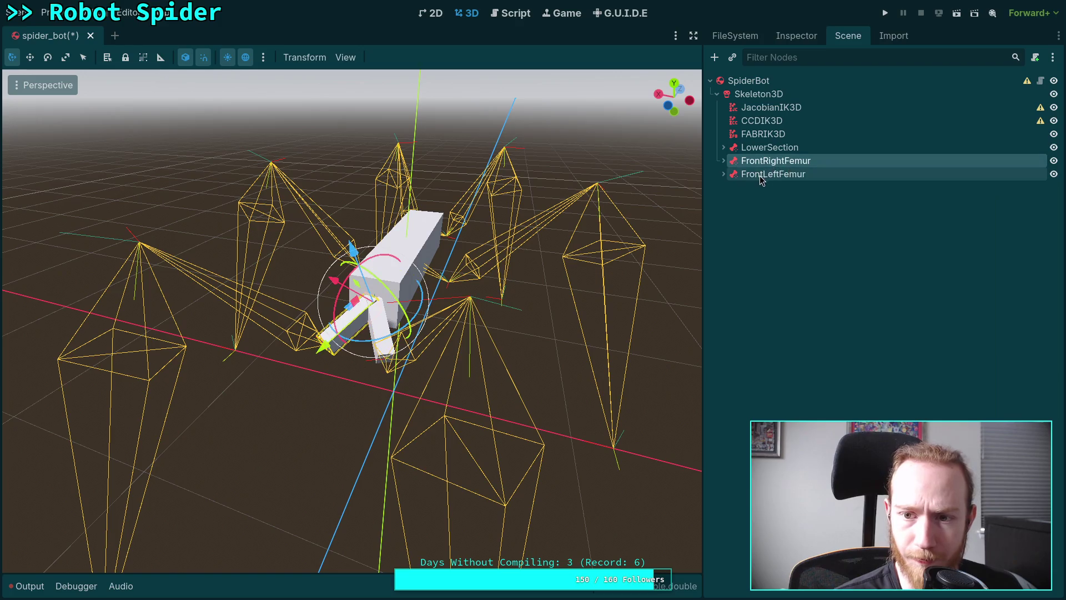
{"action": "left_click", "coordinate": [771, 174], "text": "shift"}
{"action": "right_click", "coordinate": [770, 175]}
{"action": "left_click", "coordinate": [788, 276]}
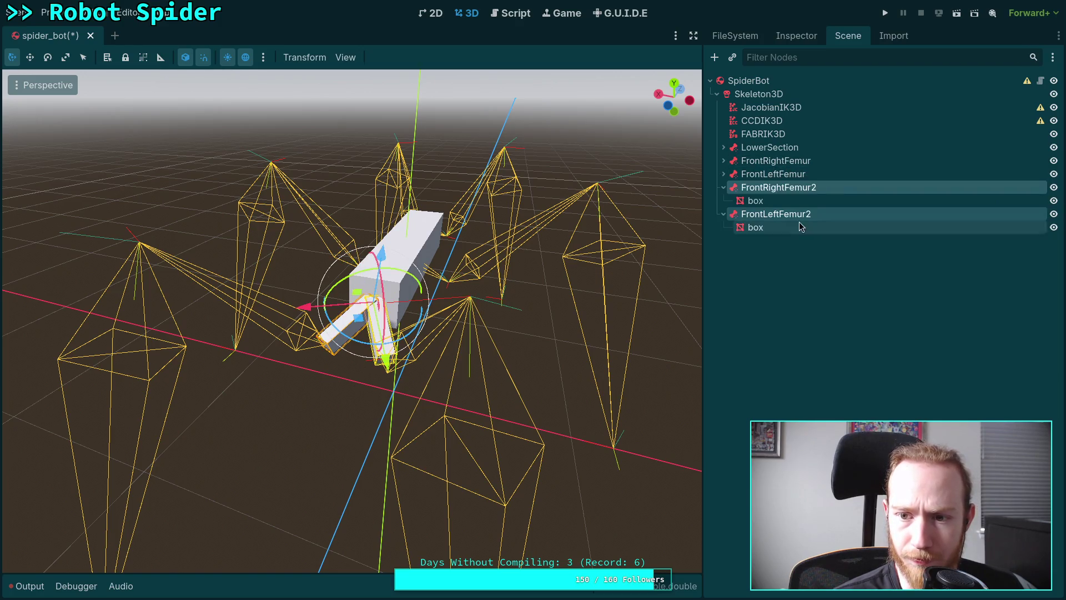
Step: Rename the duplicates to MiddleRightFemur and MiddleLeftFemur
{"action": "left_click", "coordinate": [723, 187]}
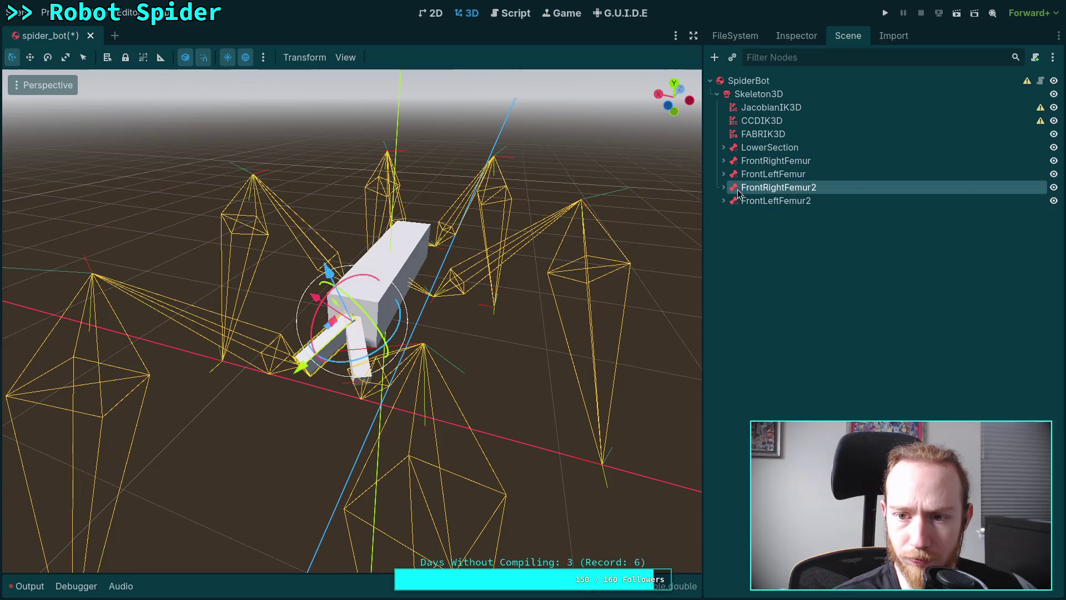
{"action": "left_click", "coordinate": [723, 200]}
{"action": "double_click", "coordinate": [764, 187]}
{"action": "type", "text": "Middle"}
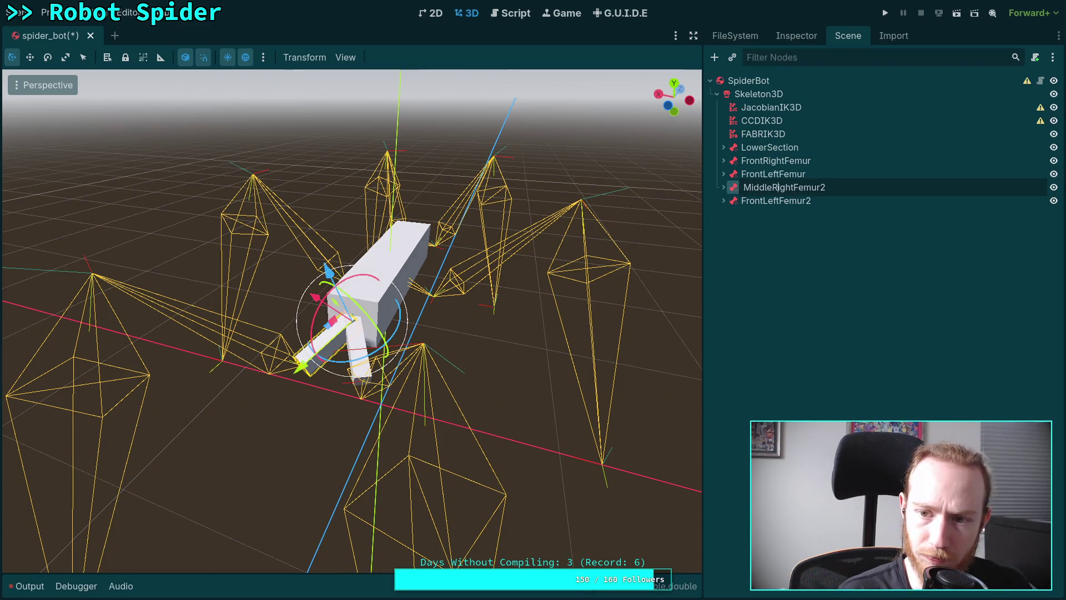
{"action": "key", "text": "BackSpace"}
{"action": "key", "text": "Return"}
{"action": "double_click", "coordinate": [745, 201]}
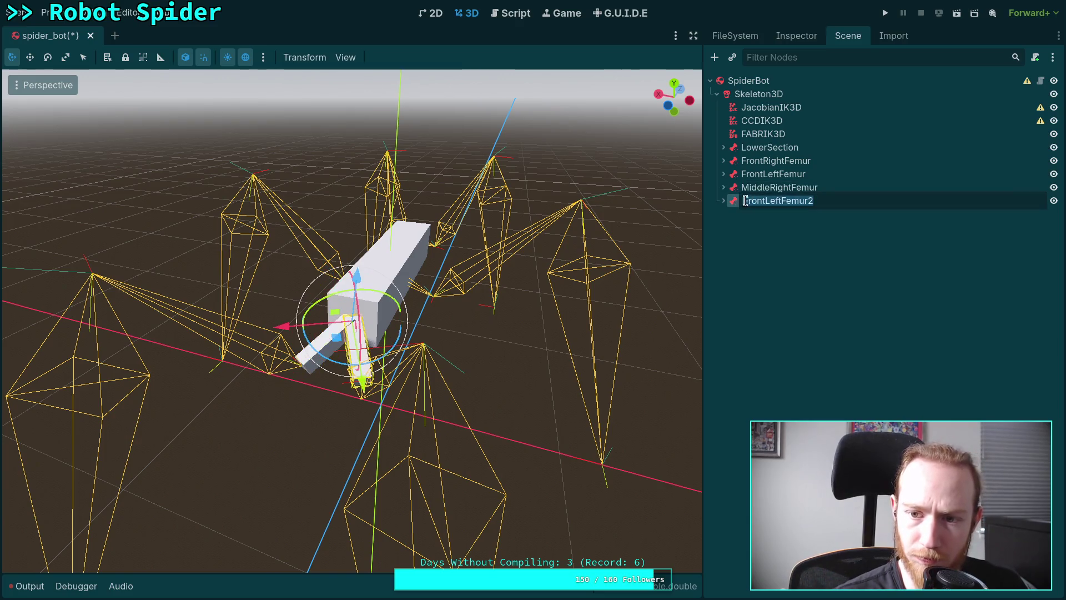
{"action": "left_click", "coordinate": [745, 202]}
{"action": "type", "text": "Middle"}
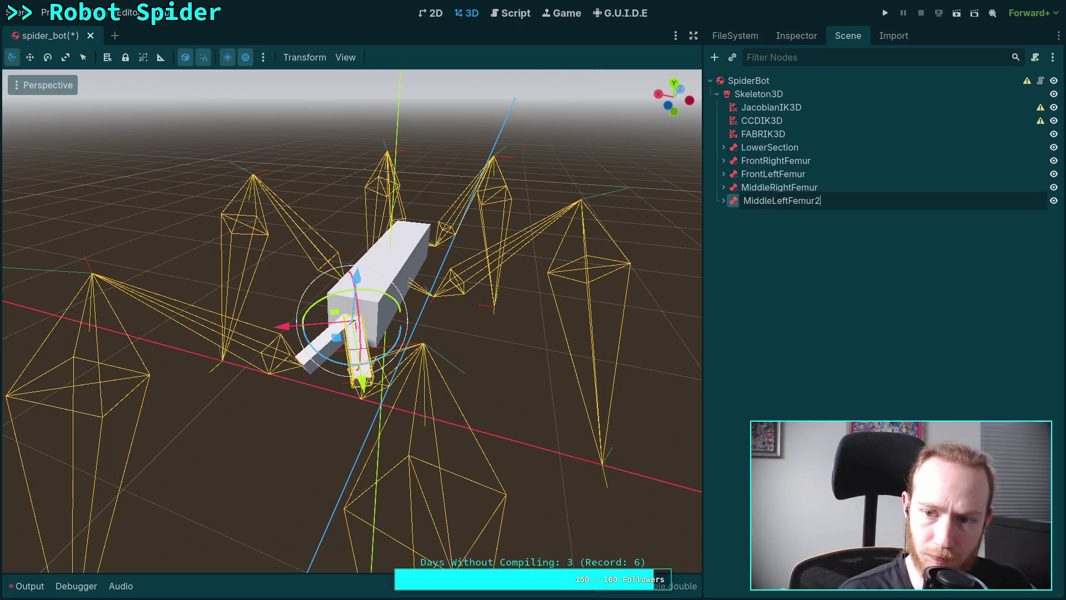
{"action": "key", "text": "Return"}
Step: Bind the MiddleRightFemur target to the RightMiddleFemur bone
{"action": "left_click", "coordinate": [772, 189]}
{"action": "left_click", "coordinate": [797, 35]}
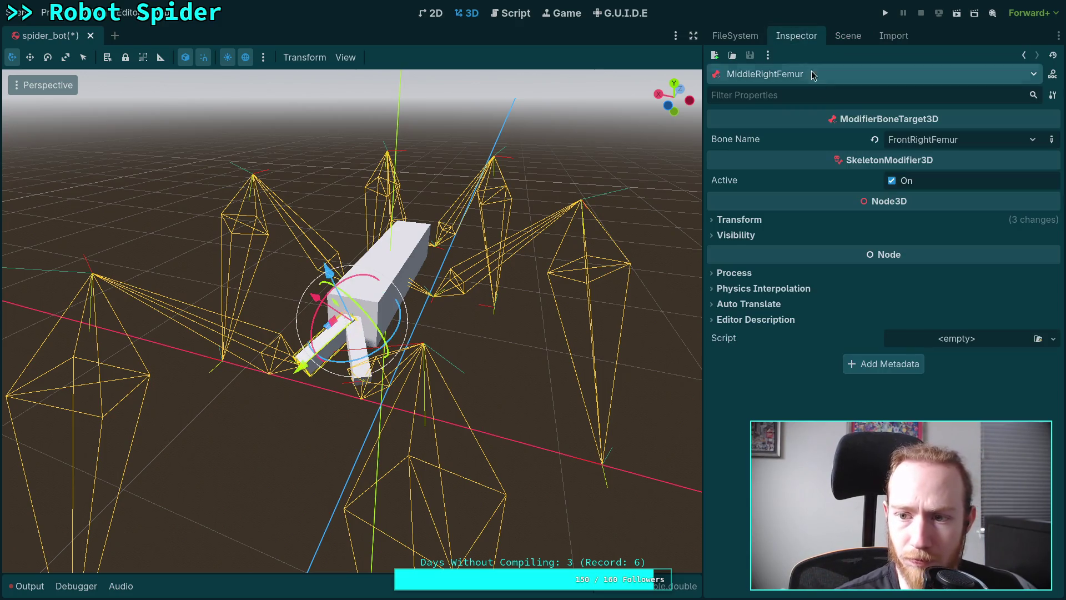
{"action": "left_click", "coordinate": [958, 140]}
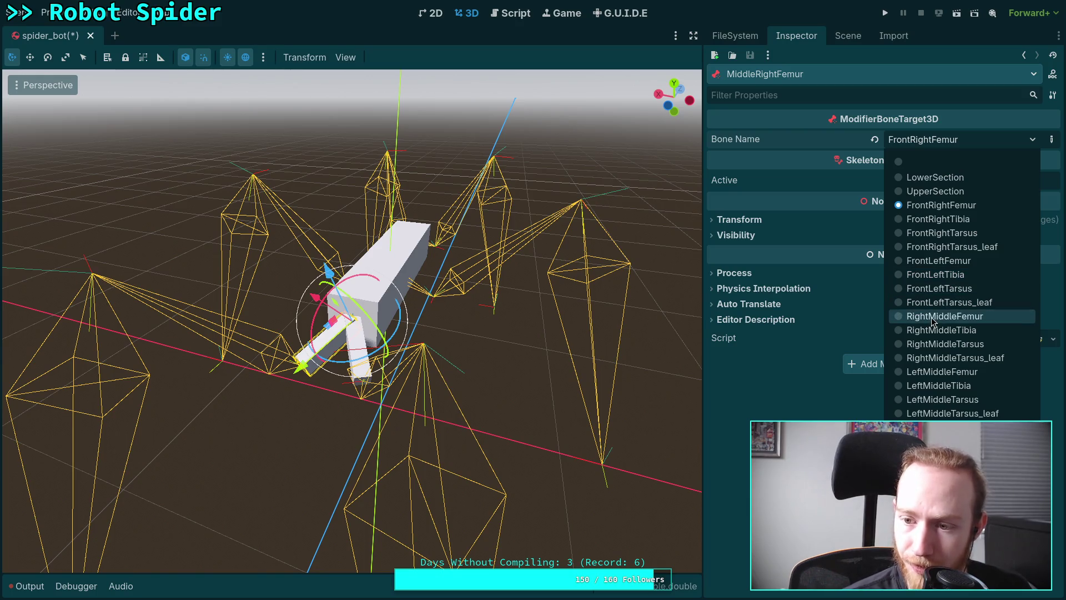
{"action": "left_click", "coordinate": [959, 319]}
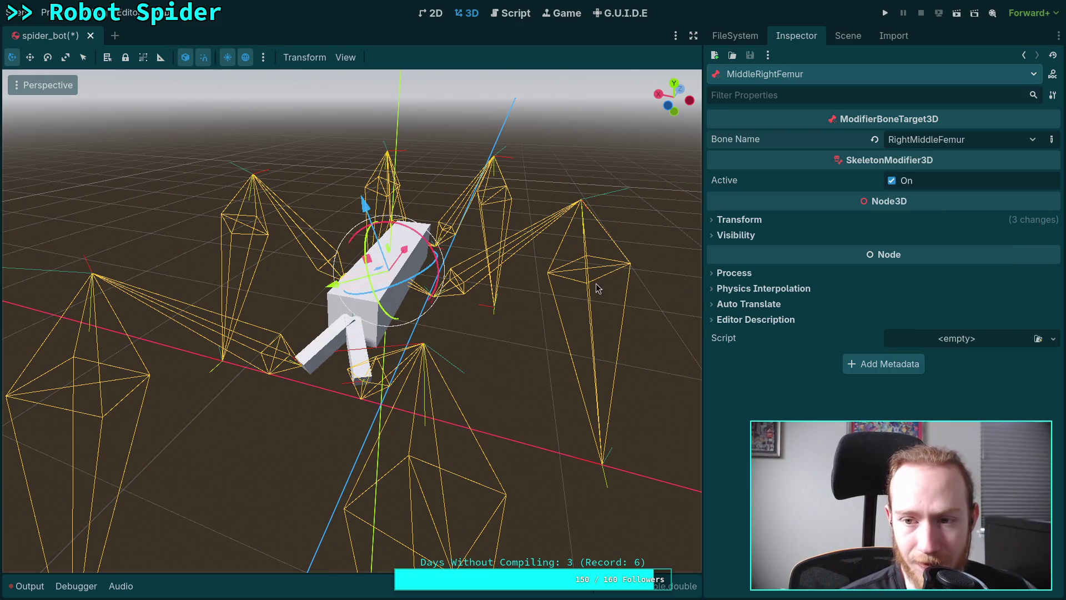
{"action": "left_click", "coordinate": [858, 38]}
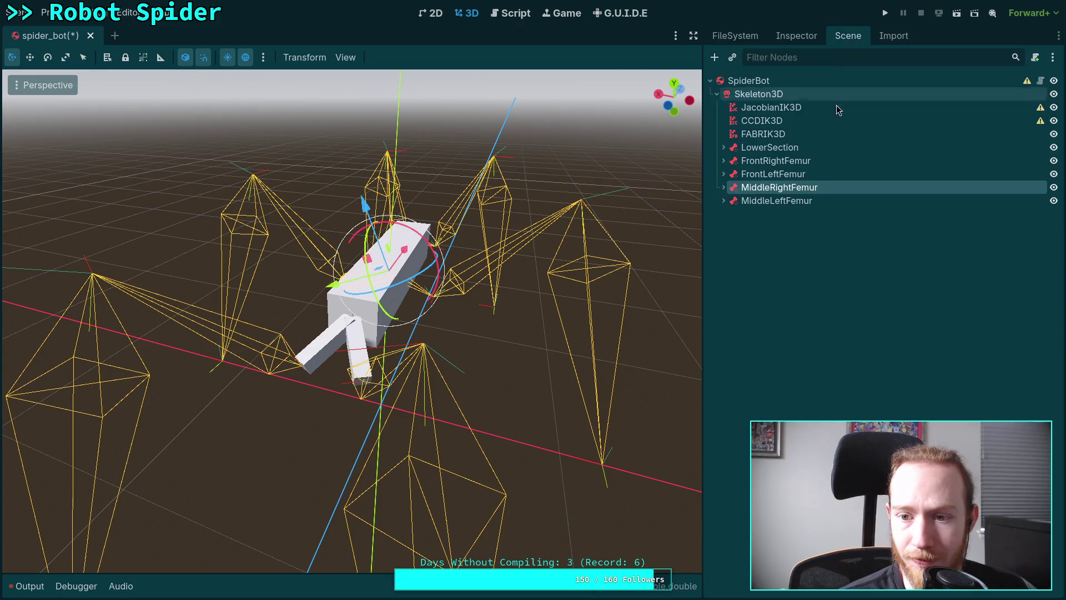
Step: Bind the MiddleLeftFemur target to the LeftMiddleFemur bone
{"action": "left_click", "coordinate": [763, 201]}
{"action": "left_click", "coordinate": [798, 34]}
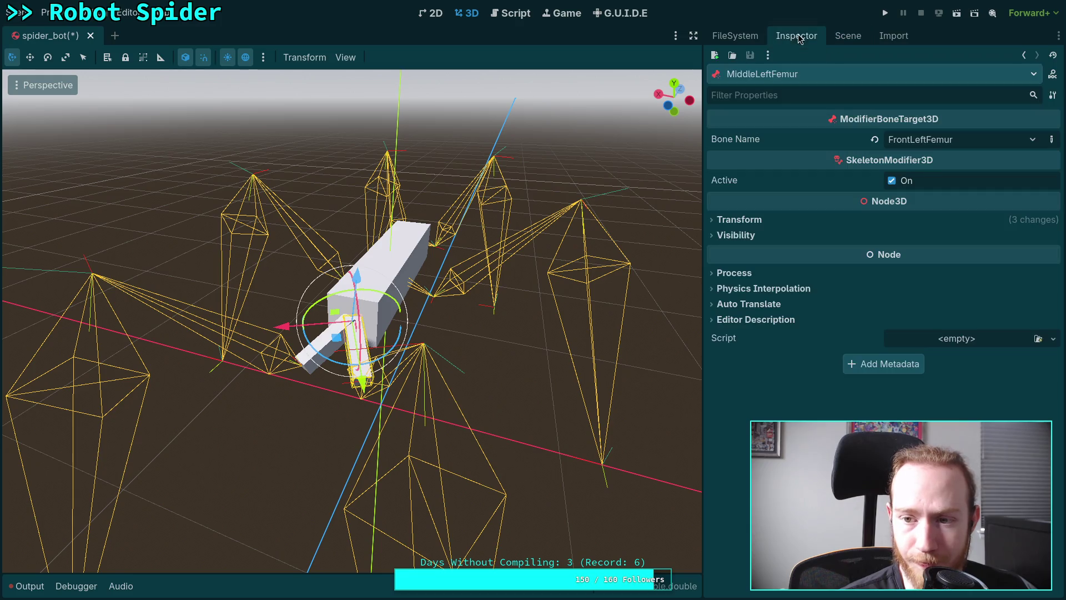
{"action": "left_click", "coordinate": [944, 143]}
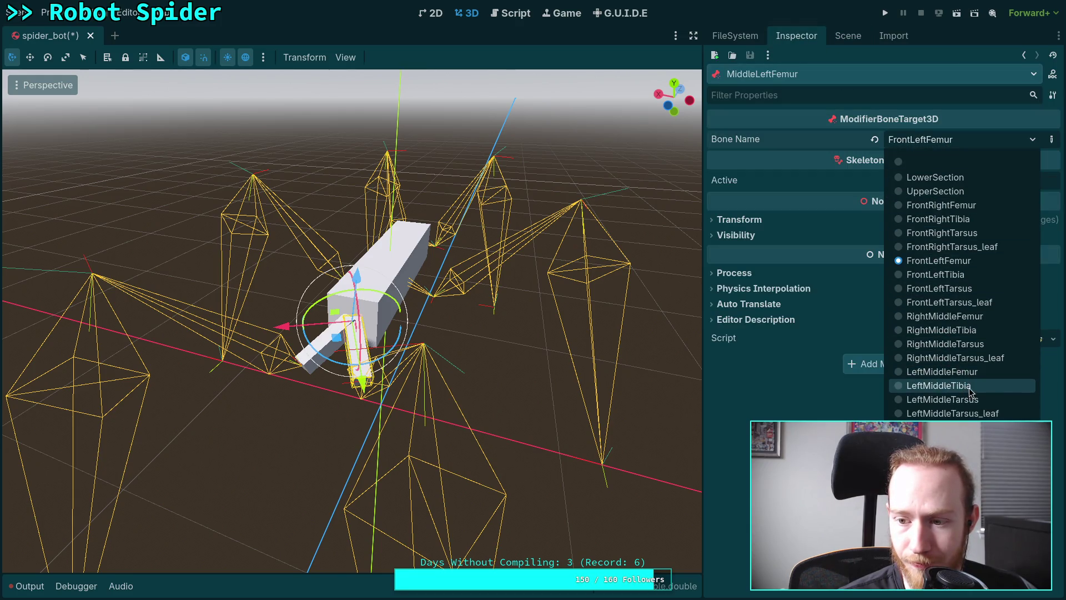
{"action": "left_click", "coordinate": [942, 372]}
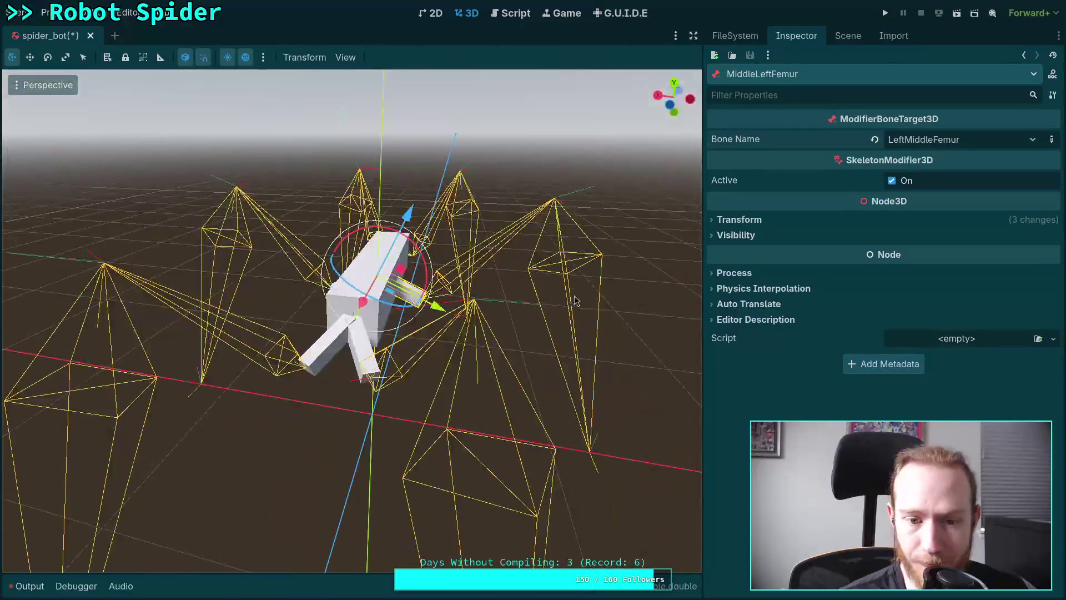
{"action": "left_click_drag", "start_coordinate": [575, 300], "coordinate": [500, 311]}
{"action": "mouse_move", "coordinate": [801, 48]}
{"action": "left_mouse_down"}
{"action": "mouse_move", "coordinate": [616, 157]}
{"action": "mouse_move", "coordinate": [662, 190]}
{"action": "mouse_move", "coordinate": [543, 192]}
{"action": "left_mouse_up"}
{"action": "left_click", "coordinate": [848, 36]}
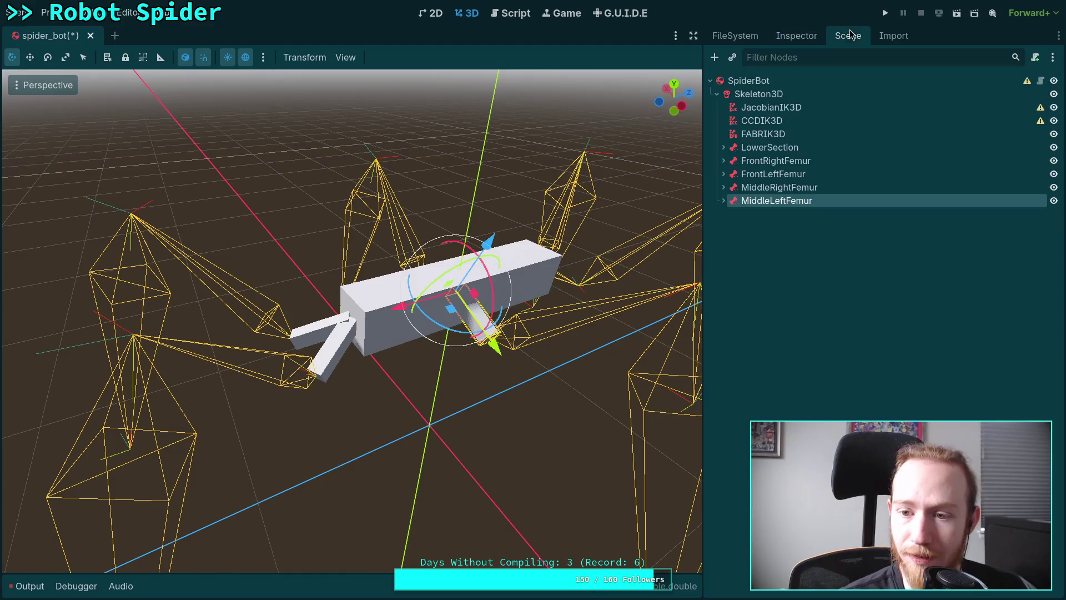
Step: Rename the middle targets to RightMiddleFemur and LeftMiddleFemur
{"action": "left_click", "coordinate": [754, 192]}
{"action": "left_click", "coordinate": [769, 189]}
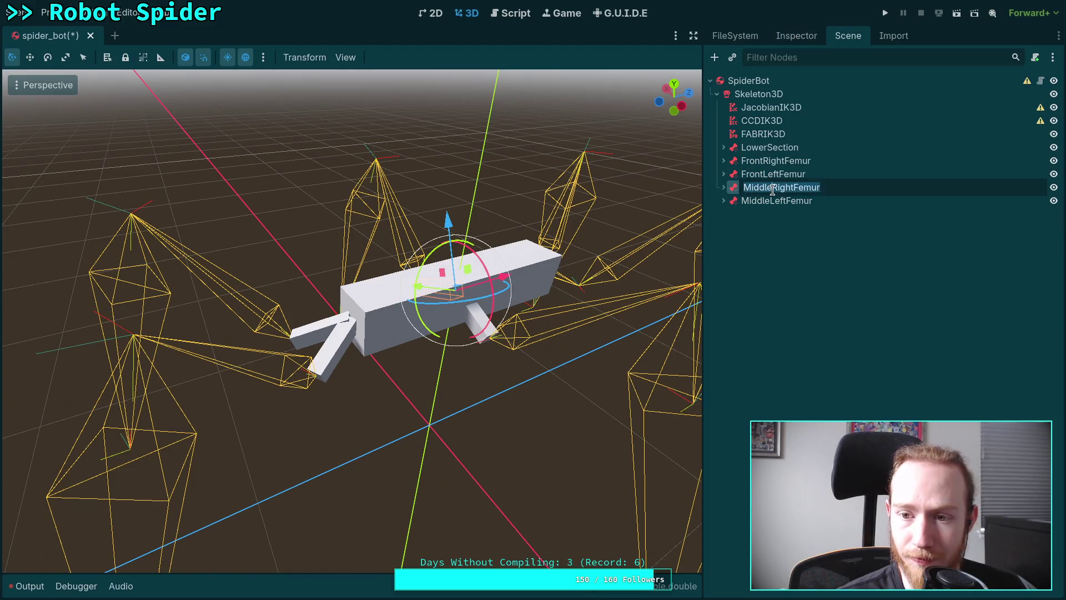
{"action": "key", "text": "BackSpace"}
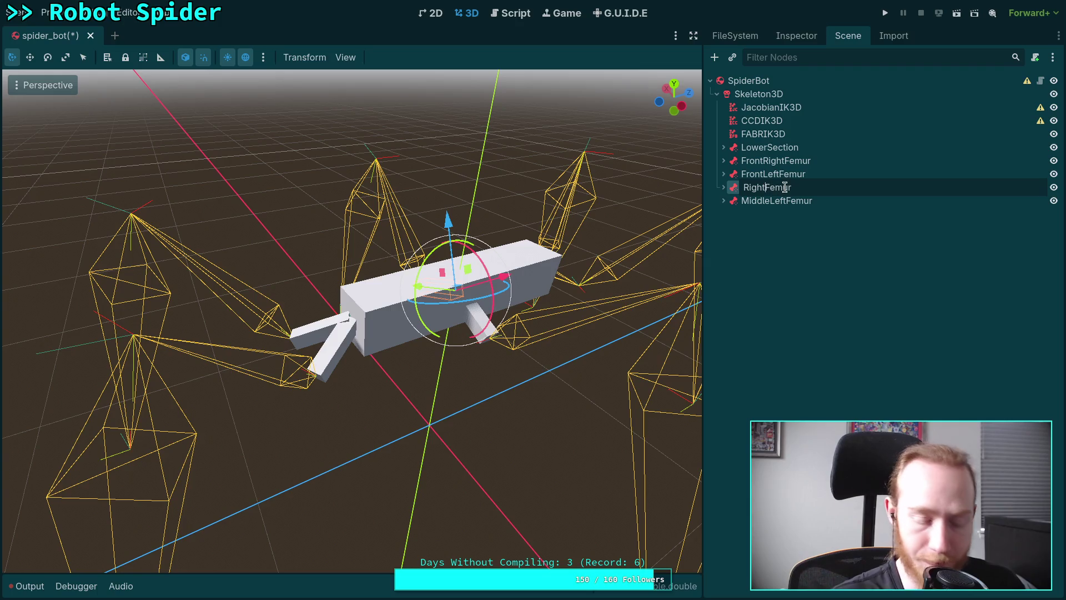
{"action": "type", "text": "Middle"}
{"action": "key", "text": "Return"}
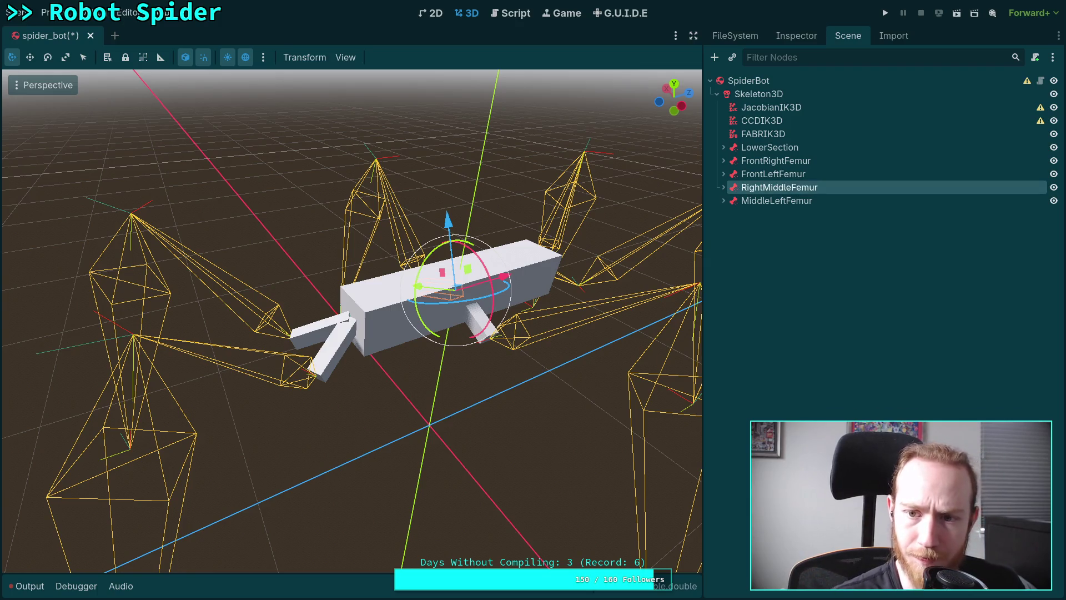
{"action": "left_click", "coordinate": [759, 202]}
{"action": "left_click", "coordinate": [772, 201]}
{"action": "key", "text": "BackSpace"}
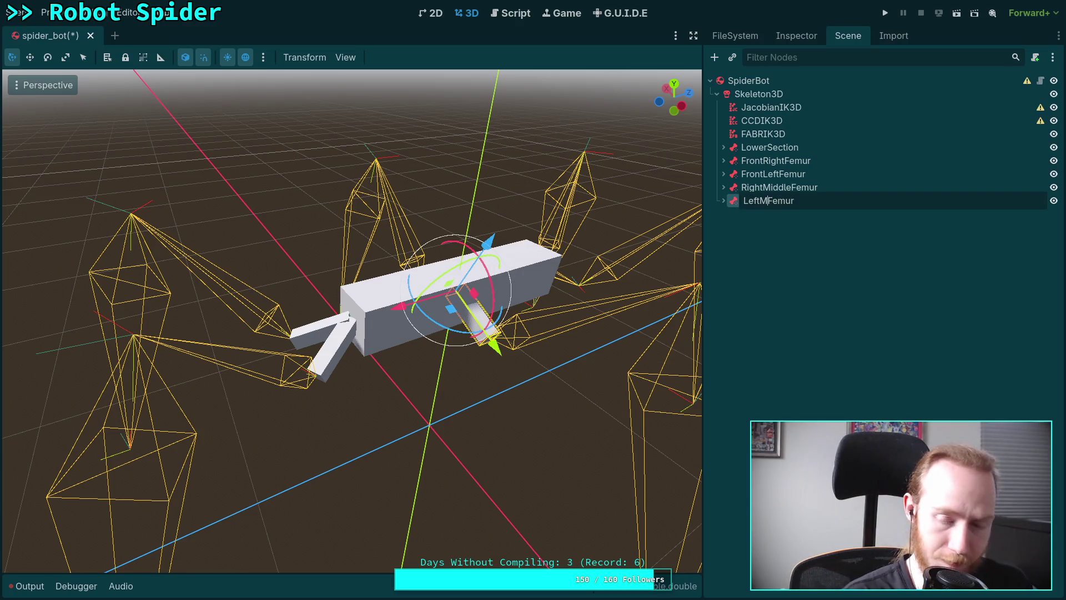
{"action": "key", "text": "Return"}
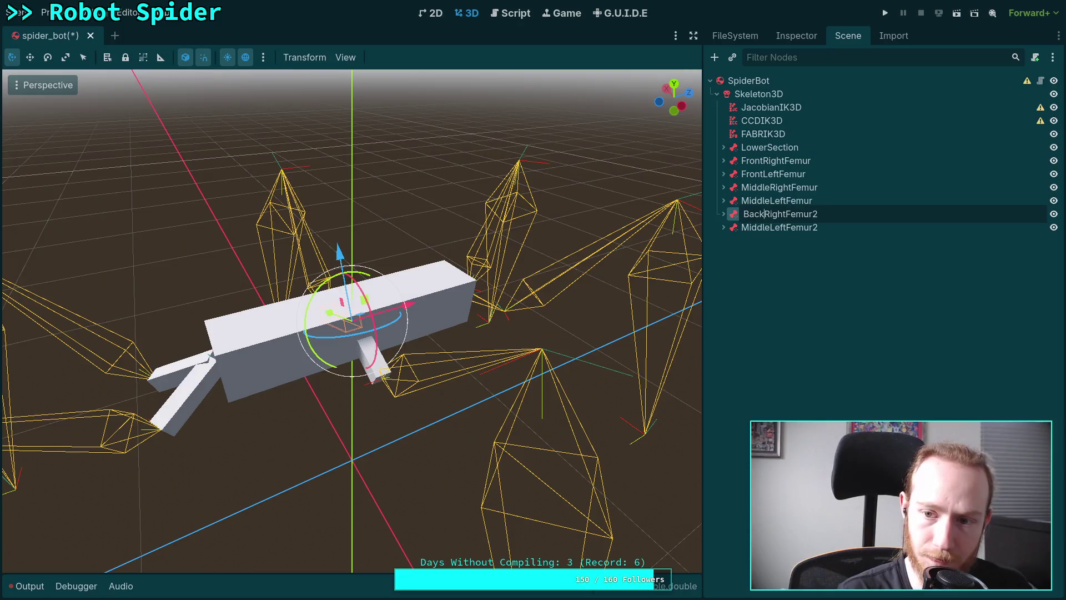
Step: Name the new duplicate targets BackRightFemur and BackLeftFemur
{"action": "key", "text": "BackSpace"}
{"action": "key", "text": "Return"}
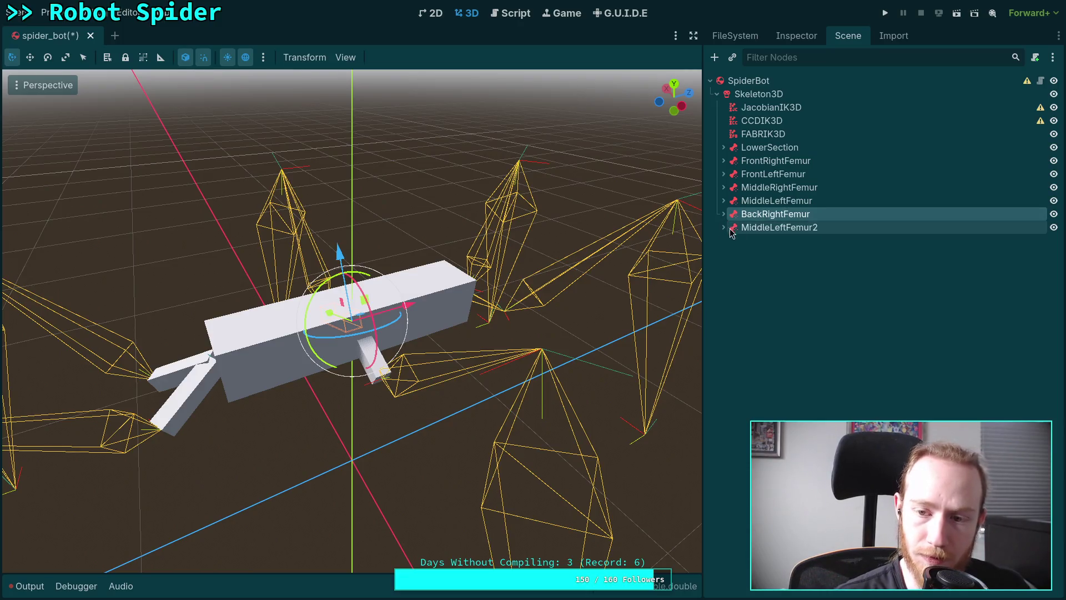
{"action": "key", "text": "Down"}
{"action": "key", "text": "F2"}
{"action": "key", "text": "End"}
{"action": "key", "text": "BackSpace"}
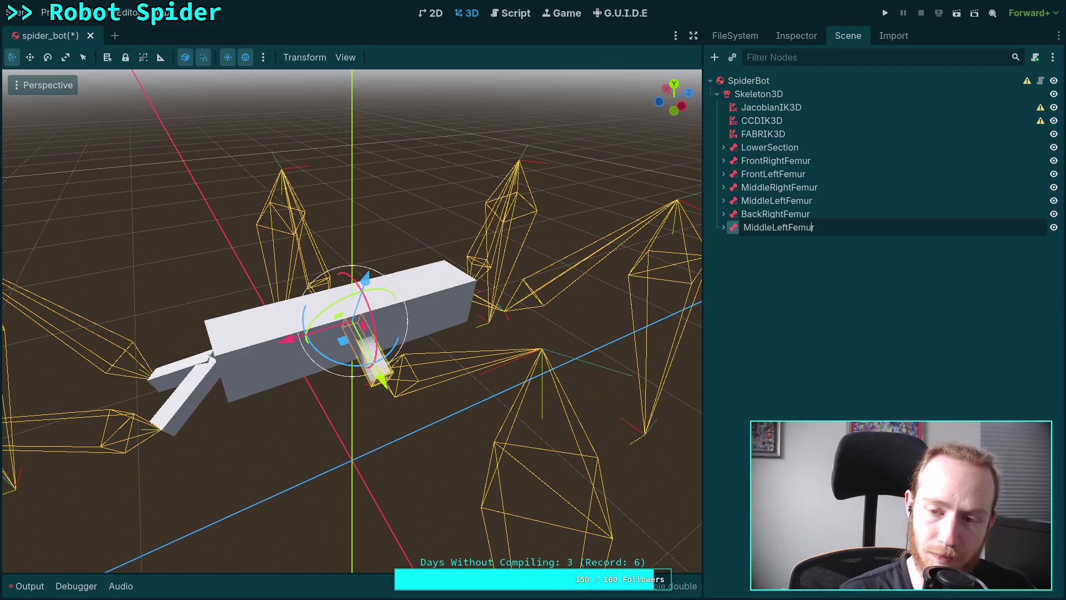
{"action": "key", "text": "BackSpace"}
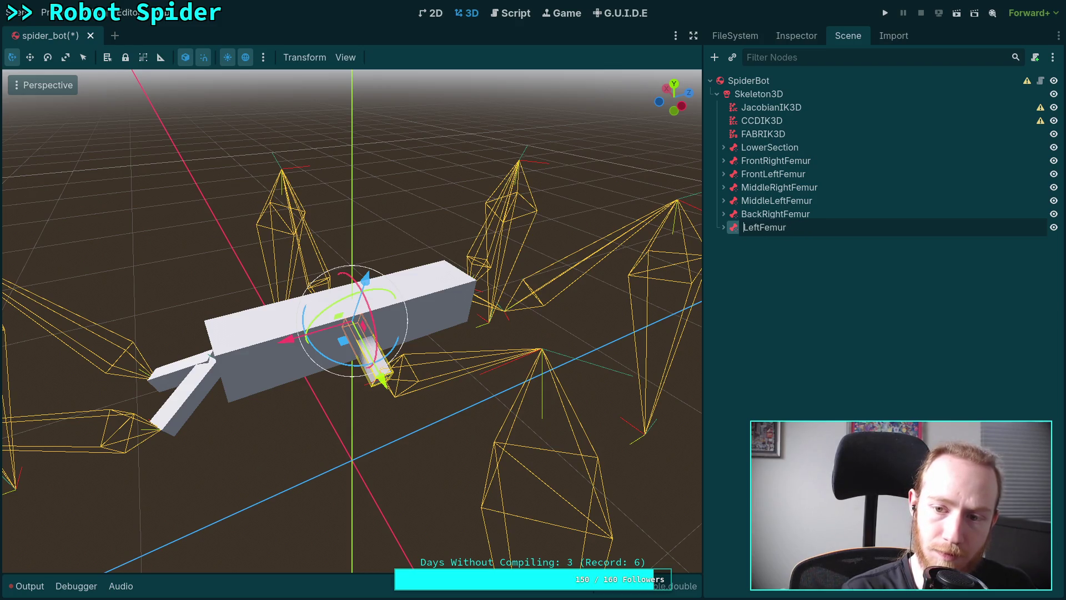
{"action": "type", "text": "Back"}
{"action": "key", "text": "Return"}
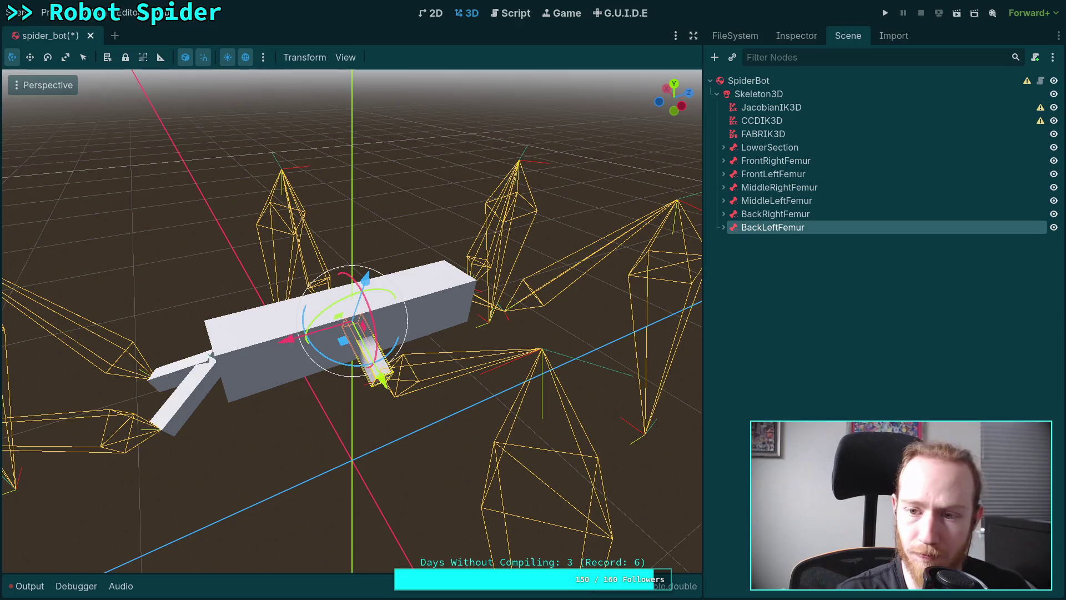
Step: Bind the BackRightFemur target to the RightBackFemur bone
{"action": "left_click", "coordinate": [800, 214]}
{"action": "left_click", "coordinate": [808, 38]}
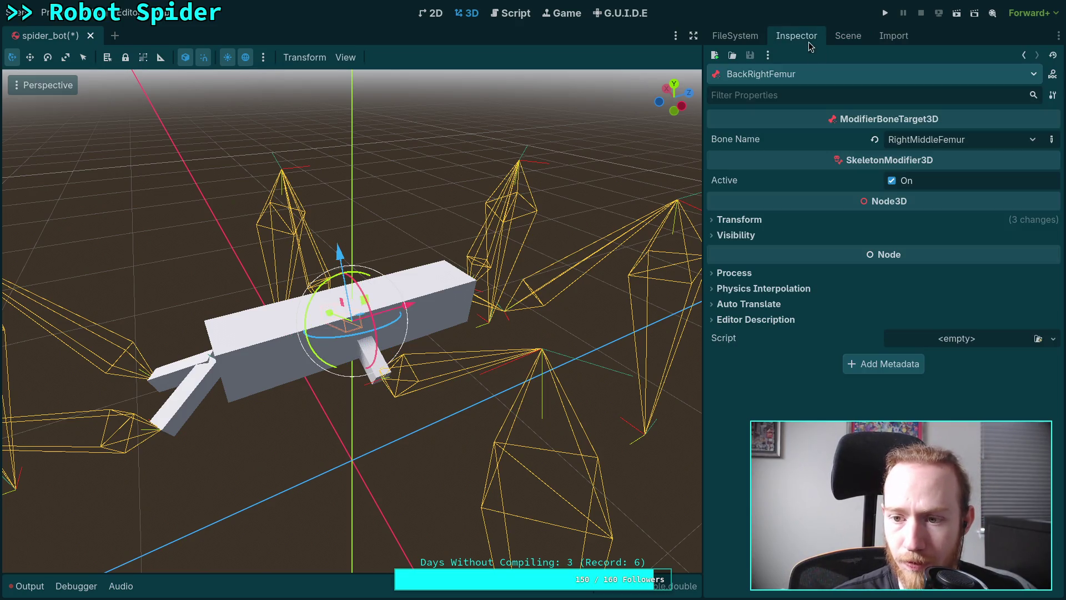
{"action": "left_click", "coordinate": [960, 139]}
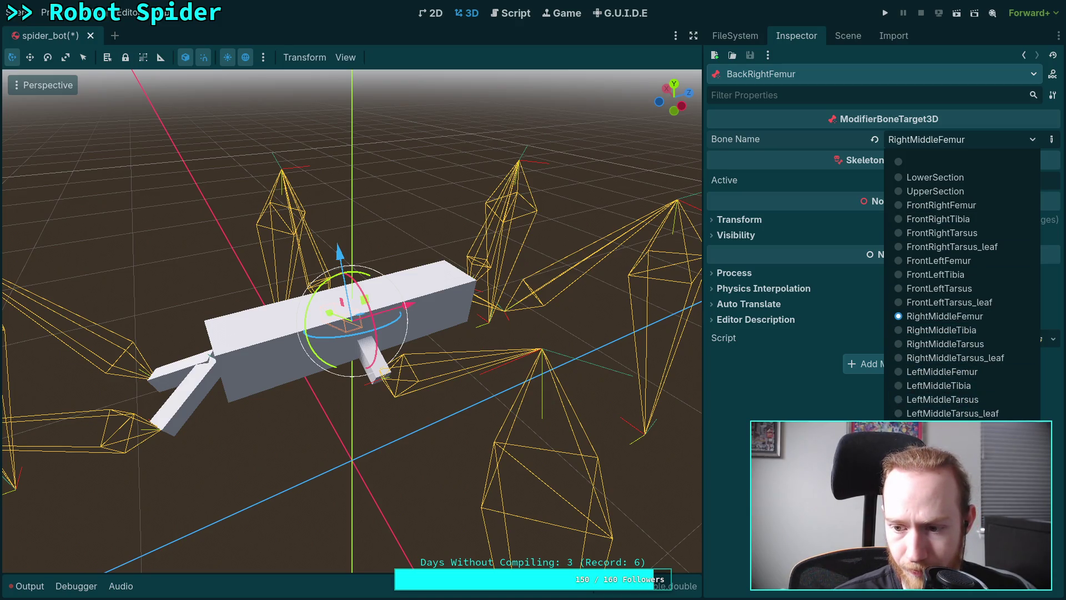
{"action": "left_click", "coordinate": [944, 428]}
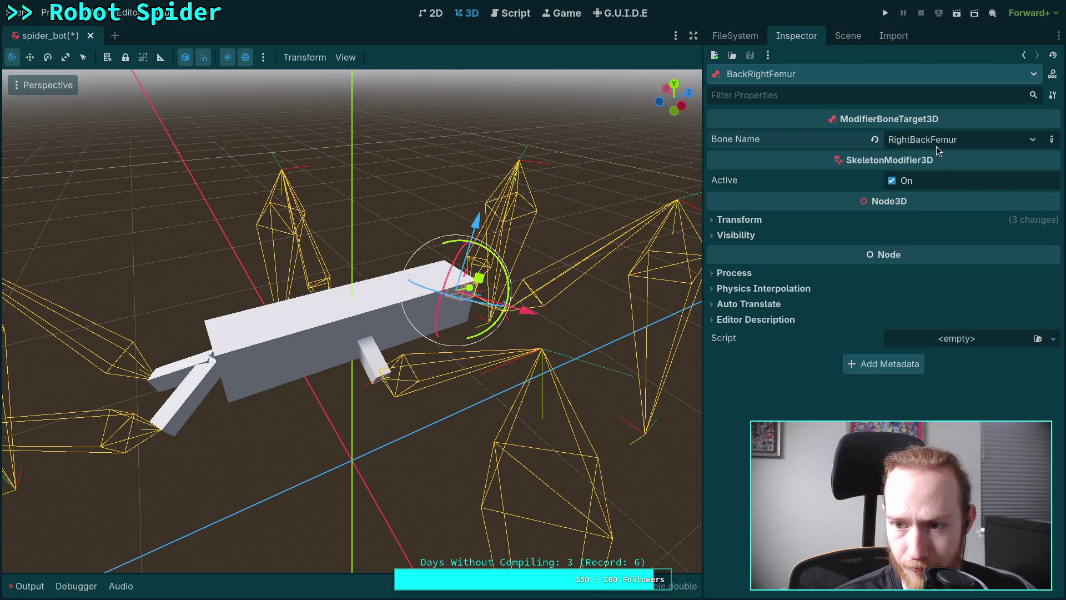
{"action": "left_click", "coordinate": [848, 35]}
Step: Bind the BackLeftFemur target to the LeftBackFemur bone
{"action": "left_click", "coordinate": [783, 229]}
{"action": "left_click", "coordinate": [797, 35]}
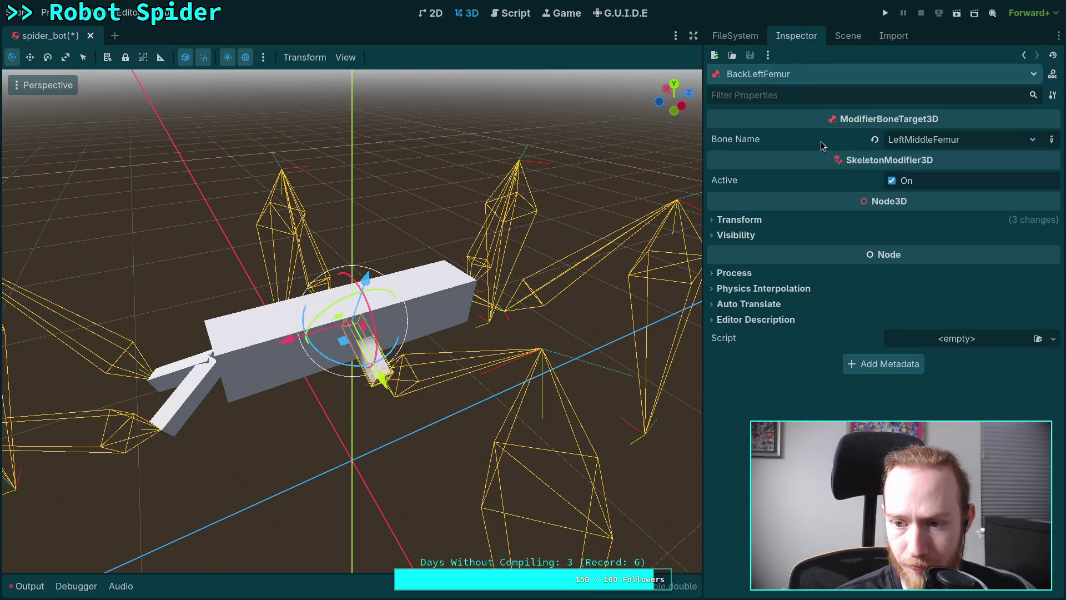
{"action": "left_click", "coordinate": [958, 139]}
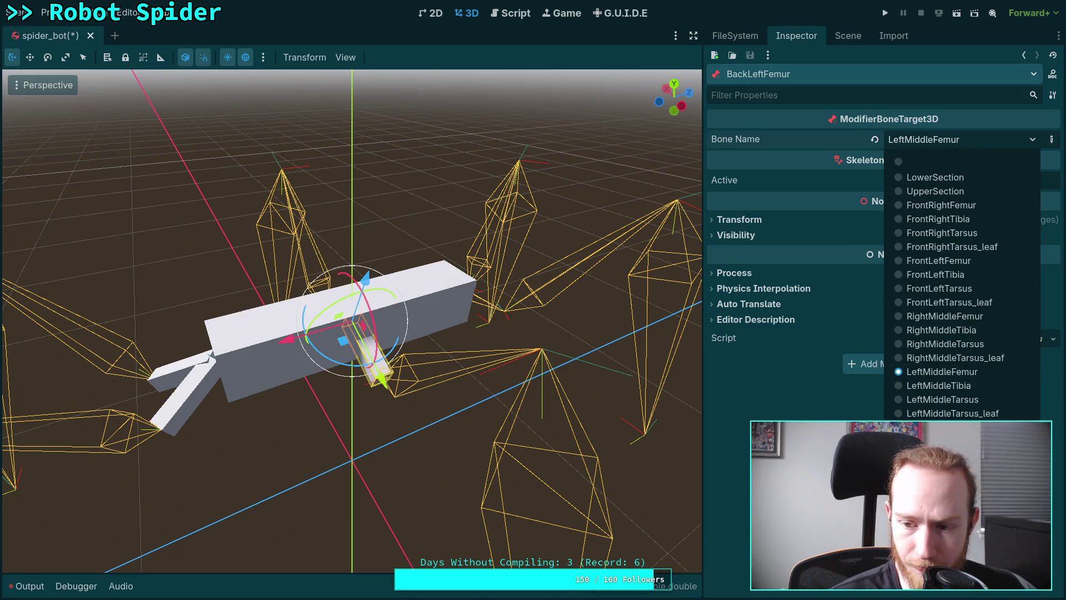
{"action": "left_click", "coordinate": [944, 482]}
{"action": "mouse_move", "coordinate": [608, 337]}
{"action": "left_mouse_down"}
{"action": "mouse_move", "coordinate": [312, 317]}
{"action": "mouse_move", "coordinate": [361, 320]}
{"action": "left_mouse_up"}
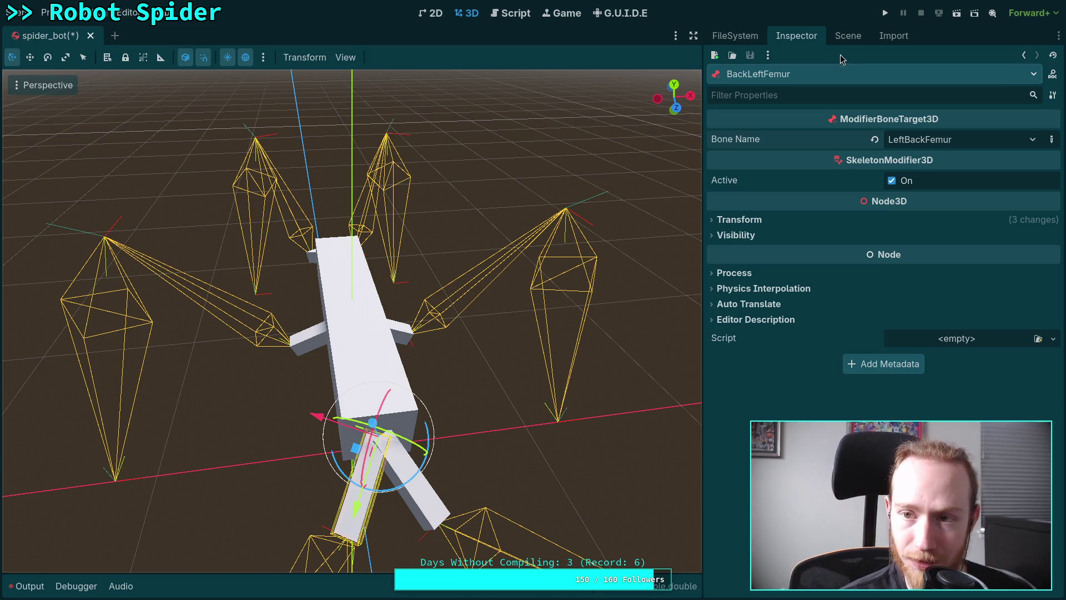
{"action": "left_click", "coordinate": [850, 37]}
{"action": "mouse_move", "coordinate": [490, 272]}
{"action": "left_mouse_down"}
{"action": "mouse_move", "coordinate": [472, 283]}
{"action": "mouse_move", "coordinate": [508, 272]}
{"action": "left_mouse_up"}
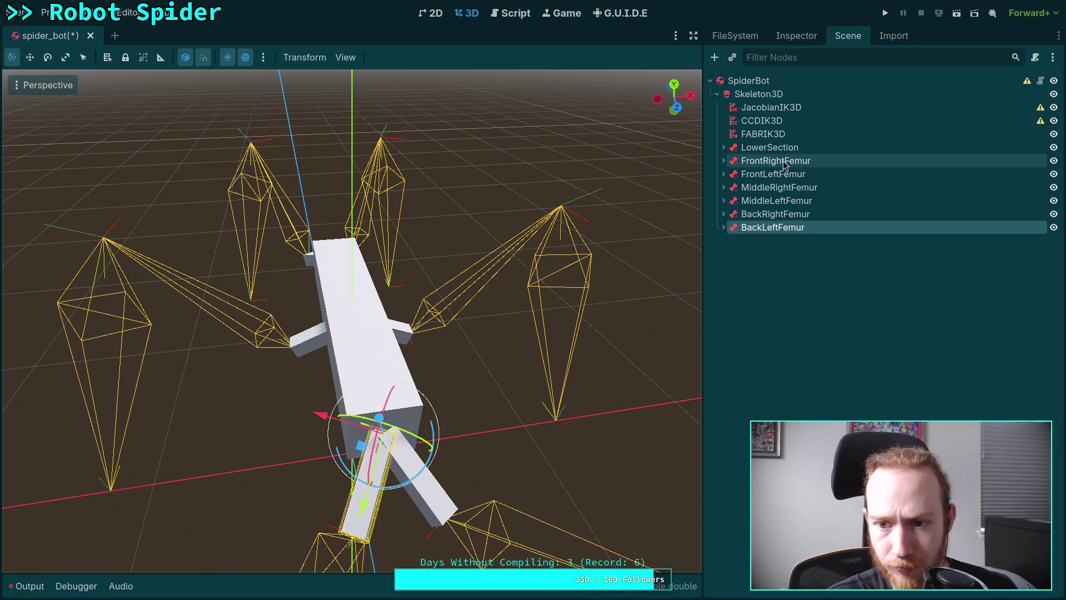
Step: Duplicate the FrontRightFemur target and rename the copy FrontRightTibia
{"action": "left_click", "coordinate": [785, 164]}
{"action": "right_click", "coordinate": [791, 164]}
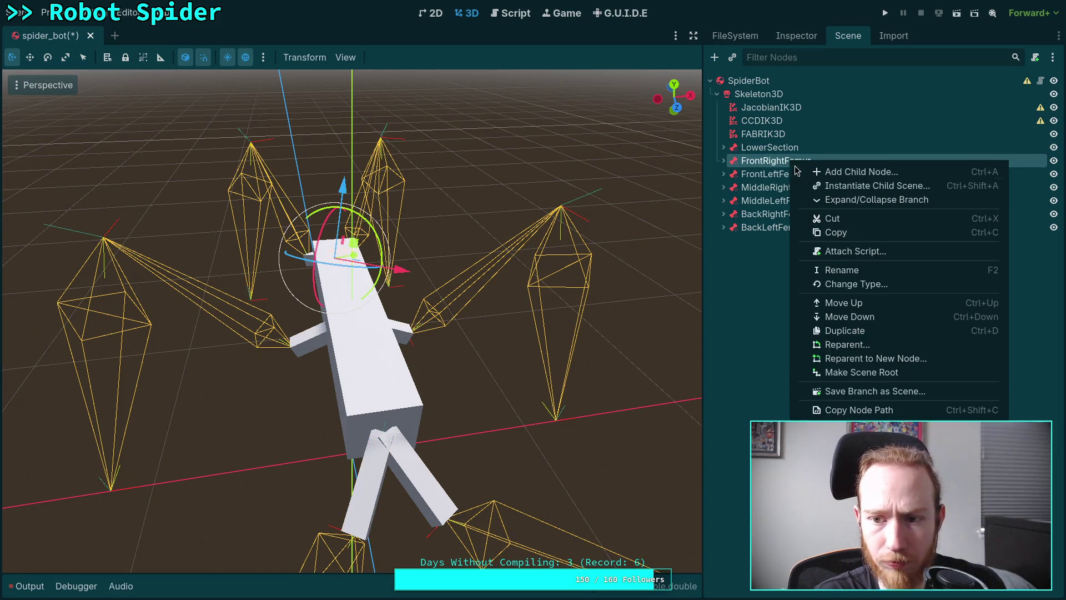
{"action": "left_click", "coordinate": [808, 331]}
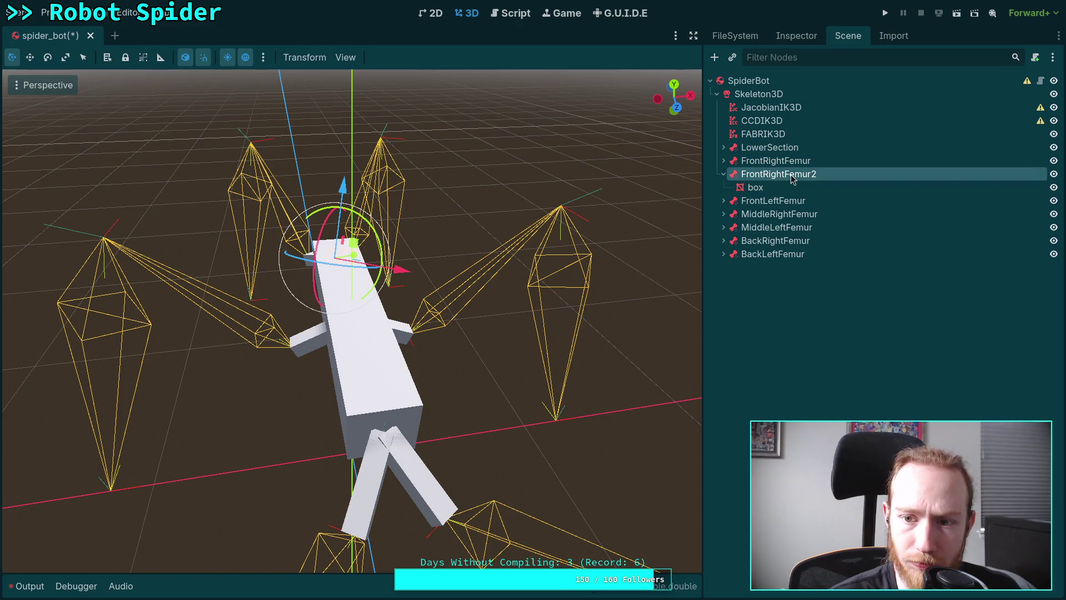
{"action": "left_click", "coordinate": [786, 174]}
{"action": "left_click", "coordinate": [765, 175]}
{"action": "type", "text": "Tib"}
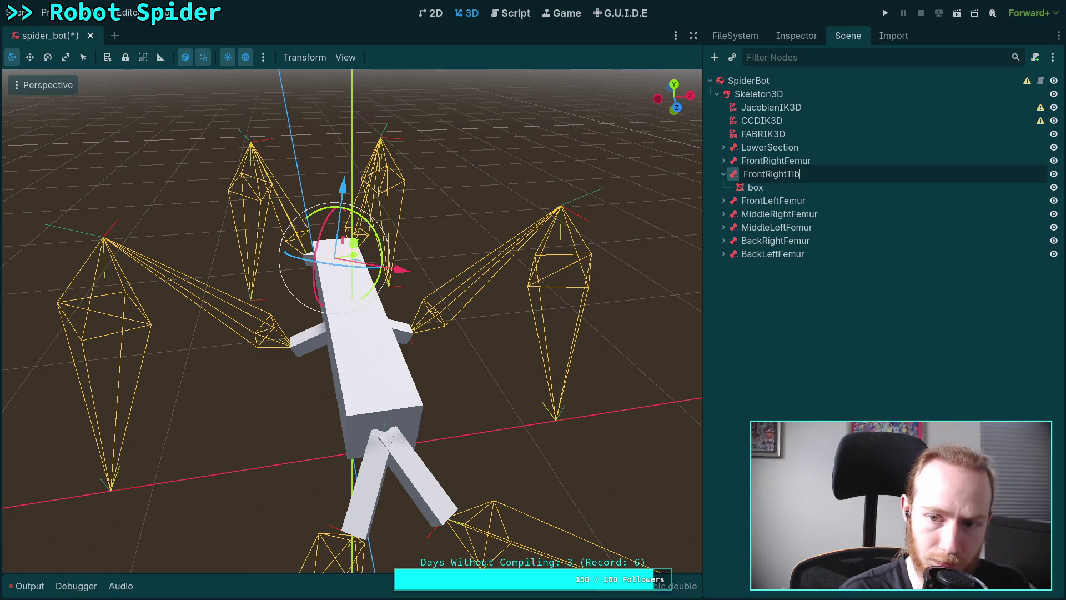
{"action": "type", "text": "ia"}
{"action": "key", "text": "Return"}
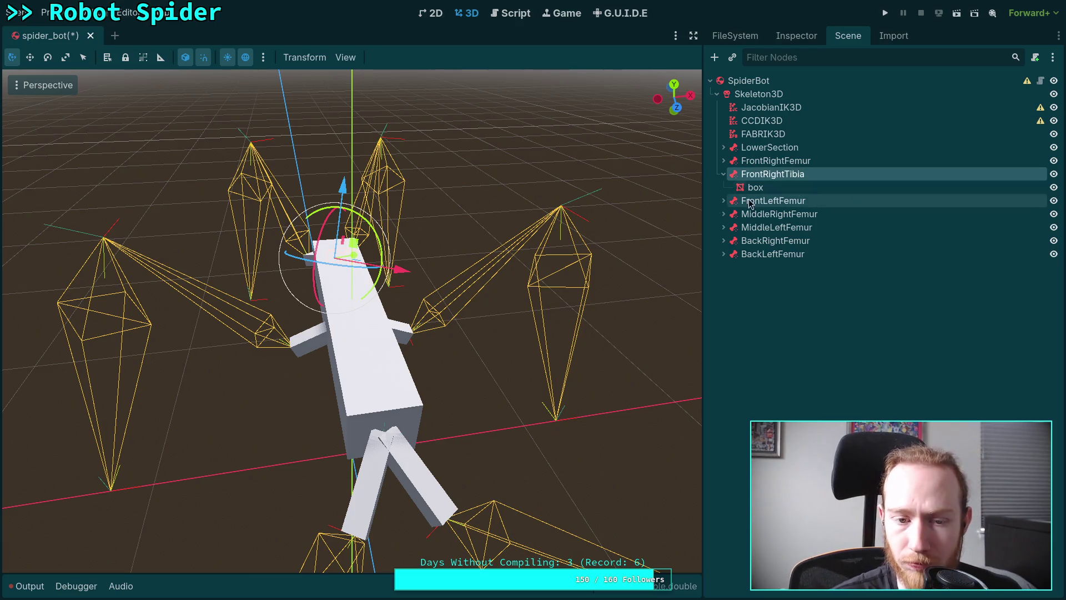
Step: Make the FrontRightTibia box's mesh unique
{"action": "left_click", "coordinate": [756, 187]}
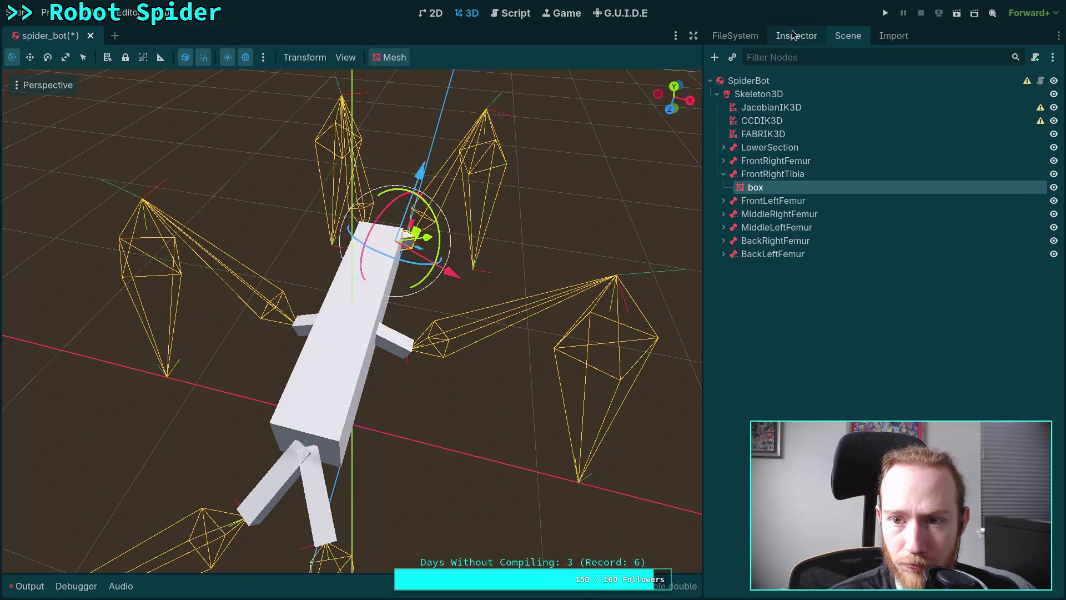
{"action": "left_click", "coordinate": [796, 36]}
{"action": "left_click", "coordinate": [1054, 155]}
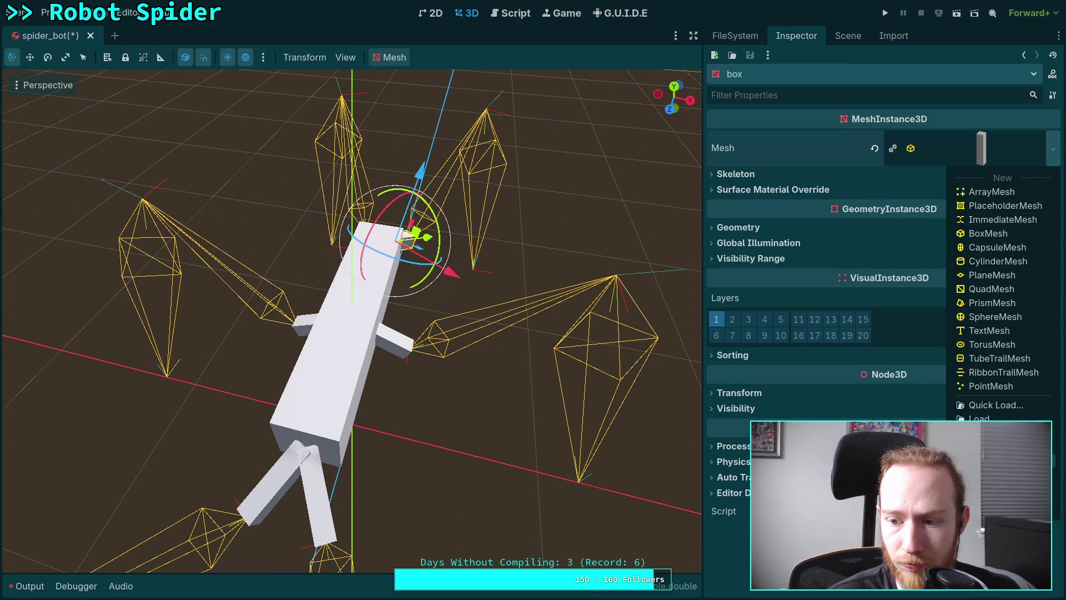
{"action": "left_click", "coordinate": [1055, 461]}
{"action": "left_click", "coordinate": [848, 35]}
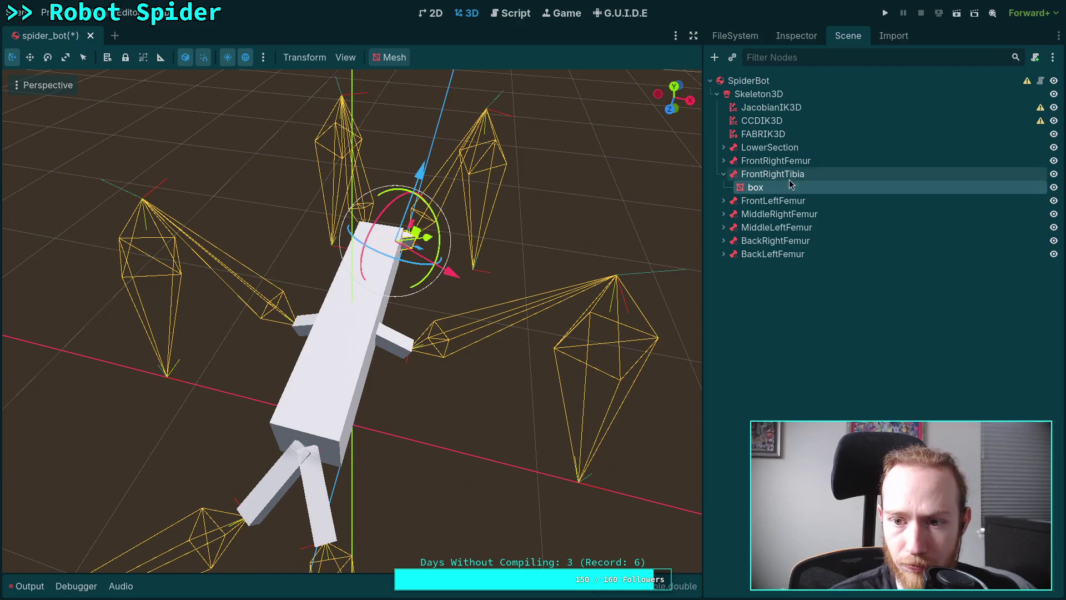
Step: Bind the FrontRightTibia target to the FrontRightTibia bone
{"action": "left_click", "coordinate": [777, 171]}
{"action": "left_click", "coordinate": [809, 37]}
{"action": "left_click", "coordinate": [965, 136]}
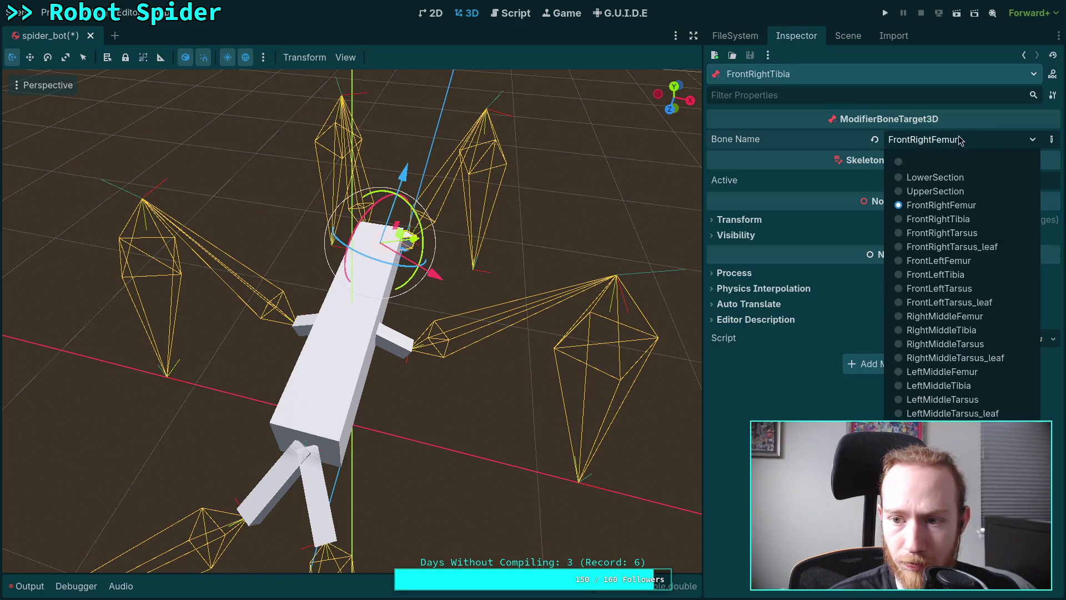
{"action": "left_click", "coordinate": [959, 223]}
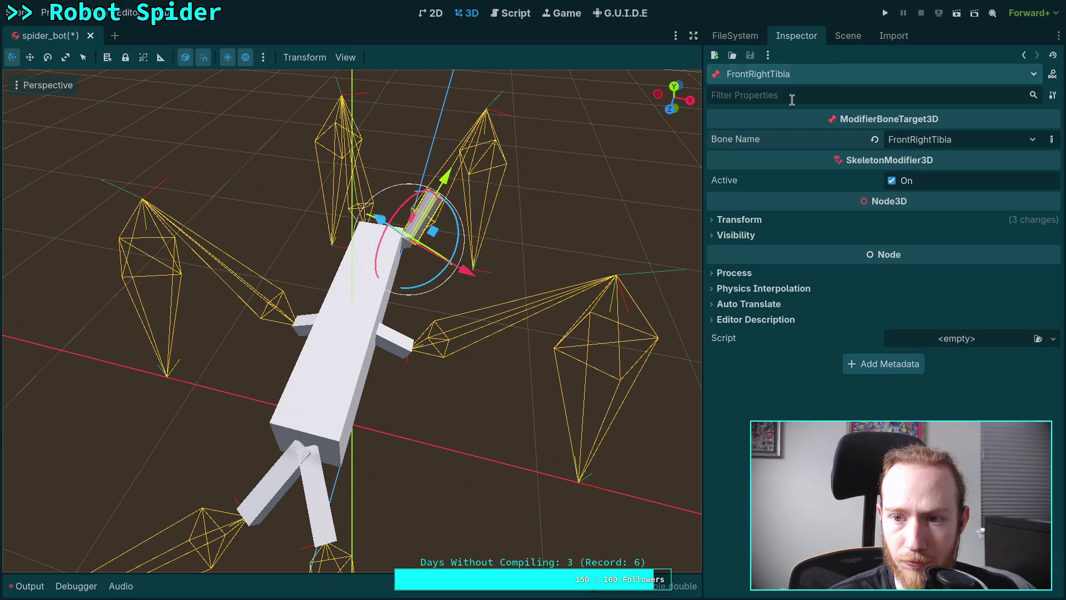
{"action": "mouse_move", "coordinate": [479, 257]}
{"action": "left_mouse_down"}
{"action": "mouse_move", "coordinate": [478, 266]}
{"action": "mouse_move", "coordinate": [408, 240]}
{"action": "left_mouse_up"}
{"action": "left_click", "coordinate": [848, 37]}
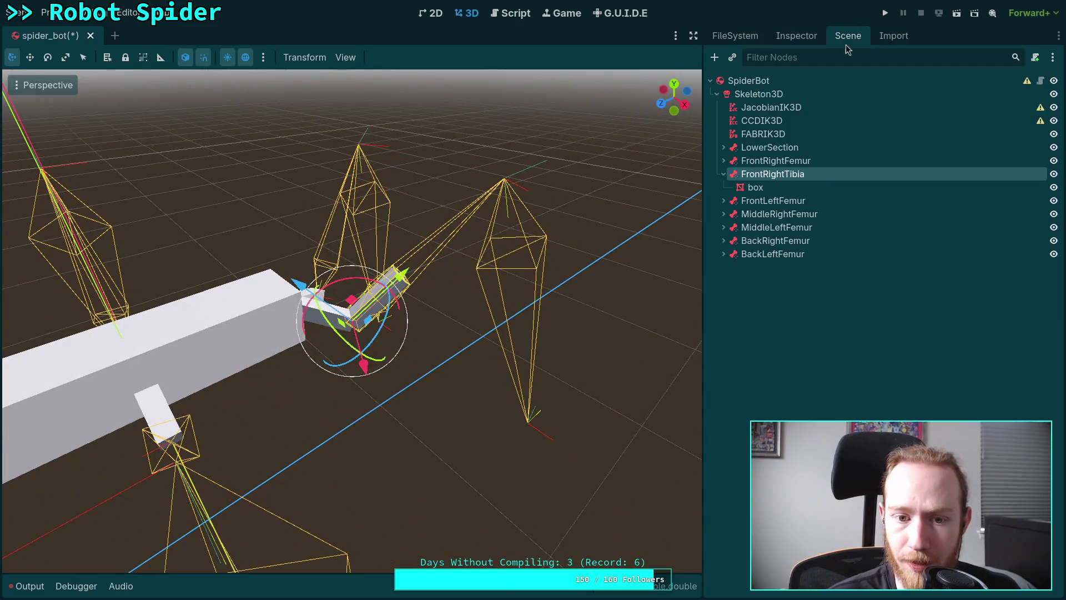
Step: Drag the tibia box's height to roughly 0.55 m and raise its position
{"action": "left_click", "coordinate": [797, 187]}
{"action": "left_click", "coordinate": [800, 37]}
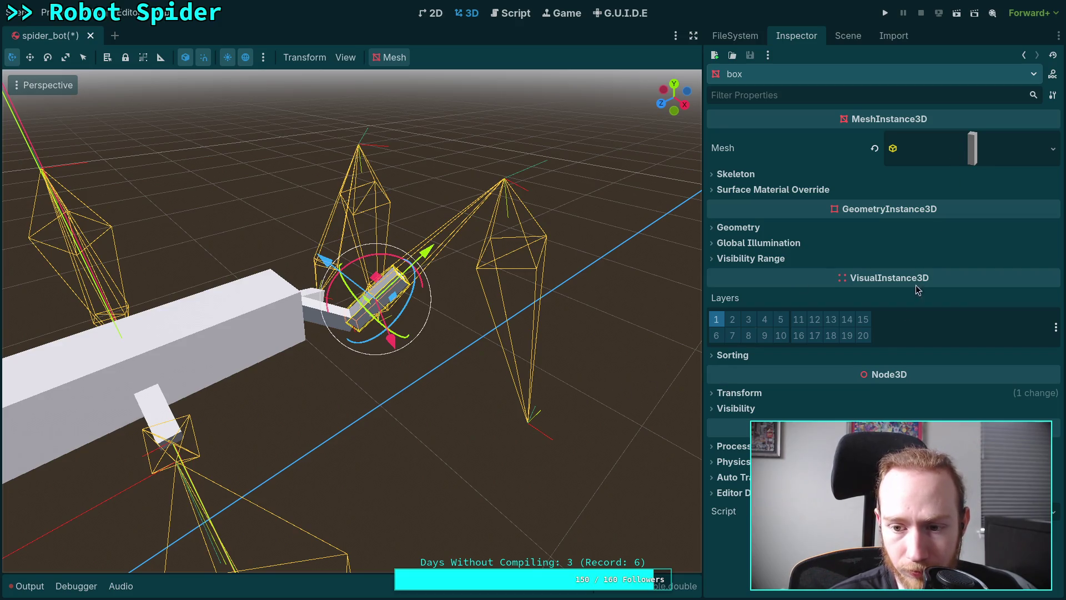
{"action": "left_click", "coordinate": [821, 392]}
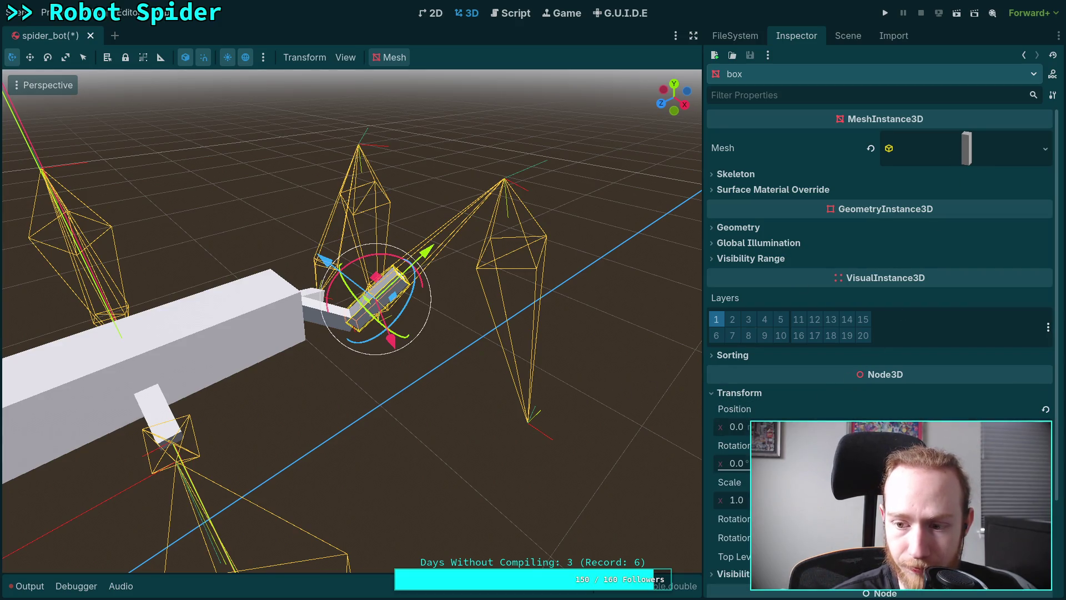
{"action": "left_click", "coordinate": [964, 147]}
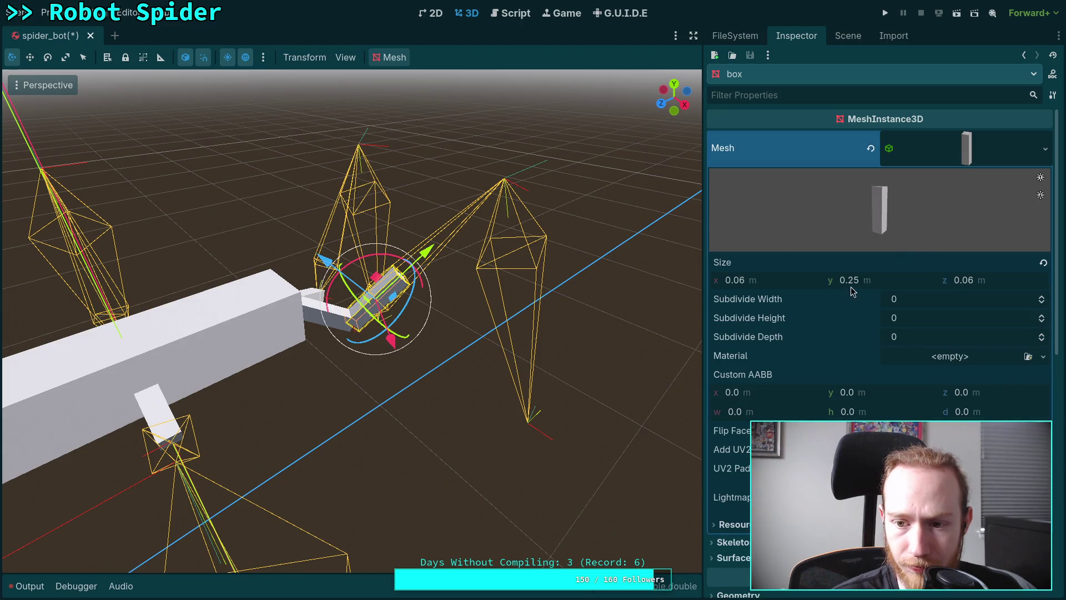
{"action": "left_click_drag", "start_coordinate": [851, 284], "coordinate": [900, 284]}
{"action": "scroll", "coordinate": [811, 383], "scroll_direction": "down", "scroll_amount": 10}
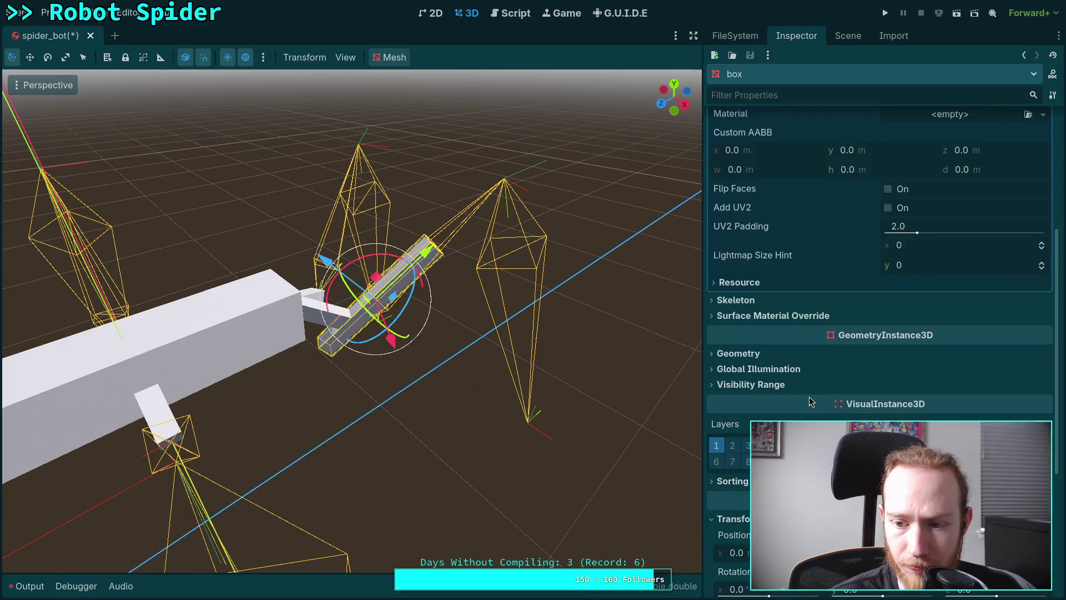
{"action": "mouse_move", "coordinate": [858, 371]}
{"action": "left_mouse_down"}
{"action": "mouse_move", "coordinate": [900, 371]}
{"action": "mouse_move", "coordinate": [890, 369]}
{"action": "left_mouse_up"}
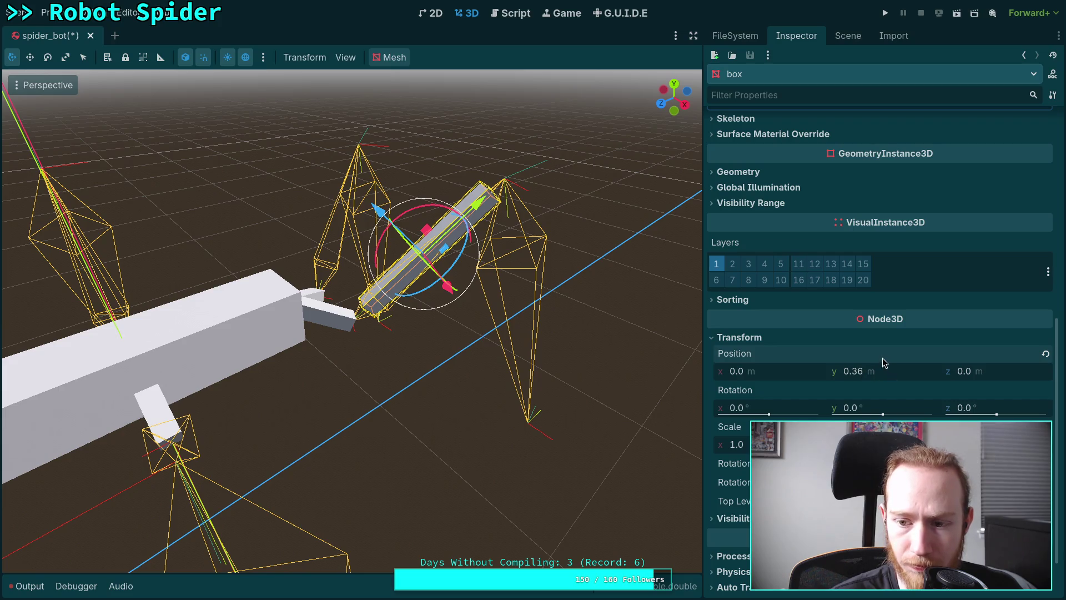
{"action": "scroll", "coordinate": [882, 357], "scroll_direction": "up", "scroll_amount": 5}
{"action": "scroll", "coordinate": [892, 263], "scroll_direction": "up", "scroll_amount": 2}
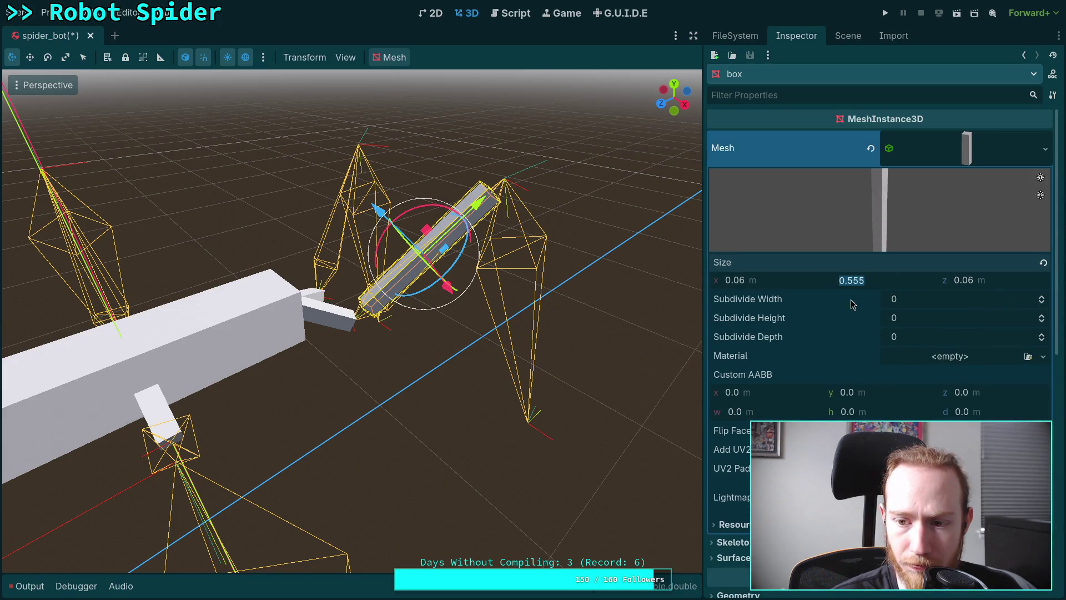
Step: Set the tibia box's height to exactly 0.72 m
{"action": "left_click", "coordinate": [866, 280]}
{"action": "double_click", "coordinate": [858, 280]}
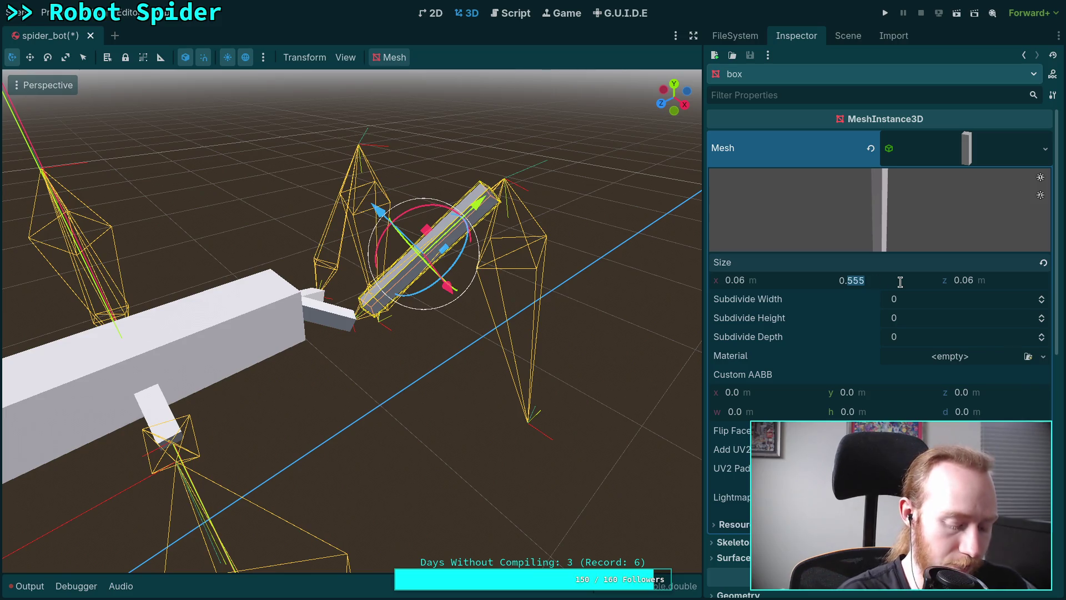
{"action": "key", "text": "Return"}
{"action": "mouse_move", "coordinate": [355, 200]}
{"action": "left_mouse_down"}
{"action": "mouse_move", "coordinate": [393, 199]}
{"action": "mouse_move", "coordinate": [430, 158]}
{"action": "mouse_move", "coordinate": [489, 145]}
{"action": "mouse_move", "coordinate": [485, 126]}
{"action": "left_mouse_up"}
{"action": "scroll", "coordinate": [471, 111], "scroll_direction": "up", "scroll_amount": 10}
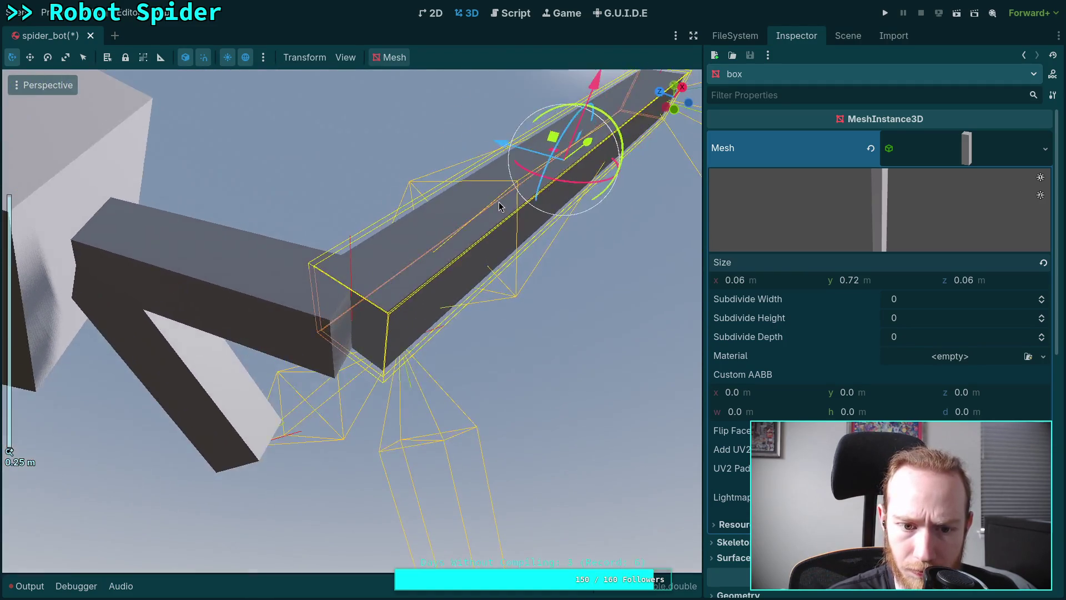
{"action": "scroll", "coordinate": [499, 202], "scroll_direction": "down", "scroll_amount": 10}
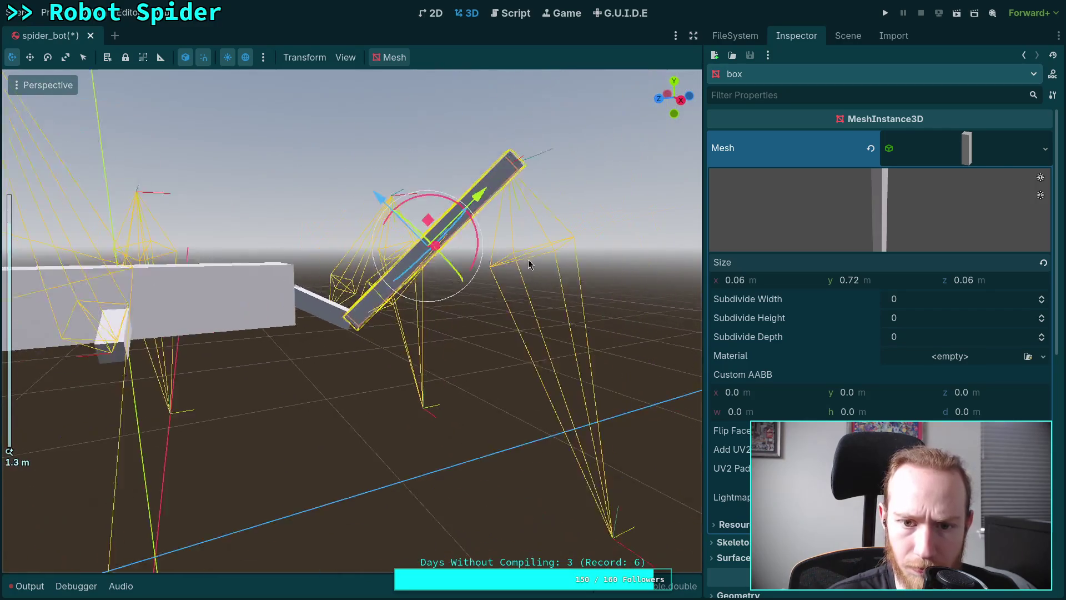
{"action": "left_click", "coordinate": [899, 281]}
Step: Set the box height to 0.7 m and its Y position to 0.35 m
{"action": "type", "text": "0.7"}
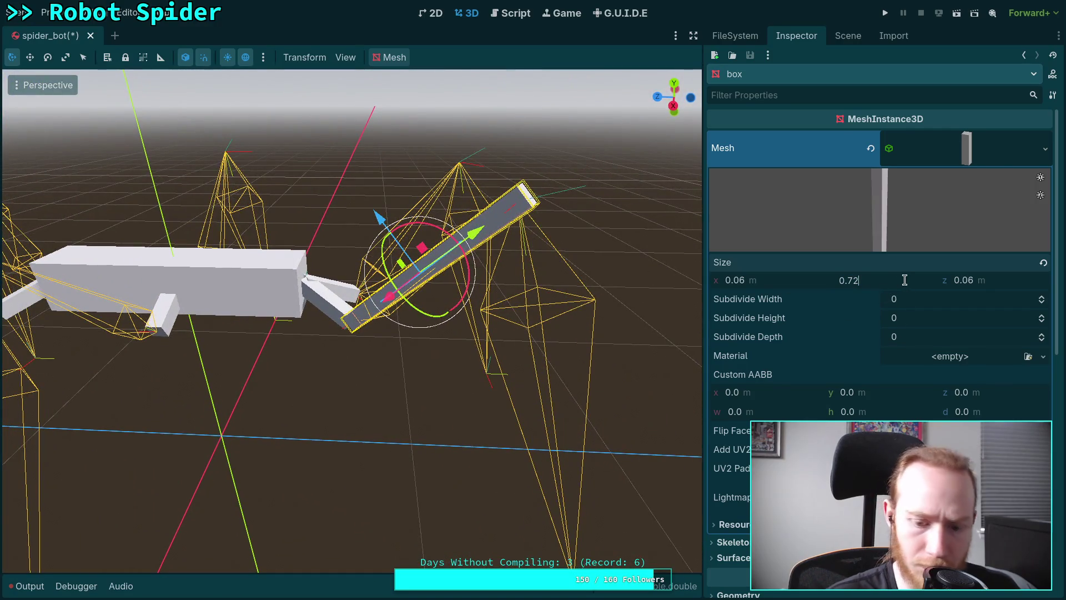
{"action": "key", "text": "Return"}
{"action": "scroll", "coordinate": [572, 312], "scroll_direction": "up", "scroll_amount": 3}
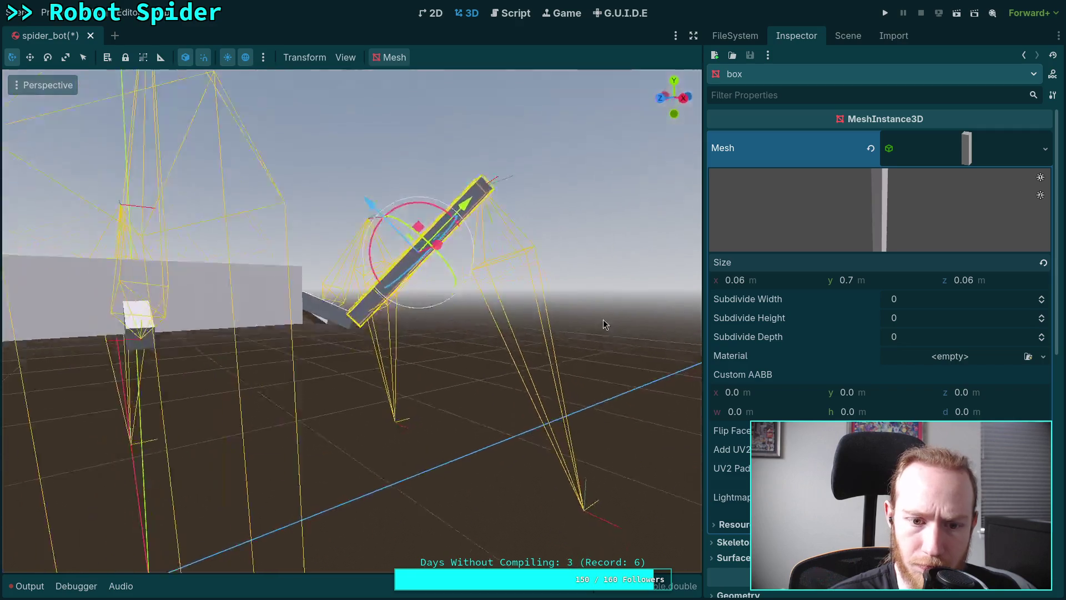
{"action": "scroll", "coordinate": [572, 312], "scroll_direction": "up", "scroll_amount": 5}
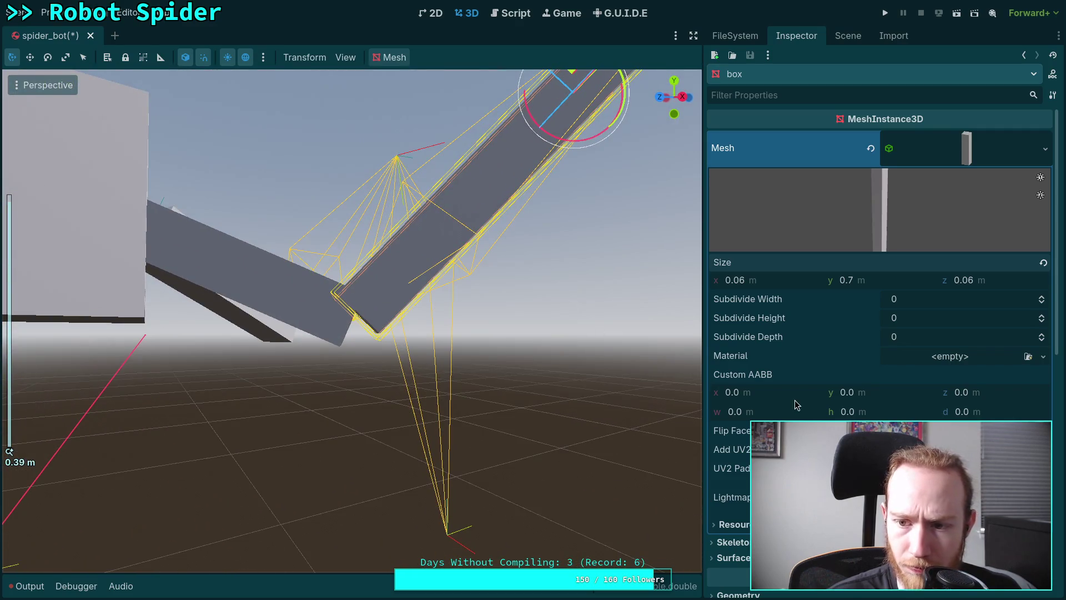
{"action": "scroll", "coordinate": [794, 400], "scroll_direction": "down", "scroll_amount": 8}
{"action": "left_click", "coordinate": [896, 373]}
{"action": "key", "text": "BackSpace"}
{"action": "type", "text": "5"}
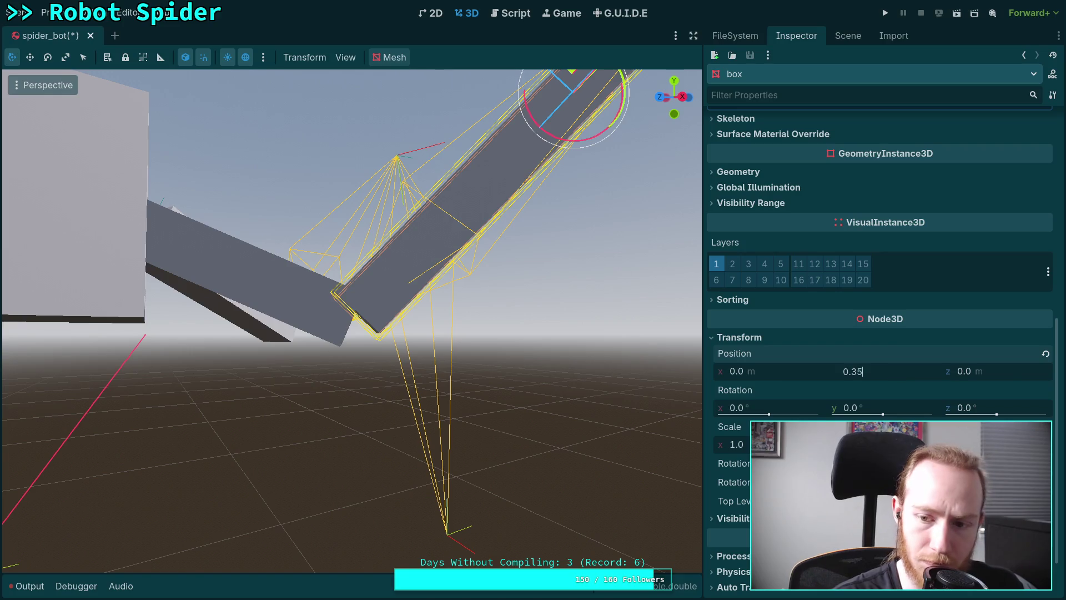
{"action": "key", "text": "Return"}
Step: Try Y positions of 0.34 m and then 0.345 m for the box
{"action": "scroll", "coordinate": [453, 324], "scroll_direction": "down", "scroll_amount": 5}
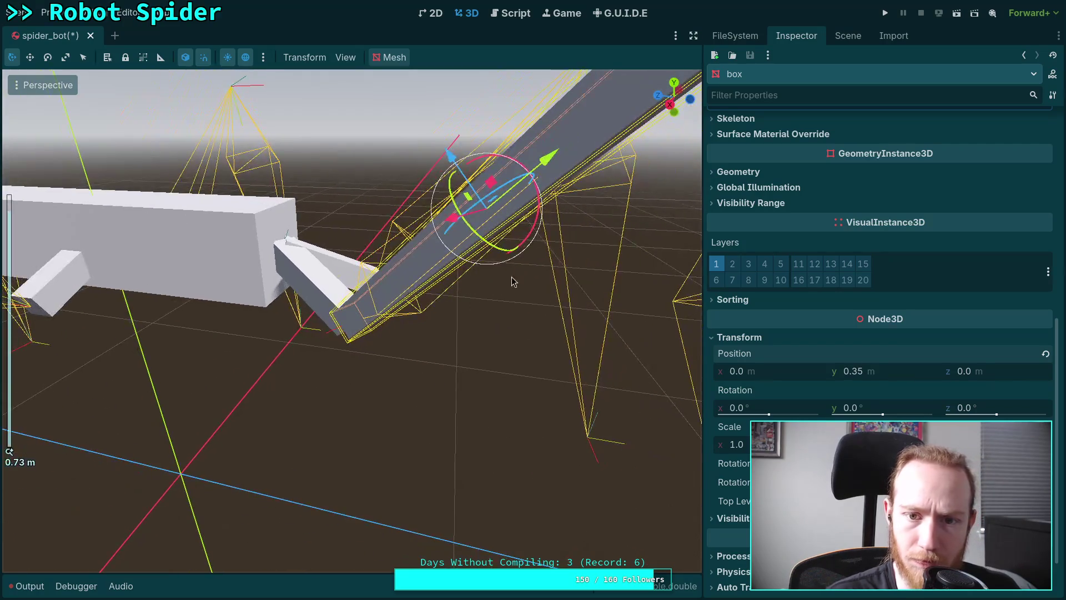
{"action": "scroll", "coordinate": [489, 311], "scroll_direction": "up", "scroll_amount": 2}
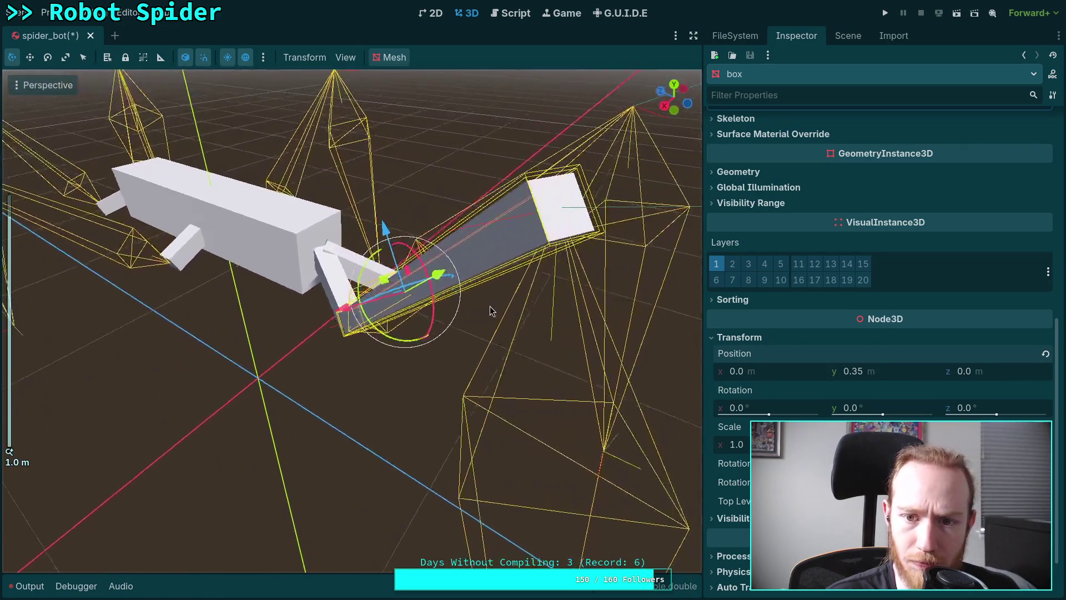
{"action": "left_click_drag", "start_coordinate": [490, 311], "coordinate": [557, 283]}
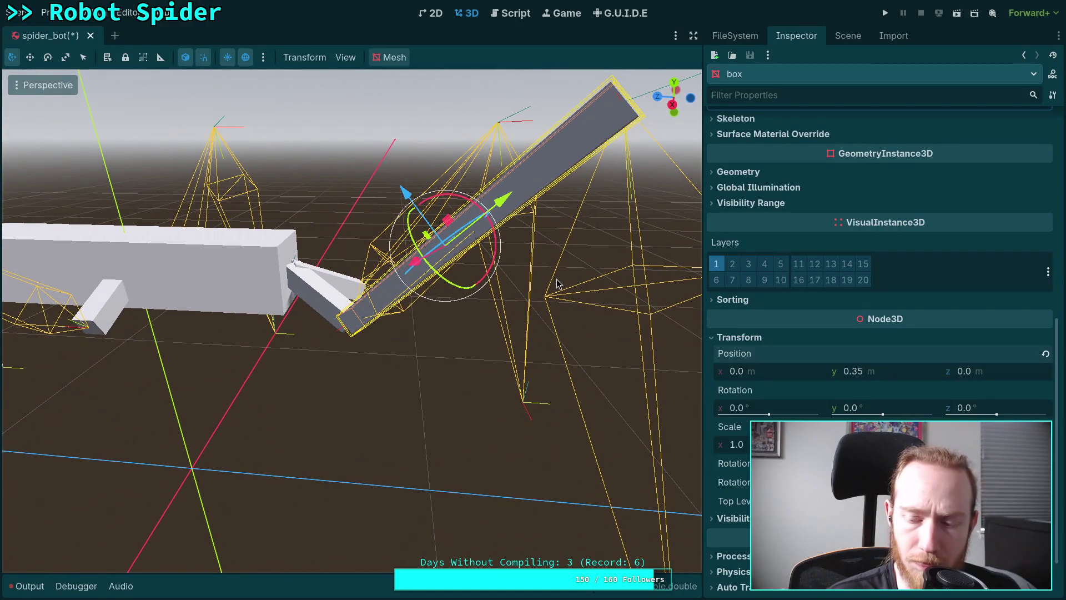
{"action": "left_click", "coordinate": [909, 372]}
{"action": "key", "text": "BackSpace"}
{"action": "type", "text": "4"}
{"action": "key", "text": "Return"}
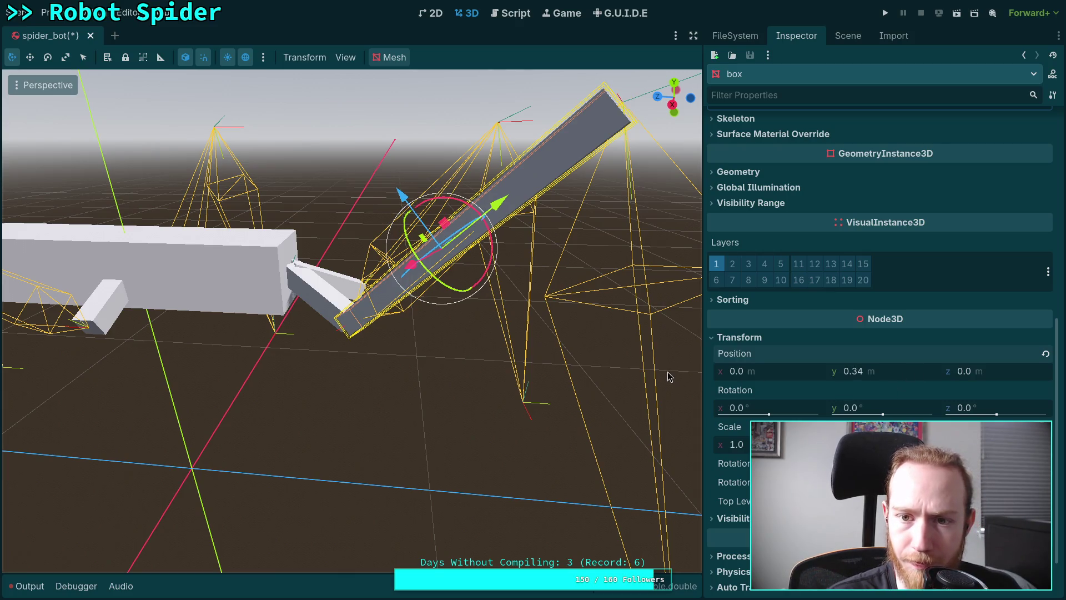
{"action": "left_click", "coordinate": [918, 371]}
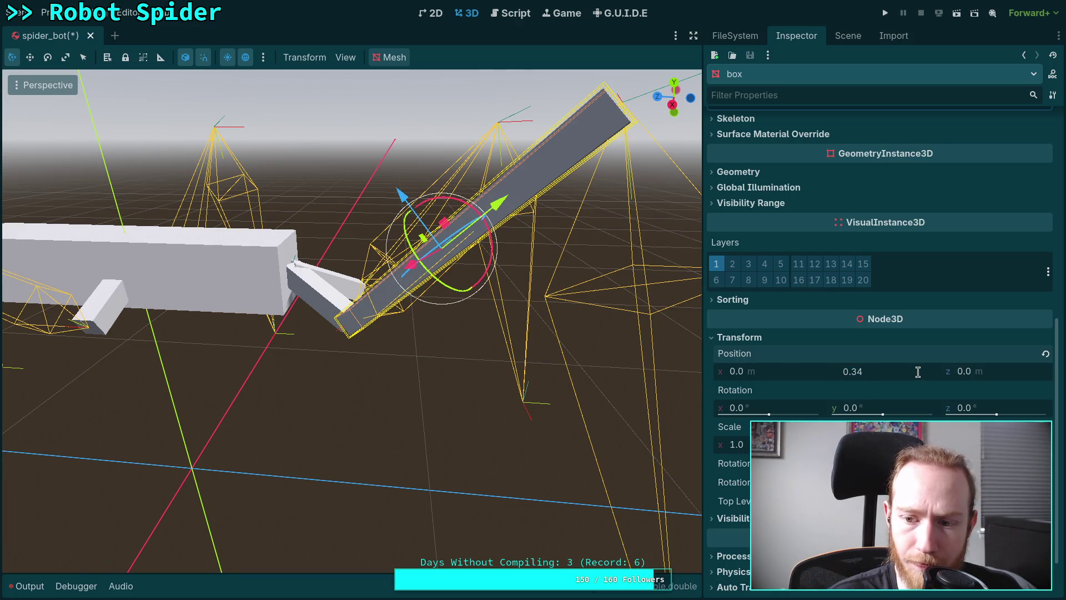
{"action": "type", "text": "45"}
{"action": "key", "text": "Return"}
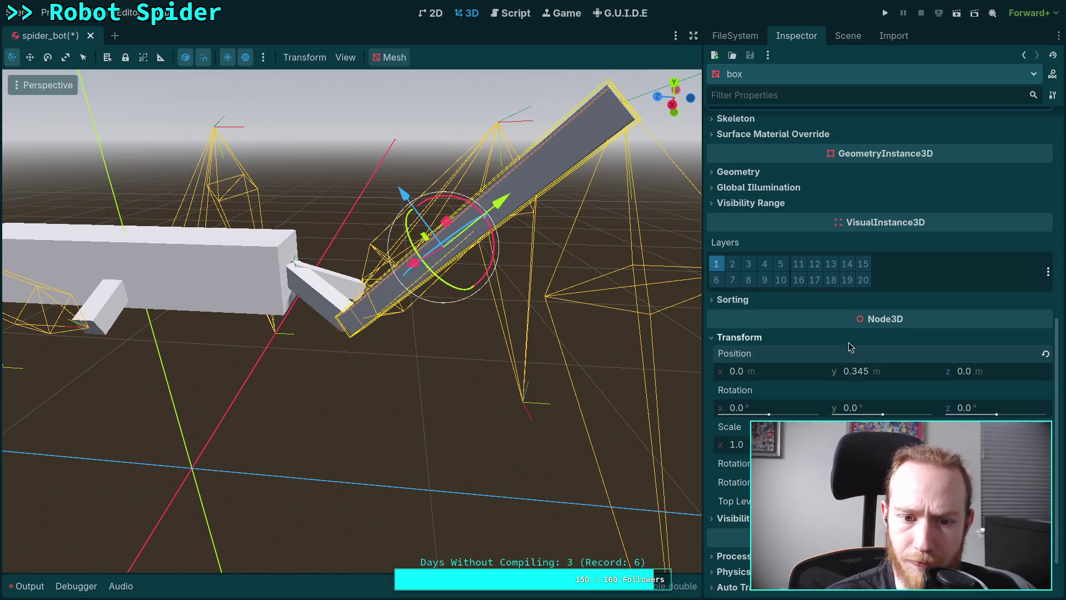
Step: Retype the box's Y position as 0.35 m, then nudge it to 0.355 m
{"action": "scroll", "coordinate": [482, 304], "scroll_direction": "up", "scroll_amount": 5}
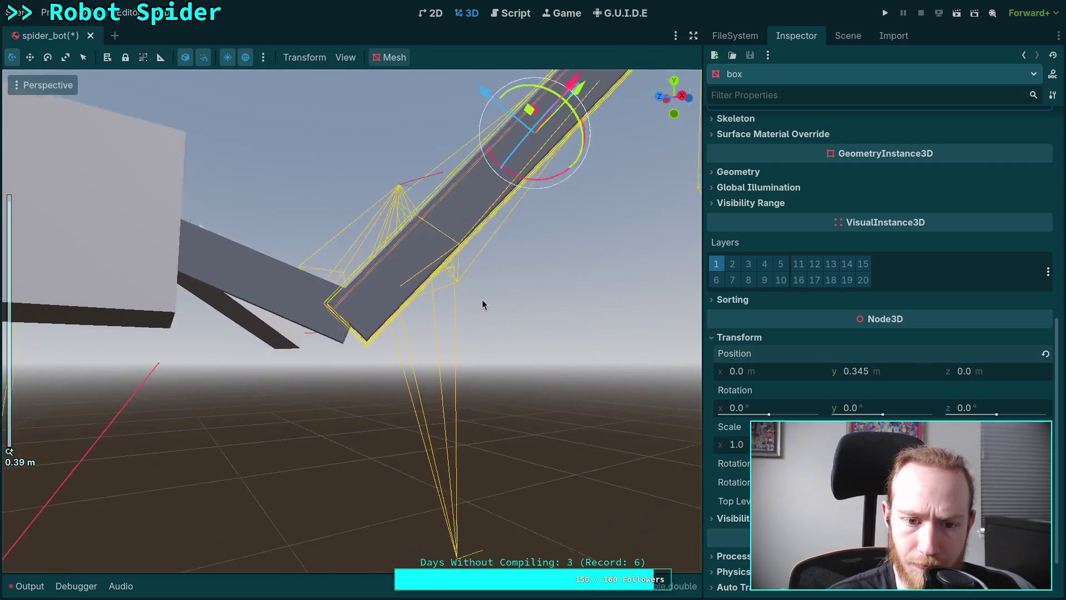
{"action": "scroll", "coordinate": [483, 304], "scroll_direction": "up", "scroll_amount": 3}
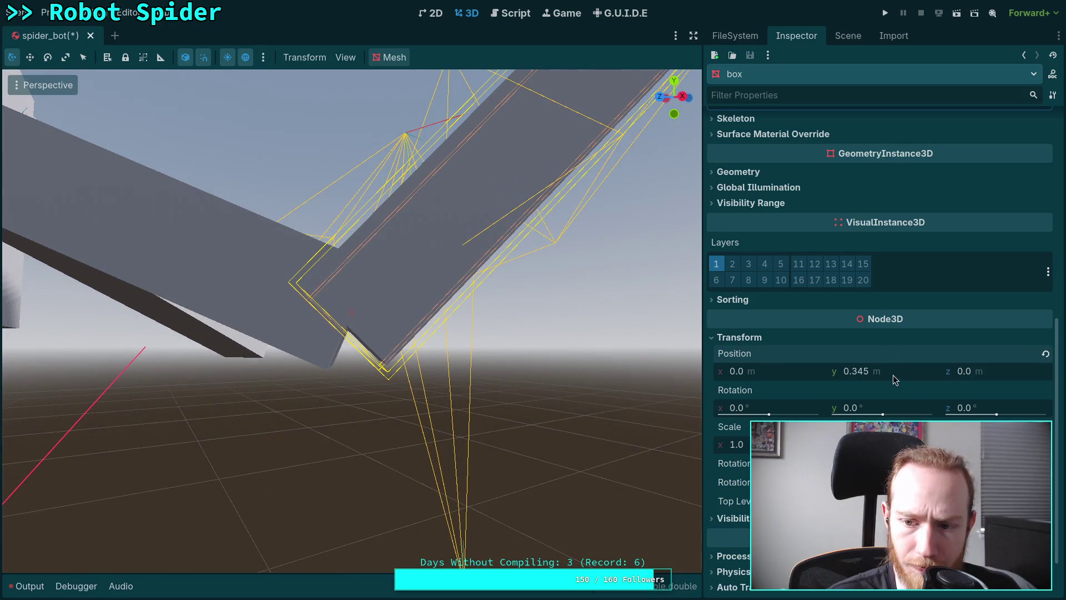
{"action": "left_click", "coordinate": [901, 372]}
{"action": "type", "text": "0.35"}
{"action": "key", "text": "Return"}
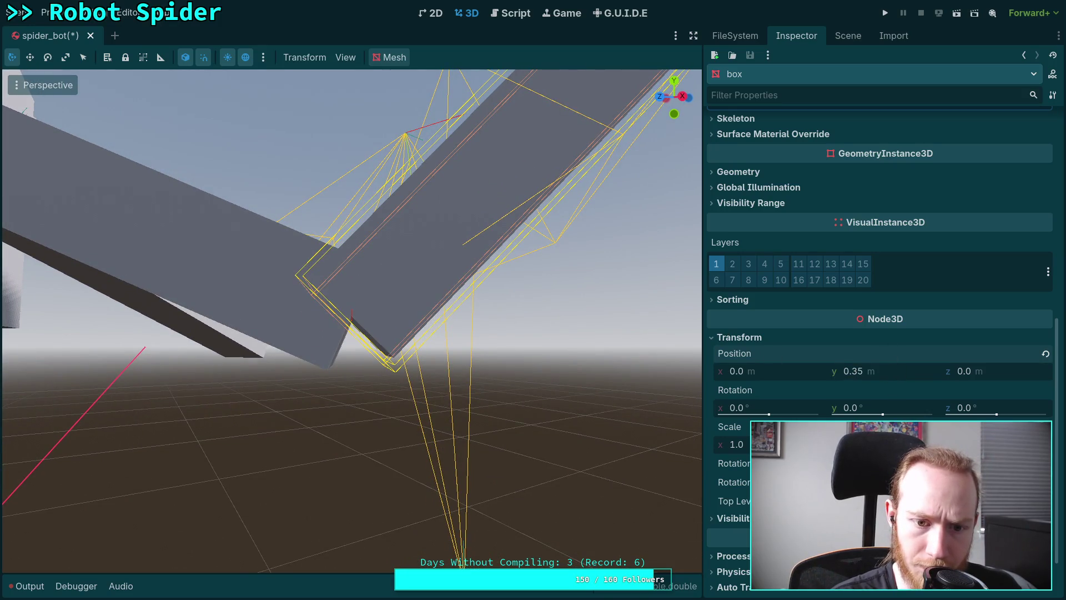
{"action": "left_click", "coordinate": [883, 371]}
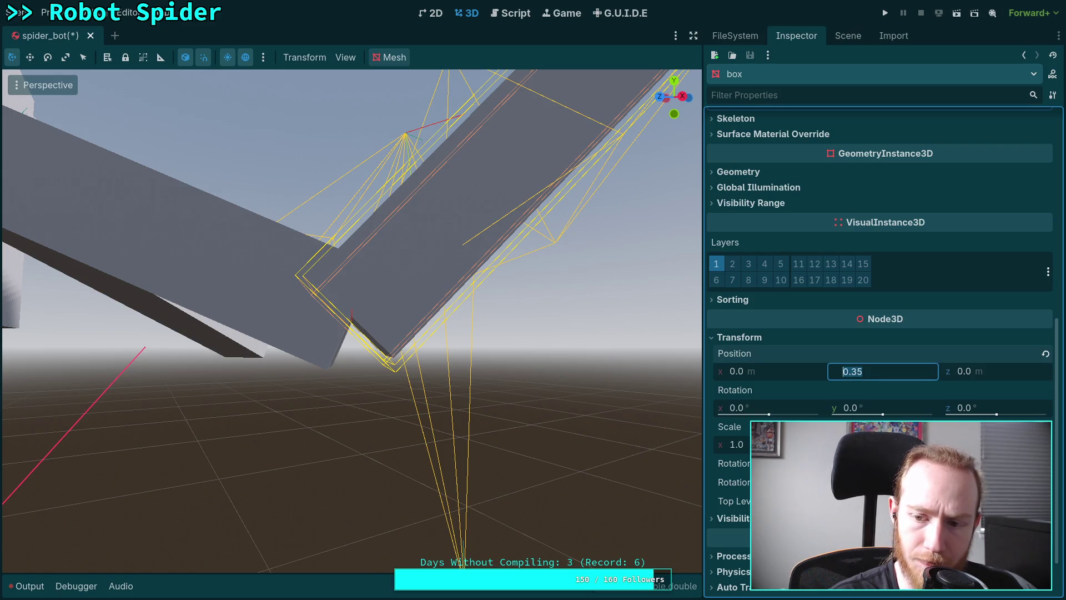
{"action": "type", "text": "5"}
{"action": "key", "text": "Return"}
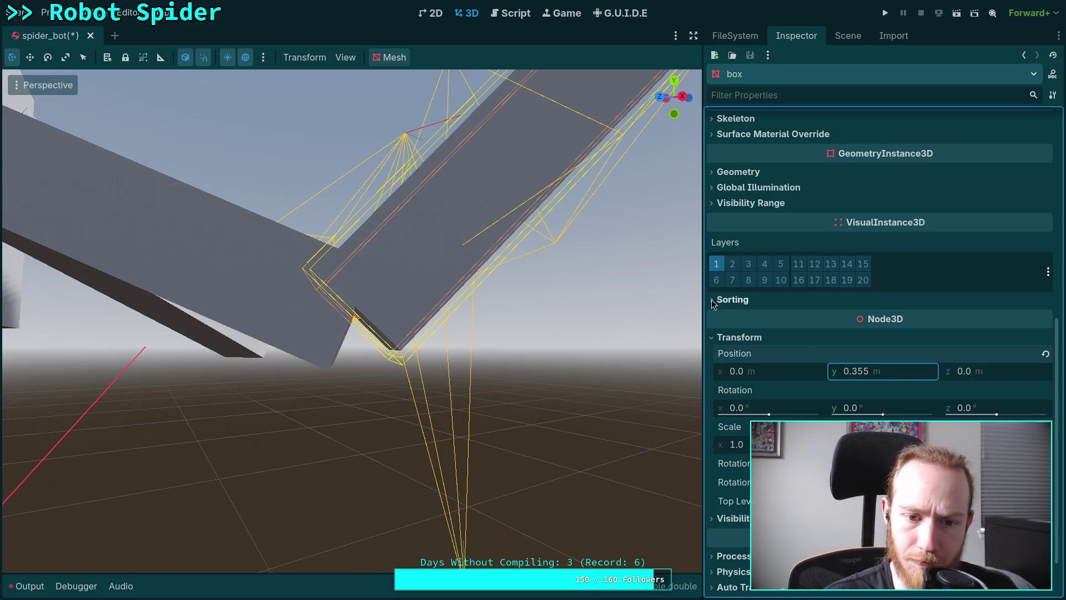
Step: Confirm the box's final Y position of 0.35 m
{"action": "scroll", "coordinate": [505, 237], "scroll_direction": "down", "scroll_amount": 3}
{"action": "scroll", "coordinate": [505, 237], "scroll_direction": "down", "scroll_amount": 4}
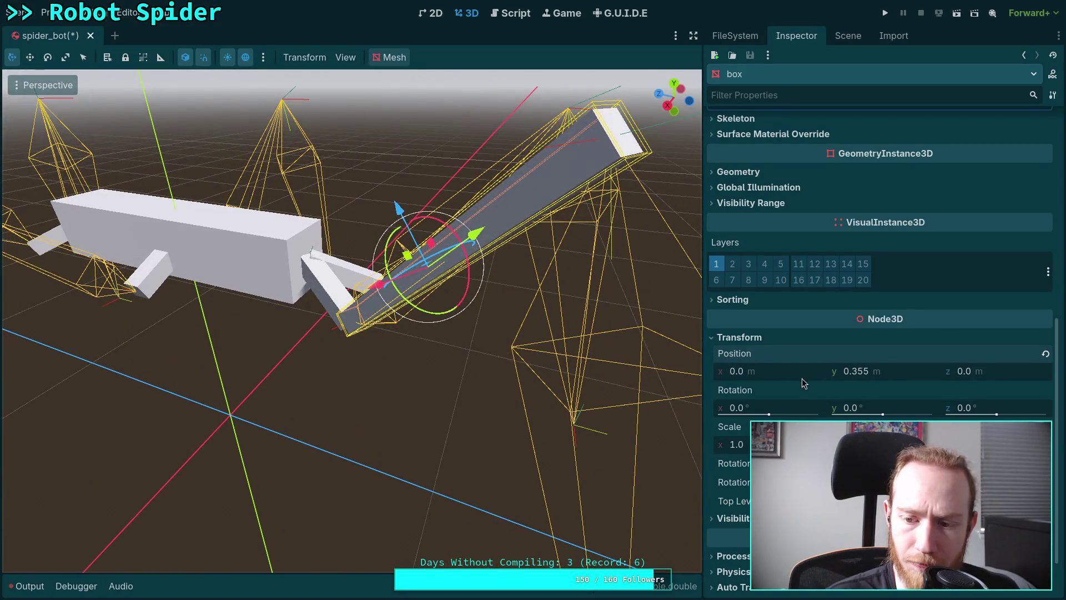
{"action": "scroll", "coordinate": [625, 271], "scroll_direction": "up", "scroll_amount": 5}
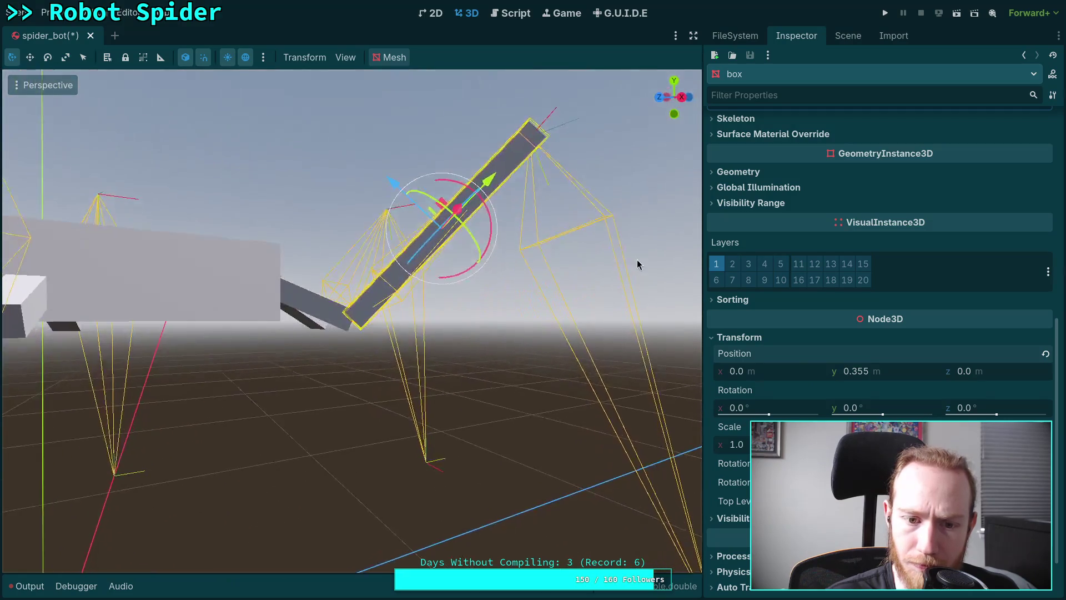
{"action": "scroll", "coordinate": [625, 271], "scroll_direction": "up", "scroll_amount": 3}
{"action": "left_click", "coordinate": [904, 371]}
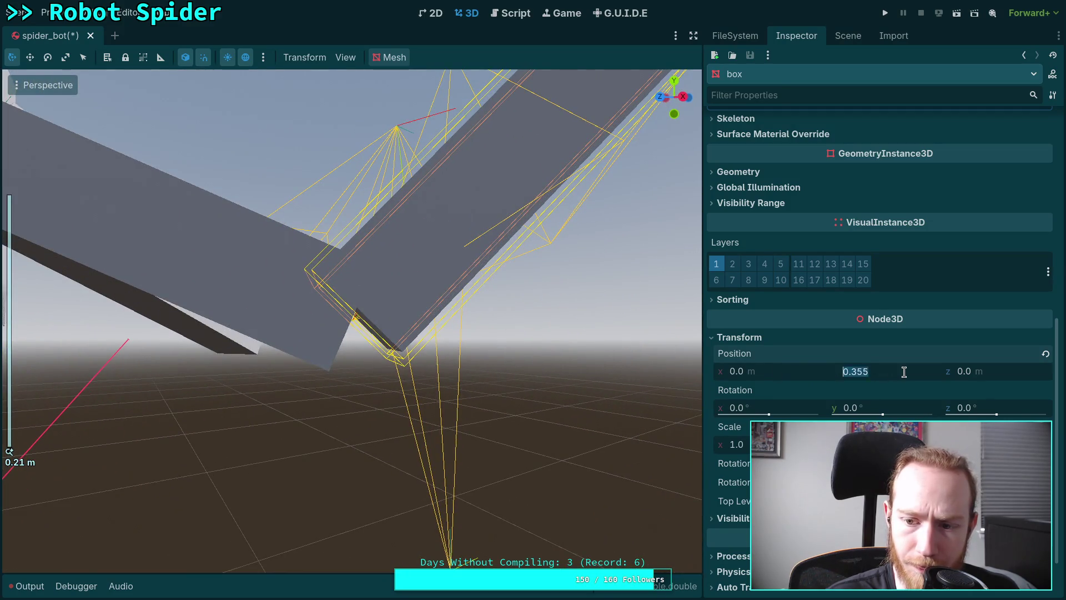
{"action": "key", "text": "Return"}
{"action": "scroll", "coordinate": [514, 242], "scroll_direction": "down", "scroll_amount": 5}
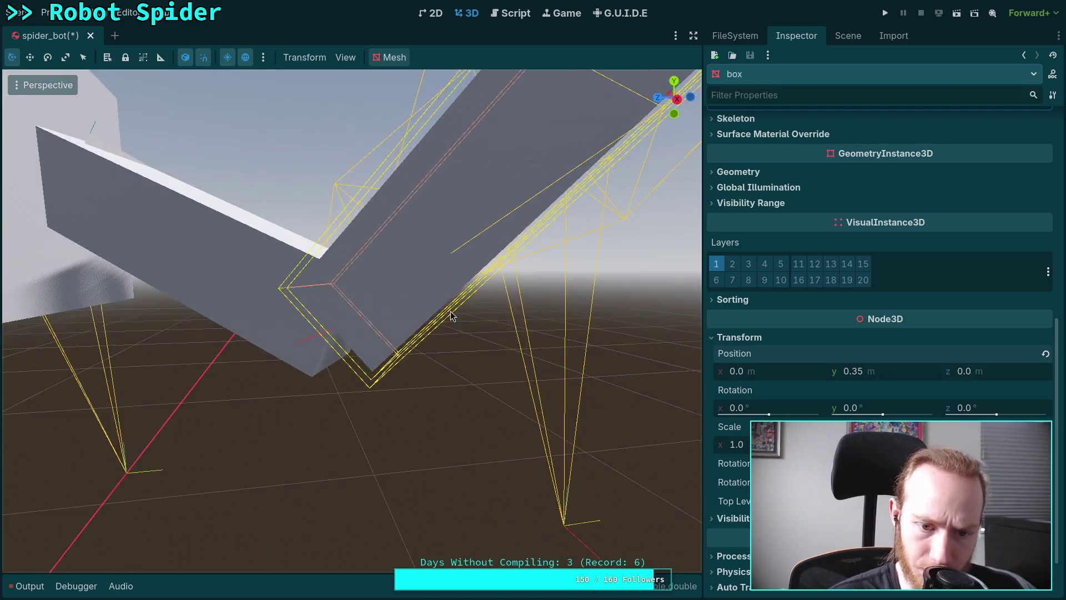
{"action": "scroll", "coordinate": [515, 242], "scroll_direction": "down", "scroll_amount": 3}
{"action": "scroll", "coordinate": [514, 239], "scroll_direction": "up", "scroll_amount": 4}
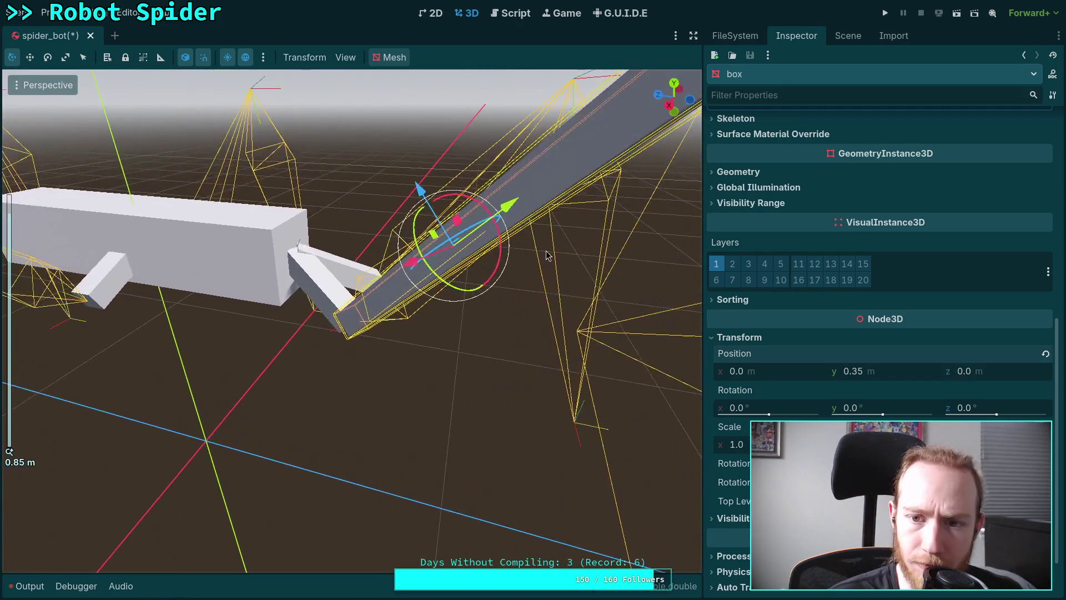
{"action": "scroll", "coordinate": [832, 321], "scroll_direction": "up", "scroll_amount": 5}
{"action": "left_click", "coordinate": [843, 221]}
Step: Lengthen the FrontRightTibia box mesh from 0.69 to 0.695 m
{"action": "key", "text": "BackSpace"}
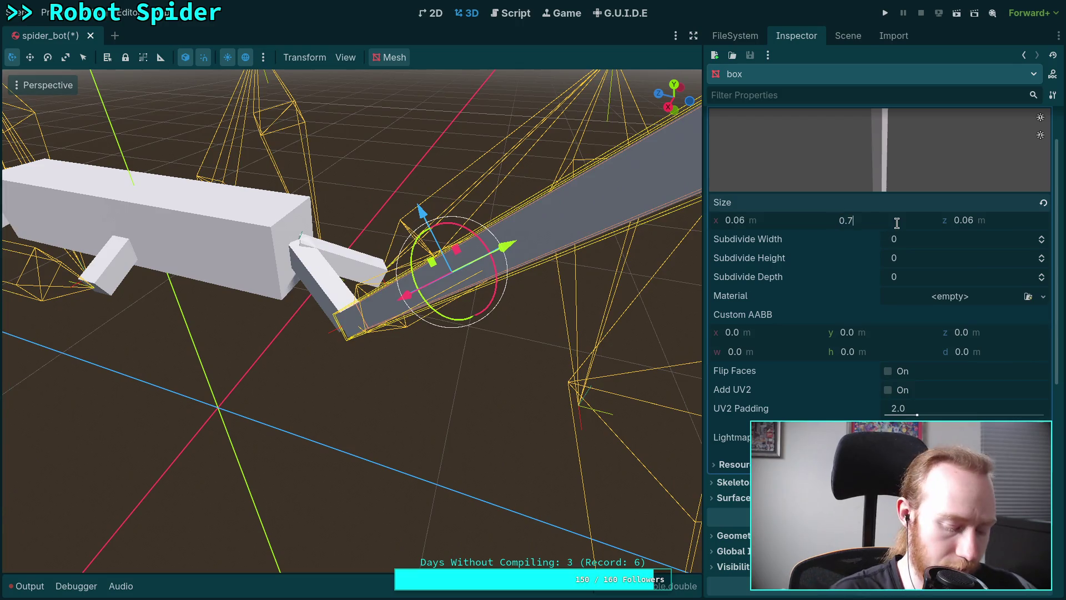
{"action": "key", "text": "Return"}
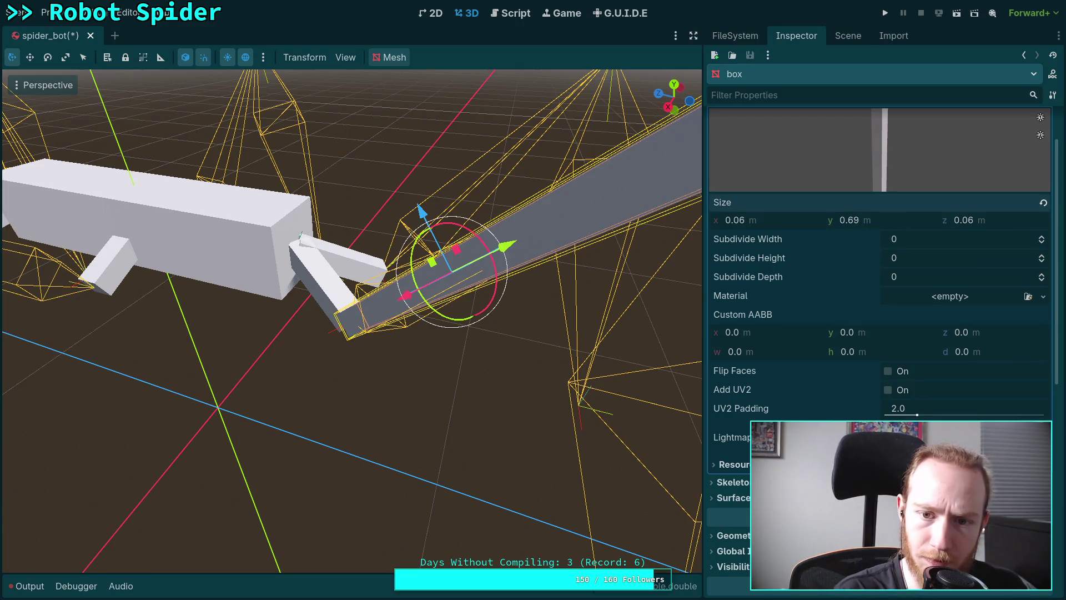
{"action": "mouse_move", "coordinate": [589, 234]}
{"action": "left_mouse_down"}
{"action": "mouse_move", "coordinate": [606, 206]}
{"action": "mouse_move", "coordinate": [436, 346]}
{"action": "mouse_move", "coordinate": [458, 300]}
{"action": "left_mouse_up"}
{"action": "scroll", "coordinate": [448, 334], "scroll_direction": "up", "scroll_amount": 3}
{"action": "left_click", "coordinate": [904, 222]}
{"action": "type", "text": "0.695"}
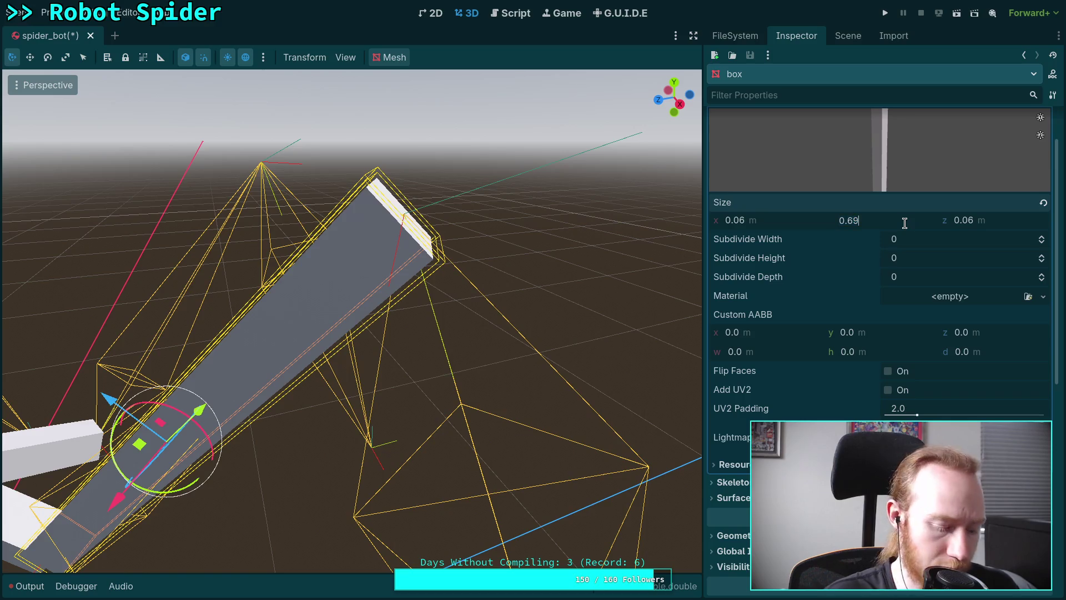
{"action": "key", "text": "Return"}
{"action": "scroll", "coordinate": [889, 375], "scroll_direction": "down", "scroll_amount": 5}
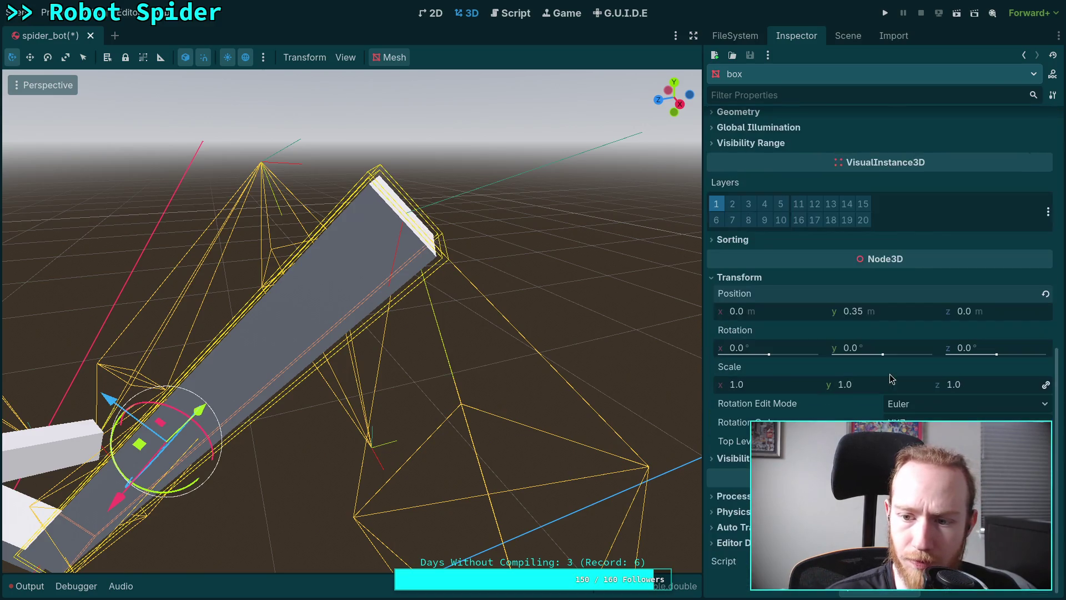
Step: Nudge the box's Y position through 0.355, 0.345 and 0.3425 to 0.348
{"action": "left_click", "coordinate": [914, 312]}
{"action": "type", "text": "5"}
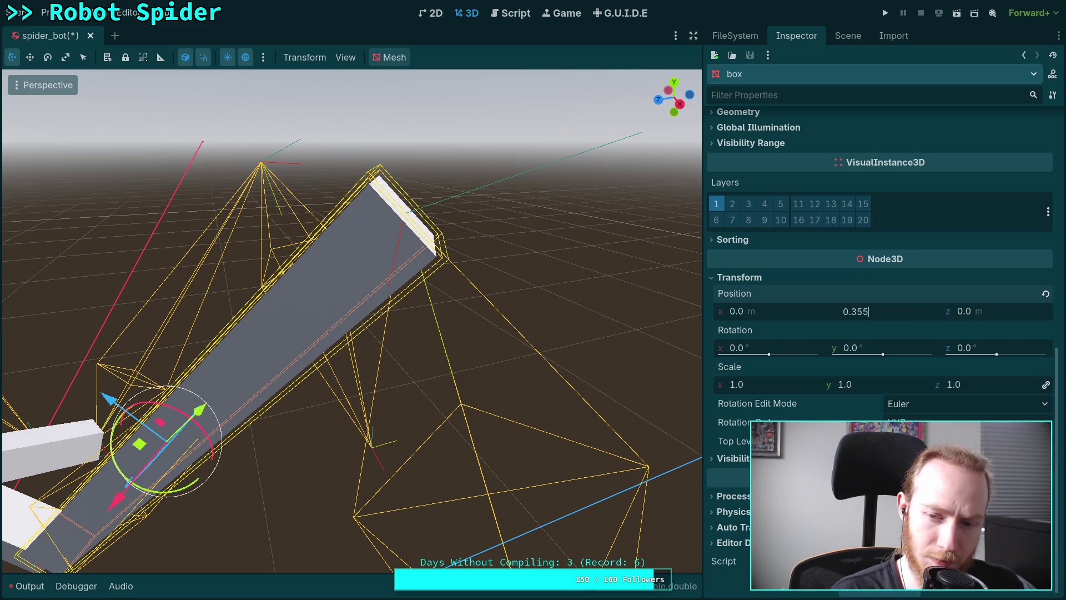
{"action": "key", "text": "Return"}
{"action": "left_click", "coordinate": [883, 311]}
{"action": "key", "text": "BackSpace"}
{"action": "key", "text": "BackSpace"}
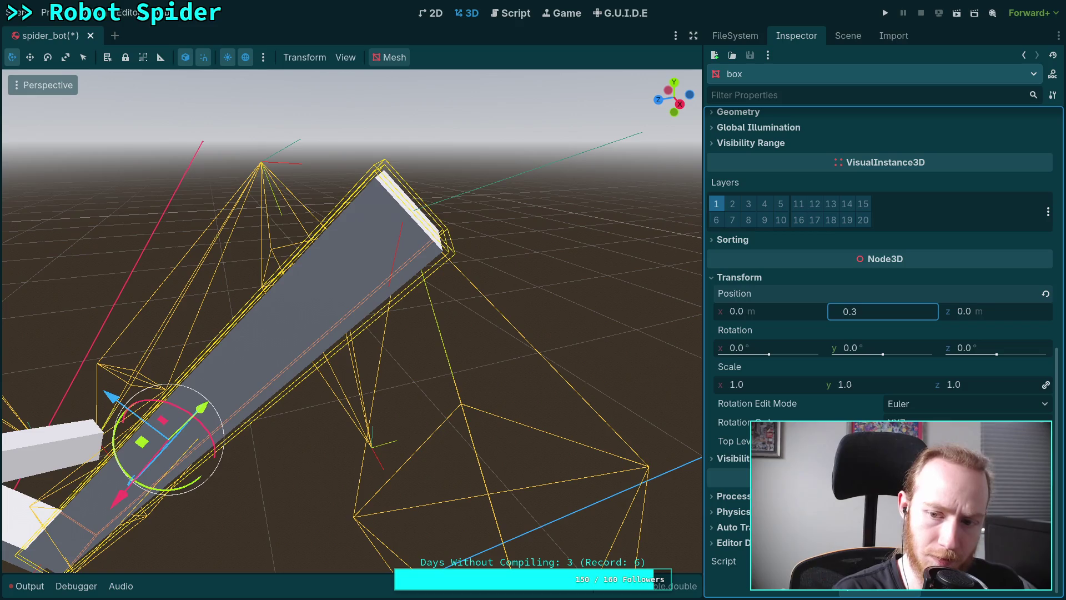
{"action": "type", "text": "45"}
{"action": "key", "text": "Return"}
{"action": "left_click", "coordinate": [883, 311]}
{"action": "key", "text": "Return"}
{"action": "left_click", "coordinate": [883, 311]}
{"action": "key", "text": "Left"}
{"action": "type", "text": "2"}
{"action": "key", "text": "Return"}
{"action": "left_click", "coordinate": [883, 312]}
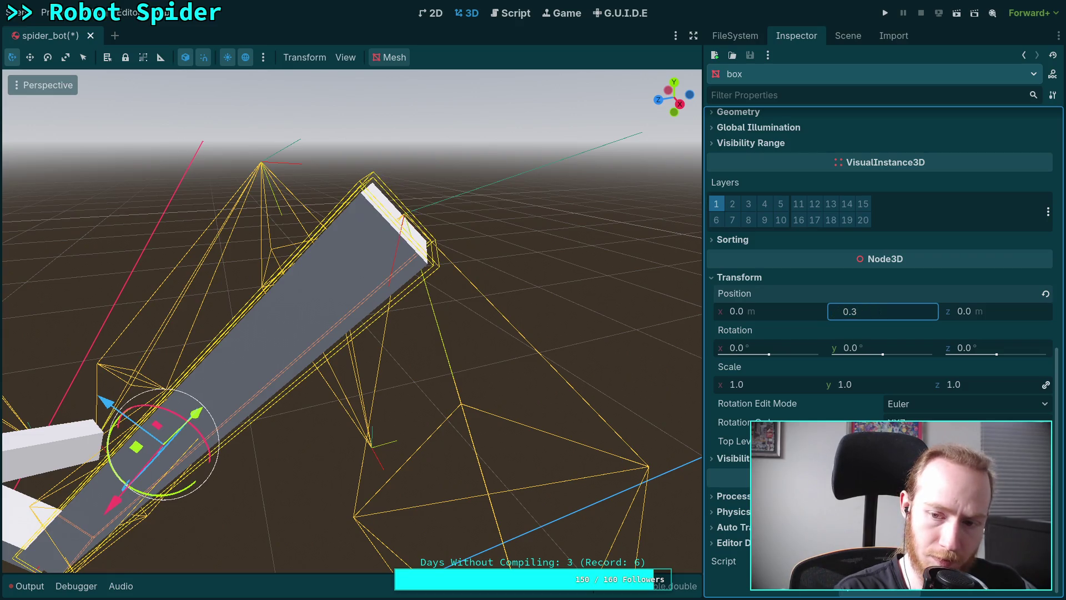
{"action": "type", "text": "45"}
{"action": "key", "text": "Return"}
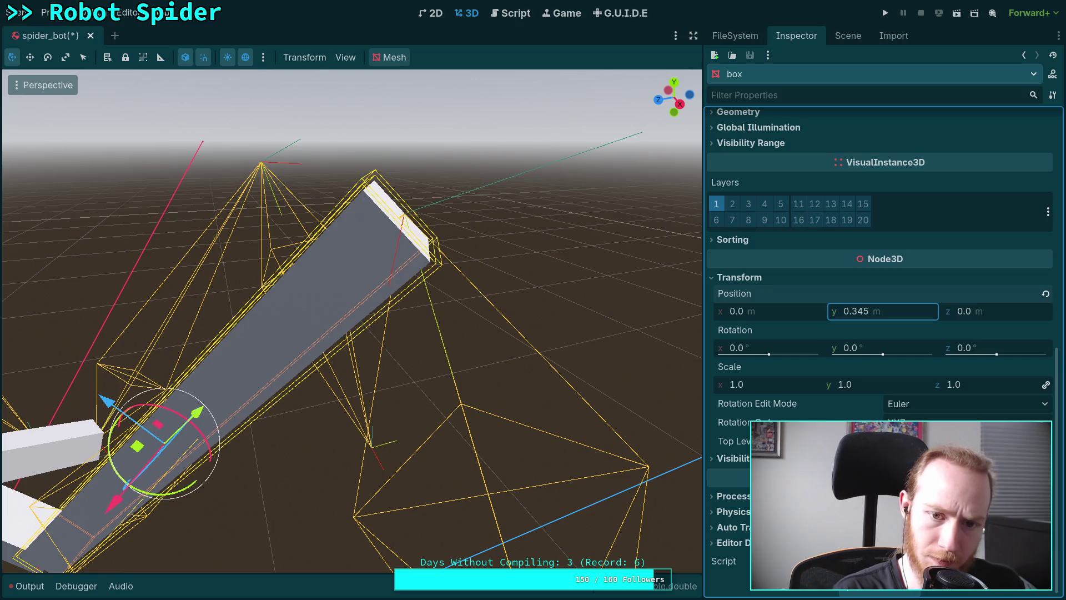
{"action": "left_click", "coordinate": [883, 311]}
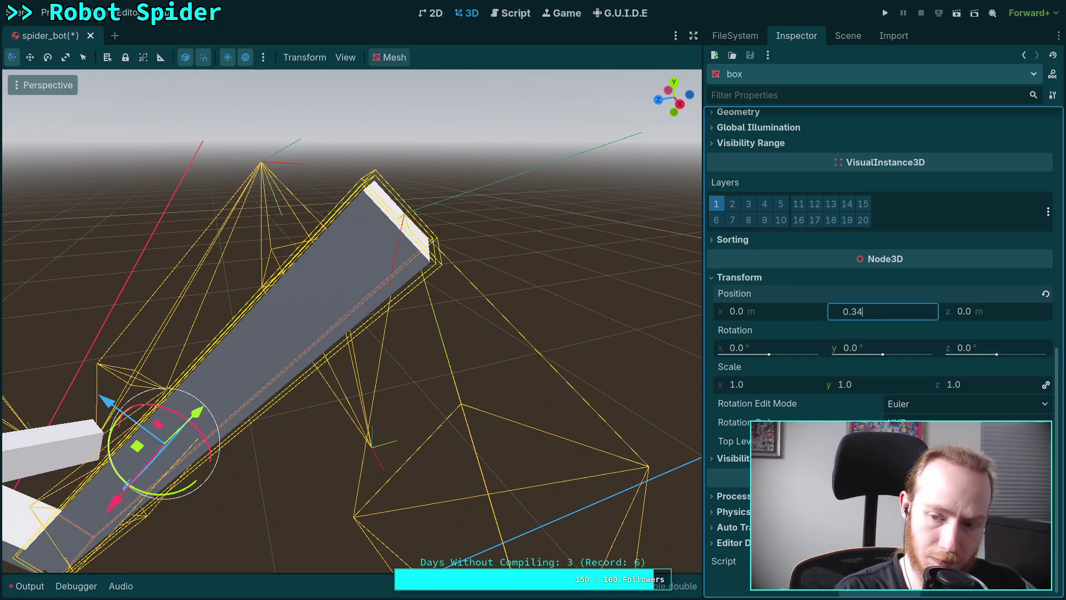
{"action": "type", "text": "75"}
{"action": "key", "text": "Return"}
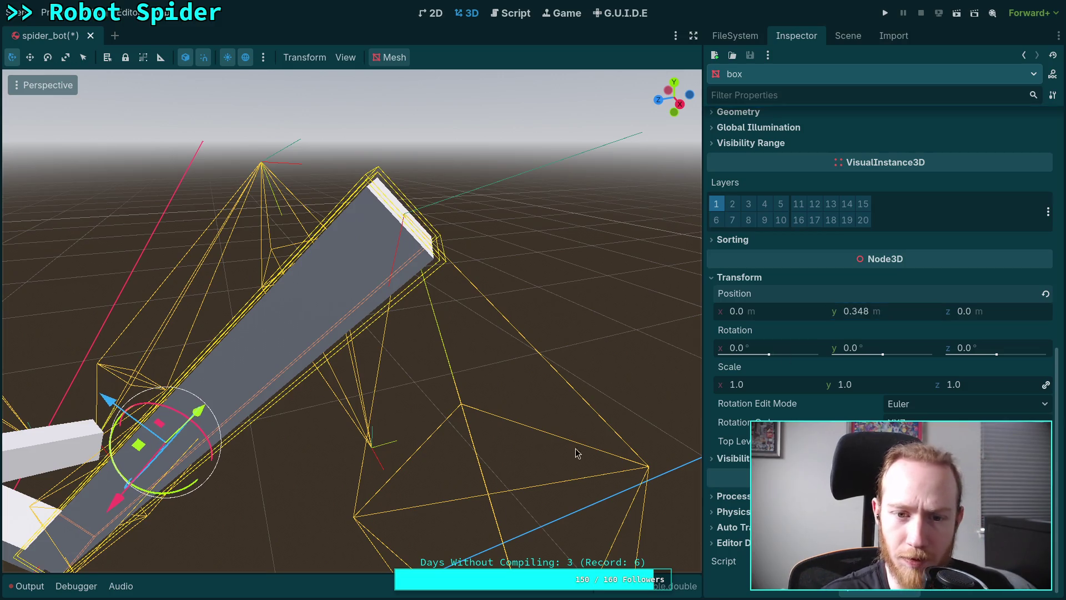
Step: Check the box's alignment on the leg and set its Y position to 0.347
{"action": "left_click_drag", "start_coordinate": [571, 448], "coordinate": [553, 350]}
{"action": "scroll", "coordinate": [451, 344], "scroll_direction": "down", "scroll_amount": 3}
{"action": "mouse_move", "coordinate": [450, 344]}
{"action": "left_mouse_down"}
{"action": "mouse_move", "coordinate": [476, 317]}
{"action": "mouse_move", "coordinate": [460, 325]}
{"action": "mouse_move", "coordinate": [476, 333]}
{"action": "left_mouse_up"}
{"action": "scroll", "coordinate": [460, 325], "scroll_direction": "up", "scroll_amount": 2}
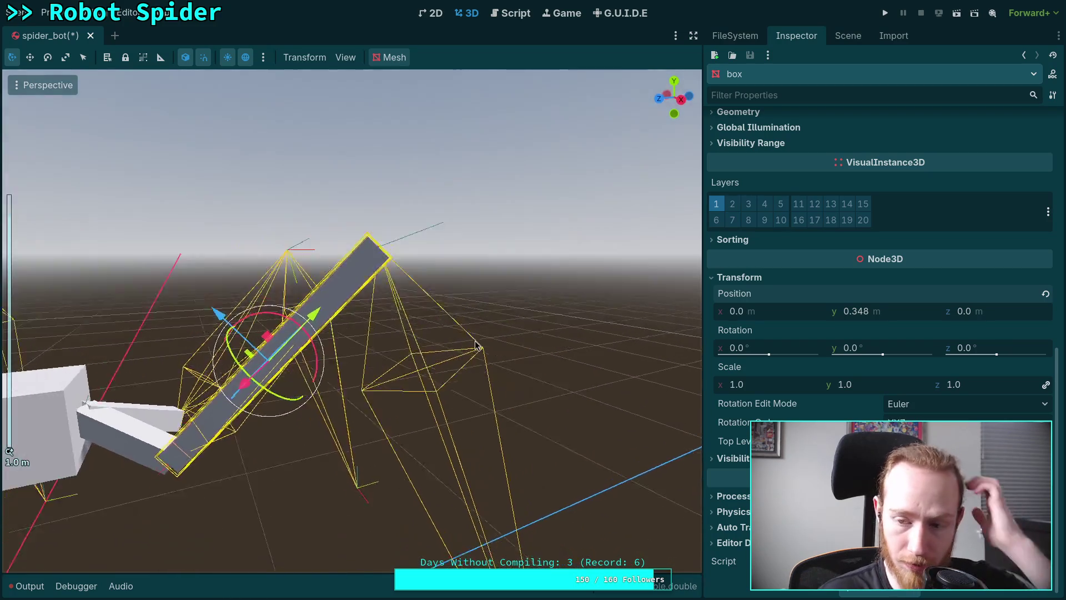
{"action": "scroll", "coordinate": [676, 373], "scroll_direction": "down", "scroll_amount": 2}
{"action": "left_click", "coordinate": [898, 310]}
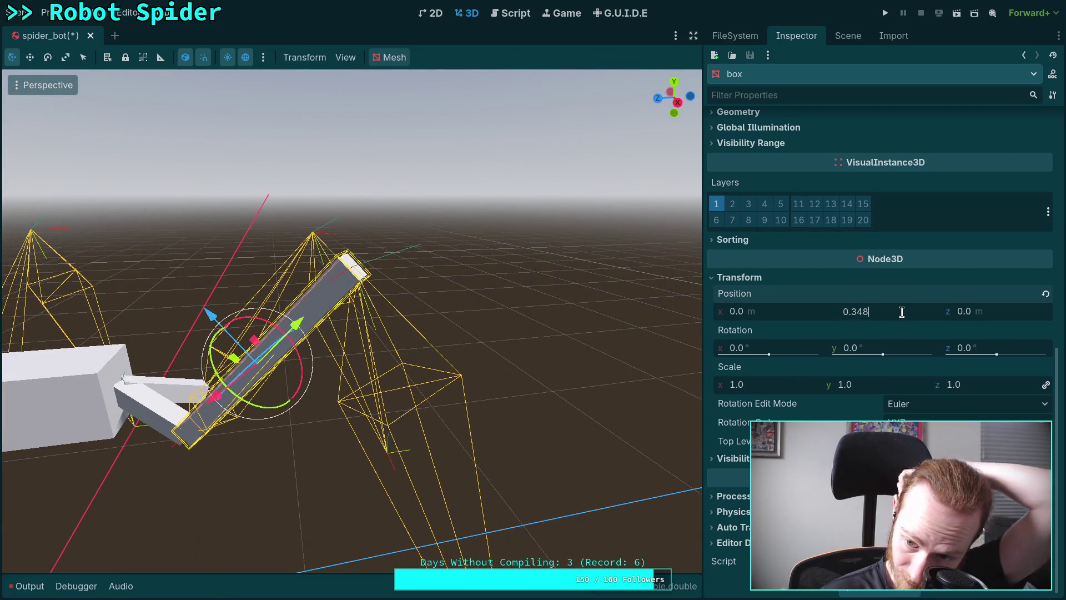
{"action": "type", "text": "0.346"}
{"action": "key", "text": "BackSpace"}
{"action": "type", "text": "7"}
{"action": "key", "text": "Return"}
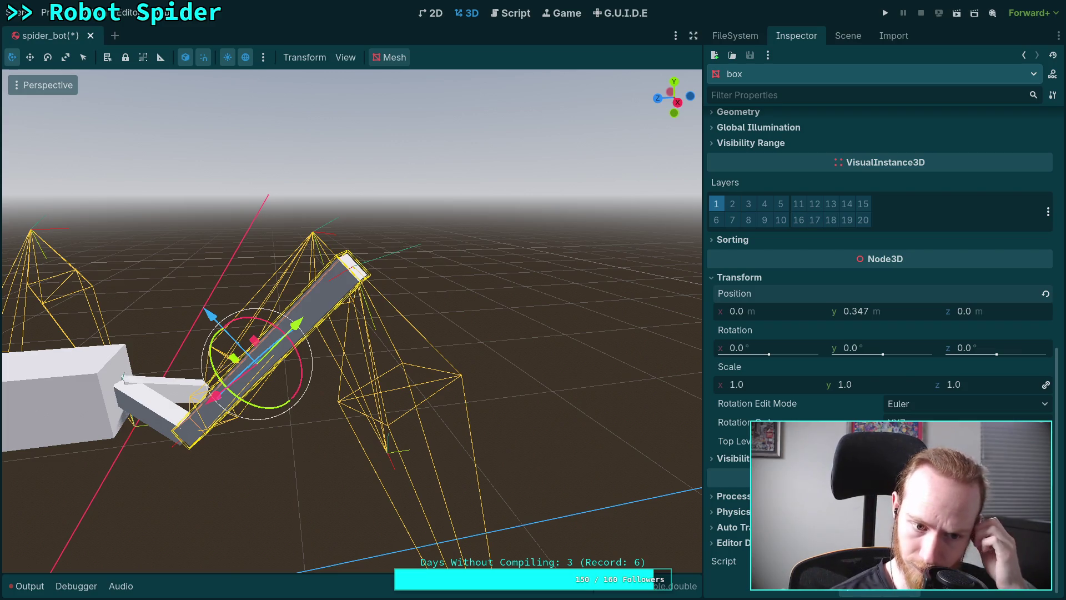
{"action": "scroll", "coordinate": [913, 322], "scroll_direction": "up", "scroll_amount": 10}
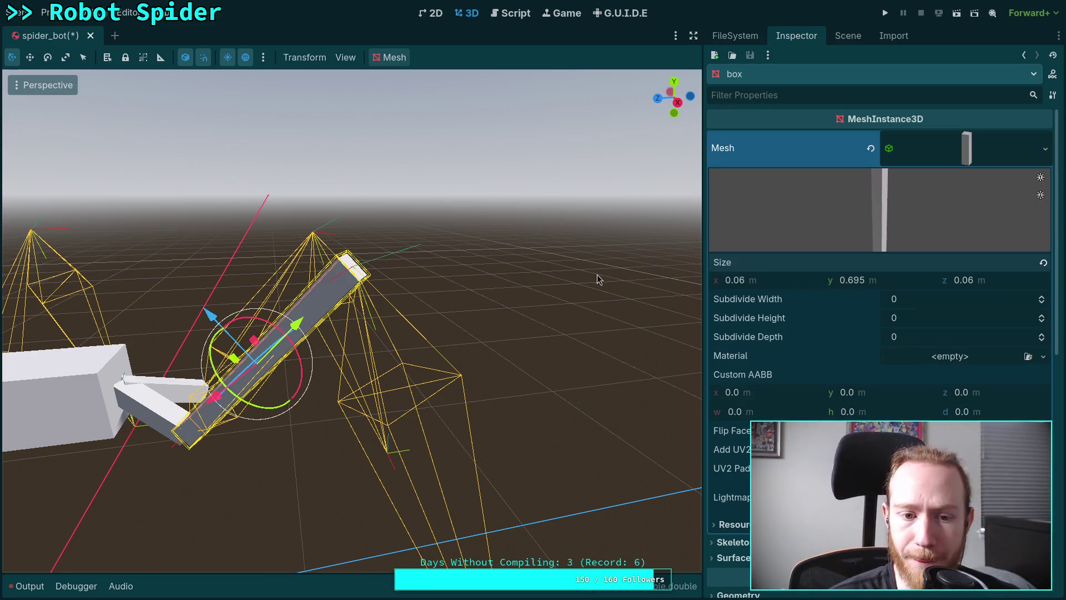
Step: Roughly drag the box wider along X and adjust its Z depth to 0.1
{"action": "left_click_drag", "start_coordinate": [600, 278], "coordinate": [565, 323]}
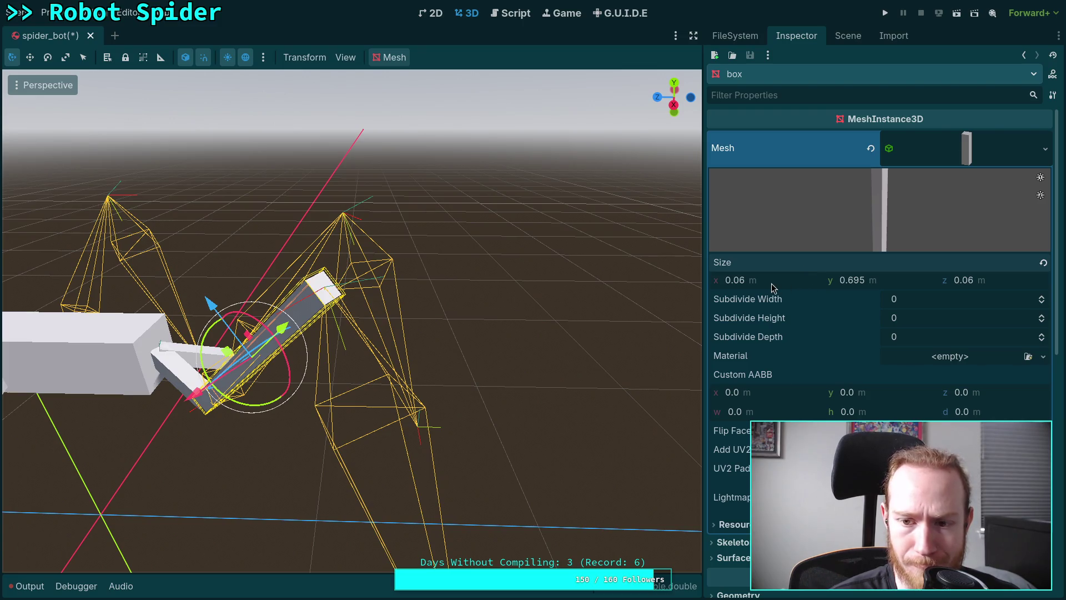
{"action": "left_click_drag", "start_coordinate": [773, 283], "coordinate": [789, 284]}
{"action": "left_click_drag", "start_coordinate": [561, 300], "coordinate": [524, 301]}
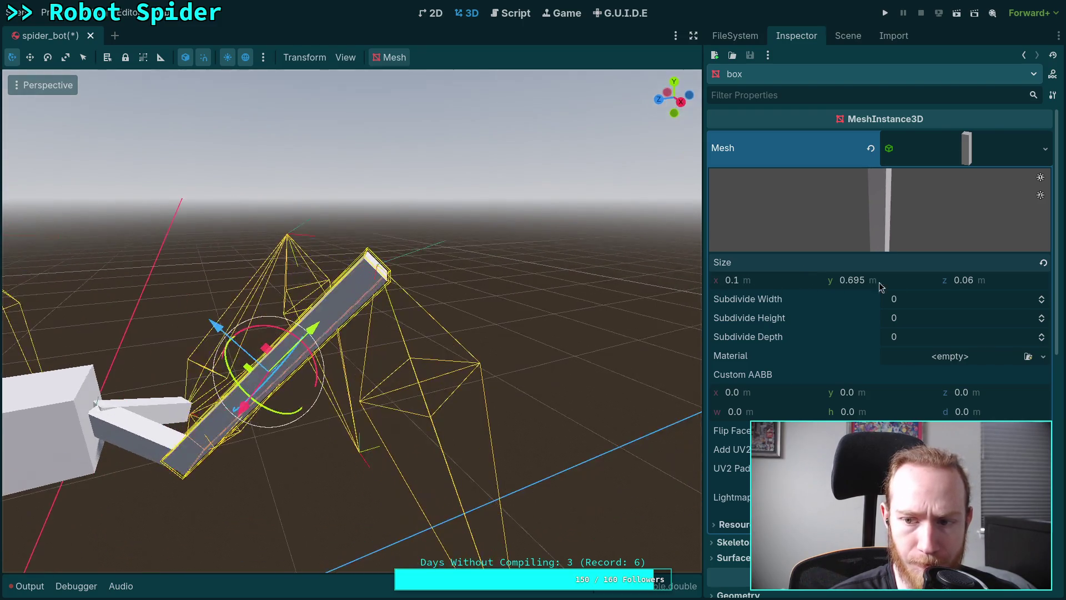
{"action": "left_click_drag", "start_coordinate": [969, 280], "coordinate": [994, 281]}
{"action": "mouse_move", "coordinate": [589, 289]}
{"action": "left_mouse_down"}
{"action": "mouse_move", "coordinate": [557, 286]}
{"action": "mouse_move", "coordinate": [485, 312]}
{"action": "left_mouse_up"}
{"action": "left_click_drag", "start_coordinate": [683, 310], "coordinate": [640, 321]}
{"action": "left_click_drag", "start_coordinate": [988, 283], "coordinate": [973, 284]}
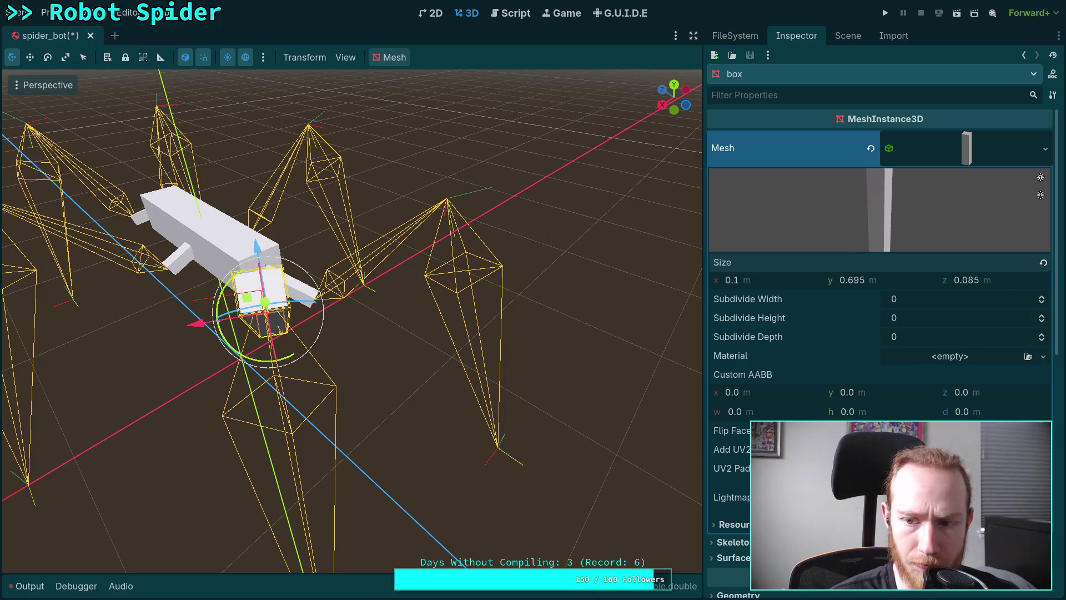
{"action": "left_click", "coordinate": [1005, 288]}
{"action": "key", "text": "BackSpace"}
{"action": "key", "text": "Return"}
Step: Set the box's X width to 0.1 m
{"action": "left_click", "coordinate": [738, 280]}
{"action": "type", "text": "0.15"}
{"action": "key", "text": "Return"}
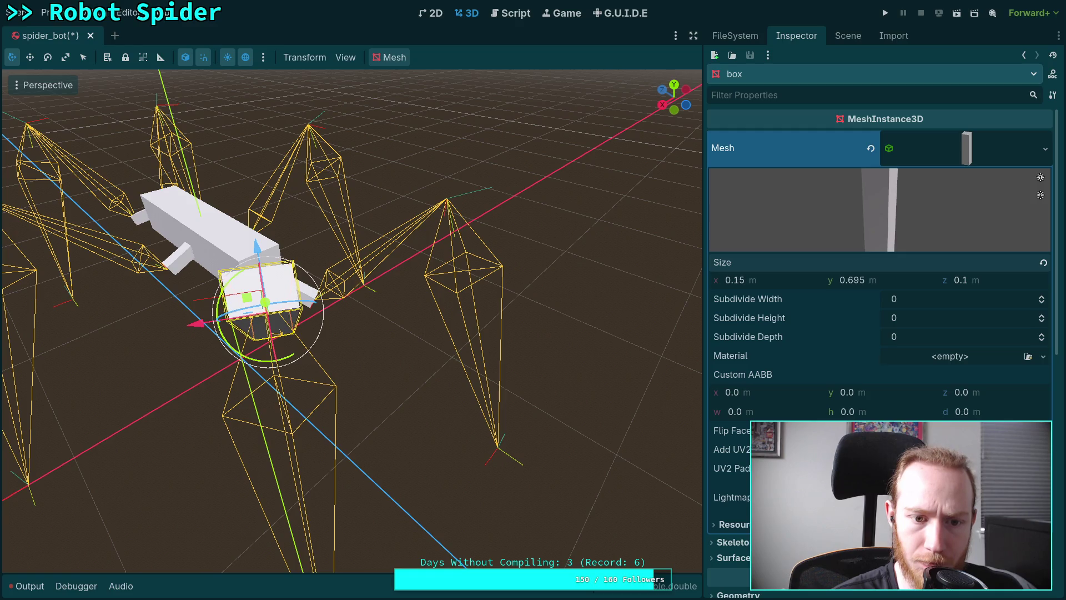
{"action": "key", "text": "f"}
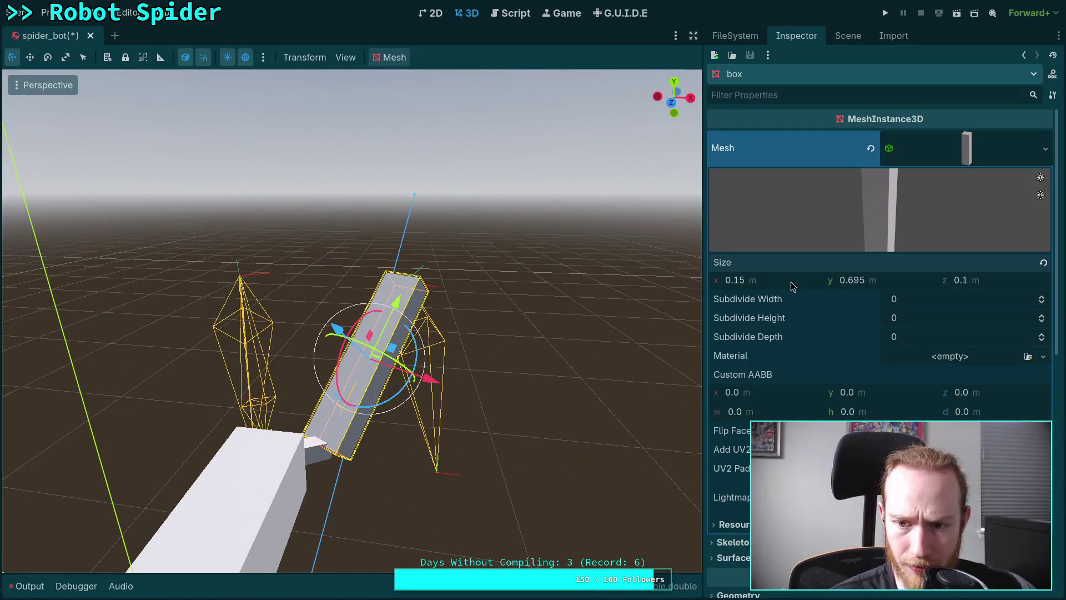
{"action": "left_click", "coordinate": [802, 278]}
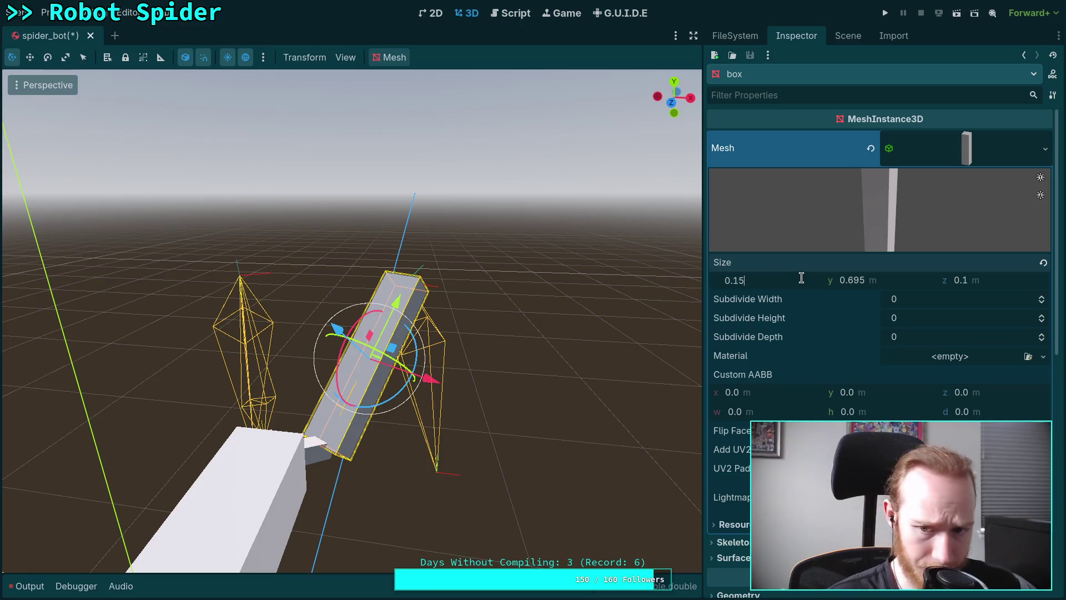
{"action": "type", "text": "0.1"}
{"action": "key", "text": "Return"}
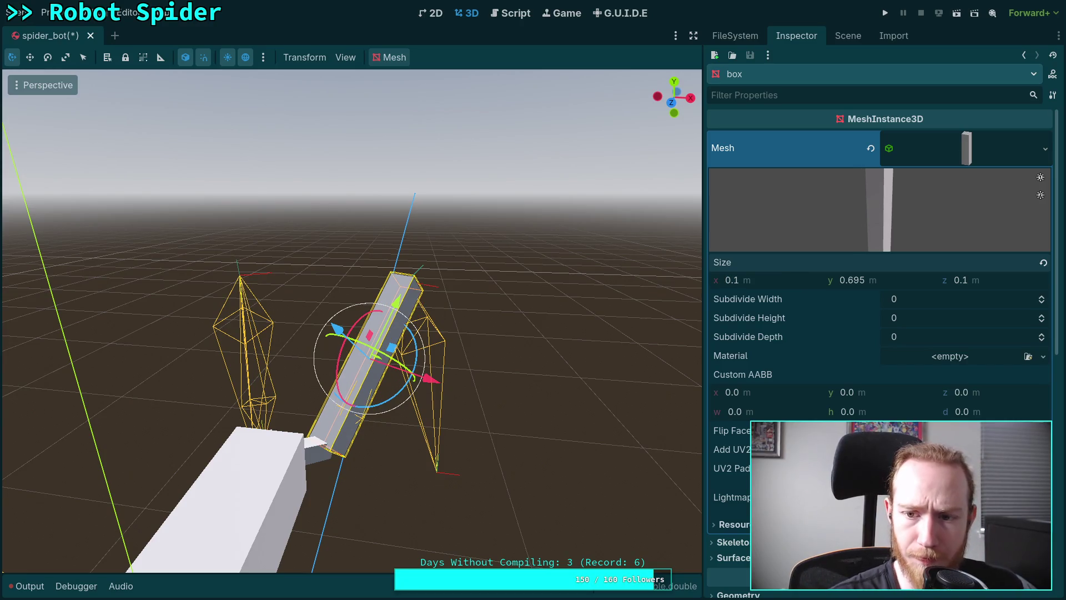
Step: Set the box's Z depth to 0.06 m and bring up the Scene tree
{"action": "left_click_drag", "start_coordinate": [555, 294], "coordinate": [494, 254]}
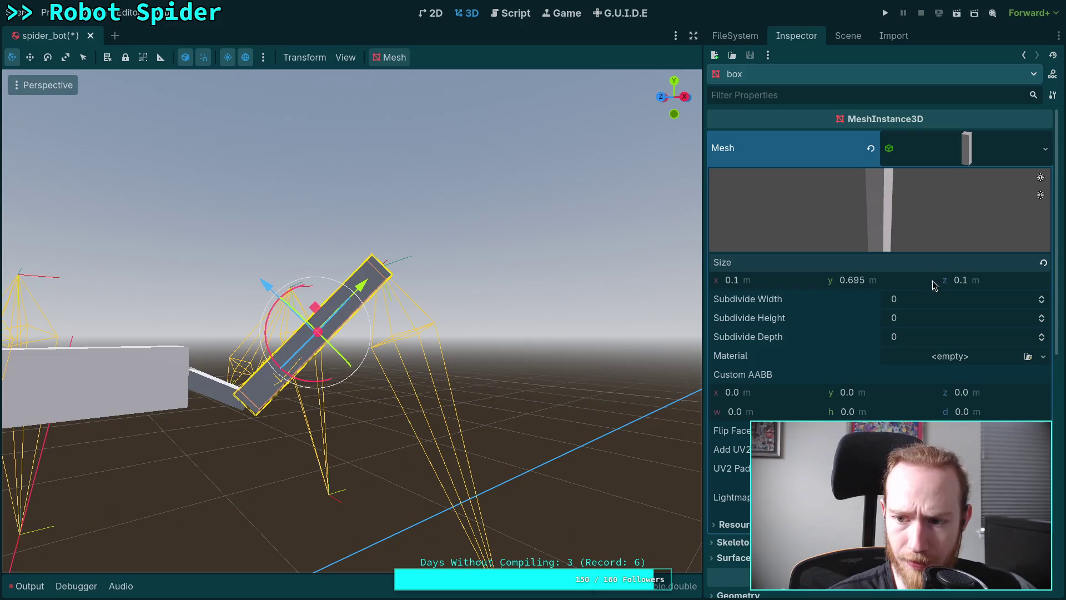
{"action": "type", "text": "0."}
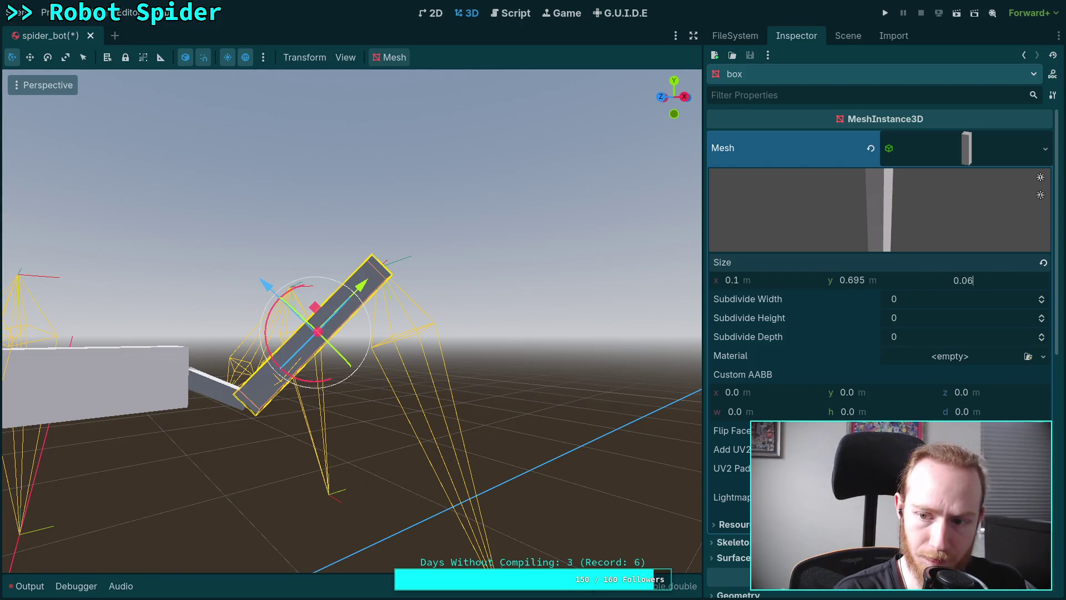
{"action": "key", "text": "Return"}
{"action": "mouse_move", "coordinate": [517, 299]}
{"action": "left_mouse_down"}
{"action": "mouse_move", "coordinate": [500, 297]}
{"action": "mouse_move", "coordinate": [449, 373]}
{"action": "left_mouse_up"}
{"action": "key", "text": "f"}
{"action": "mouse_move", "coordinate": [528, 368]}
{"action": "left_mouse_down"}
{"action": "mouse_move", "coordinate": [516, 322]}
{"action": "mouse_move", "coordinate": [539, 328]}
{"action": "mouse_move", "coordinate": [481, 344]}
{"action": "left_mouse_up"}
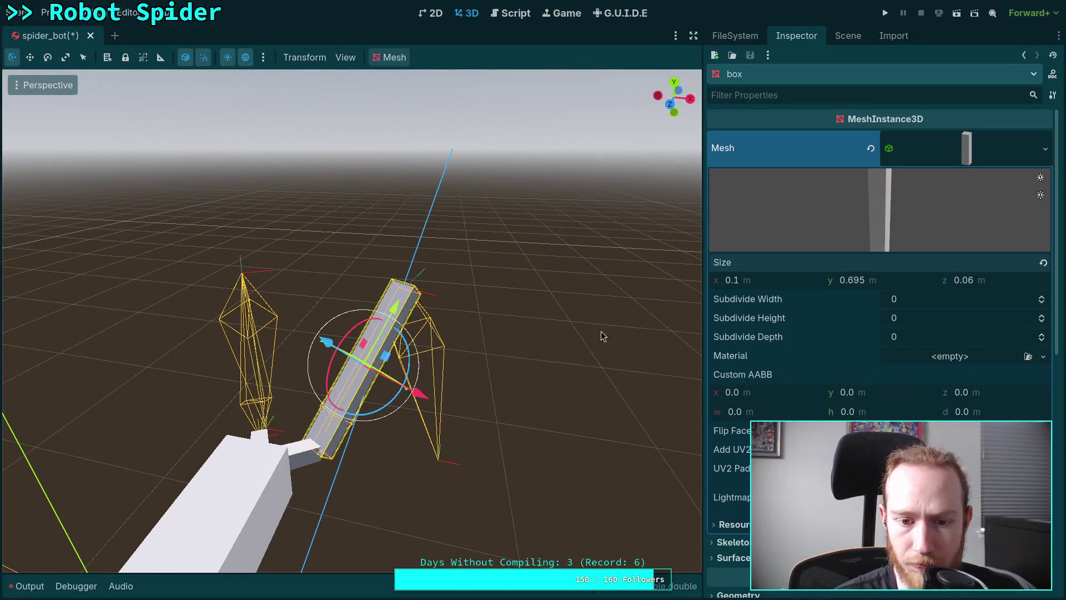
{"action": "left_click", "coordinate": [848, 35]}
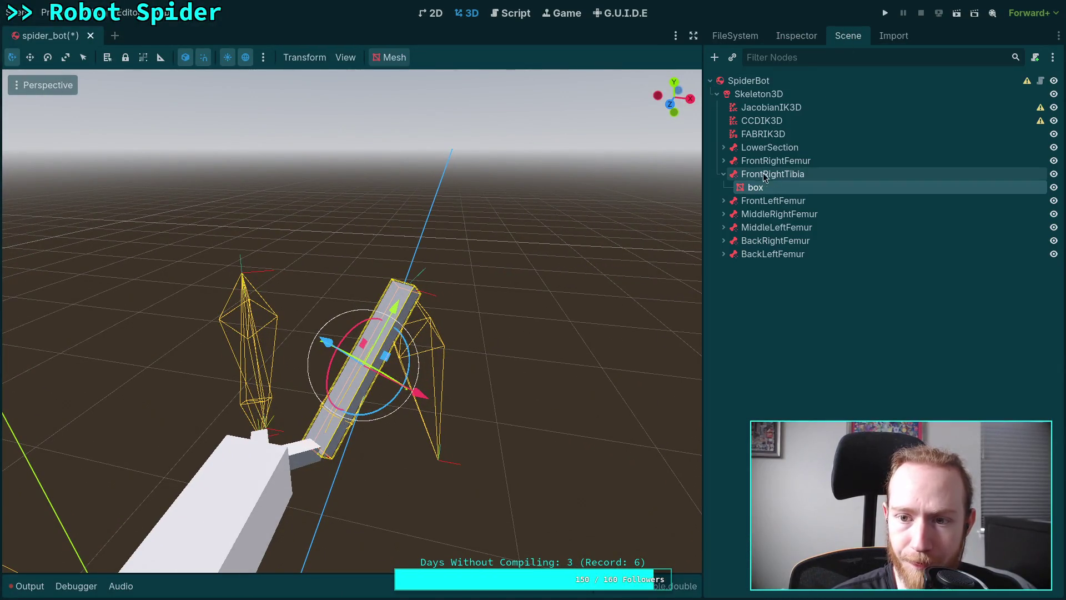
Step: Duplicate FrontRightTibia with its box under FrontLeftFemur and rename it FrontLeftTibia
{"action": "left_click", "coordinate": [723, 173]}
{"action": "right_click", "coordinate": [771, 176]}
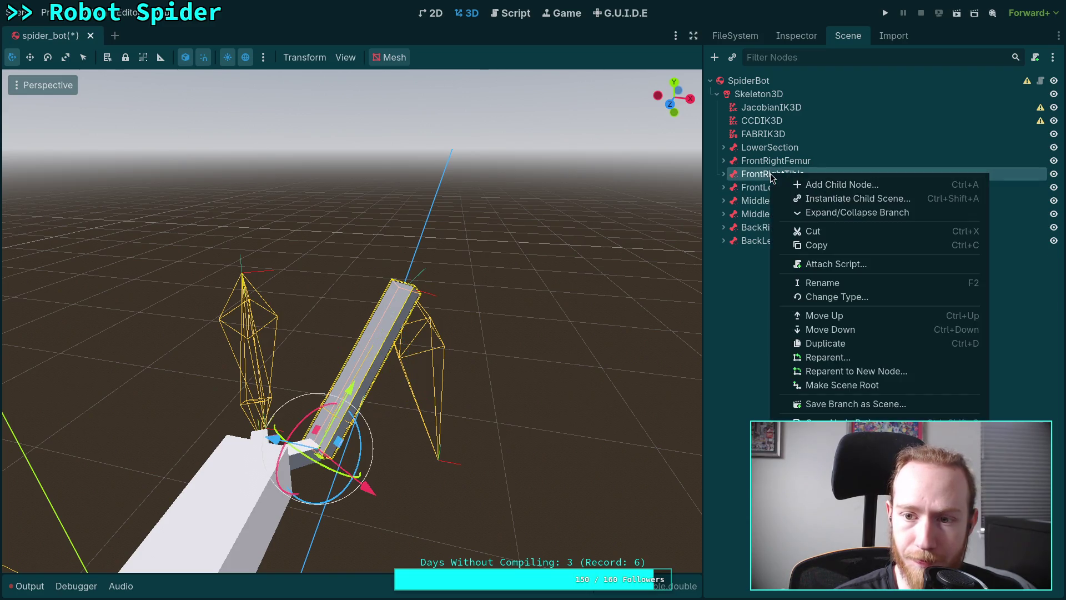
{"action": "left_click", "coordinate": [831, 341]}
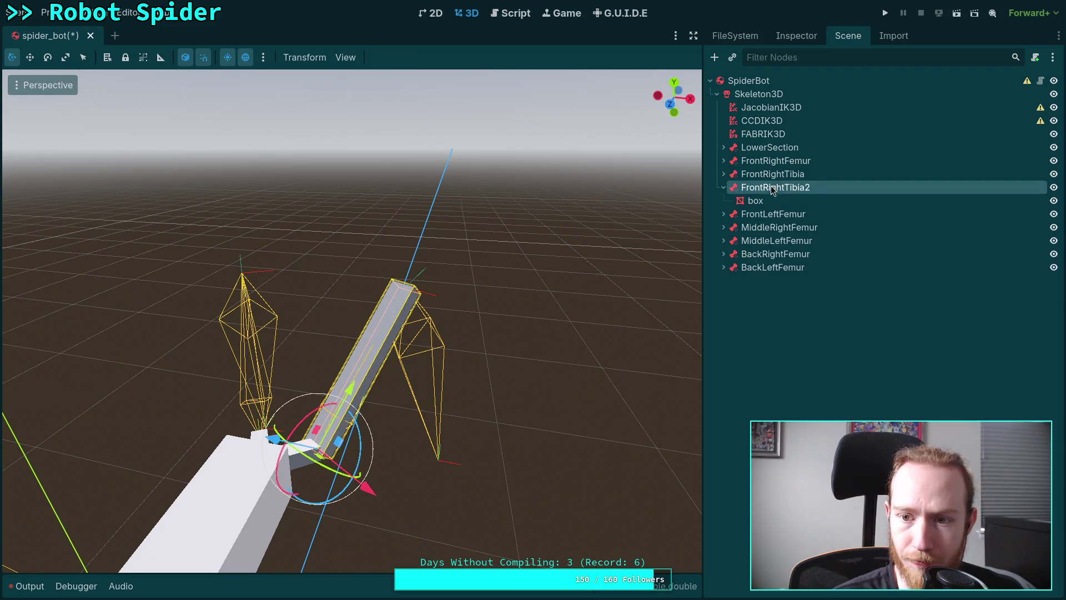
{"action": "mouse_move", "coordinate": [778, 190]}
{"action": "left_mouse_down"}
{"action": "mouse_move", "coordinate": [775, 224]}
{"action": "mouse_move", "coordinate": [787, 203]}
{"action": "left_mouse_up"}
{"action": "double_click", "coordinate": [810, 205]}
{"action": "left_click", "coordinate": [766, 203]}
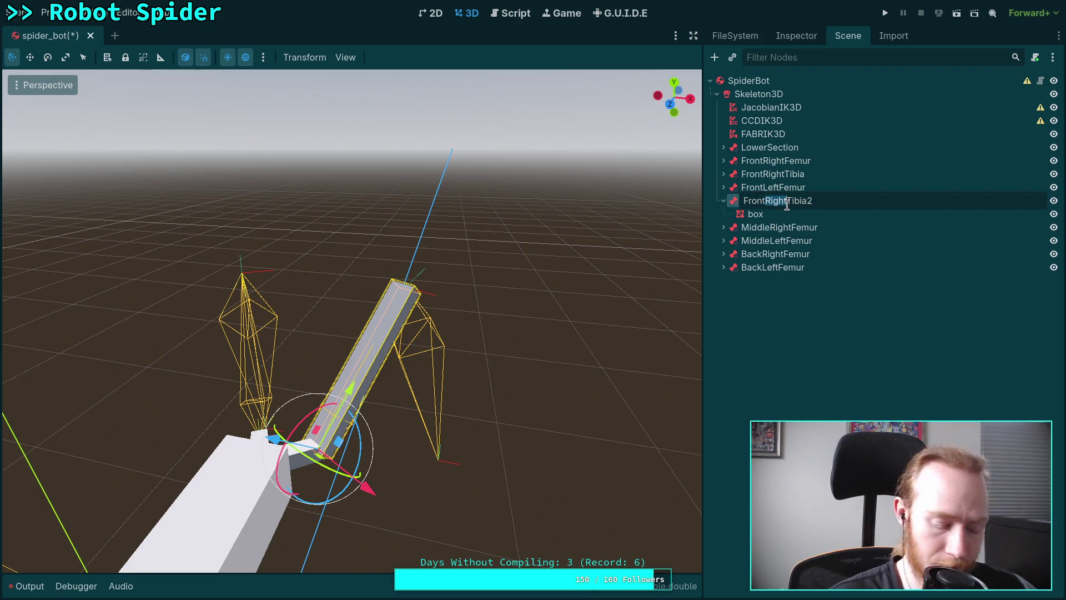
{"action": "type", "text": "Left"}
{"action": "key", "text": "Return"}
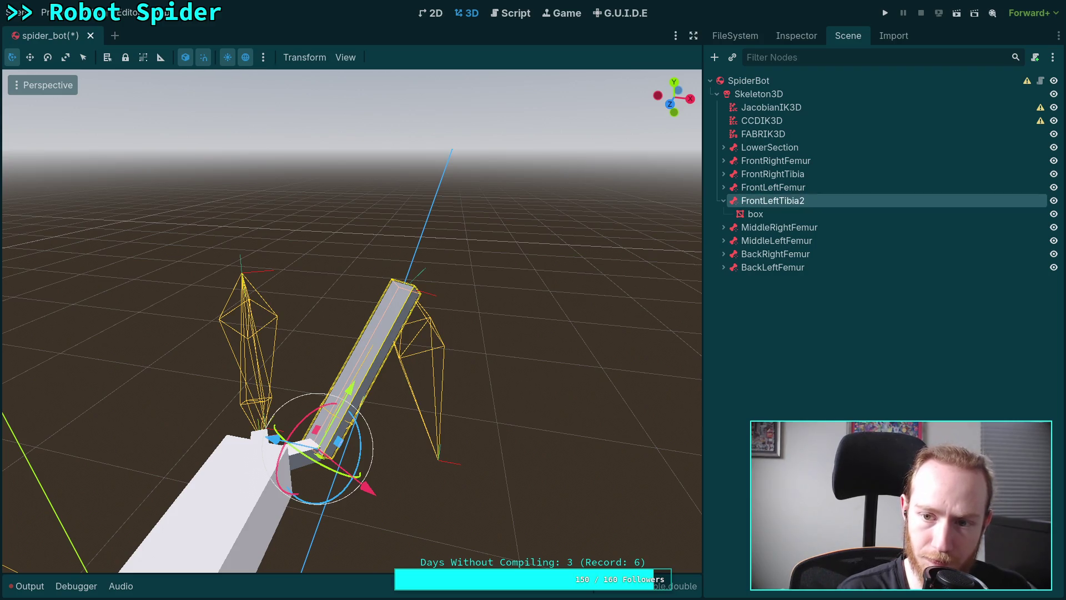
{"action": "key", "text": "End"}
{"action": "key", "text": "BackSpace"}
{"action": "key", "text": "Return"}
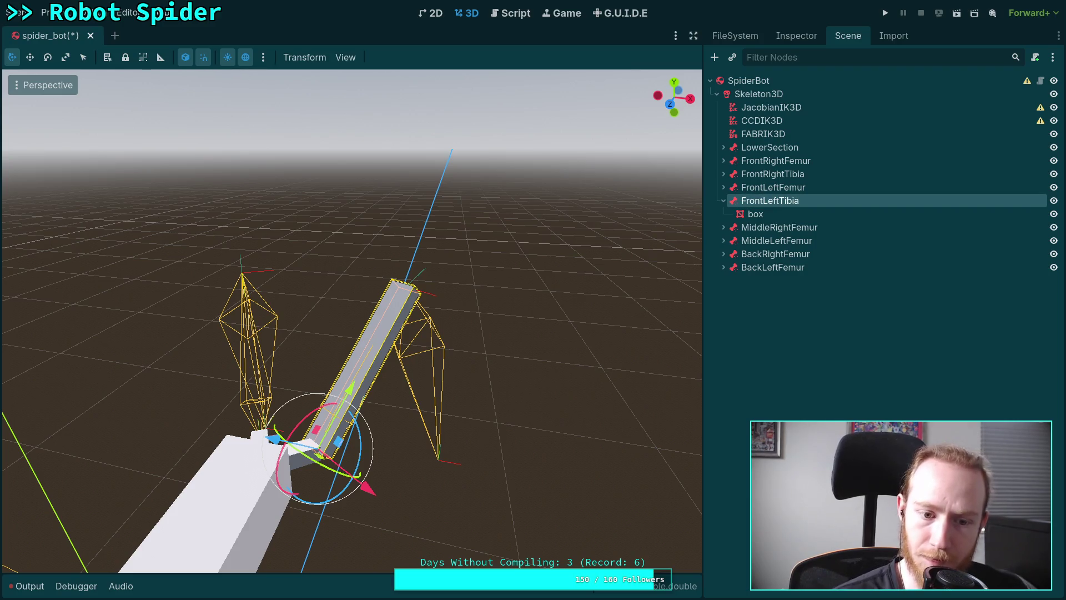
Step: Bind FrontLeftTibia to the FrontLeftTibia bone, then select FrontRightTibia in the Scene tree
{"action": "left_click", "coordinate": [797, 36]}
{"action": "left_click", "coordinate": [955, 140]}
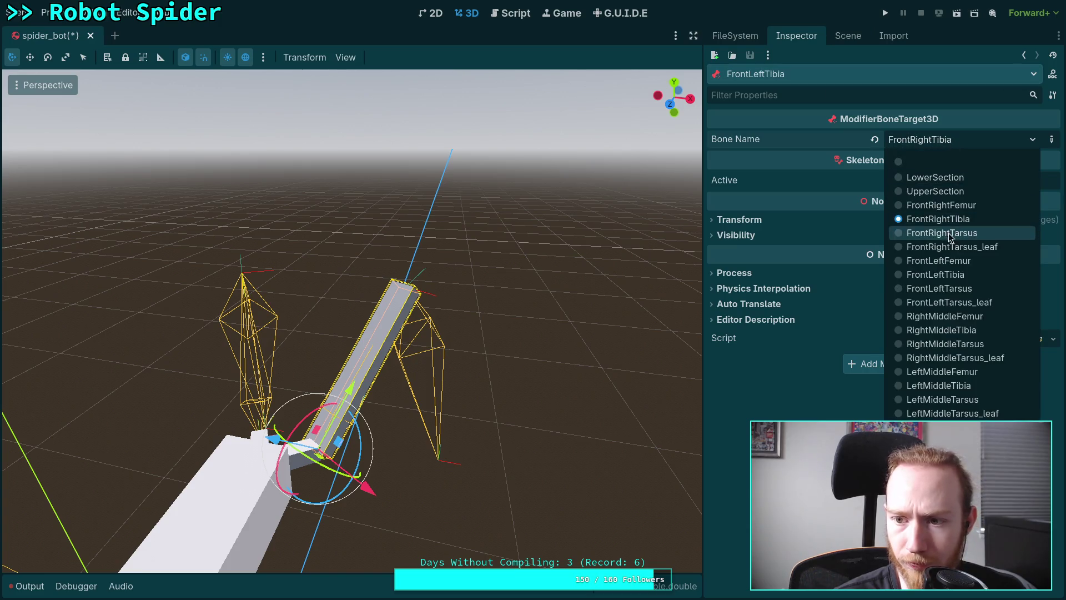
{"action": "left_click", "coordinate": [963, 275]}
{"action": "scroll", "coordinate": [492, 283], "scroll_direction": "up", "scroll_amount": 3}
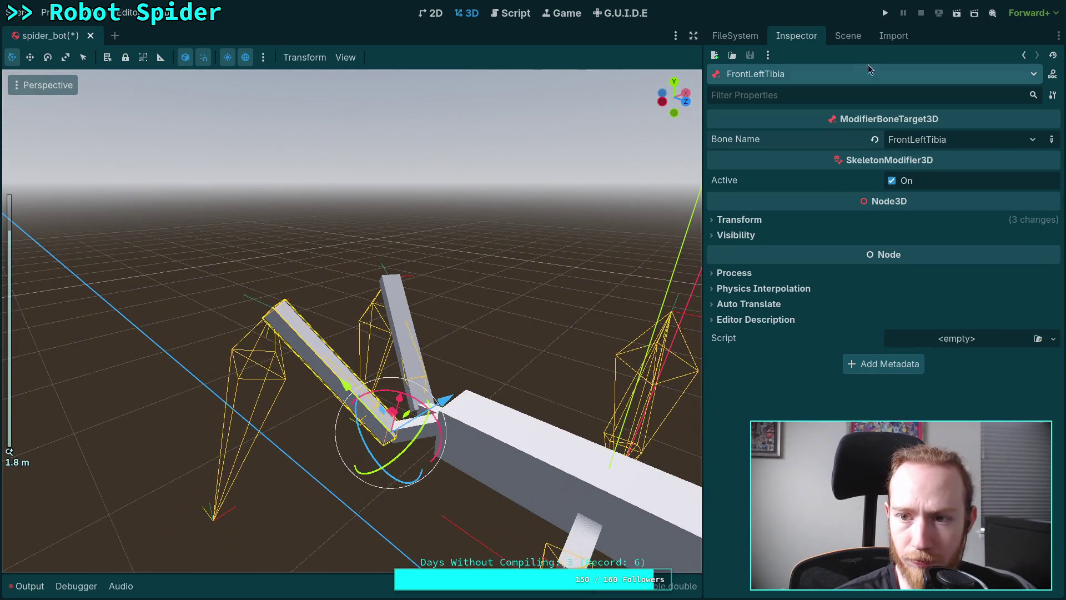
{"action": "left_click", "coordinate": [848, 36]}
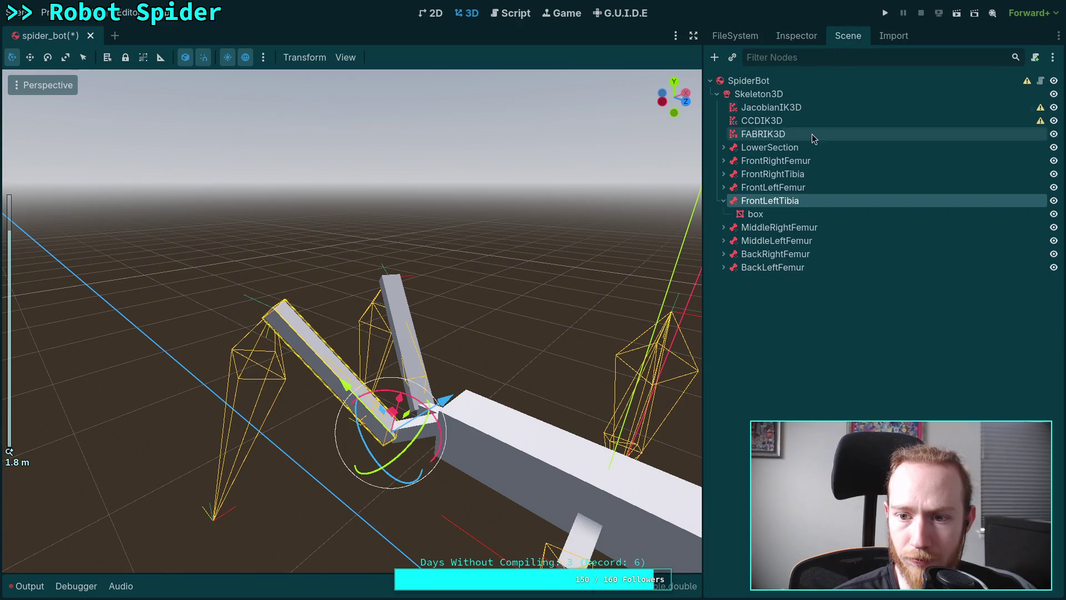
{"action": "left_click", "coordinate": [723, 201]}
{"action": "left_click", "coordinate": [768, 175]}
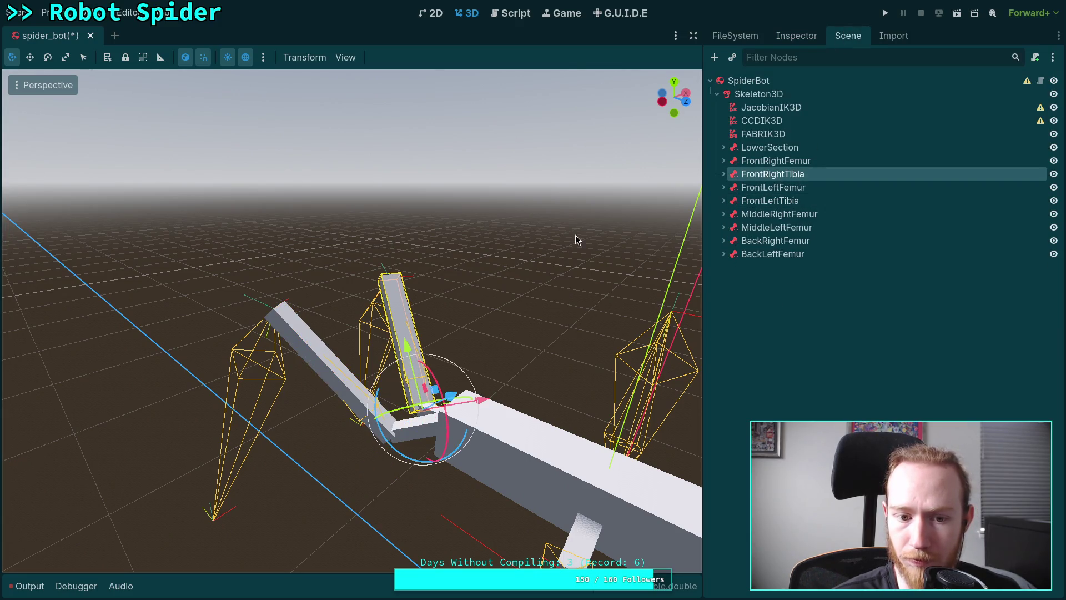
{"action": "mouse_move", "coordinate": [606, 242]}
{"action": "left_mouse_down"}
{"action": "mouse_move", "coordinate": [554, 248]}
{"action": "mouse_move", "coordinate": [618, 262]}
{"action": "left_mouse_up"}
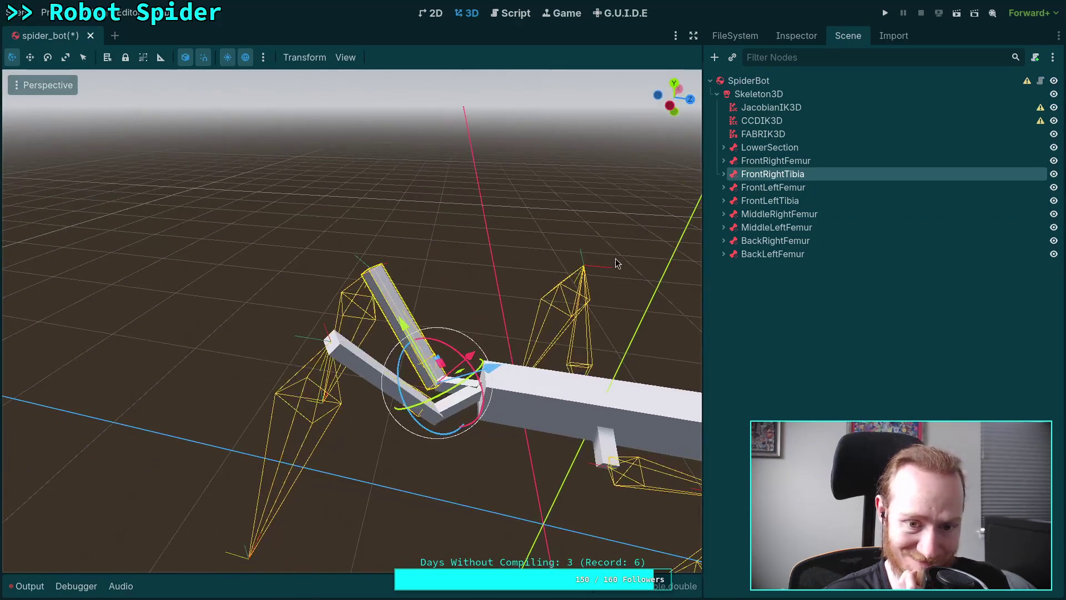
Step: Duplicate FrontRightTibia and rename the copy FrontRightTarsus
{"action": "right_click", "coordinate": [794, 175]}
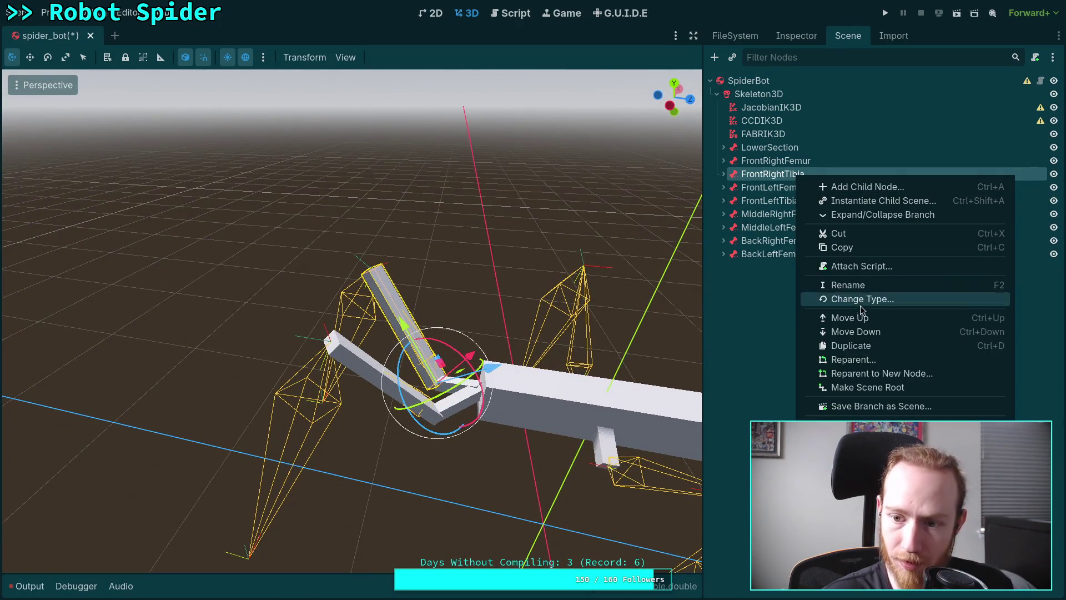
{"action": "left_click", "coordinate": [848, 339]}
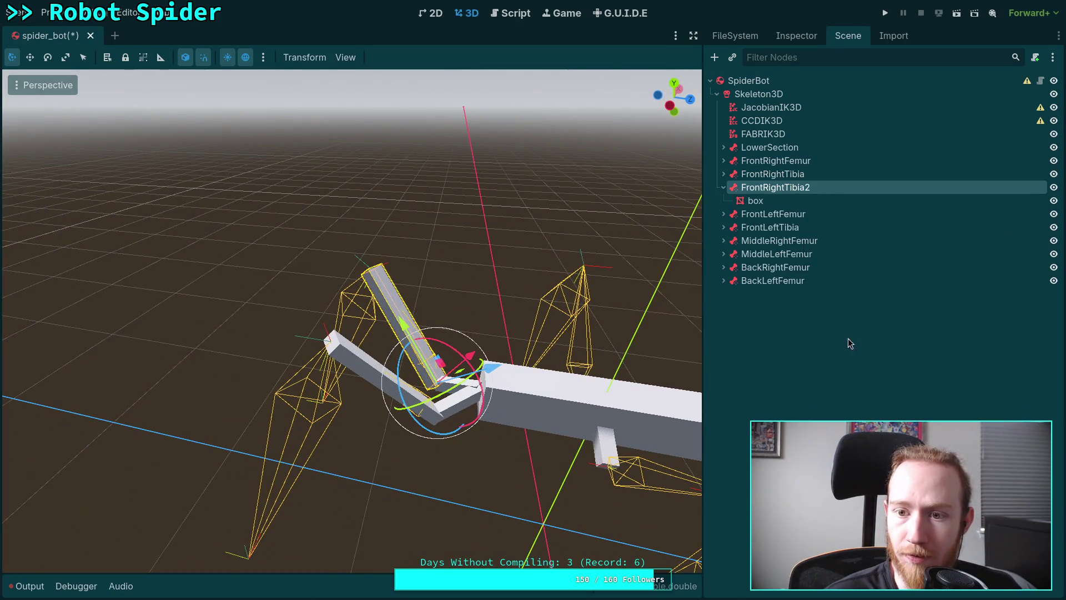
{"action": "double_click", "coordinate": [814, 186]}
{"action": "left_click_drag", "start_coordinate": [786, 189], "coordinate": [802, 190]}
{"action": "key", "text": "Delete"}
{"action": "key", "text": "Delete"}
{"action": "key", "text": "Delete"}
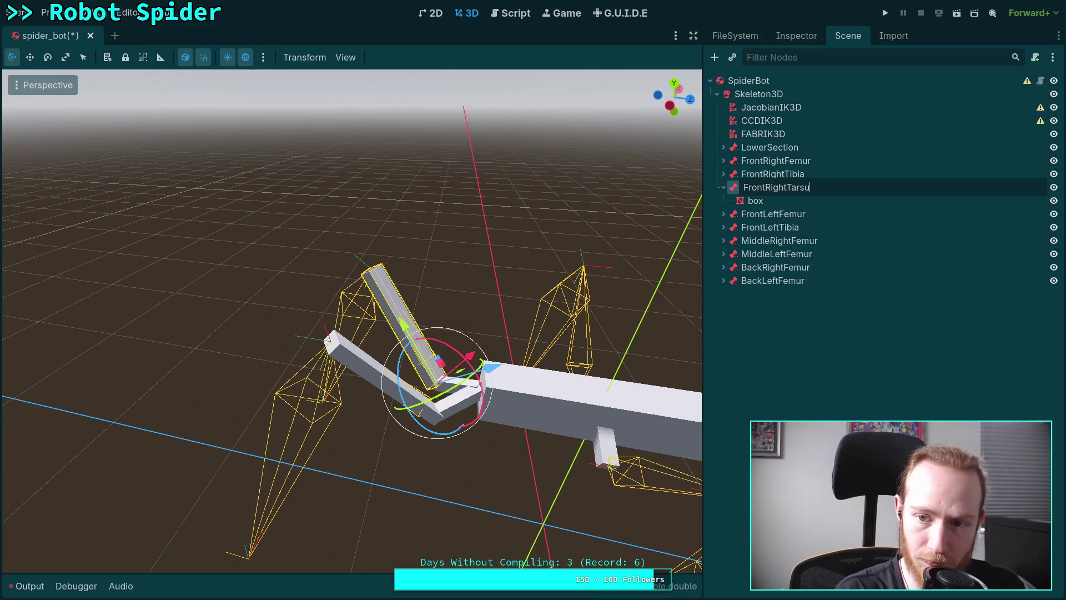
{"action": "type", "text": "s"}
{"action": "key", "text": "Return"}
Step: Bind the FrontRightTarsus target to the FrontRightTarsus bone
{"action": "left_click", "coordinate": [796, 35]}
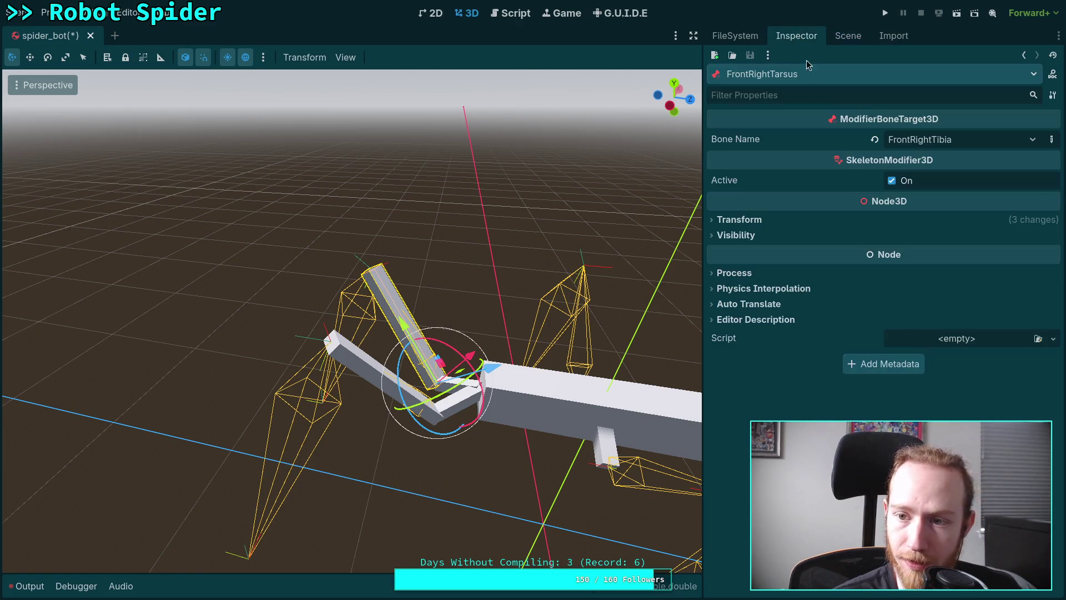
{"action": "left_click", "coordinate": [944, 139]}
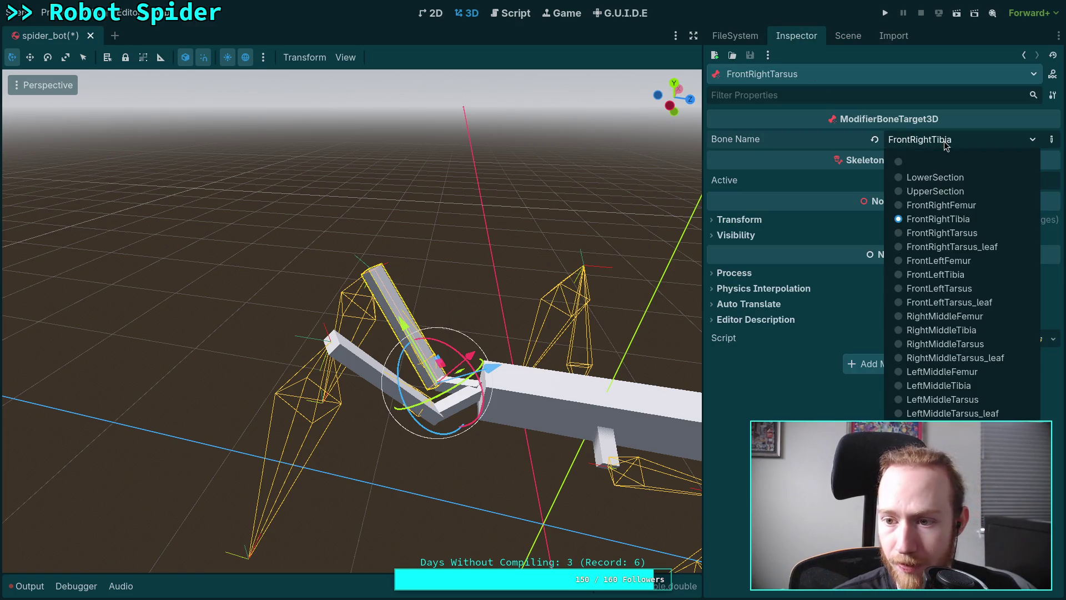
{"action": "left_click", "coordinate": [1004, 231]}
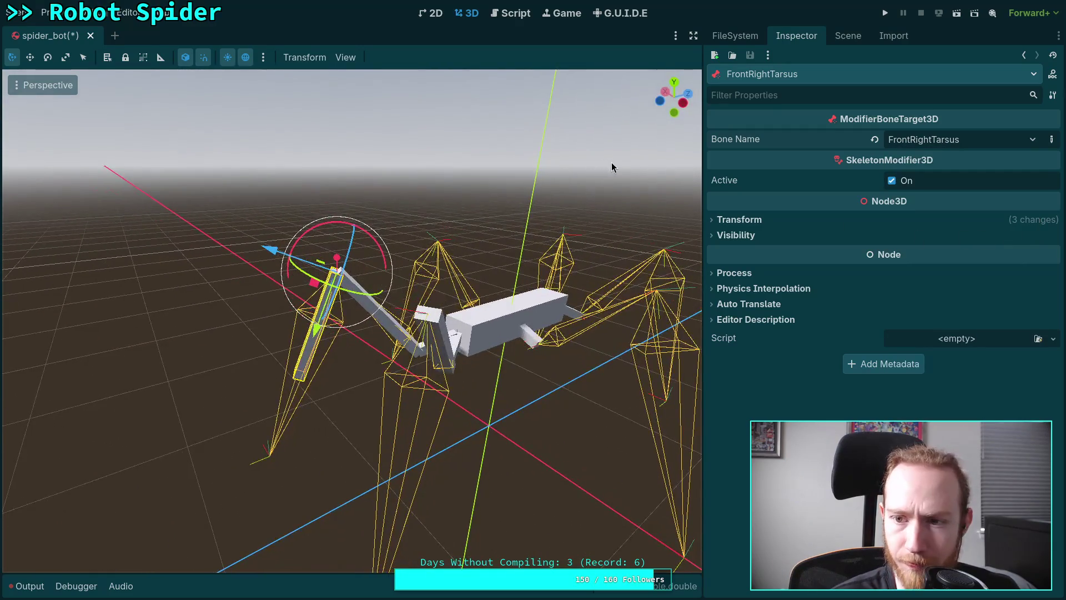
Step: Select the FrontRightTarsus box and expand its BoxMesh settings in the Inspector
{"action": "left_click", "coordinate": [848, 35]}
{"action": "left_click", "coordinate": [775, 202]}
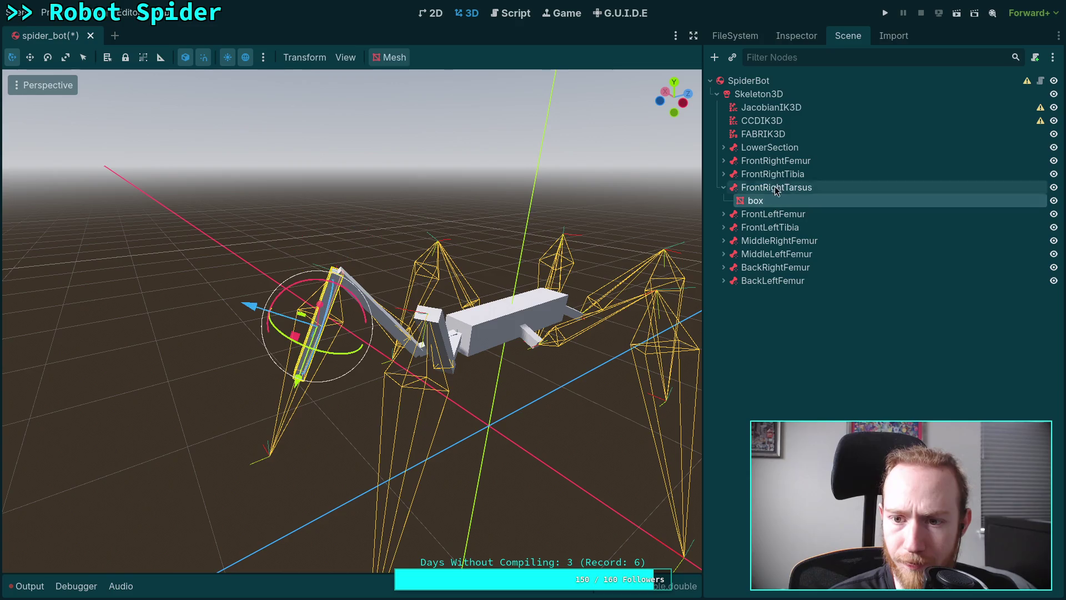
{"action": "left_click", "coordinate": [797, 35]}
{"action": "left_click", "coordinate": [1053, 149]}
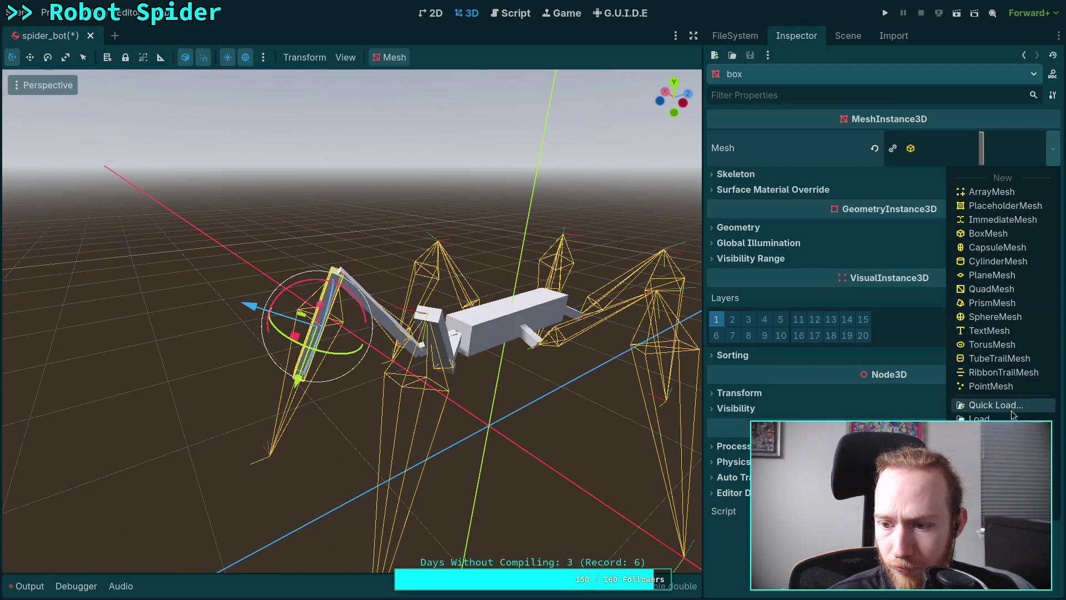
{"action": "key", "text": "Escape"}
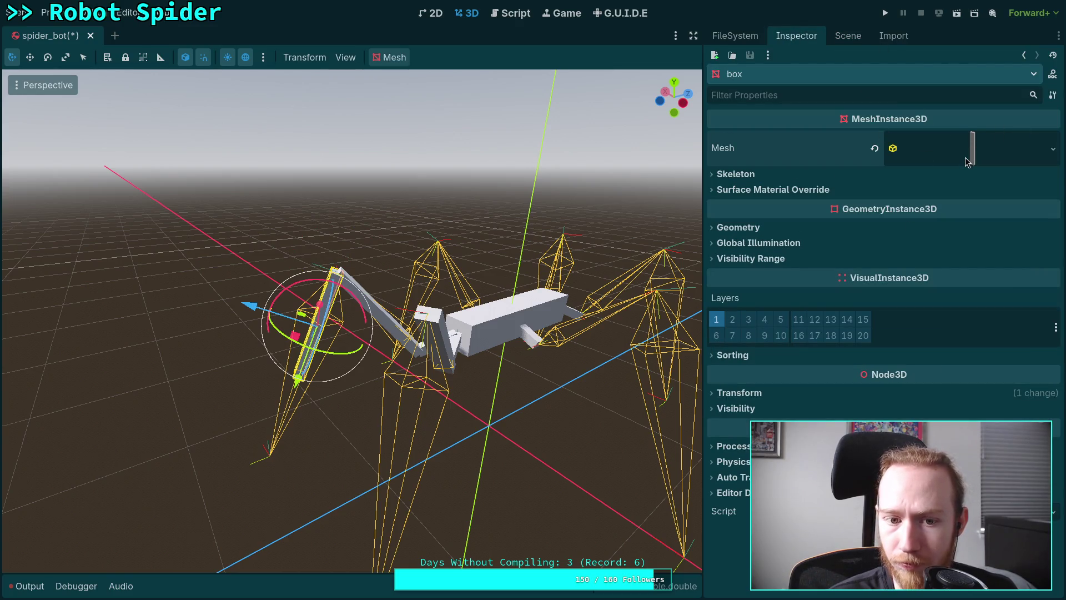
{"action": "left_click", "coordinate": [966, 160]}
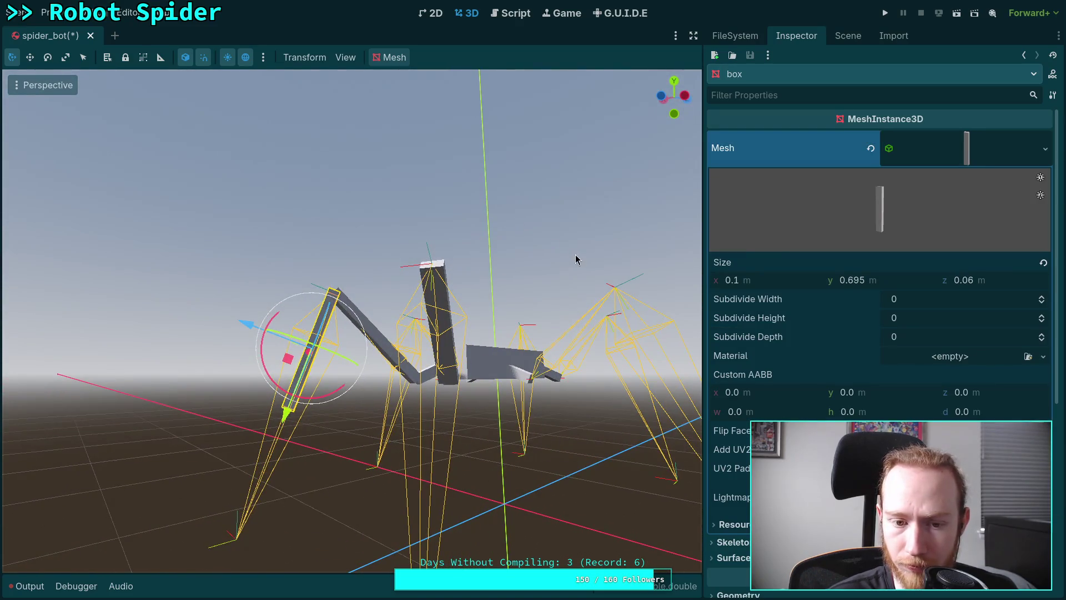
Step: Set the leg box's X size to 0.2 and Z size to 0.12
{"action": "mouse_move", "coordinate": [682, 106]}
{"action": "left_mouse_down"}
{"action": "mouse_move", "coordinate": [468, 239]}
{"action": "mouse_move", "coordinate": [778, 240]}
{"action": "left_mouse_up"}
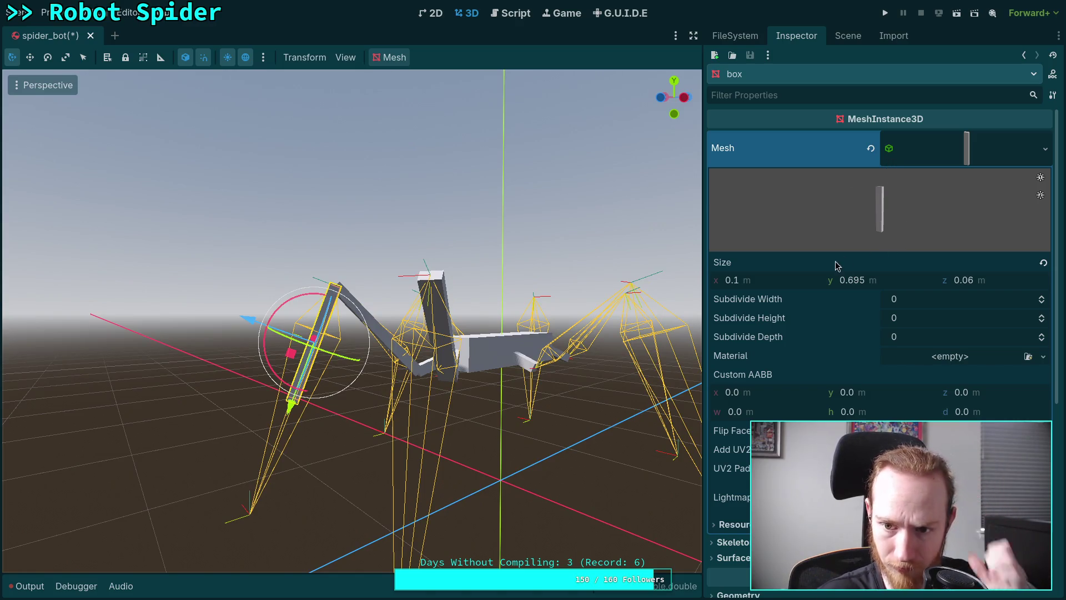
{"action": "mouse_move", "coordinate": [771, 295]}
{"action": "left_mouse_down"}
{"action": "mouse_move", "coordinate": [750, 297]}
{"action": "mouse_move", "coordinate": [778, 281]}
{"action": "left_mouse_up"}
{"action": "left_click_drag", "start_coordinate": [455, 334], "coordinate": [678, 309]}
{"action": "left_click", "coordinate": [782, 285]}
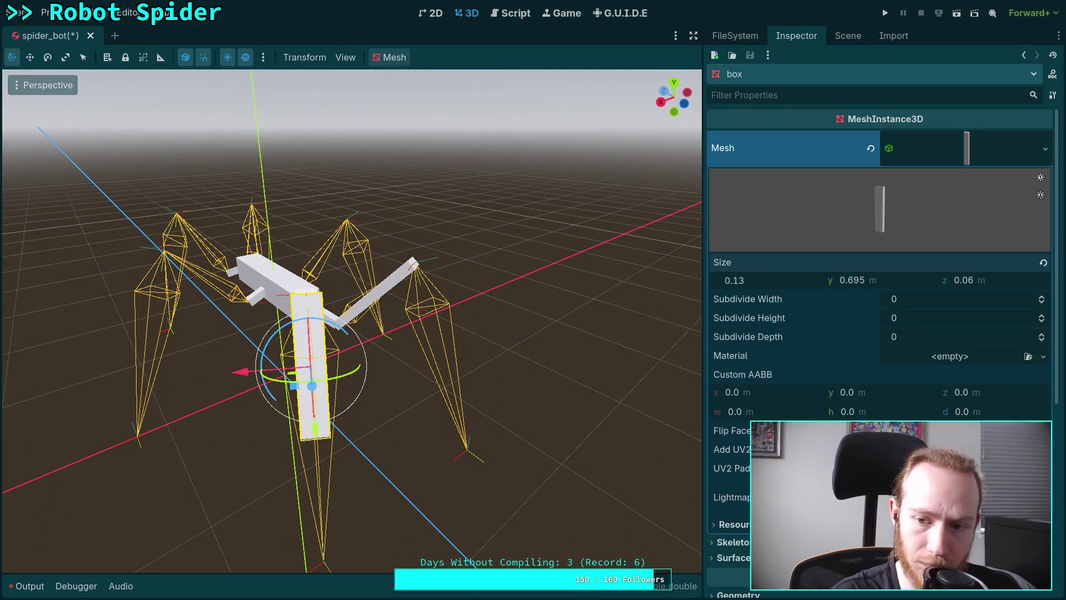
{"action": "key", "text": "Return"}
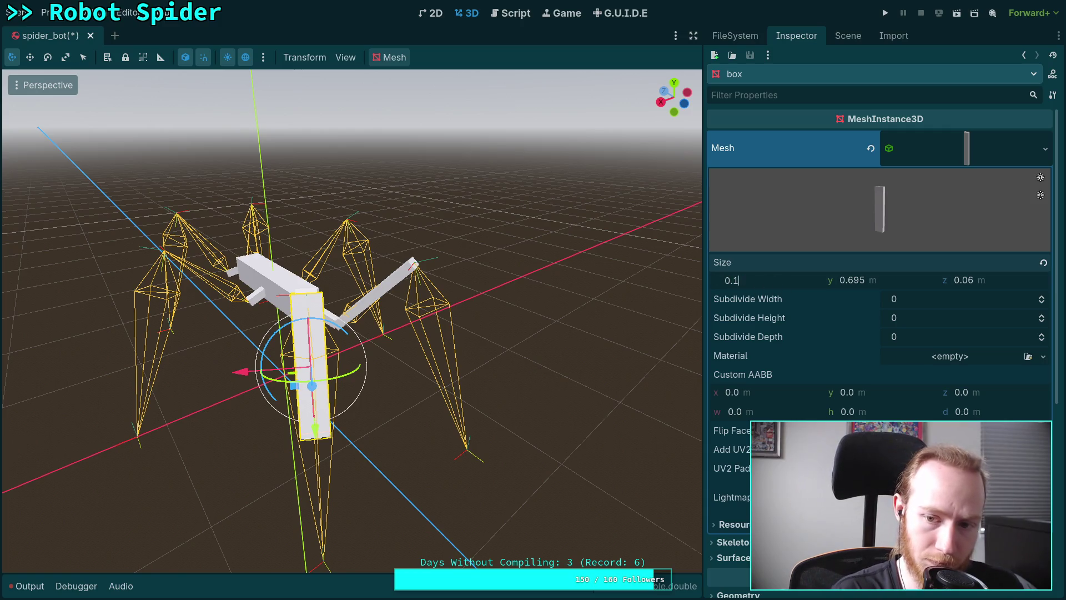
{"action": "type", "text": "2"}
{"action": "key", "text": "Return"}
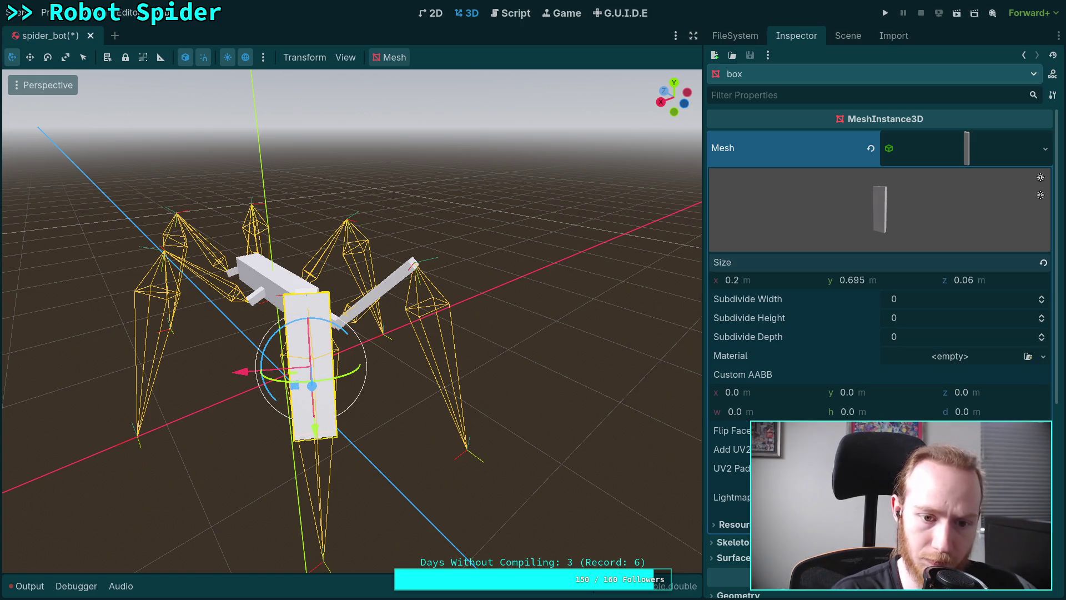
{"action": "left_click", "coordinate": [1006, 281]}
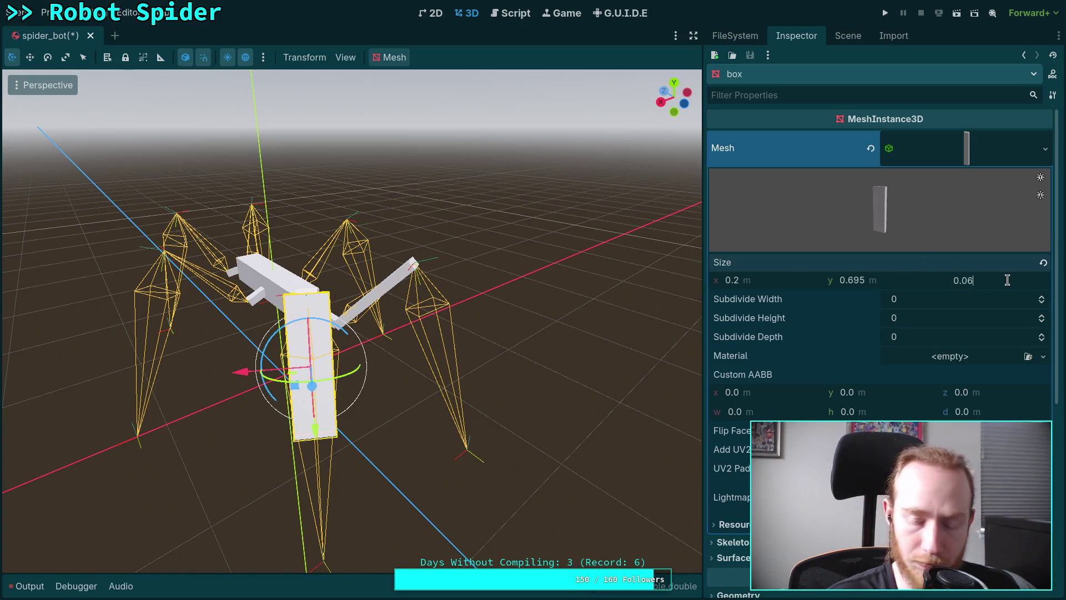
{"action": "type", "text": "1"}
{"action": "key", "text": "Return"}
{"action": "mouse_move", "coordinate": [667, 294]}
{"action": "left_mouse_down"}
{"action": "mouse_move", "coordinate": [523, 259]}
{"action": "mouse_move", "coordinate": [744, 319]}
{"action": "mouse_move", "coordinate": [540, 308]}
{"action": "left_mouse_up"}
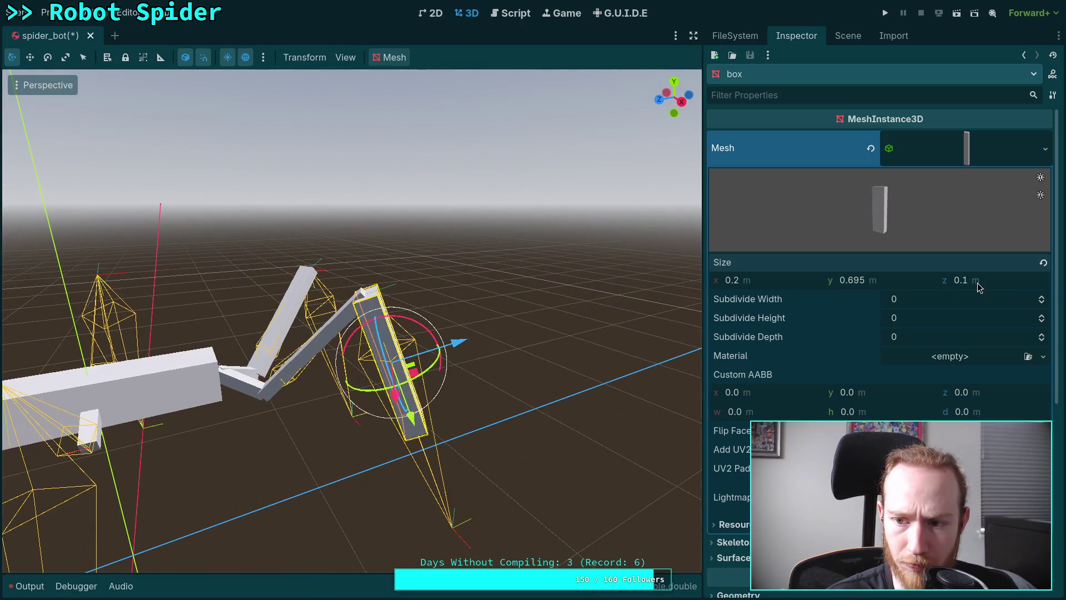
{"action": "type", "text": "2"}
{"action": "key", "text": "Return"}
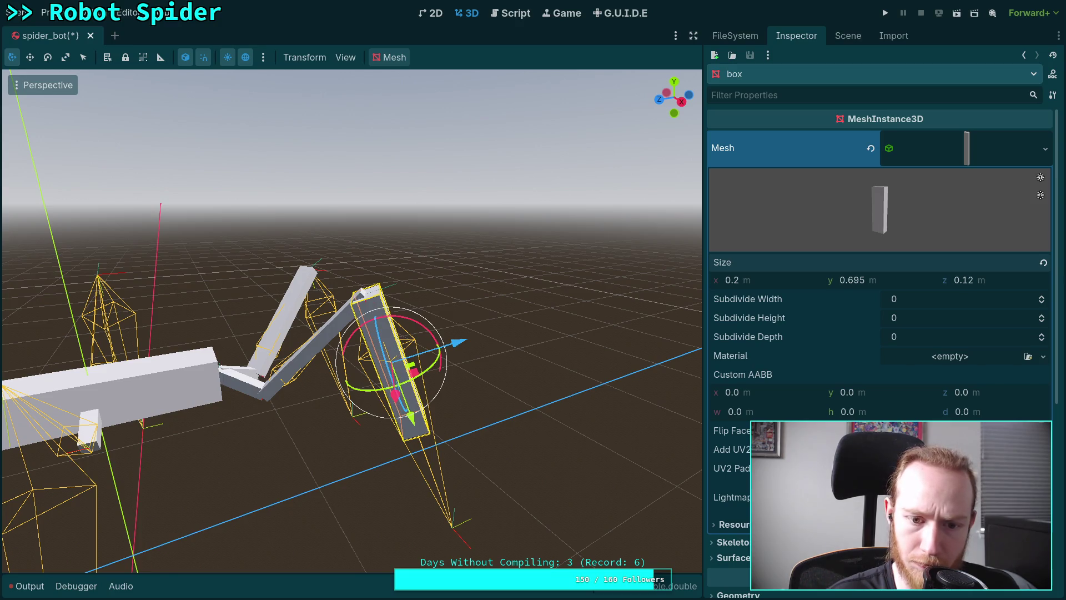
Step: Try box heights of 1.0, 1.4 and 1.3 m, orbiting to judge the leg
{"action": "left_click", "coordinate": [858, 282]}
{"action": "type", "text": "1"}
{"action": "key", "text": "Return"}
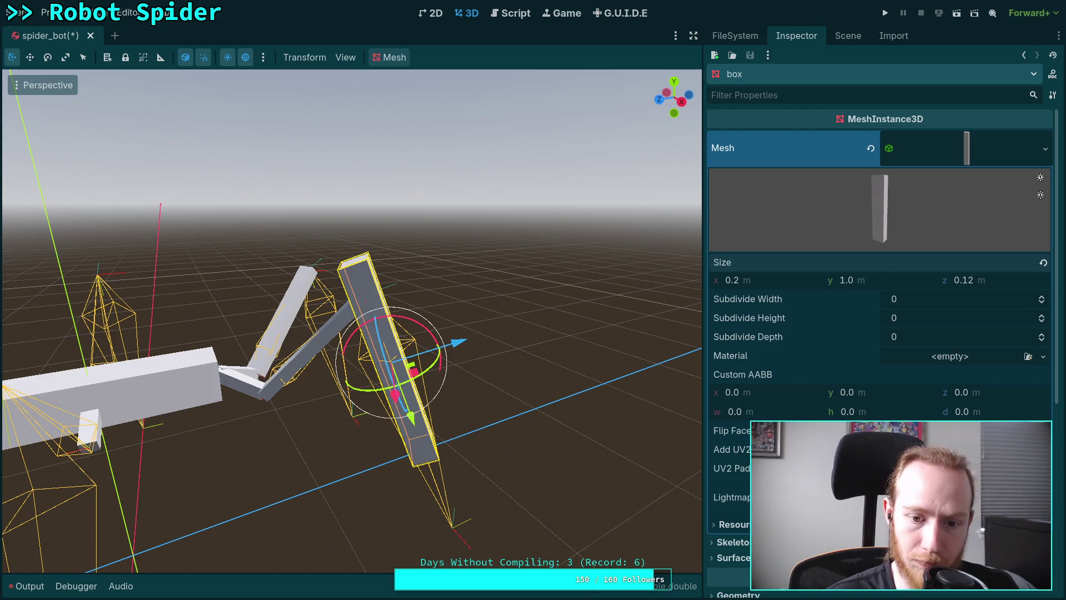
{"action": "scroll", "coordinate": [815, 392], "scroll_direction": "down", "scroll_amount": 5}
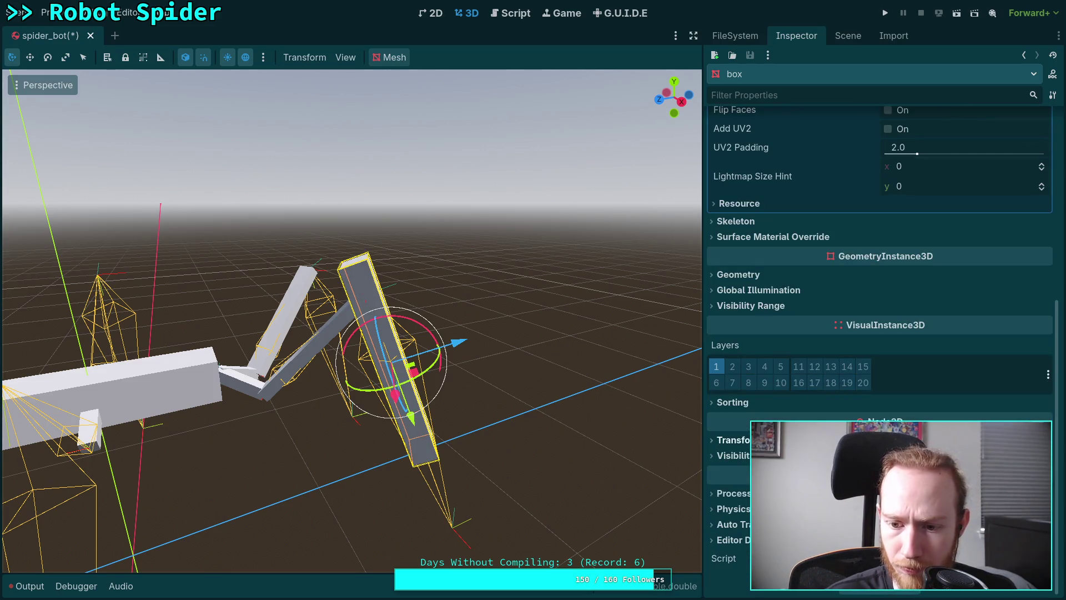
{"action": "mouse_move", "coordinate": [600, 383]}
{"action": "left_mouse_down"}
{"action": "mouse_move", "coordinate": [526, 388]}
{"action": "mouse_move", "coordinate": [544, 363]}
{"action": "mouse_move", "coordinate": [512, 355]}
{"action": "mouse_move", "coordinate": [524, 375]}
{"action": "mouse_move", "coordinate": [605, 364]}
{"action": "mouse_move", "coordinate": [699, 378]}
{"action": "left_mouse_up"}
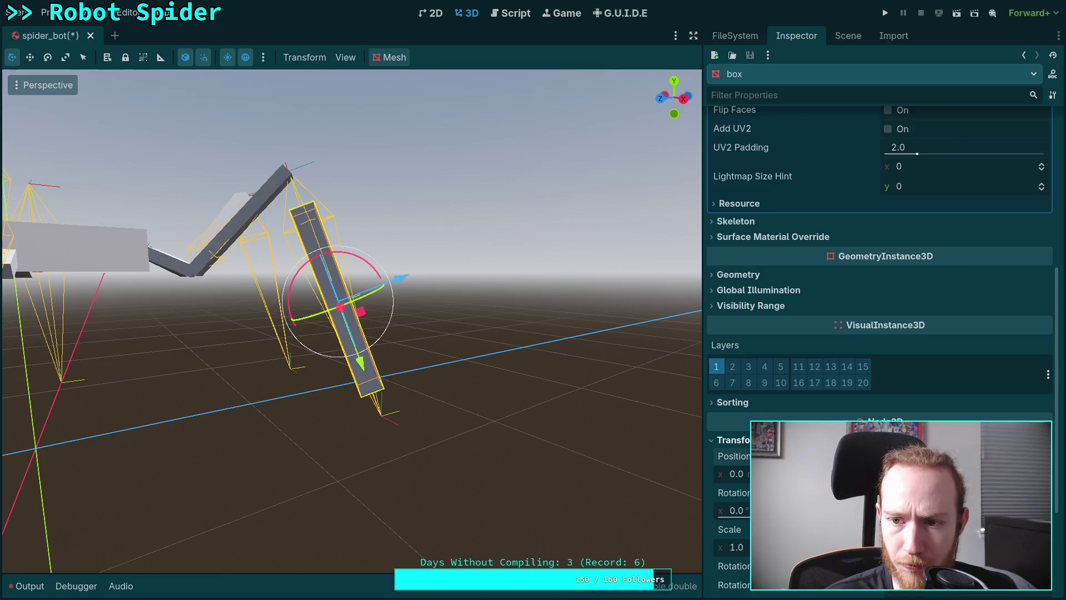
{"action": "scroll", "coordinate": [899, 381], "scroll_direction": "up", "scroll_amount": 5}
{"action": "scroll", "coordinate": [899, 381], "scroll_direction": "up", "scroll_amount": 2}
{"action": "left_click", "coordinate": [894, 263]}
{"action": "type", "text": "1.4"}
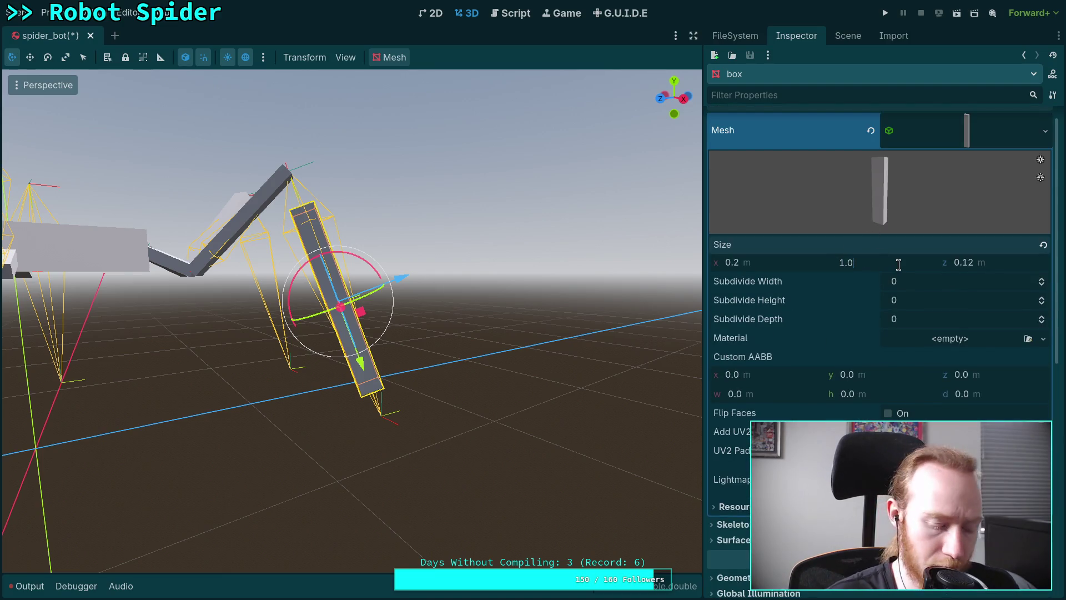
{"action": "key", "text": "Return"}
{"action": "mouse_move", "coordinate": [491, 316]}
{"action": "left_mouse_down"}
{"action": "mouse_move", "coordinate": [460, 240]}
{"action": "mouse_move", "coordinate": [563, 387]}
{"action": "mouse_move", "coordinate": [489, 382]}
{"action": "left_mouse_up"}
{"action": "left_click", "coordinate": [906, 263]}
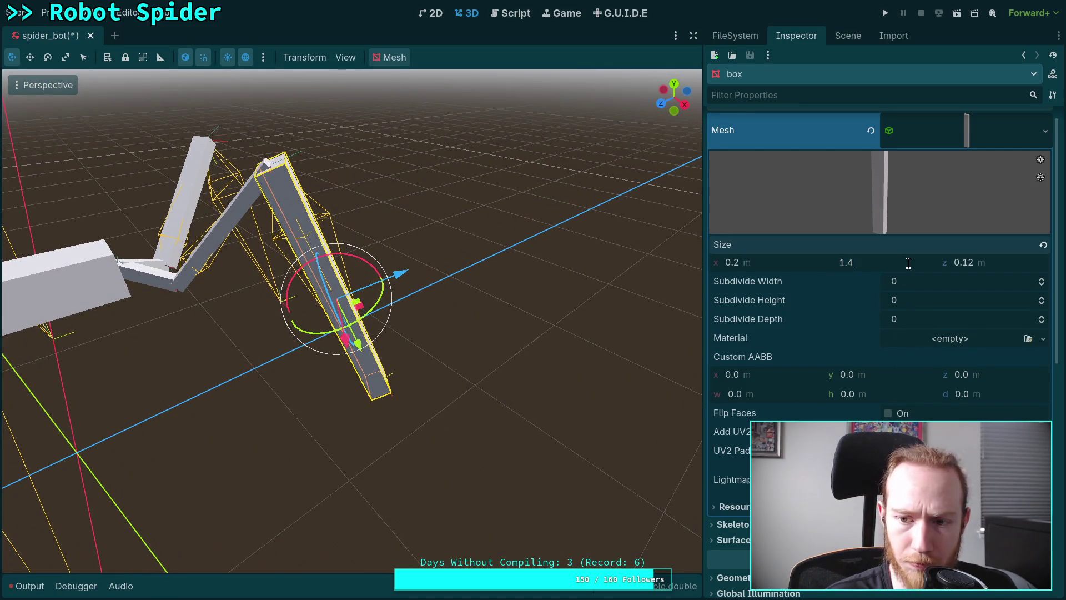
{"action": "type", "text": "1.3"}
{"action": "key", "text": "Return"}
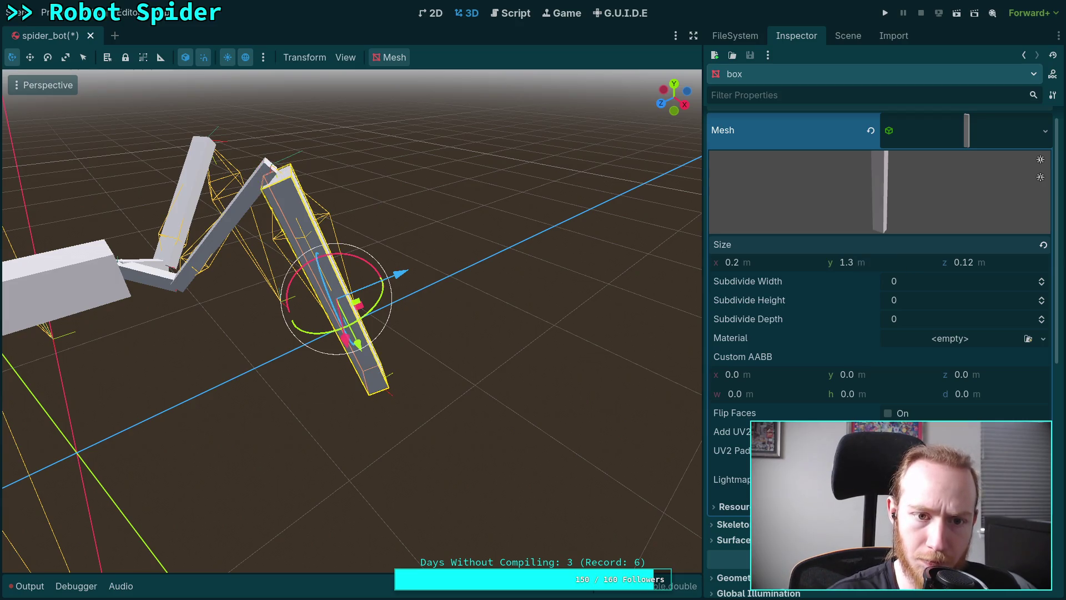
Step: Fine-tune the box height to 1.35 m, then 1.38 m
{"action": "mouse_move", "coordinate": [468, 328]}
{"action": "left_mouse_down"}
{"action": "mouse_move", "coordinate": [428, 281]}
{"action": "mouse_move", "coordinate": [431, 231]}
{"action": "mouse_move", "coordinate": [439, 288]}
{"action": "left_mouse_up"}
{"action": "left_click", "coordinate": [894, 269]}
{"action": "left_click", "coordinate": [909, 267]}
{"action": "type", "text": "5"}
{"action": "key", "text": "Return"}
{"action": "mouse_move", "coordinate": [652, 331]}
{"action": "left_mouse_down"}
{"action": "mouse_move", "coordinate": [575, 280]}
{"action": "mouse_move", "coordinate": [554, 247]}
{"action": "mouse_move", "coordinate": [612, 345]}
{"action": "mouse_move", "coordinate": [606, 363]}
{"action": "left_mouse_up"}
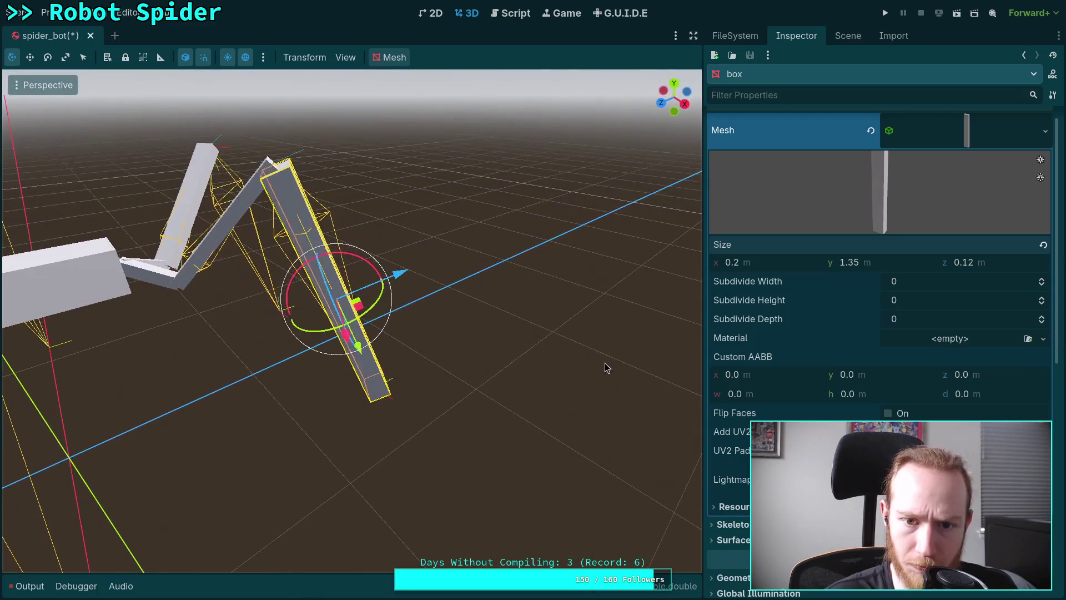
{"action": "left_click", "coordinate": [895, 262]}
{"action": "left_click", "coordinate": [896, 262]}
{"action": "key", "text": "BackSpace"}
{"action": "type", "text": "8"}
{"action": "key", "text": "Return"}
Step: Settle on a 1.4 m box height and orbit around the spider to check it
{"action": "mouse_move", "coordinate": [460, 289]}
{"action": "left_mouse_down"}
{"action": "mouse_move", "coordinate": [451, 225]}
{"action": "mouse_move", "coordinate": [538, 334]}
{"action": "left_mouse_up"}
{"action": "scroll", "coordinate": [869, 388], "scroll_direction": "down", "scroll_amount": 5}
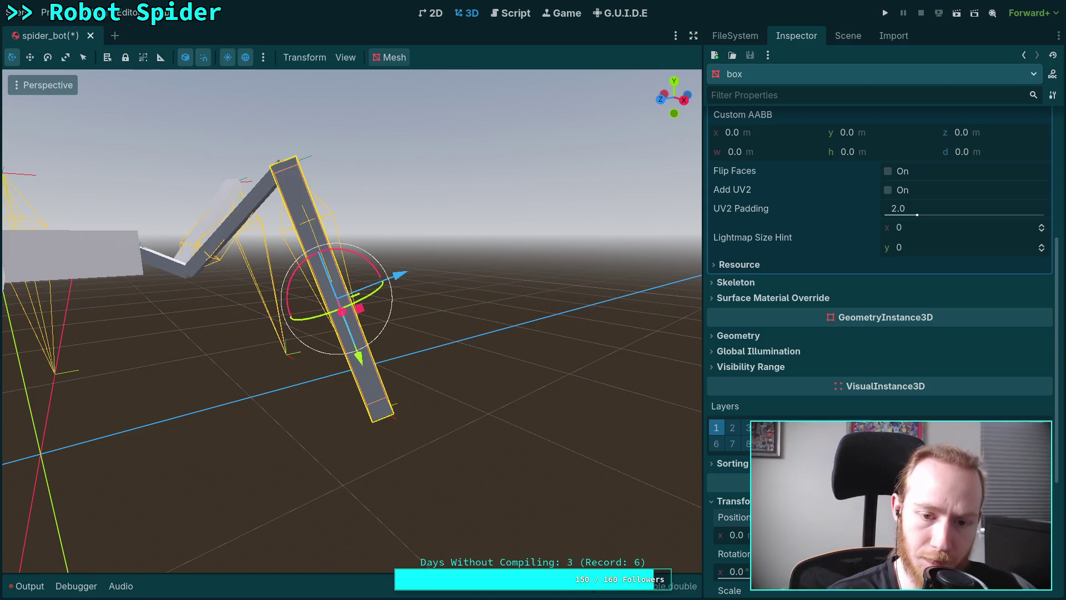
{"action": "mouse_move", "coordinate": [457, 302]}
{"action": "left_mouse_down"}
{"action": "mouse_move", "coordinate": [487, 357]}
{"action": "mouse_move", "coordinate": [478, 268]}
{"action": "left_mouse_up"}
{"action": "left_click_drag", "start_coordinate": [372, 245], "coordinate": [311, 200]}
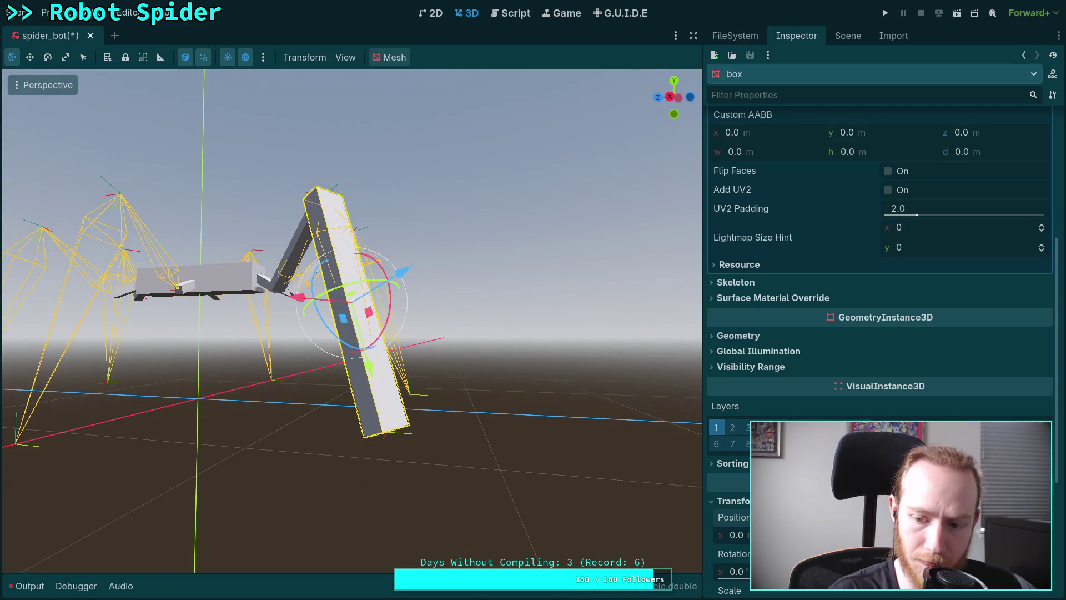
{"action": "left_click_drag", "start_coordinate": [572, 383], "coordinate": [597, 404]}
{"action": "scroll", "coordinate": [903, 332], "scroll_direction": "up", "scroll_amount": 5}
{"action": "left_click", "coordinate": [894, 285]}
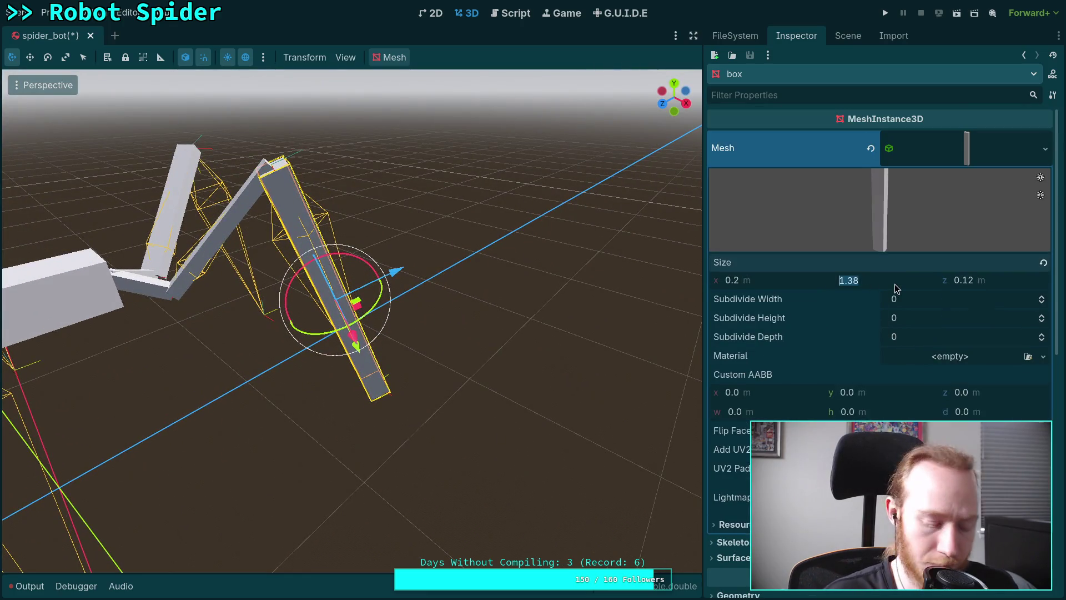
{"action": "type", "text": "1.4"}
{"action": "key", "text": "Return"}
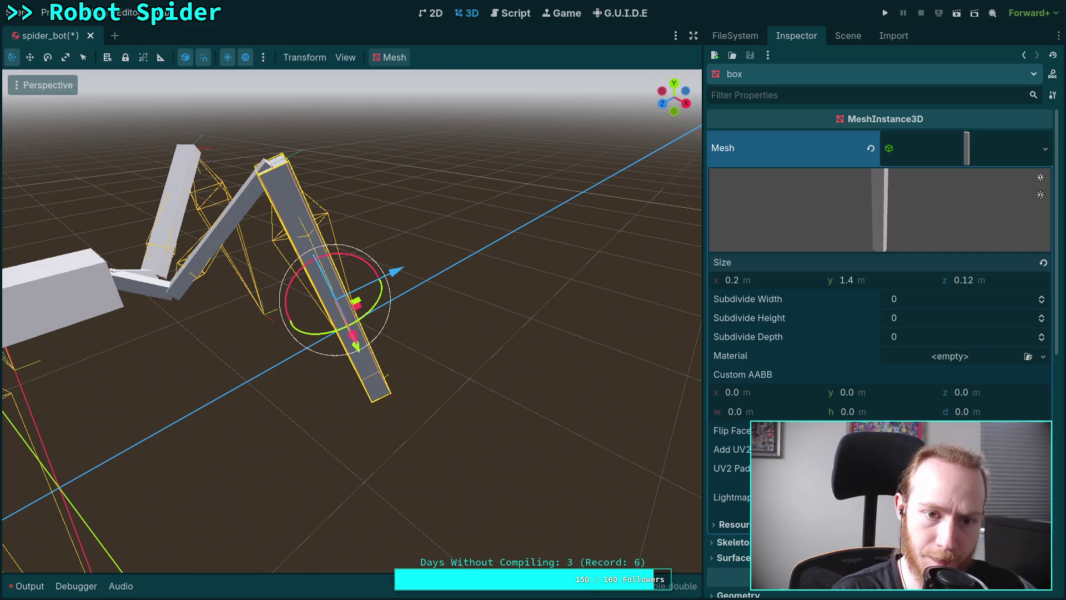
{"action": "mouse_move", "coordinate": [478, 211]}
{"action": "left_mouse_down"}
{"action": "mouse_move", "coordinate": [479, 221]}
{"action": "mouse_move", "coordinate": [471, 174]}
{"action": "mouse_move", "coordinate": [528, 350]}
{"action": "mouse_move", "coordinate": [549, 349]}
{"action": "left_mouse_up"}
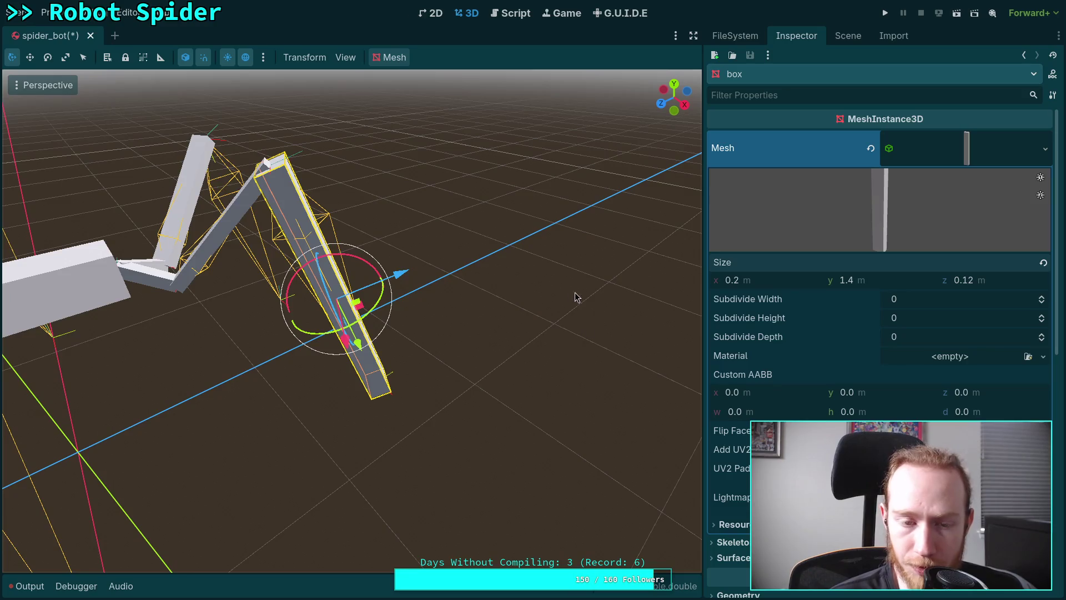
{"action": "left_click_drag", "start_coordinate": [575, 297], "coordinate": [362, 288]}
{"action": "left_click_drag", "start_coordinate": [564, 348], "coordinate": [382, 315]}
{"action": "left_click_drag", "start_coordinate": [494, 344], "coordinate": [389, 370]}
{"action": "left_click_drag", "start_coordinate": [476, 291], "coordinate": [686, 285]}
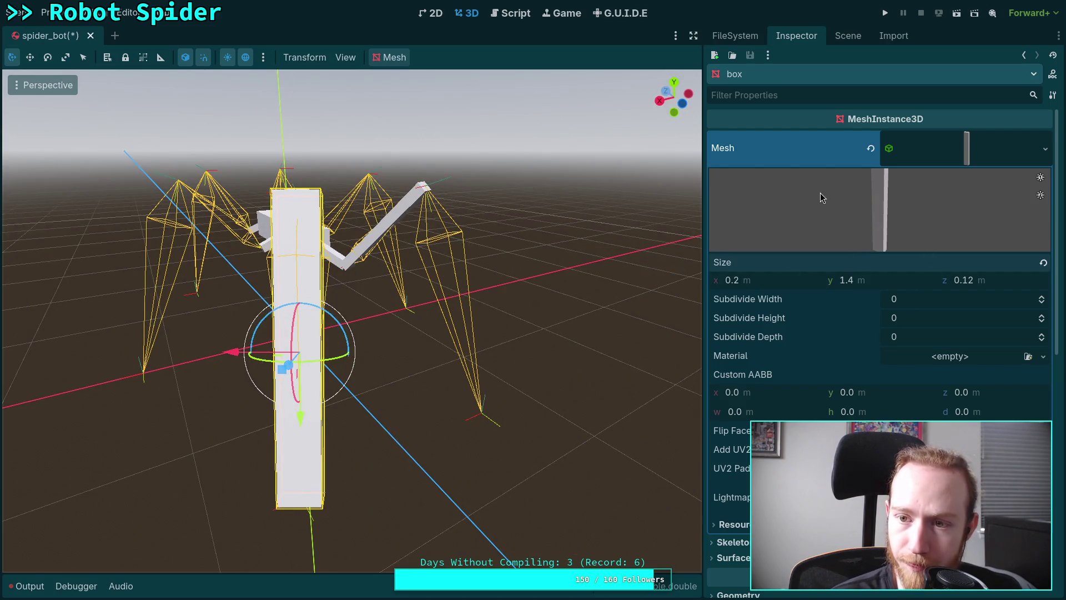
{"action": "left_click", "coordinate": [848, 36]}
Step: Duplicate the FrontRightTarsus target together with its box
{"action": "left_click", "coordinate": [768, 189]}
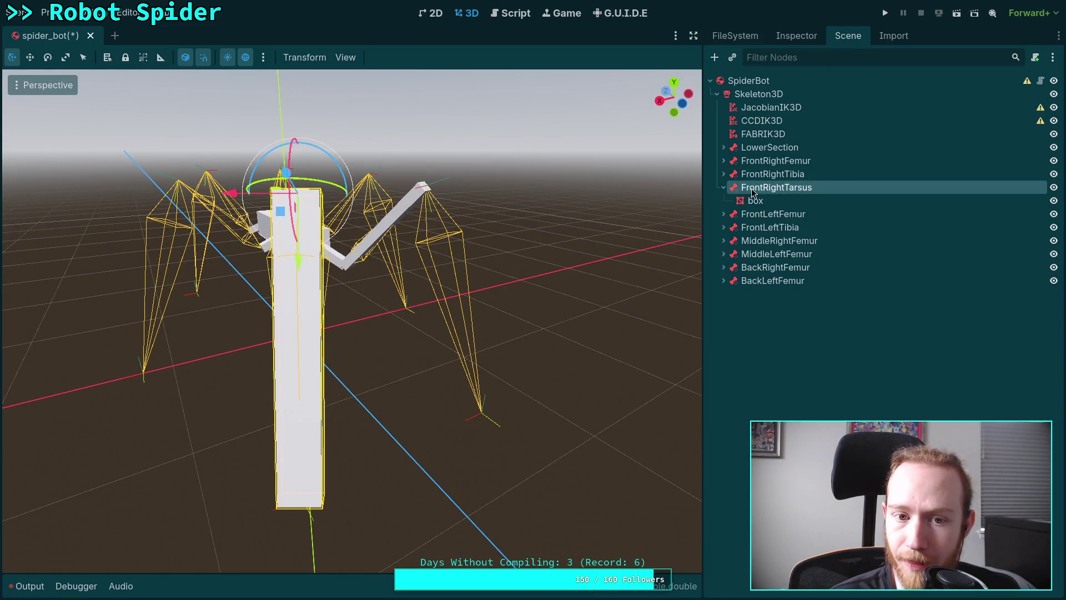
{"action": "key", "text": "f"}
{"action": "mouse_move", "coordinate": [476, 204]}
{"action": "left_mouse_down"}
{"action": "mouse_move", "coordinate": [670, 278]}
{"action": "mouse_move", "coordinate": [701, 243]}
{"action": "left_mouse_up"}
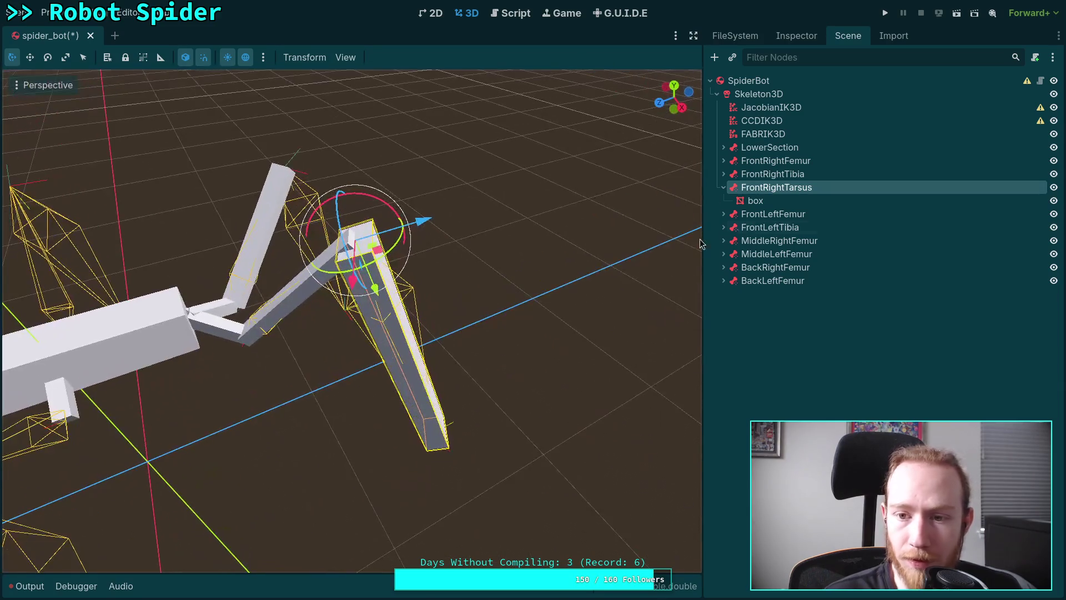
{"action": "left_click", "coordinate": [724, 188]}
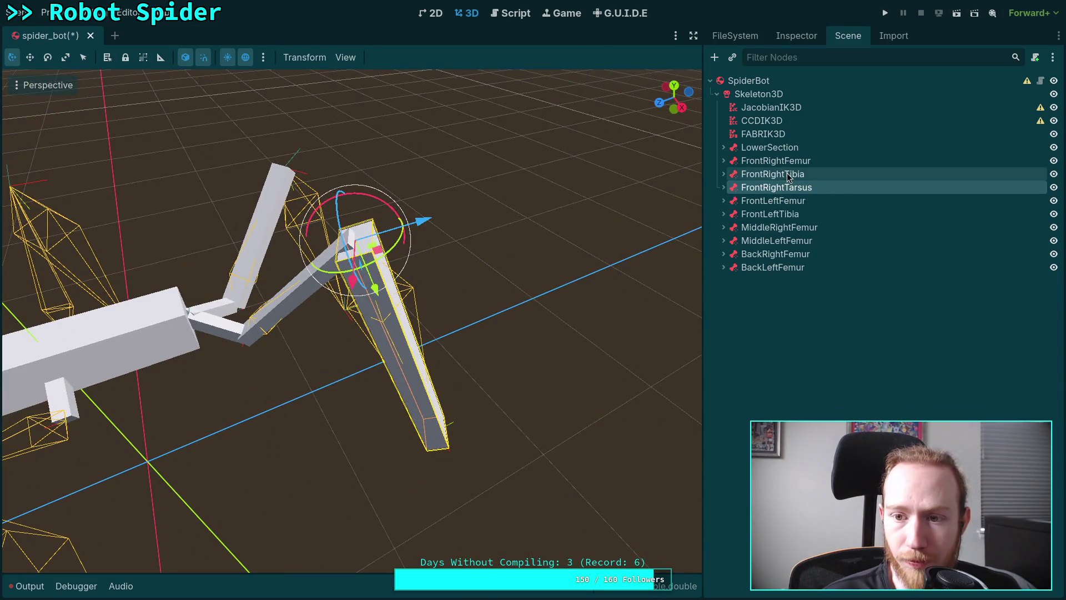
{"action": "left_click", "coordinate": [777, 174]}
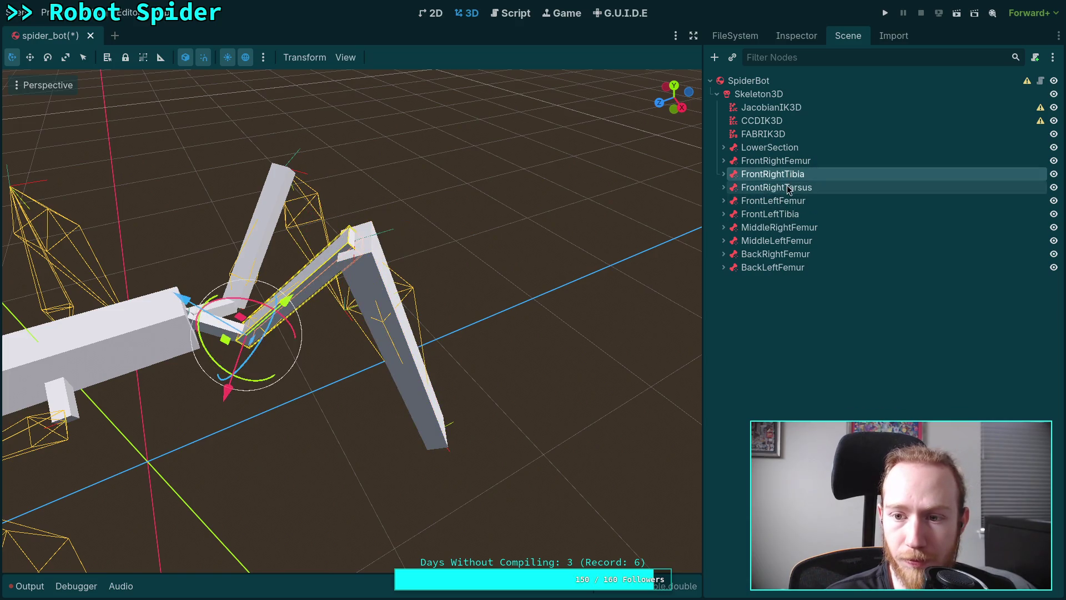
{"action": "left_click", "coordinate": [787, 189]}
{"action": "right_click", "coordinate": [787, 190]}
{"action": "left_click", "coordinate": [845, 361]}
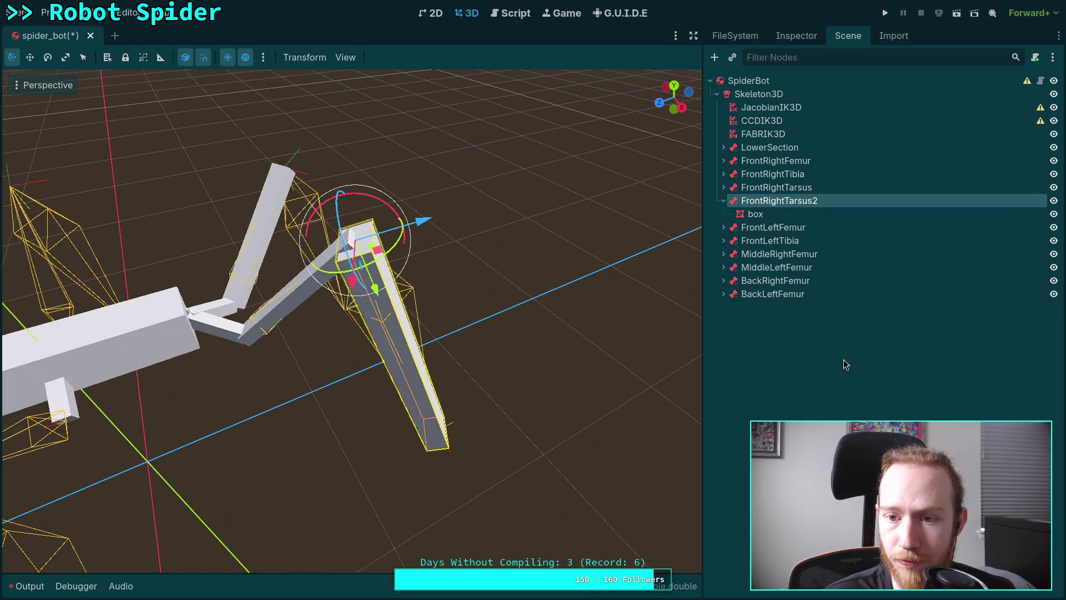
Step: Move the copy below FrontLeftTibia and rename it FrontLeftTarsus
{"action": "left_click_drag", "start_coordinate": [770, 204], "coordinate": [771, 248]}
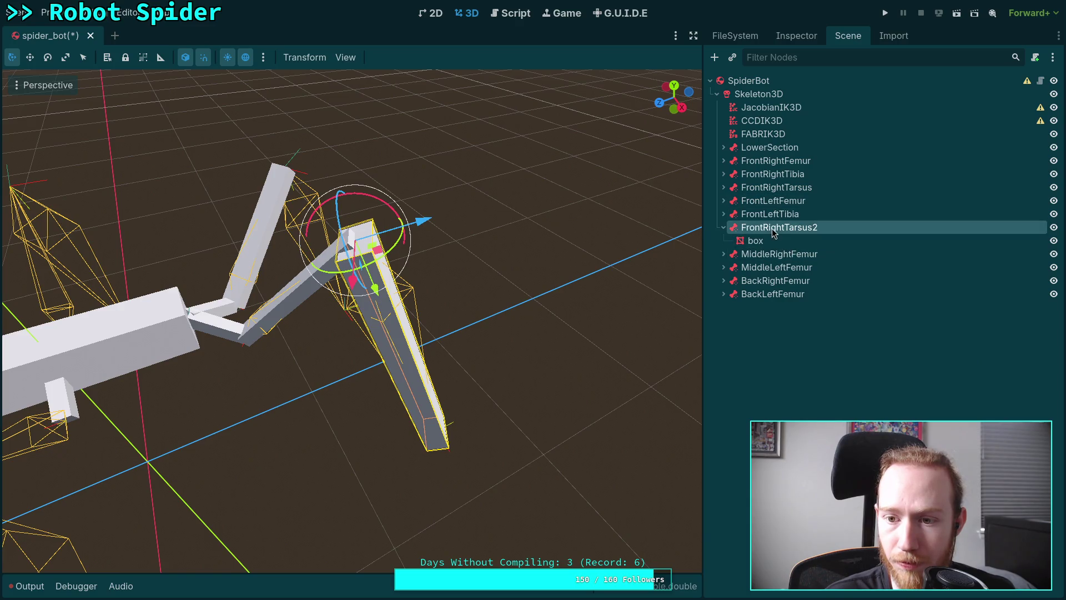
{"action": "left_click", "coordinate": [767, 227]}
{"action": "left_click", "coordinate": [766, 228]}
{"action": "type", "text": "LeftTarsus2"}
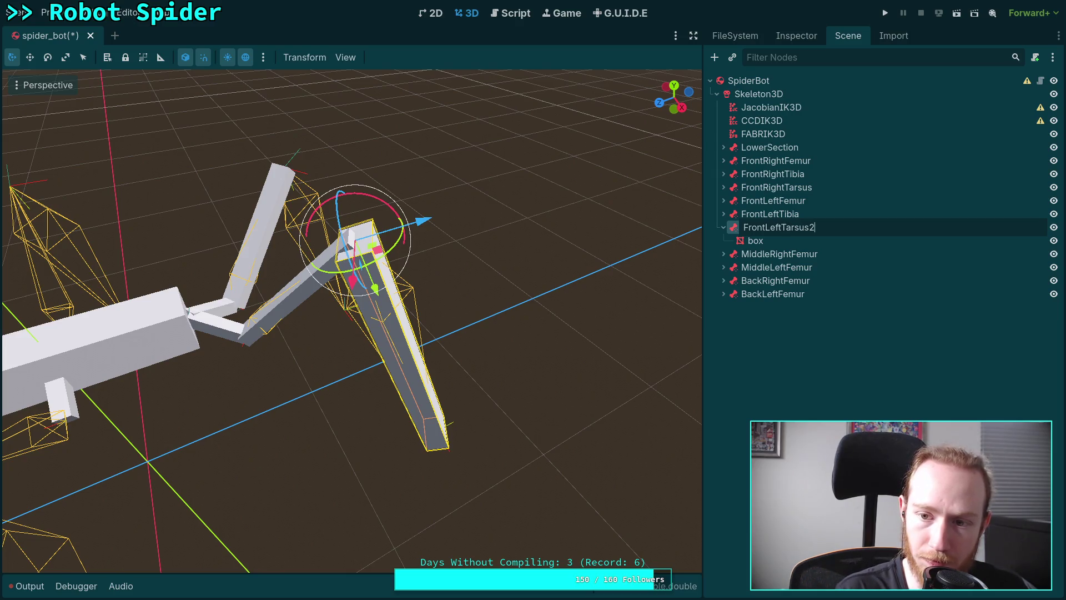
{"action": "key", "text": "BackSpace"}
{"action": "key", "text": "Return"}
Step: Set the new target's Bone Name to FrontLeftTarsus in the Inspector
{"action": "left_click", "coordinate": [796, 36]}
{"action": "left_click", "coordinate": [939, 140]}
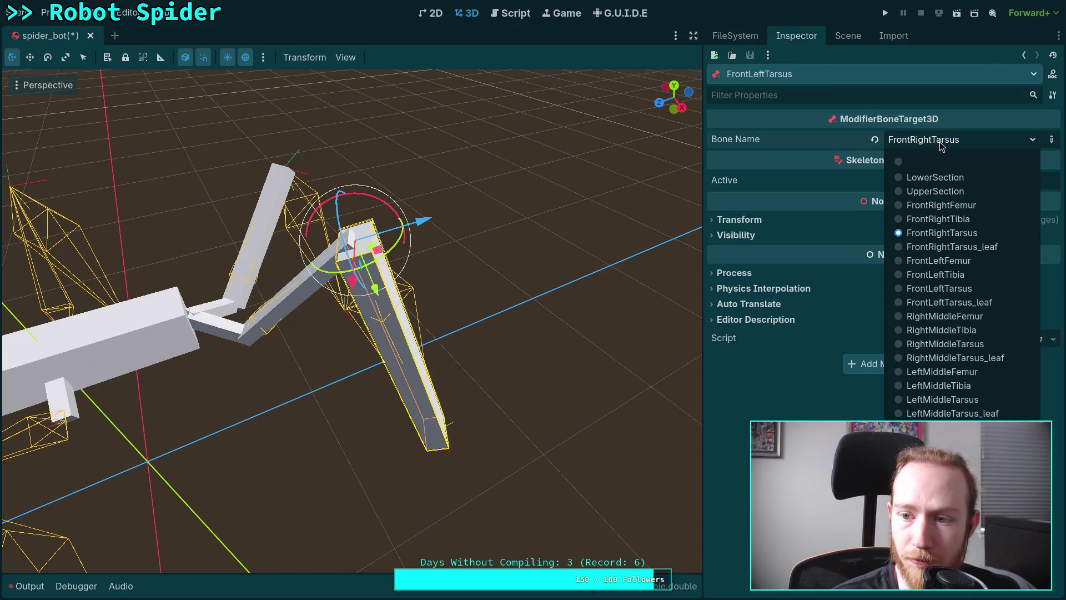
{"action": "left_click", "coordinate": [980, 289]}
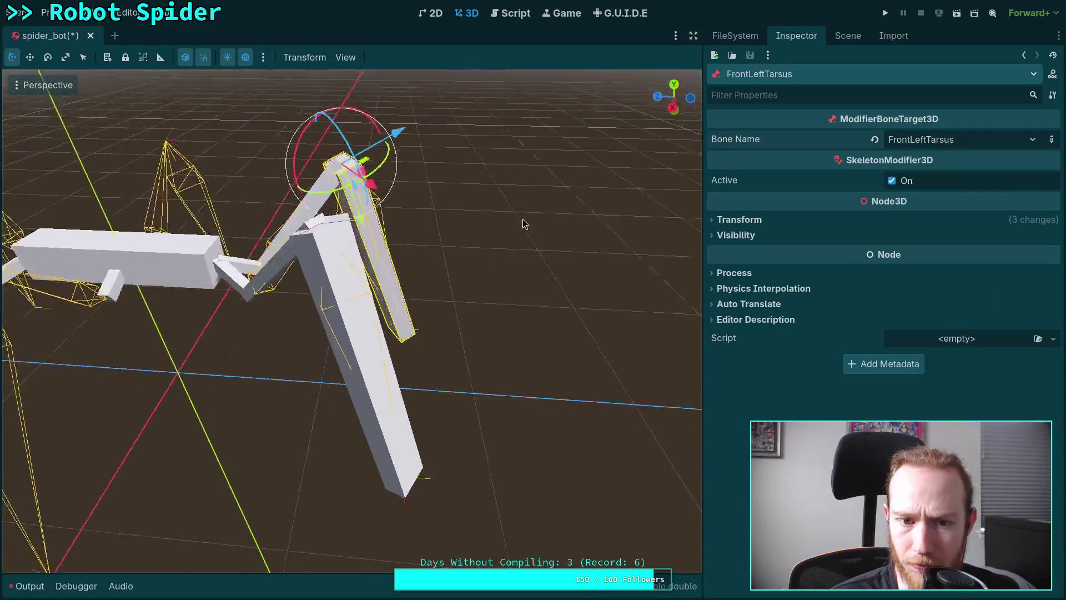
{"action": "scroll", "coordinate": [499, 236], "scroll_direction": "down", "scroll_amount": 2}
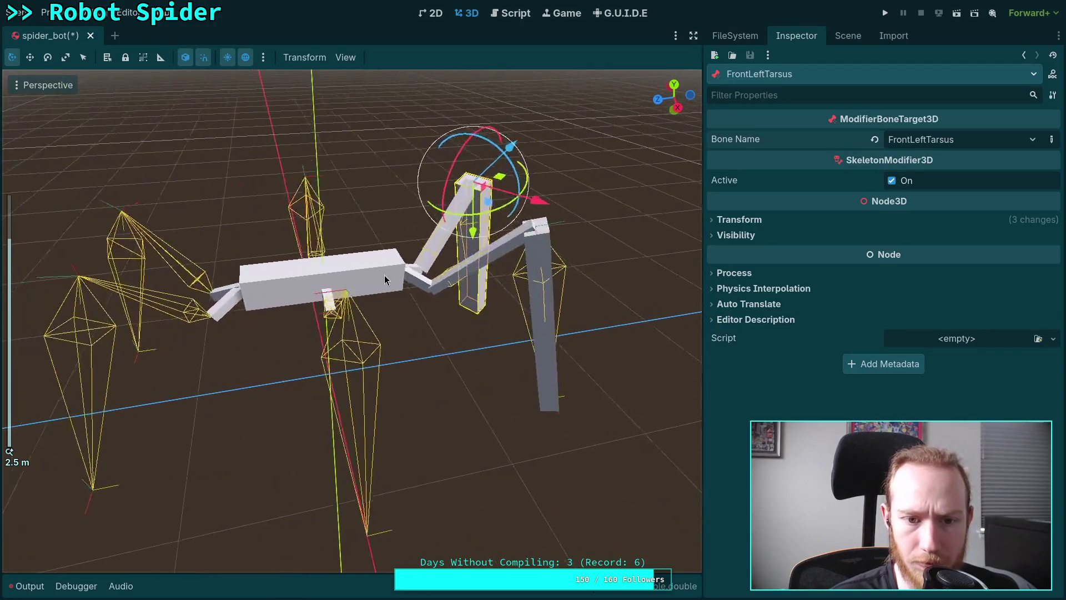
{"action": "left_click", "coordinate": [846, 37]}
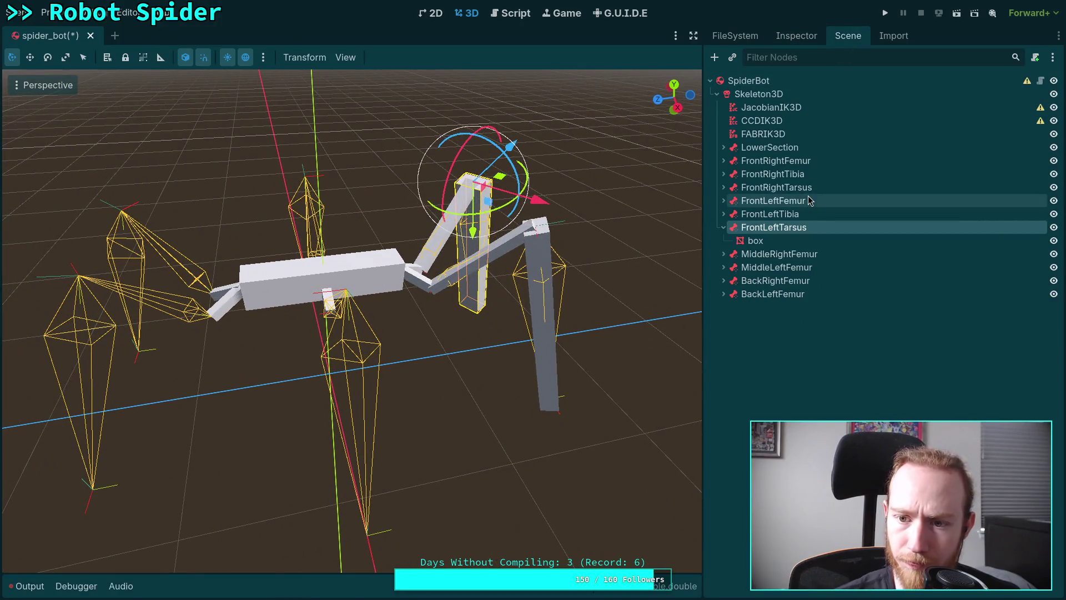
Step: Delete the four old leg nodes from MiddleRightFemur down to BackLeftFemur
{"action": "left_click", "coordinate": [723, 228]}
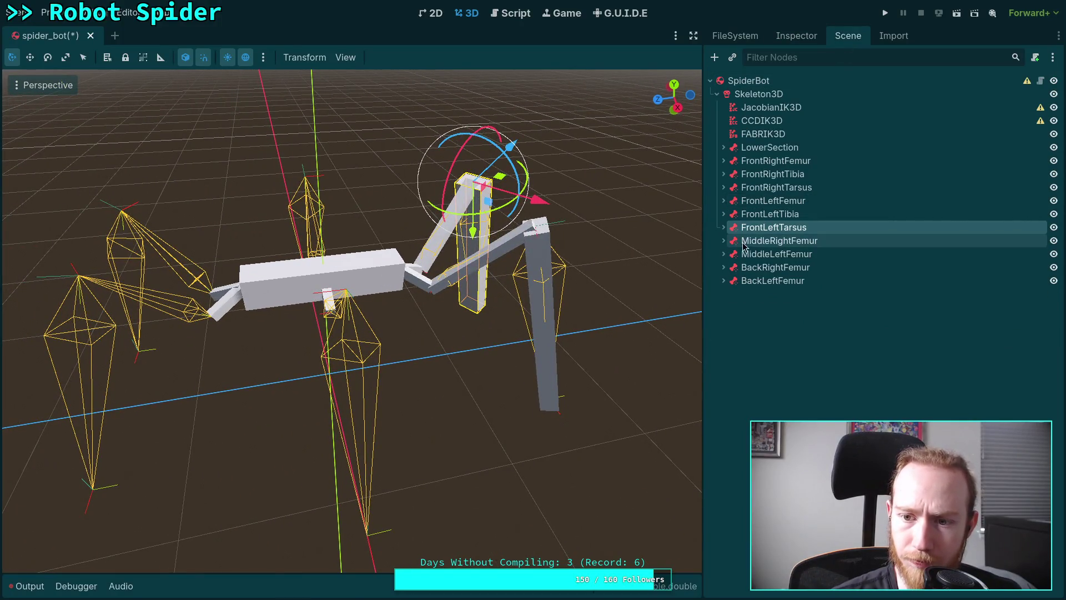
{"action": "left_click", "coordinate": [792, 244]}
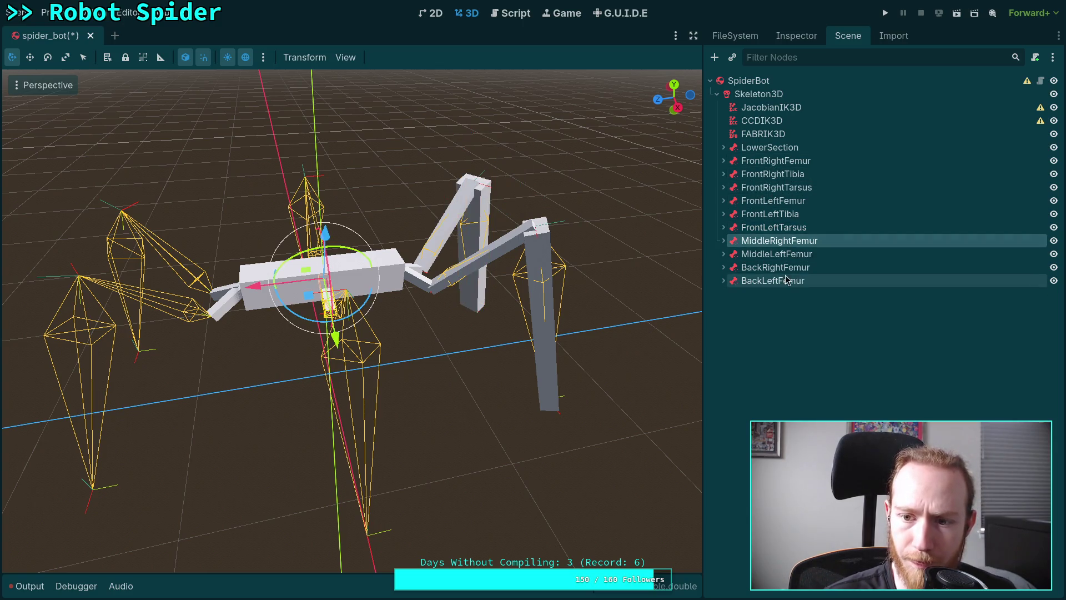
{"action": "left_click", "coordinate": [792, 280], "text": "shift"}
{"action": "key", "text": "Delete"}
{"action": "key", "text": "Return"}
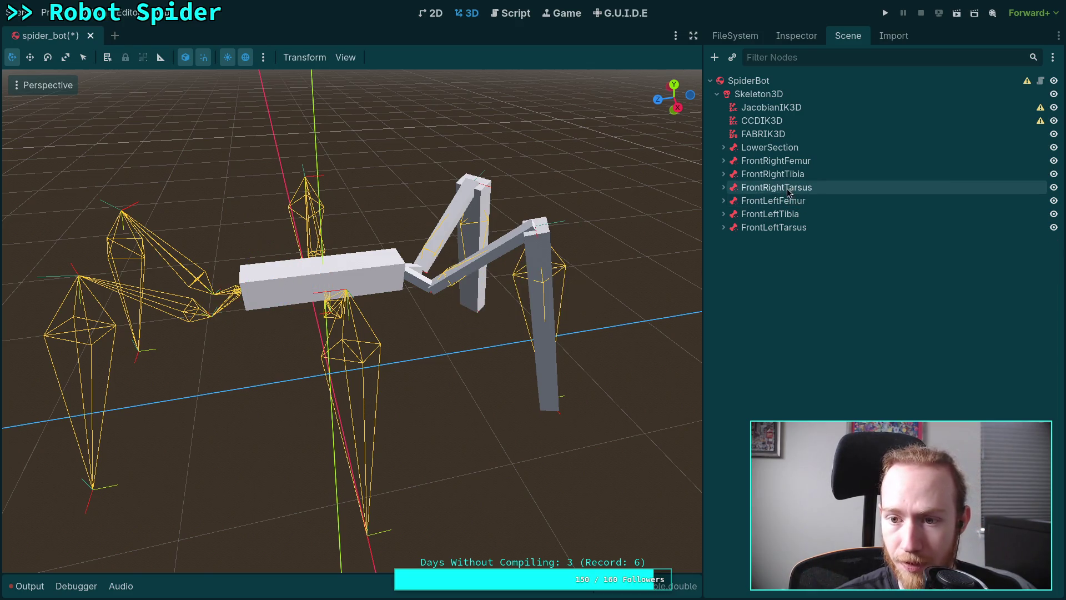
Step: Duplicate the six front-leg bone targets, FrontRightFemur through FrontLeftTarsus
{"action": "left_click", "coordinate": [786, 163]}
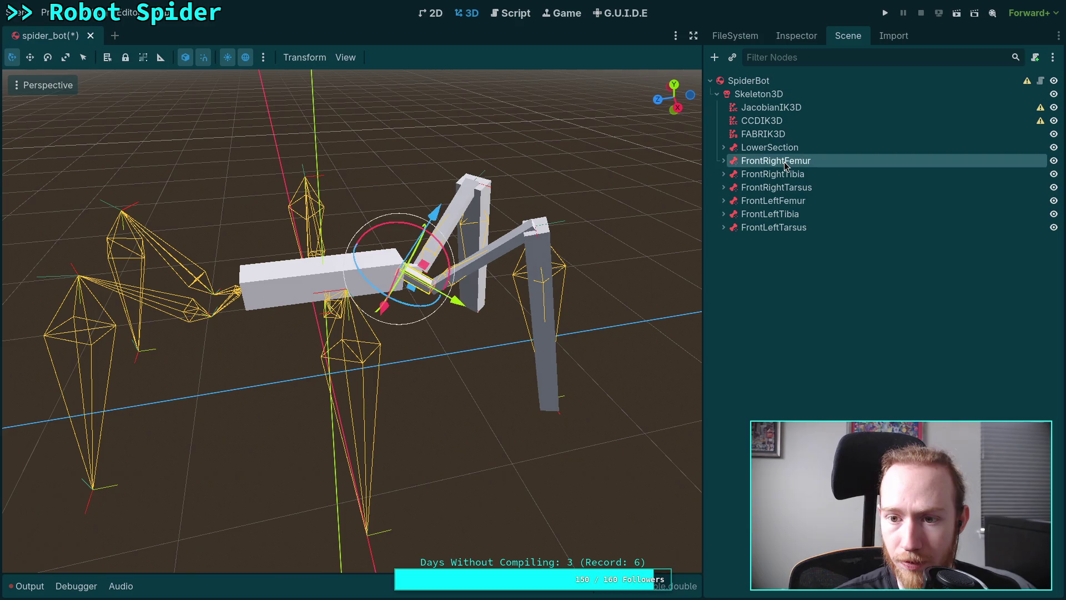
{"action": "left_click", "coordinate": [789, 227], "text": "shift"}
{"action": "right_click", "coordinate": [777, 206]}
{"action": "left_click", "coordinate": [832, 311]}
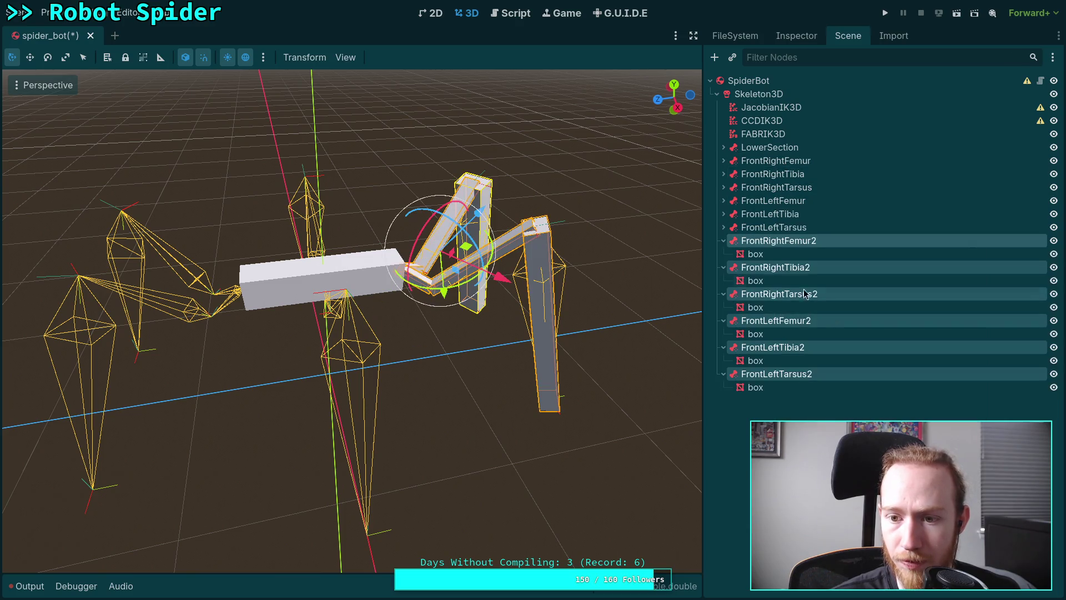
Step: Rename FrontRightFemur2 to MiddleRightFemur
{"action": "left_click", "coordinate": [759, 244]}
{"action": "left_click", "coordinate": [762, 242]}
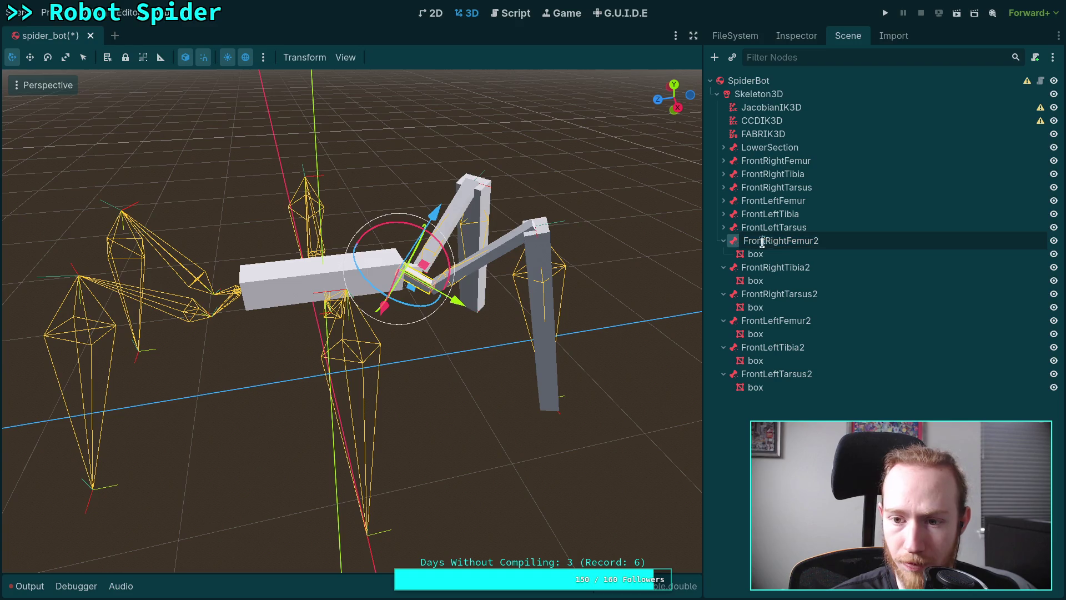
{"action": "type", "text": "Middle"}
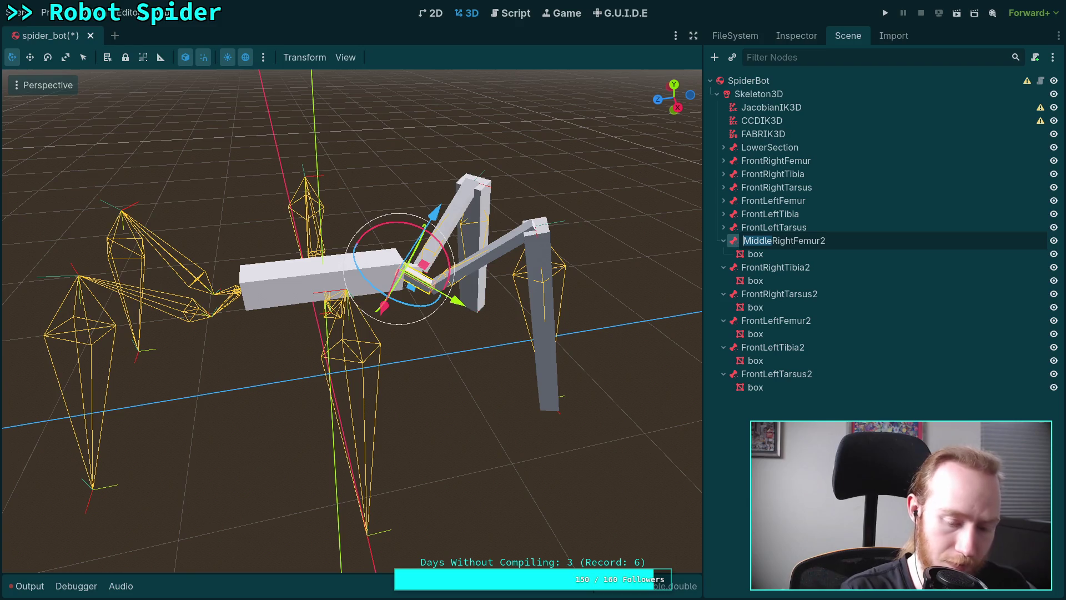
{"action": "left_click", "coordinate": [869, 241]}
{"action": "key", "text": "BackSpace"}
{"action": "key", "text": "Return"}
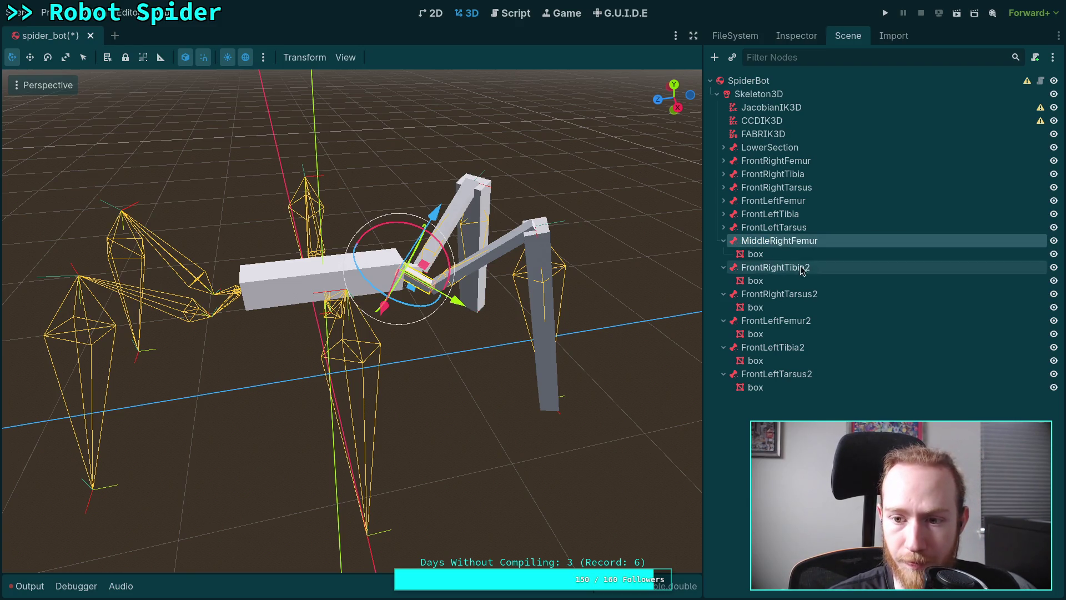
Step: Rename FrontRightTibia2 to MiddleRightTibia, undoing a mistaken paste first
{"action": "left_click", "coordinate": [760, 269]}
{"action": "left_click", "coordinate": [763, 269]}
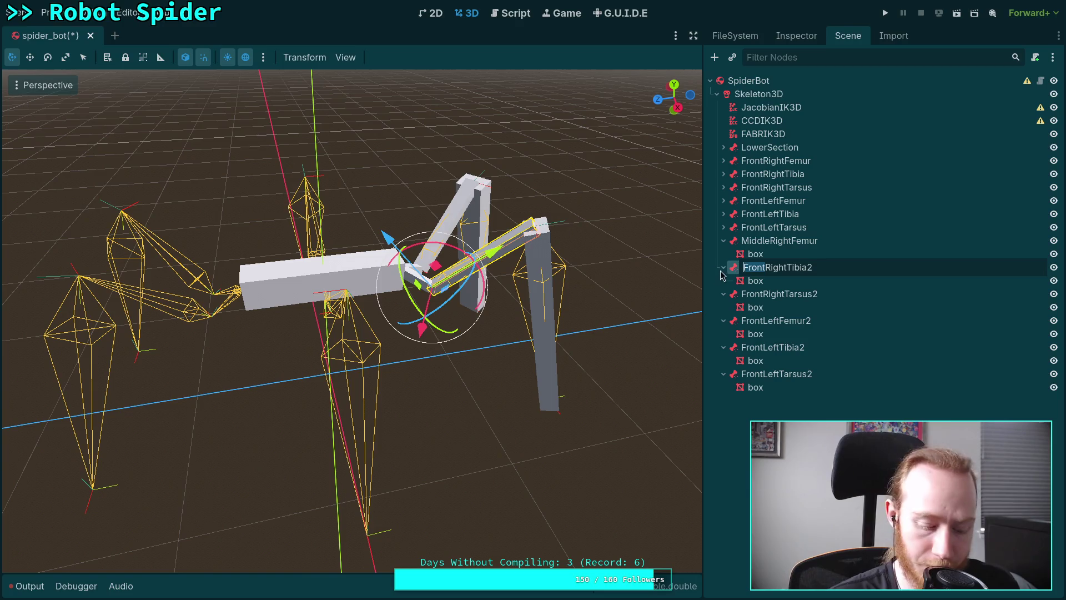
{"action": "key", "text": "ctrl+a"}
{"action": "key", "text": "BackSpace"}
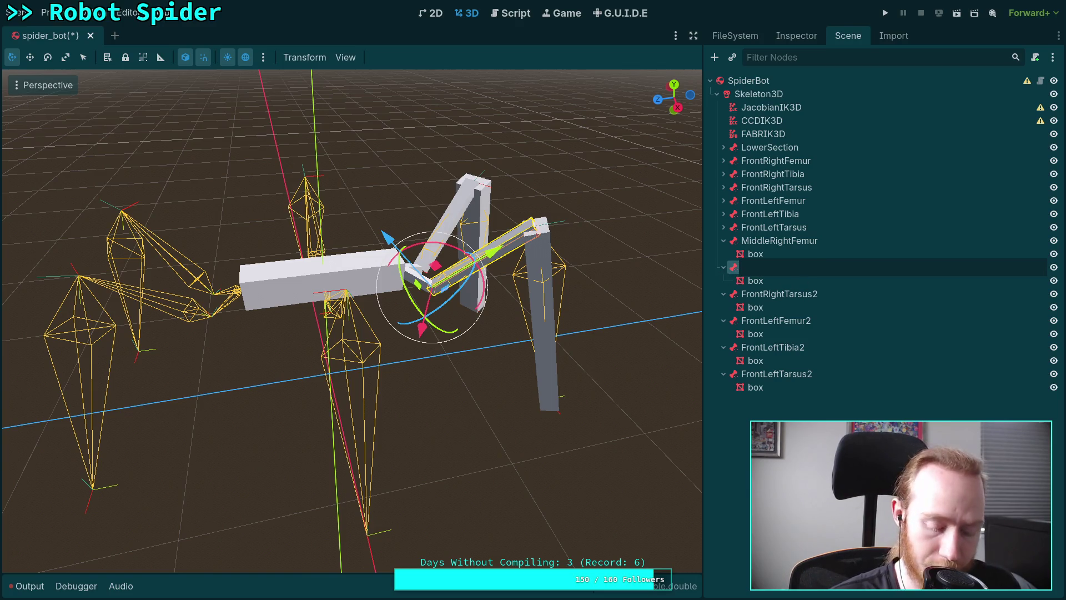
{"action": "type", "text": "ModifierBoneTarget3D"}
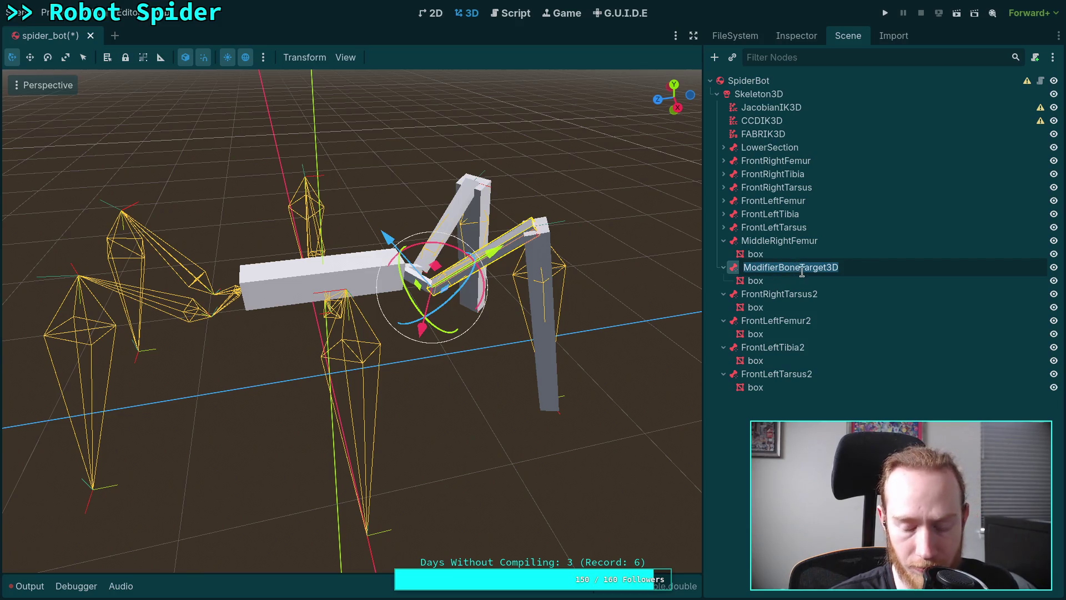
{"action": "key", "text": "Return"}
{"action": "key", "text": "ctrl+z"}
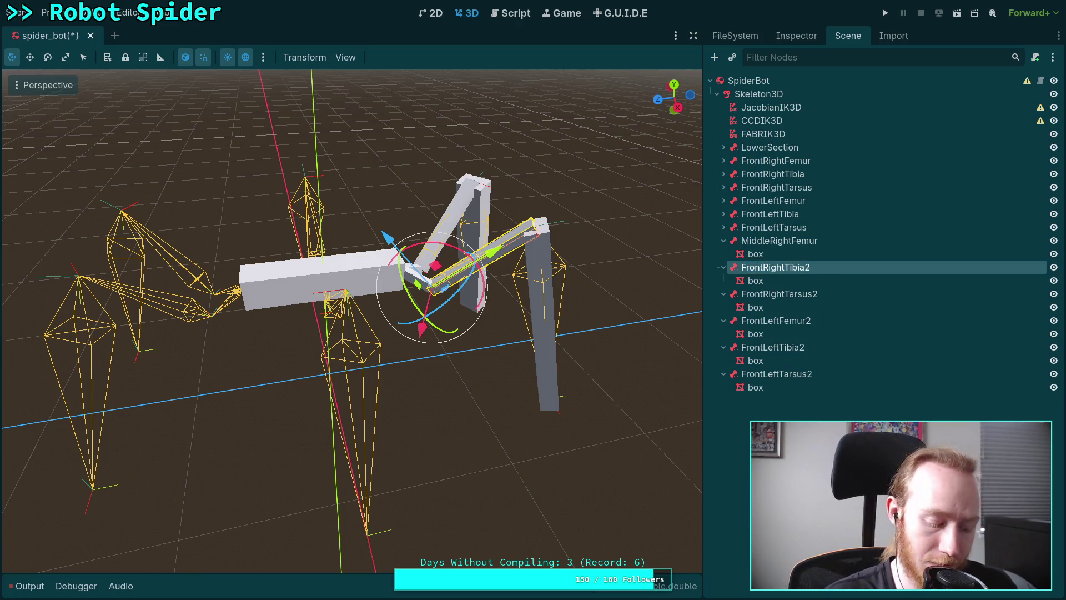
{"action": "double_click", "coordinate": [763, 269]}
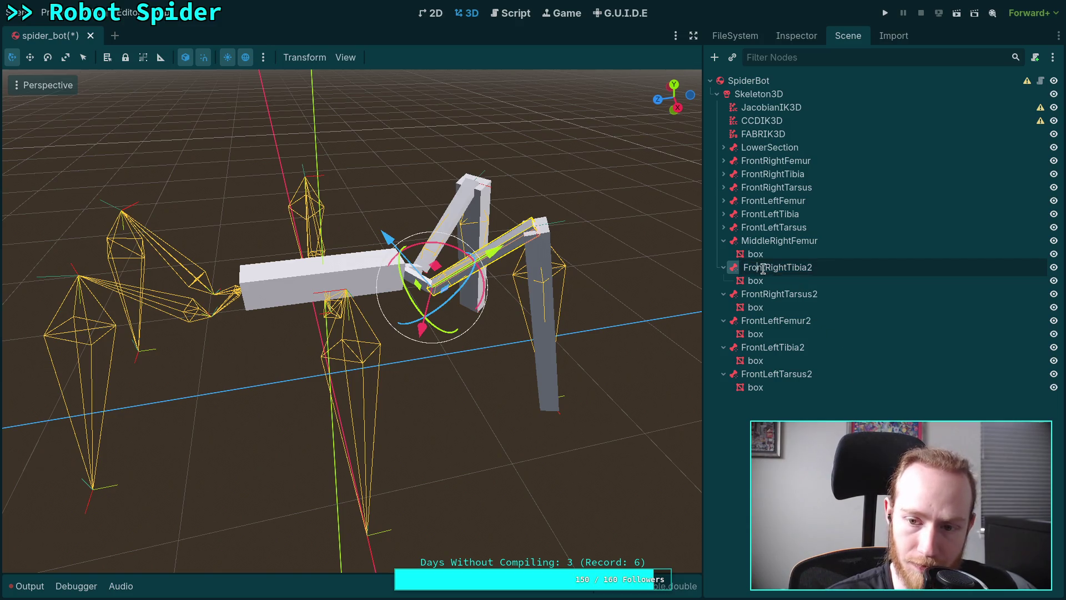
{"action": "type", "text": "Middle"}
{"action": "key", "text": "BackSpace"}
{"action": "key", "text": "Return"}
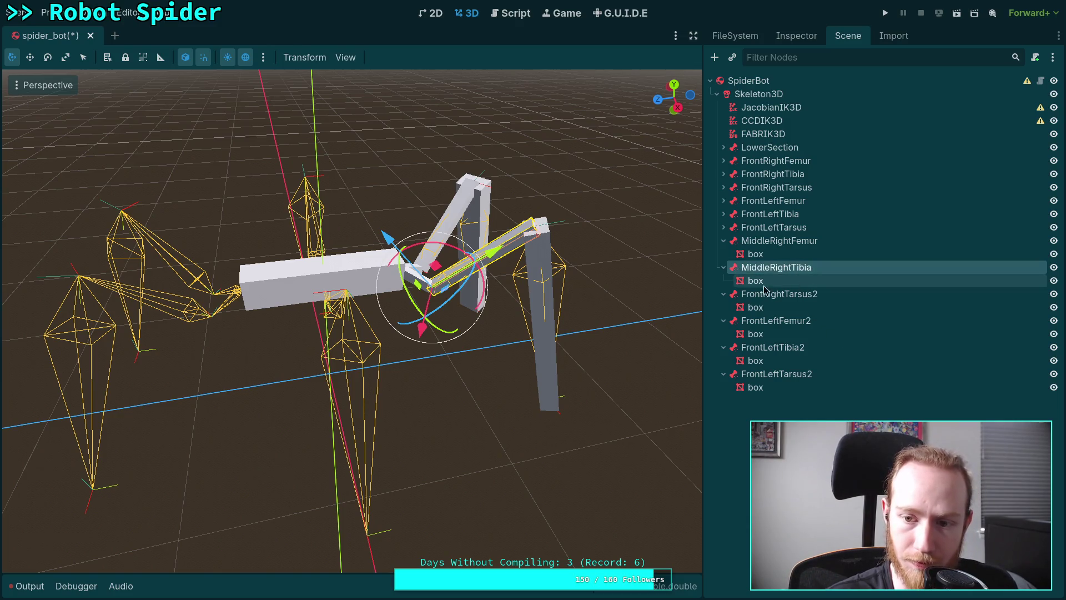
Step: Rename the copies to MiddleRightTarsus and MiddleLeftFemur
{"action": "double_click", "coordinate": [778, 294]}
{"action": "left_click_drag", "start_coordinate": [770, 293], "coordinate": [735, 298]}
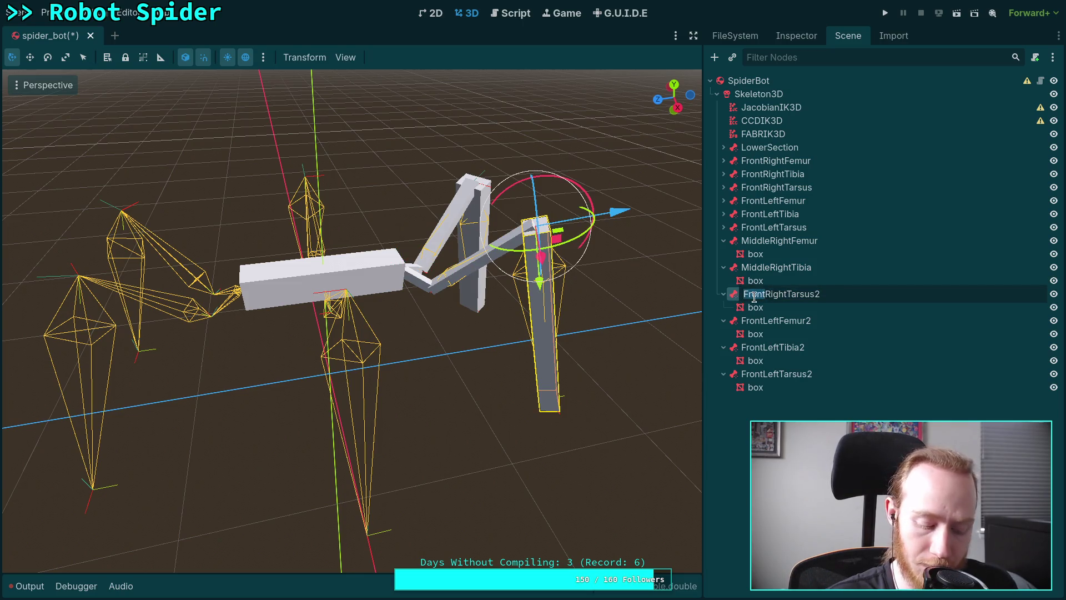
{"action": "type", "text": "Middle"}
{"action": "key", "text": "BackSpace"}
{"action": "key", "text": "Return"}
{"action": "double_click", "coordinate": [778, 320]}
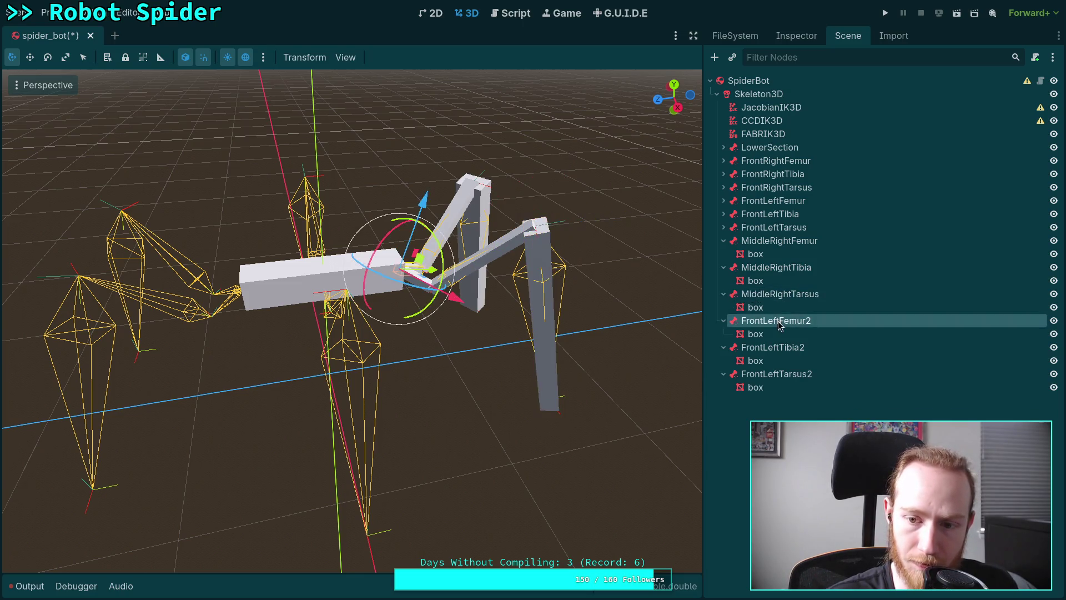
{"action": "left_click_drag", "start_coordinate": [765, 322], "coordinate": [740, 325]}
{"action": "type", "text": "Middle"}
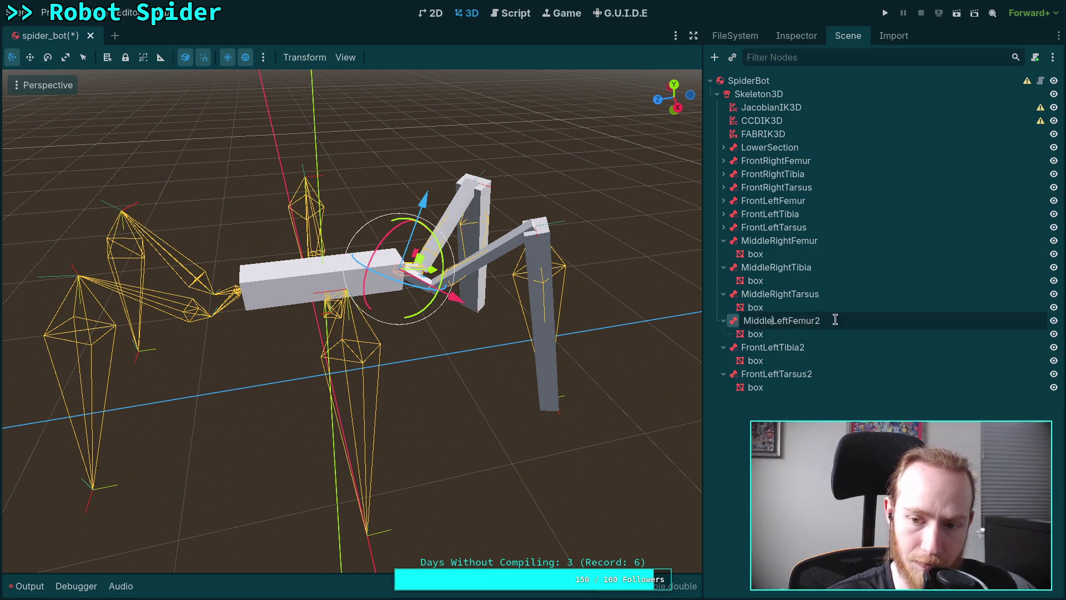
{"action": "key", "text": "Return"}
Step: Rename the remaining copies to MiddleLeftTibia and MiddleLeftTarsus
{"action": "left_click", "coordinate": [767, 347]}
{"action": "double_click", "coordinate": [766, 347]}
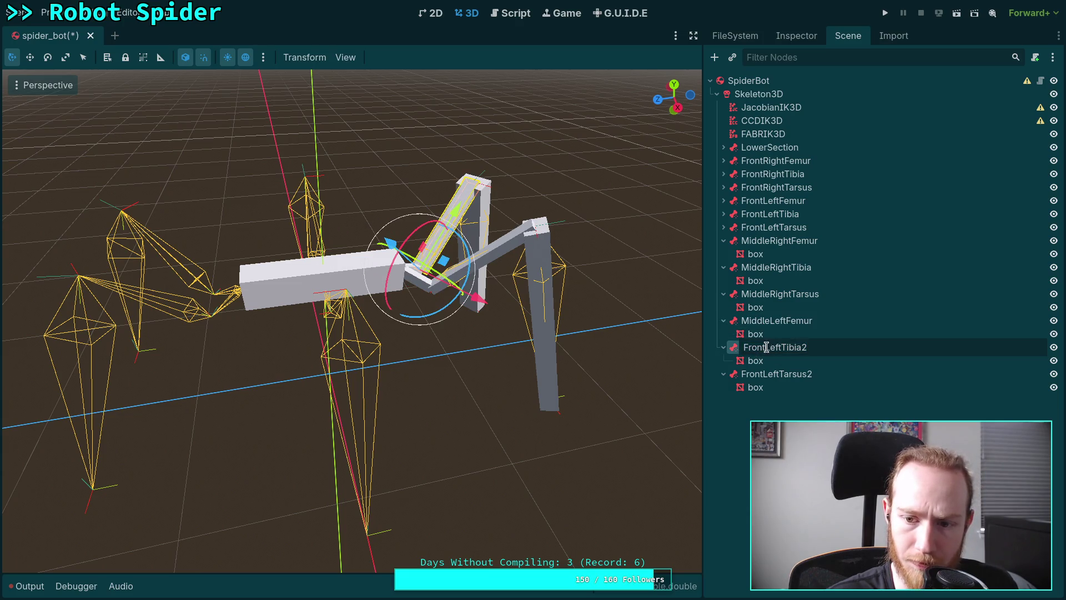
{"action": "type", "text": "Middle"}
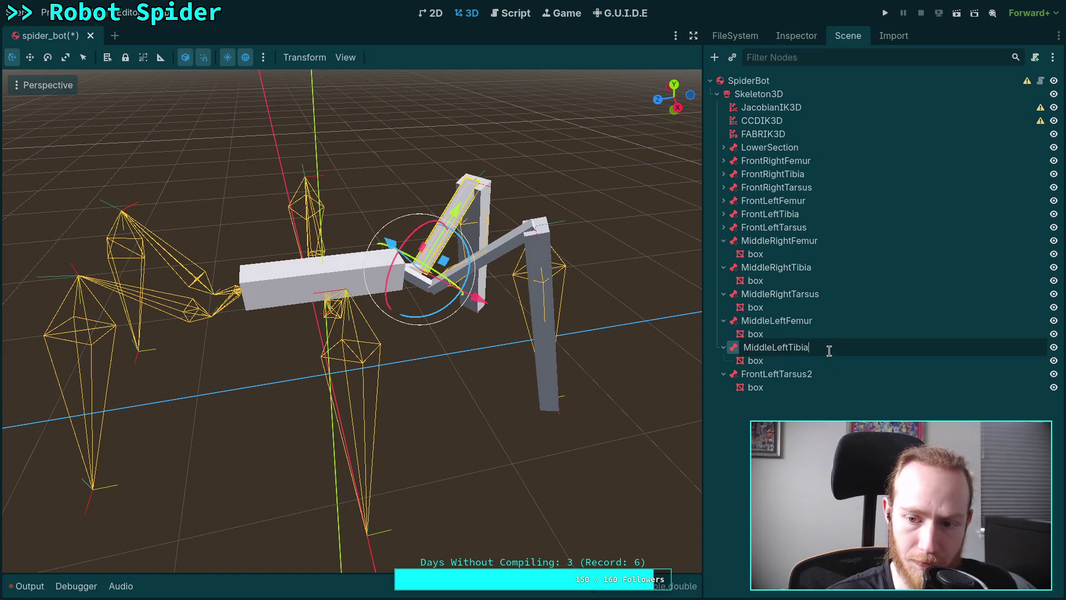
{"action": "key", "text": "Return"}
{"action": "left_click", "coordinate": [766, 374]}
{"action": "double_click", "coordinate": [766, 373]}
{"action": "left_click_drag", "start_coordinate": [766, 373], "coordinate": [748, 373]}
{"action": "type", "text": "Middle"}
{"action": "key", "text": "End"}
{"action": "key", "text": "BackSpace"}
{"action": "key", "text": "Return"}
{"action": "left_click", "coordinate": [723, 241]}
Step: Collapse the MiddleRight Tibia/Tarsus and MiddleLeft Femur/Tibia/Tarsus targets to hide their boxes
{"action": "left_click", "coordinate": [723, 254]}
{"action": "left_click", "coordinate": [723, 267]}
{"action": "left_click", "coordinate": [724, 280]}
{"action": "left_click", "coordinate": [724, 293]}
{"action": "left_click", "coordinate": [724, 307]}
Step: Bind MiddleRightFemur, Tibia and Tarsus to the RightMiddleFemur, RightMiddleTibia and RightMiddleTarsus bones
{"action": "left_click", "coordinate": [755, 241]}
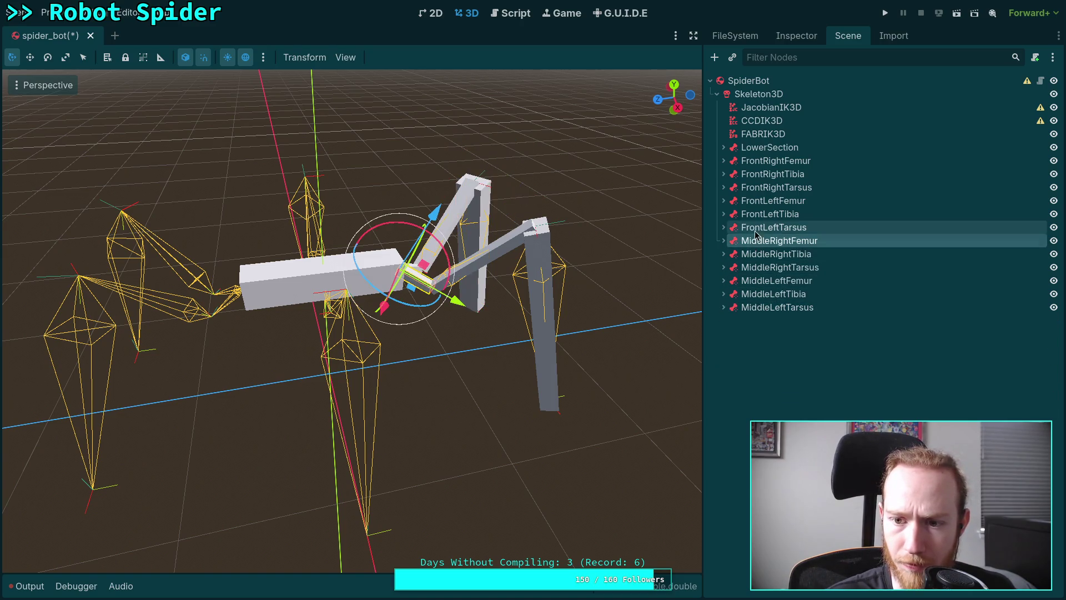
{"action": "left_click", "coordinate": [785, 35]}
{"action": "left_click", "coordinate": [942, 140]}
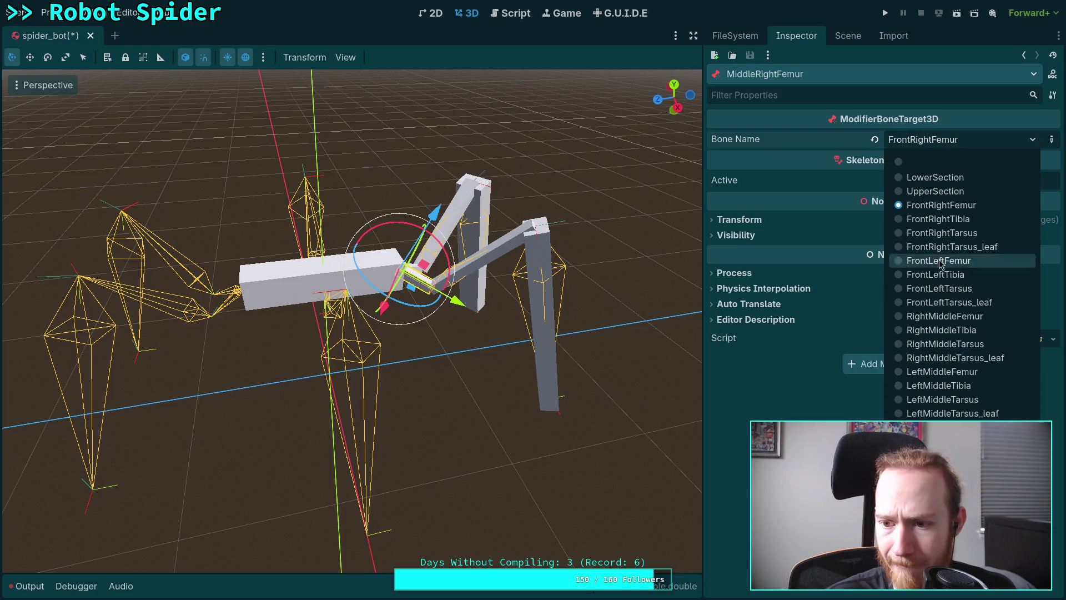
{"action": "left_click", "coordinate": [942, 316]}
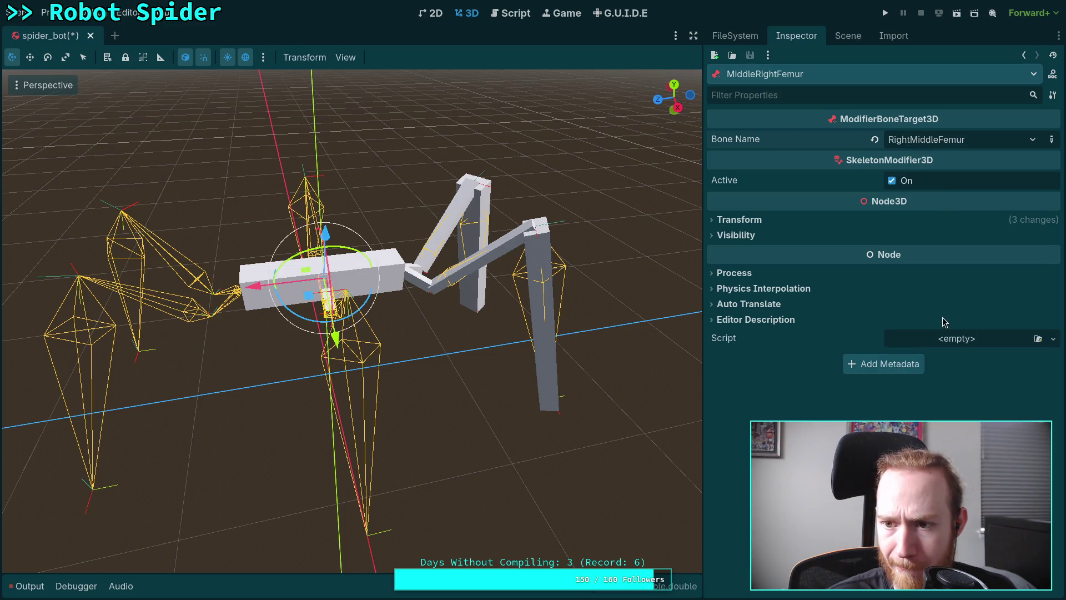
{"action": "left_click", "coordinate": [848, 37]}
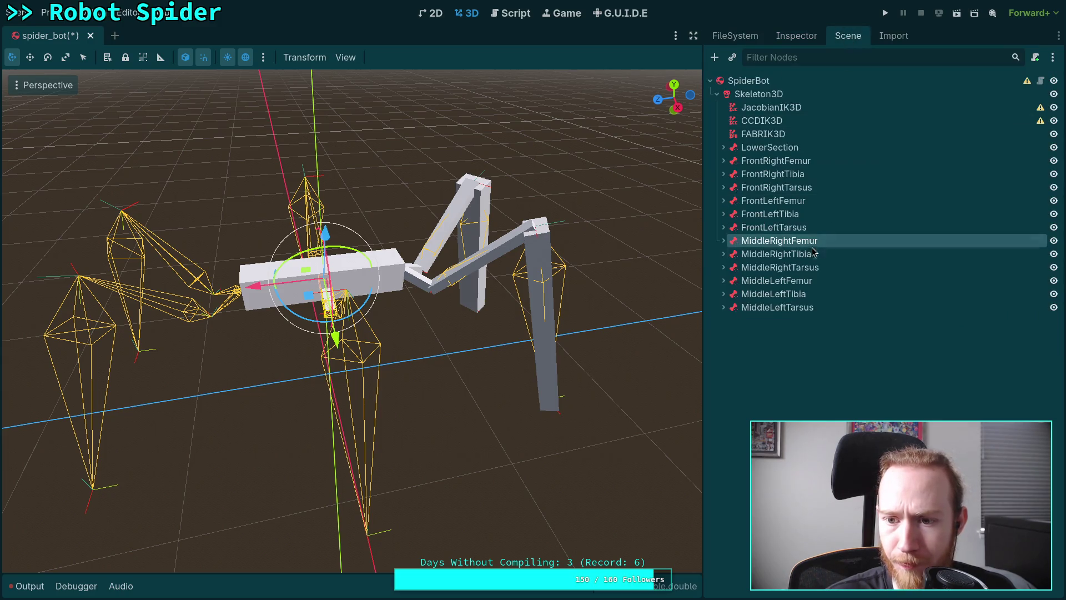
{"action": "left_click", "coordinate": [800, 254]}
{"action": "left_click", "coordinate": [800, 35]}
{"action": "left_click", "coordinate": [955, 141]}
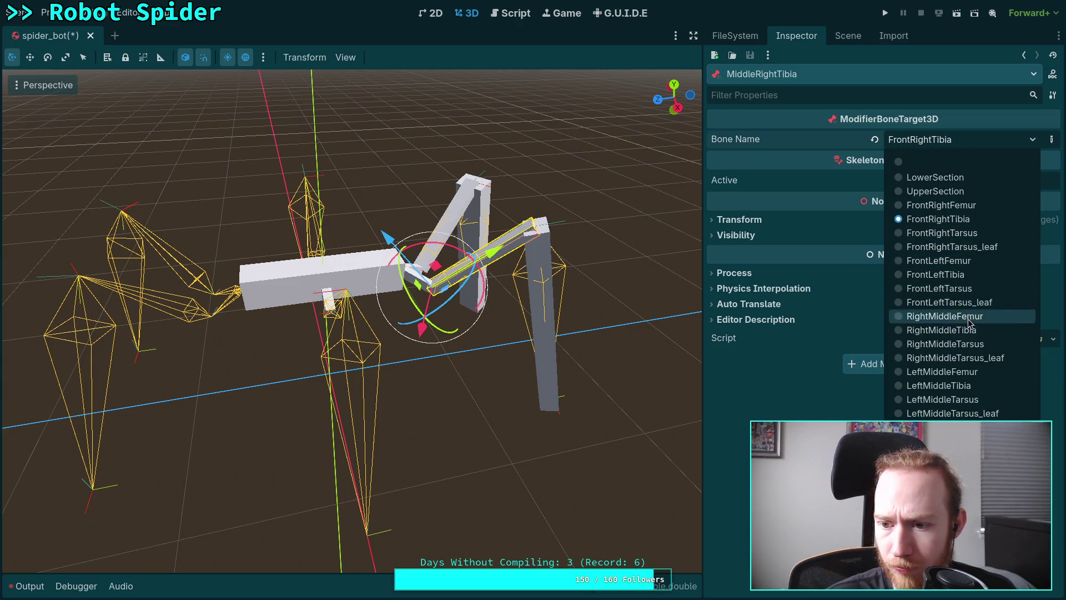
{"action": "left_click", "coordinate": [988, 329]}
{"action": "left_click", "coordinate": [848, 36]}
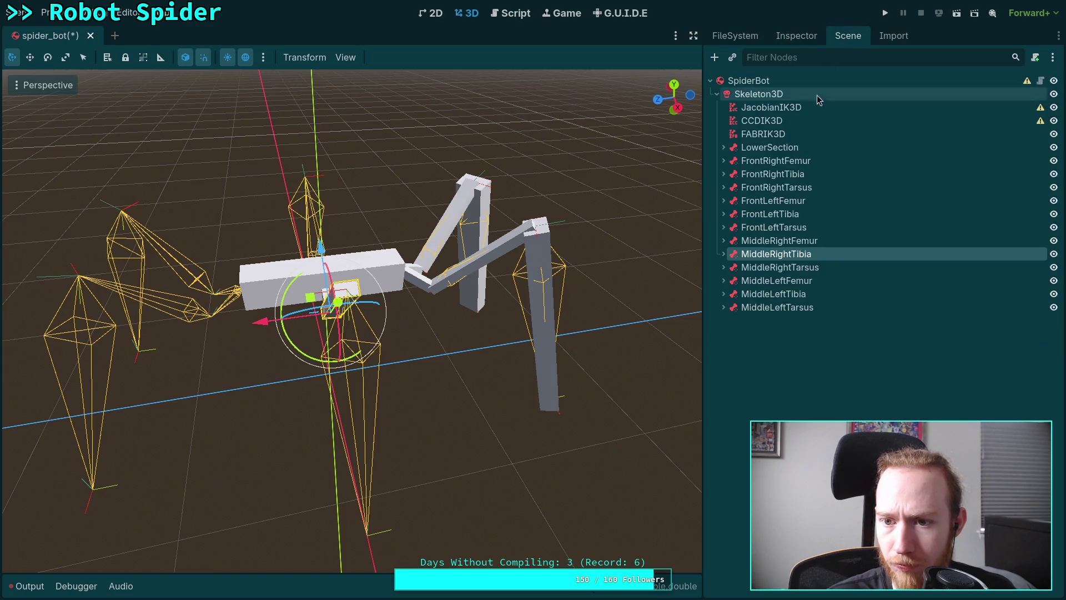
{"action": "left_click", "coordinate": [796, 270]}
{"action": "left_click", "coordinate": [797, 36]}
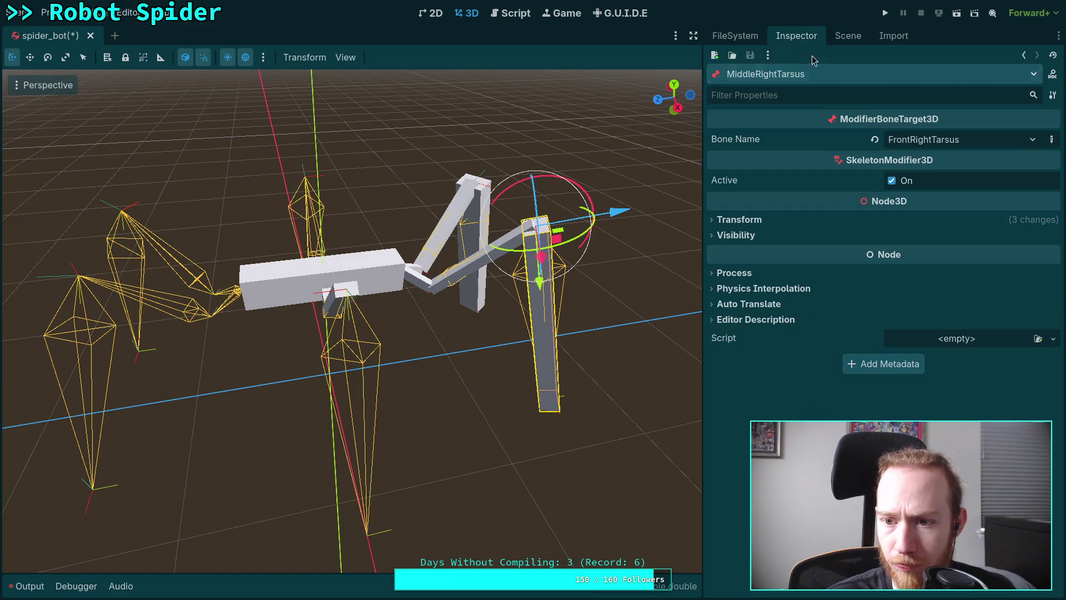
{"action": "left_click", "coordinate": [956, 143]}
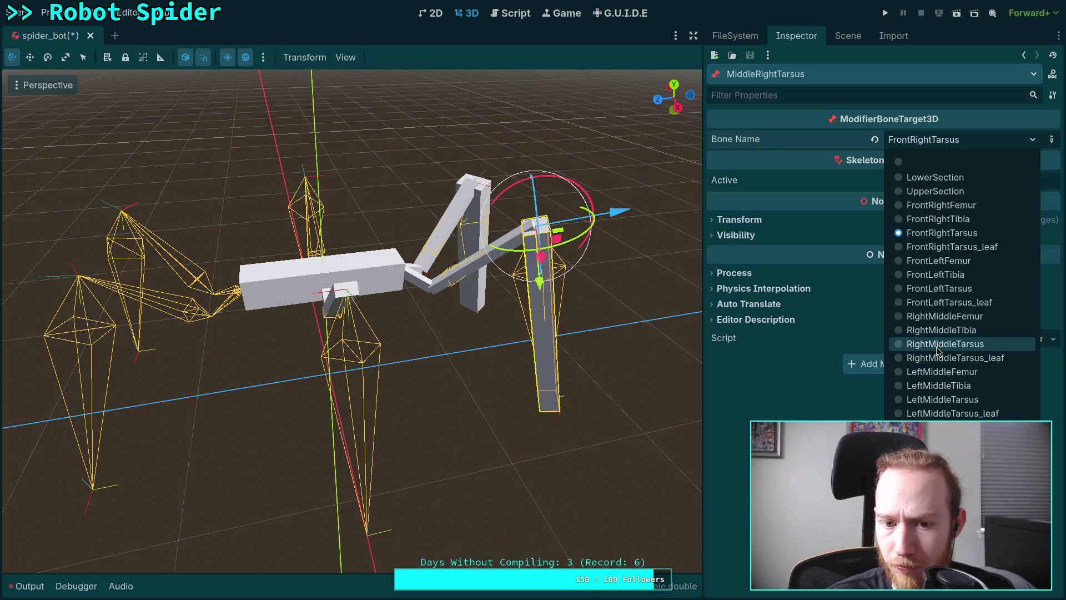
{"action": "left_click", "coordinate": [936, 343]}
{"action": "left_click", "coordinate": [848, 35]}
Step: Bind MiddleLeftFemur, Tibia and Tarsus to the LeftMiddleFemur, LeftMiddleTibia and LeftMiddleTarsus bones
{"action": "left_click", "coordinate": [794, 280]}
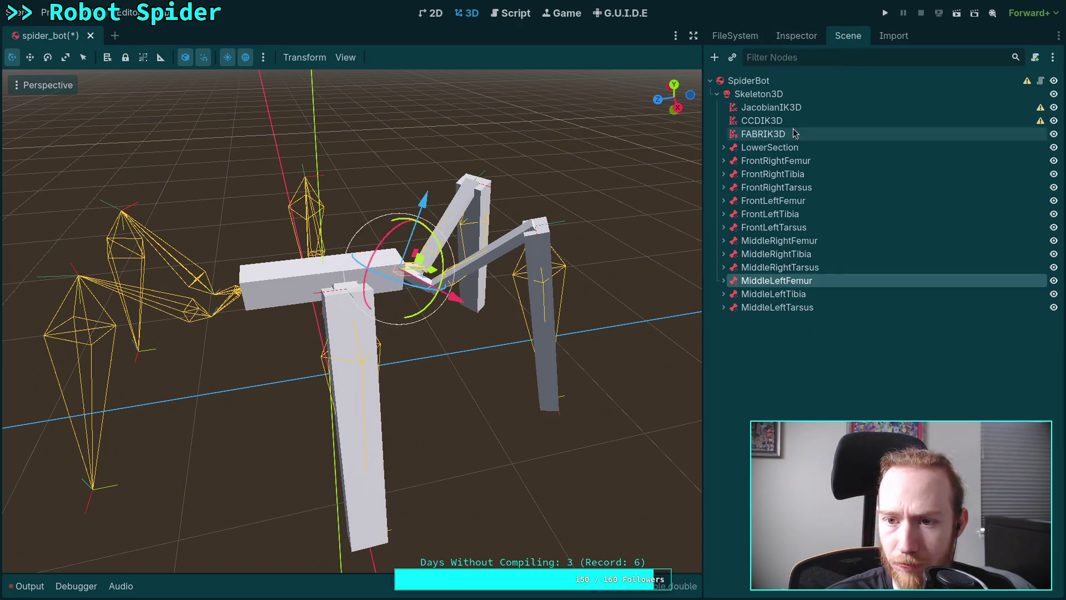
{"action": "left_click", "coordinate": [797, 35]}
{"action": "left_click", "coordinate": [957, 140]}
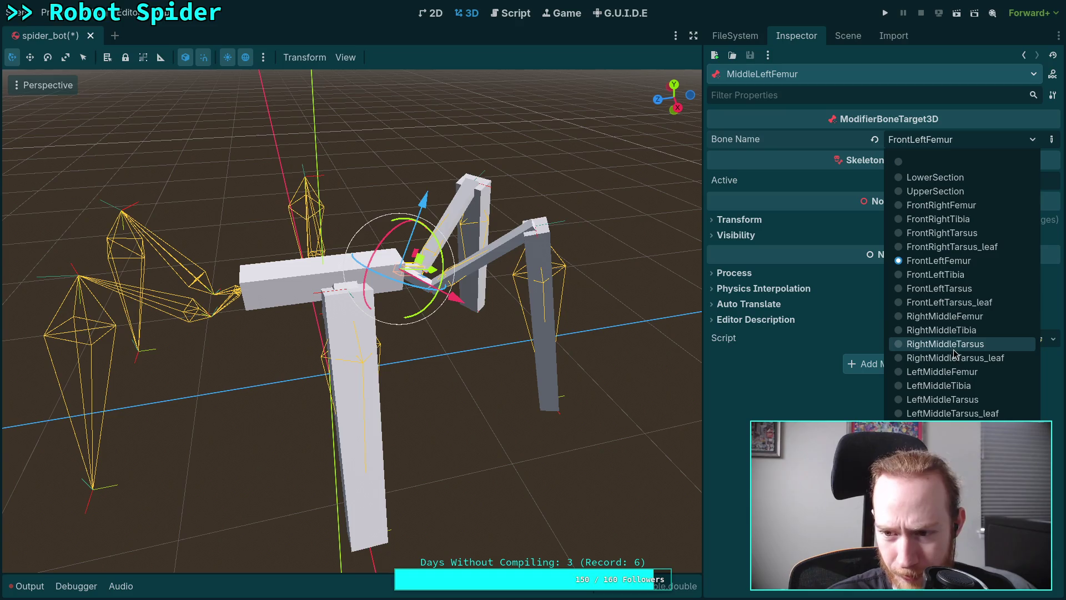
{"action": "left_click", "coordinate": [964, 377]}
{"action": "left_click", "coordinate": [848, 36]}
{"action": "left_click", "coordinate": [777, 294]}
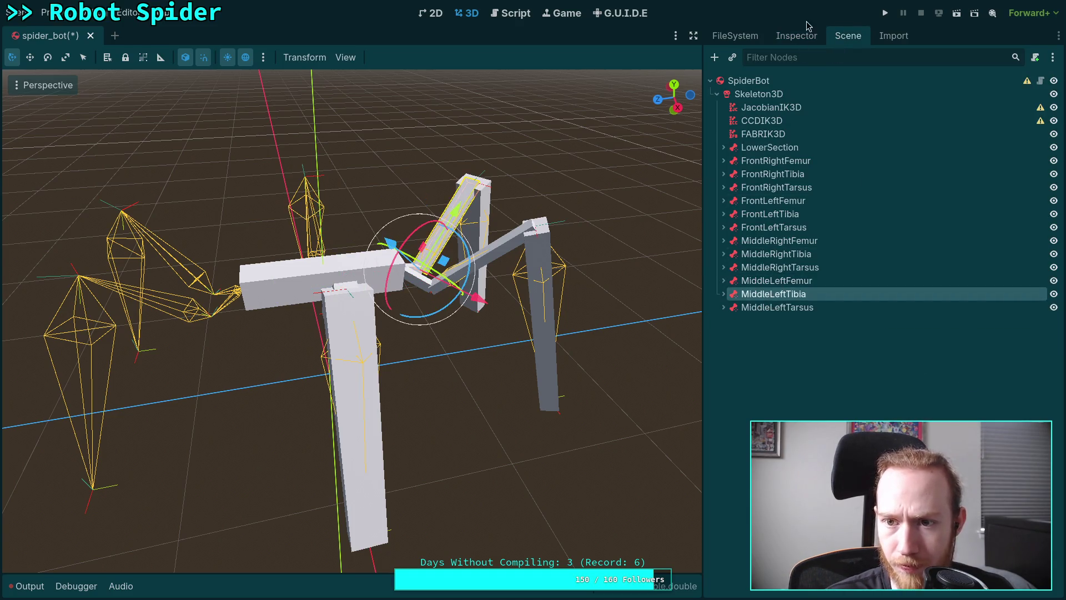
{"action": "left_click", "coordinate": [799, 35]}
{"action": "left_click", "coordinate": [918, 139]}
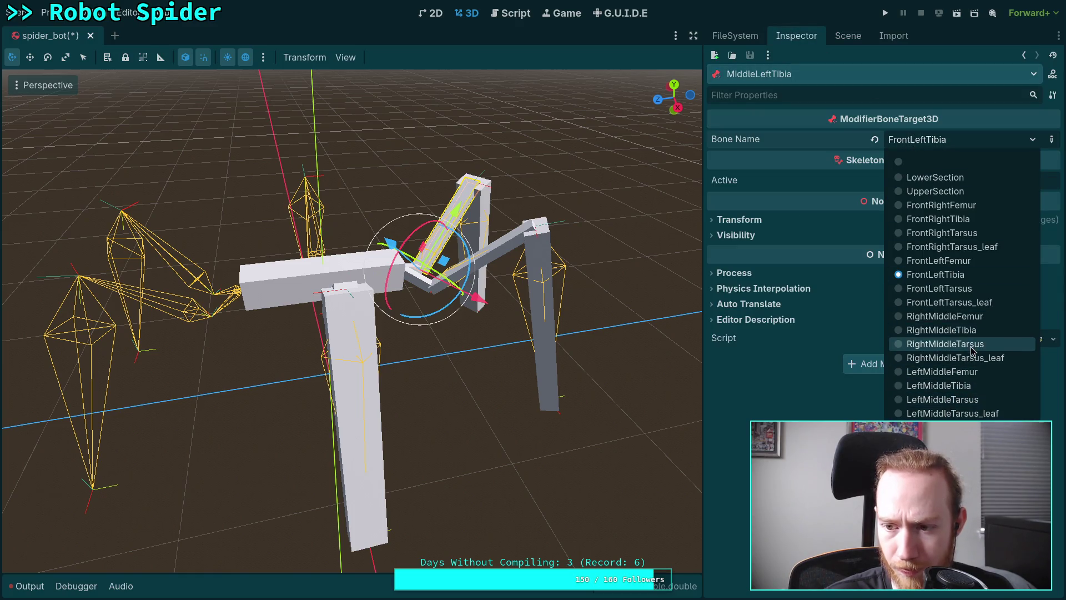
{"action": "left_click", "coordinate": [971, 388]}
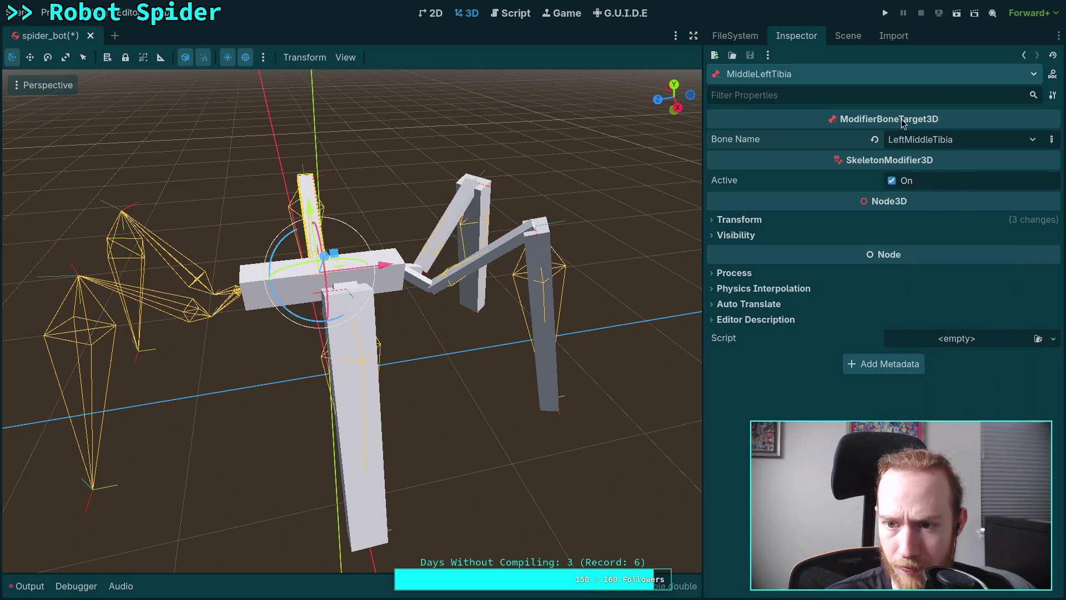
{"action": "left_click", "coordinate": [846, 36]}
{"action": "left_click", "coordinate": [785, 309]}
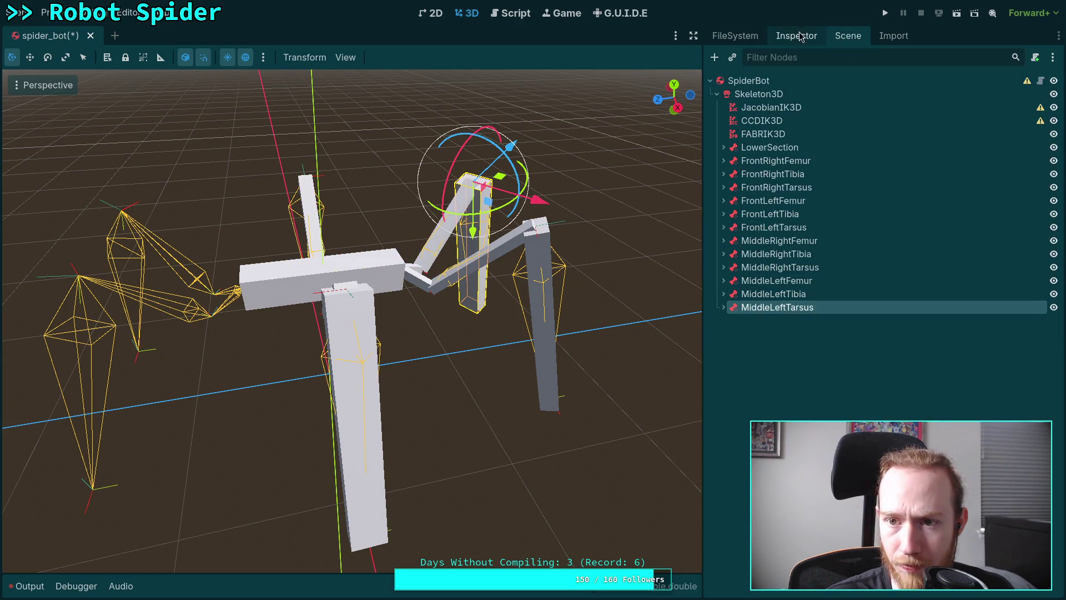
{"action": "left_click", "coordinate": [797, 35]}
{"action": "left_click", "coordinate": [960, 140]}
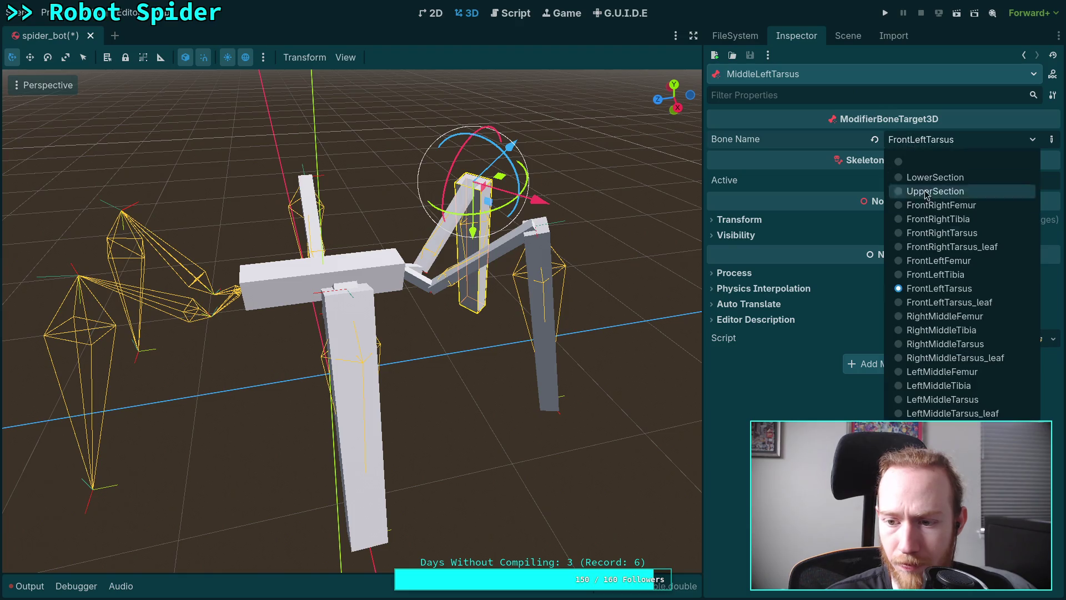
{"action": "left_click", "coordinate": [956, 401]}
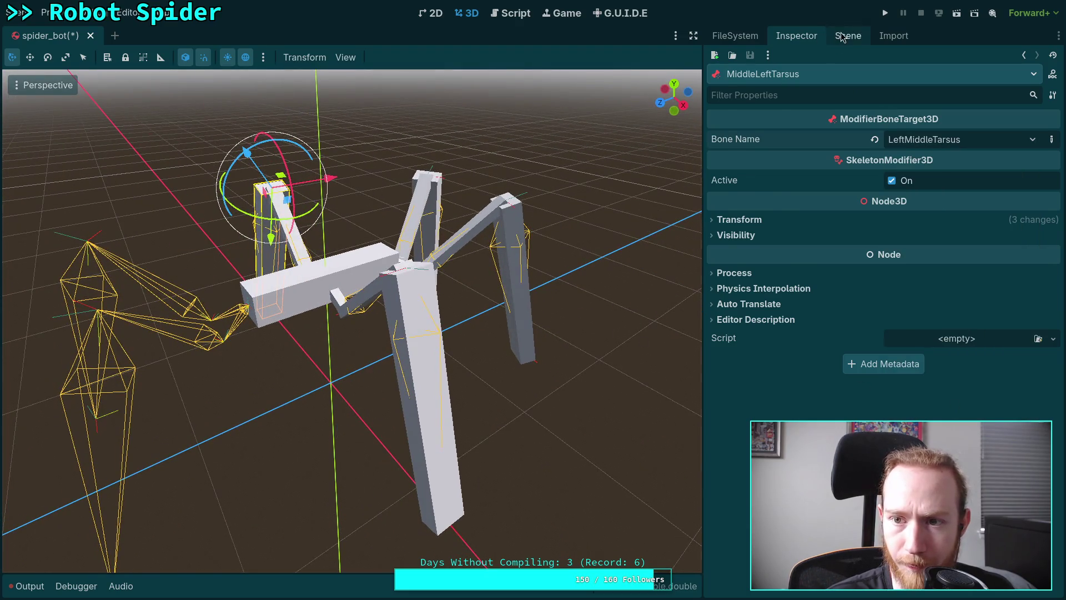
{"action": "left_click", "coordinate": [848, 36]}
Step: Duplicate the six middle leg targets and collapse the duplicates to hide their boxes
{"action": "left_click", "coordinate": [767, 245], "text": "shift"}
{"action": "right_click", "coordinate": [766, 247]}
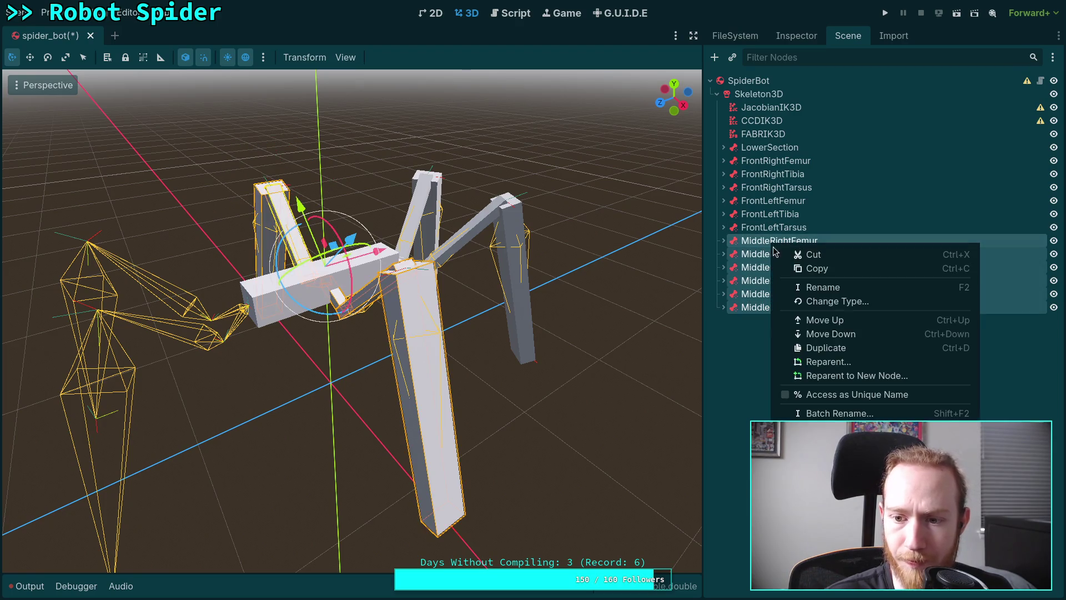
{"action": "left_click", "coordinate": [795, 347]}
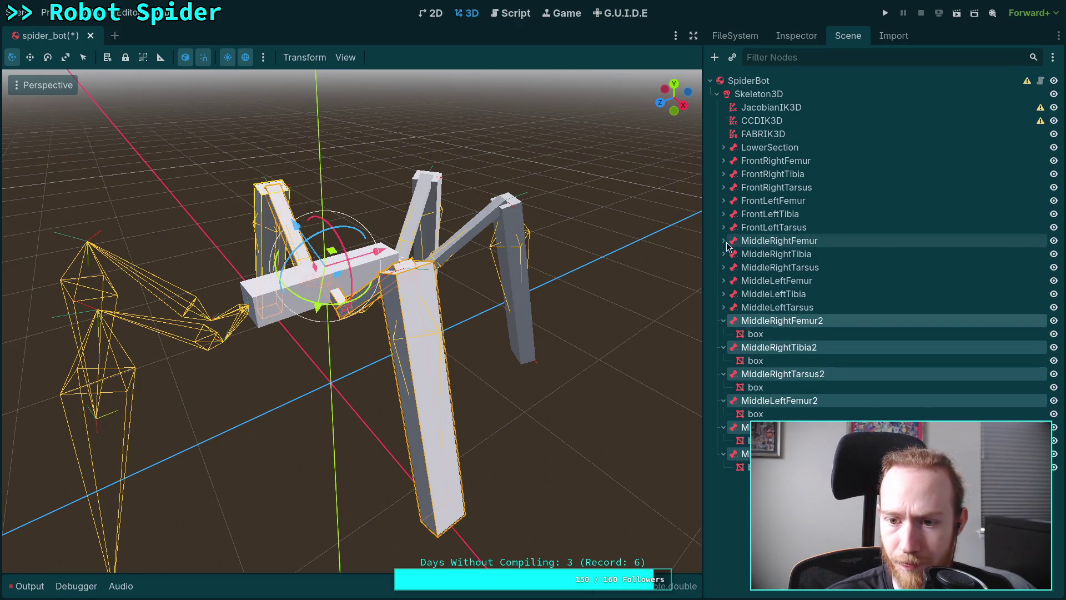
{"action": "left_click", "coordinate": [723, 321]}
{"action": "left_click", "coordinate": [723, 334]}
{"action": "left_click", "coordinate": [723, 347]}
{"action": "left_click", "coordinate": [723, 361]}
{"action": "left_click", "coordinate": [723, 374]}
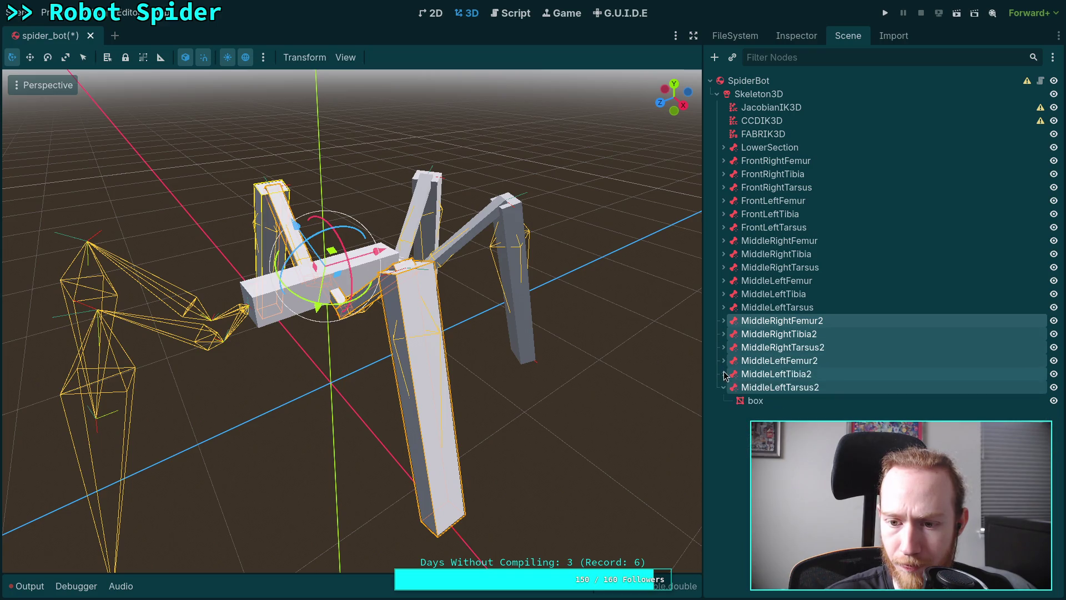
Step: Rename MiddleRightFemur2 and MiddleRightTibia2 to BackRightFemur and BackRightTibia
{"action": "double_click", "coordinate": [768, 324]}
{"action": "left_click", "coordinate": [771, 322]}
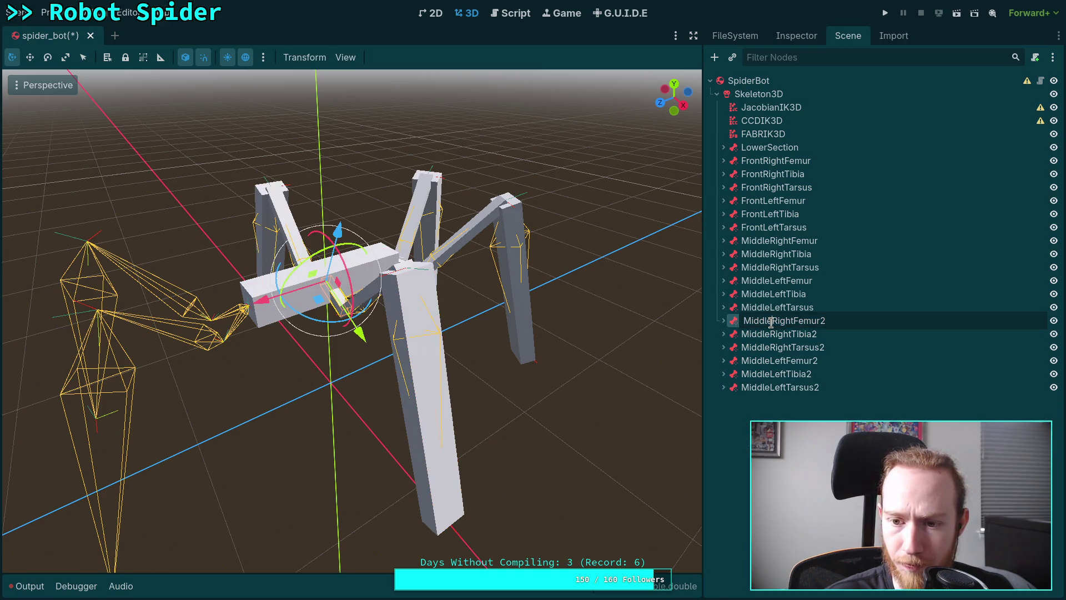
{"action": "type", "text": "Back"}
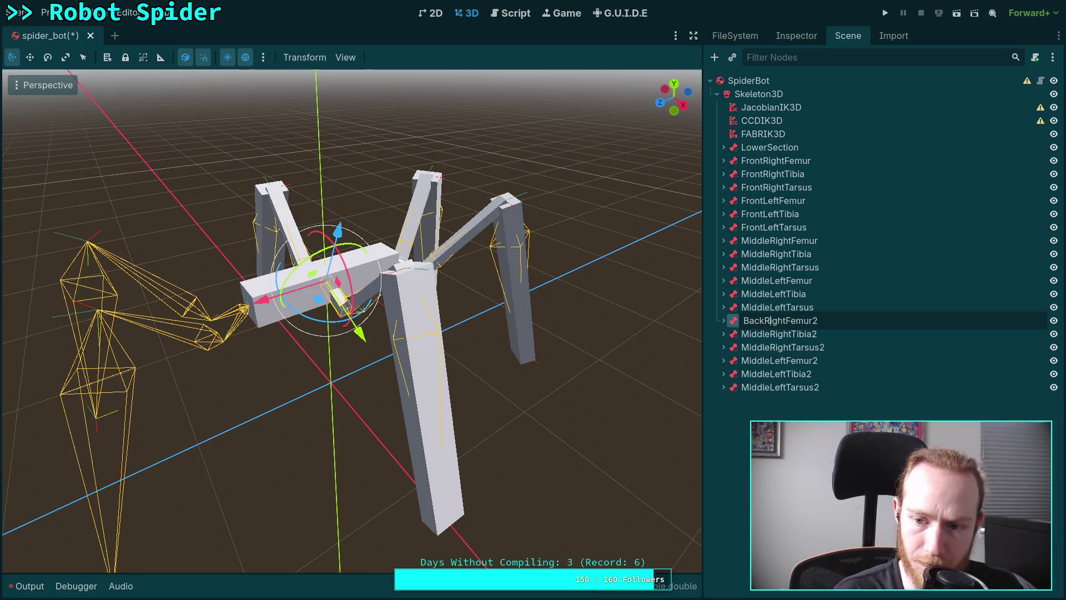
{"action": "key", "text": "Return"}
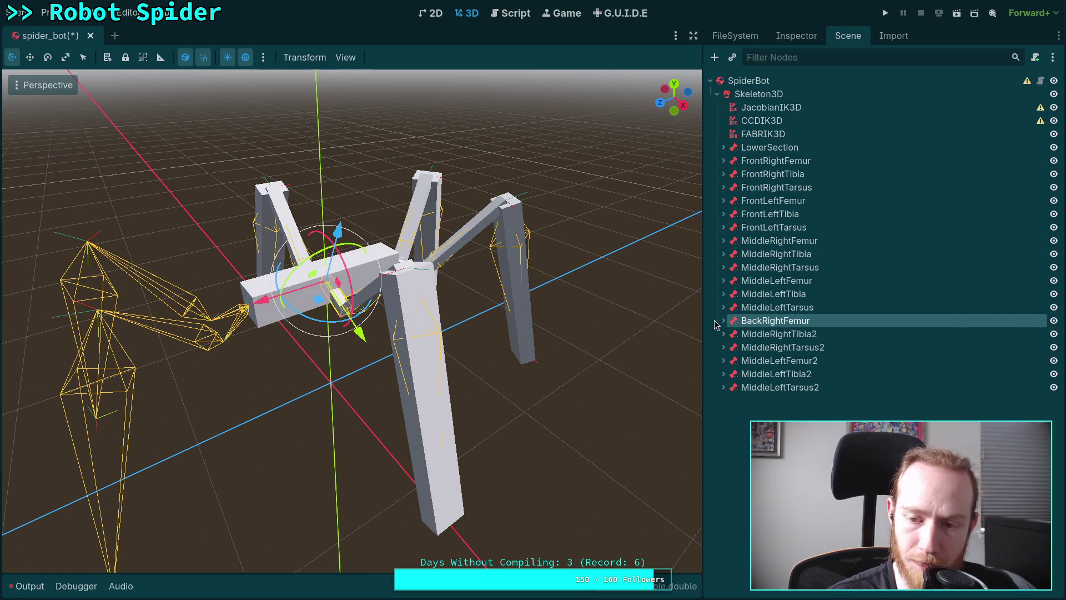
{"action": "left_click", "coordinate": [772, 334]}
{"action": "key", "text": "F2"}
{"action": "left_click", "coordinate": [768, 334]}
{"action": "key", "text": "shift+Home"}
{"action": "type", "text": "Back"}
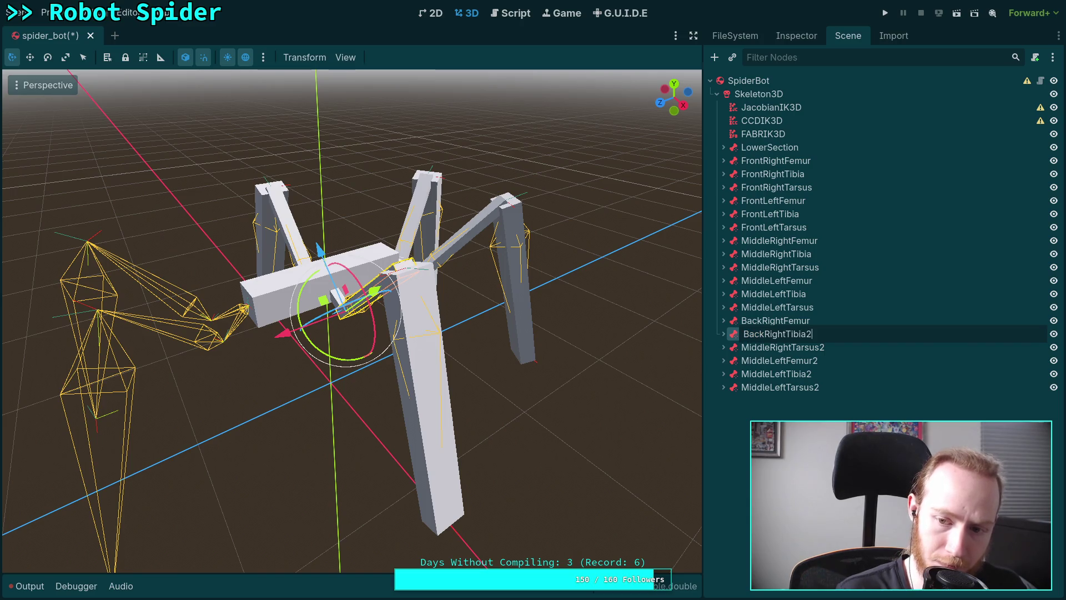
{"action": "key", "text": "BackSpace"}
{"action": "key", "text": "Return"}
Step: Rename MiddleRightTarsus2 to BackRightTarsus
{"action": "left_click", "coordinate": [783, 347]}
{"action": "key", "text": "F2"}
{"action": "left_click", "coordinate": [748, 347]}
{"action": "key", "text": "shift+Home"}
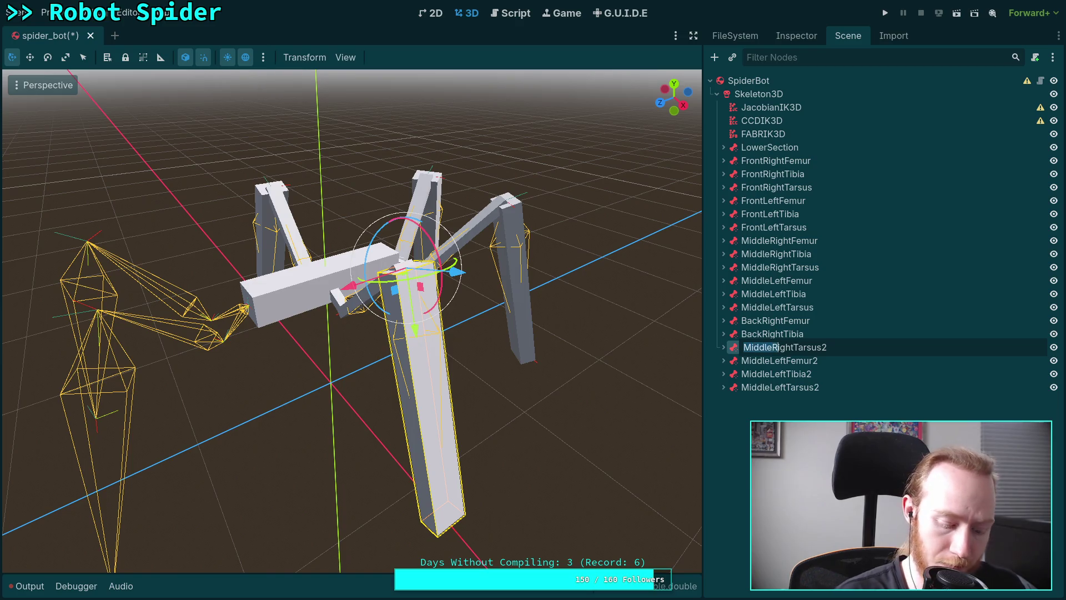
{"action": "type", "text": "Back"}
{"action": "key", "text": "End"}
{"action": "key", "text": "BackSpace"}
{"action": "key", "text": "Return"}
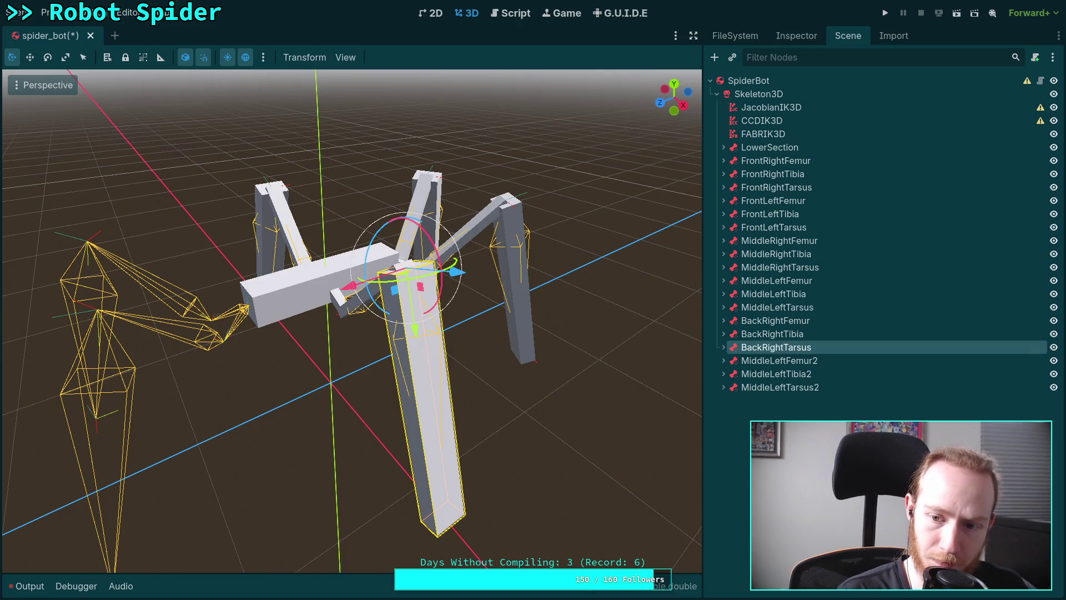
Step: Rename MiddleLeftFemur2 and MiddleLeftTibia2 to BackLeftFemur and BackLeftTibia
{"action": "left_click", "coordinate": [779, 361]}
{"action": "key", "text": "F2"}
{"action": "key", "text": "Home"}
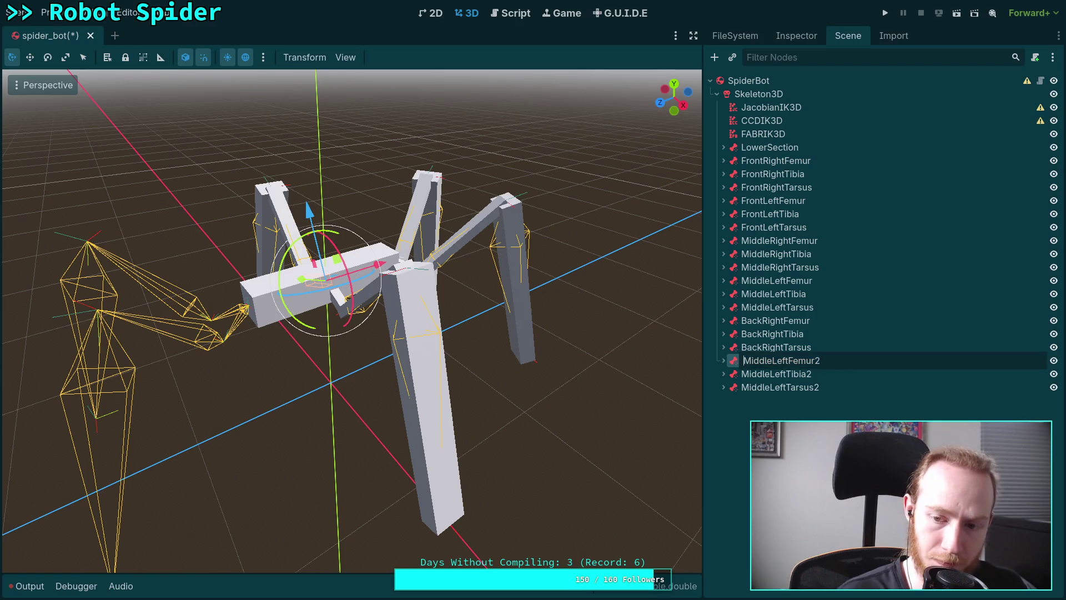
{"action": "type", "text": "Back"}
{"action": "key", "text": "End"}
{"action": "key", "text": "BackSpace"}
{"action": "key", "text": "Return"}
{"action": "left_click", "coordinate": [776, 373]}
{"action": "key", "text": "F2"}
{"action": "key", "text": "Home"}
{"action": "type", "text": "Back"}
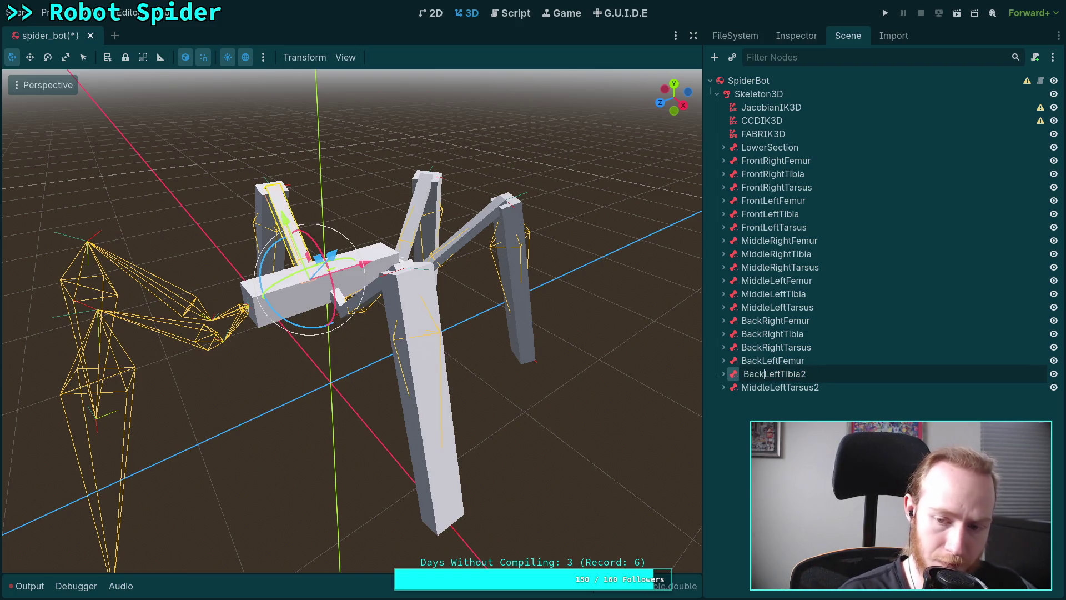
{"action": "key", "text": "Return"}
Step: Rename MiddleLeftTarsus2 to BackLeftTarsus and save the scene
{"action": "left_click", "coordinate": [780, 387]}
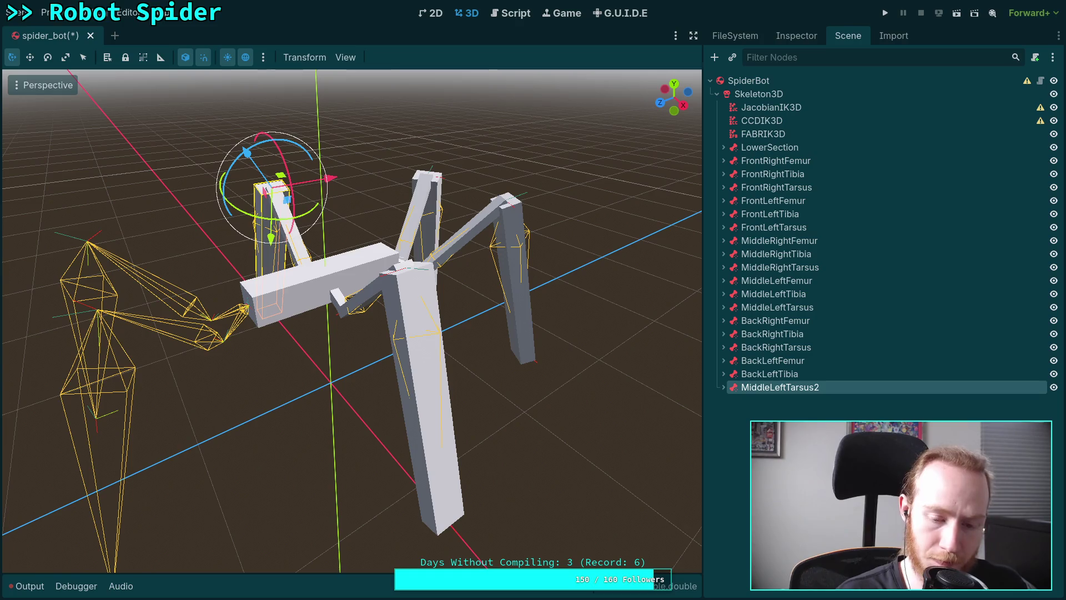
{"action": "key", "text": "F2"}
{"action": "key", "text": "Home"}
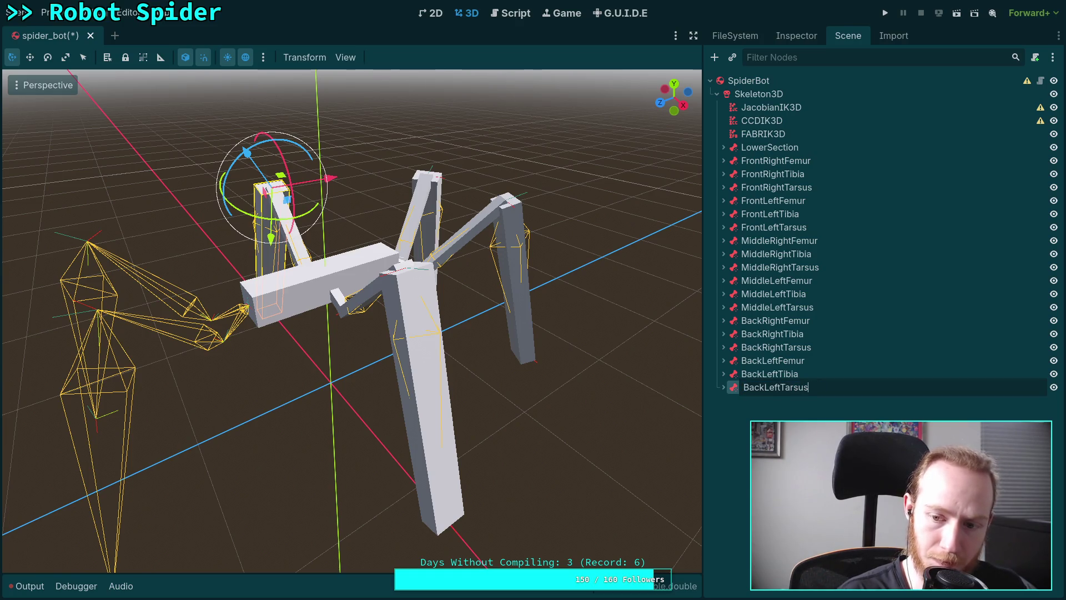
{"action": "key", "text": "Return"}
{"action": "left_click", "coordinate": [797, 323]}
{"action": "key", "text": "ctrl+s"}
{"action": "left_click", "coordinate": [797, 35]}
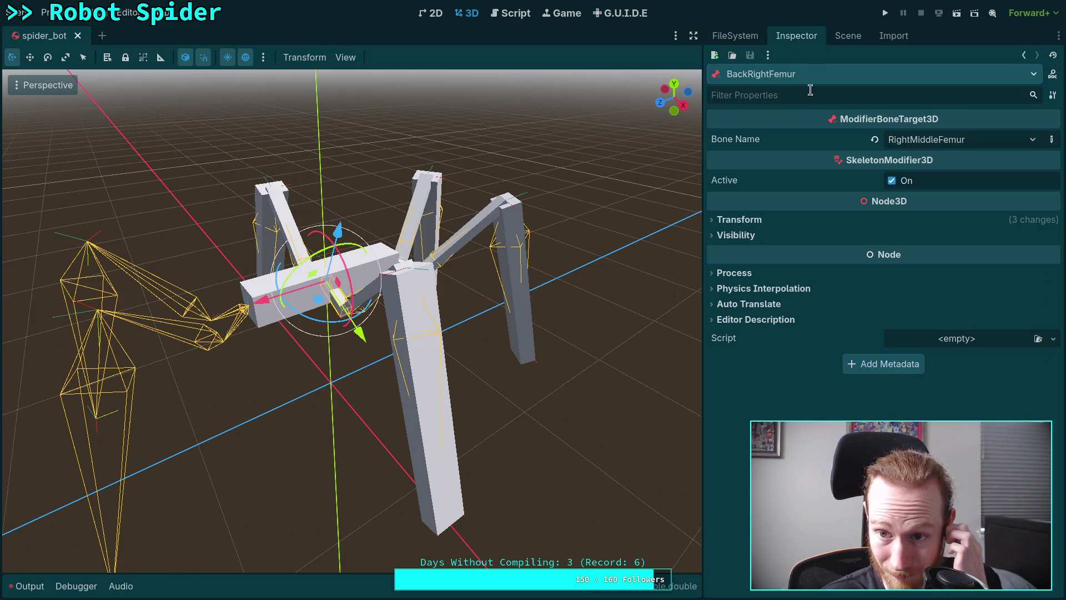
Step: Bind BackRightFemur, Tibia and Tarsus to the RightBackFemur, RightBackTibia and RightBackTarsus bones
{"action": "left_click", "coordinate": [942, 140]}
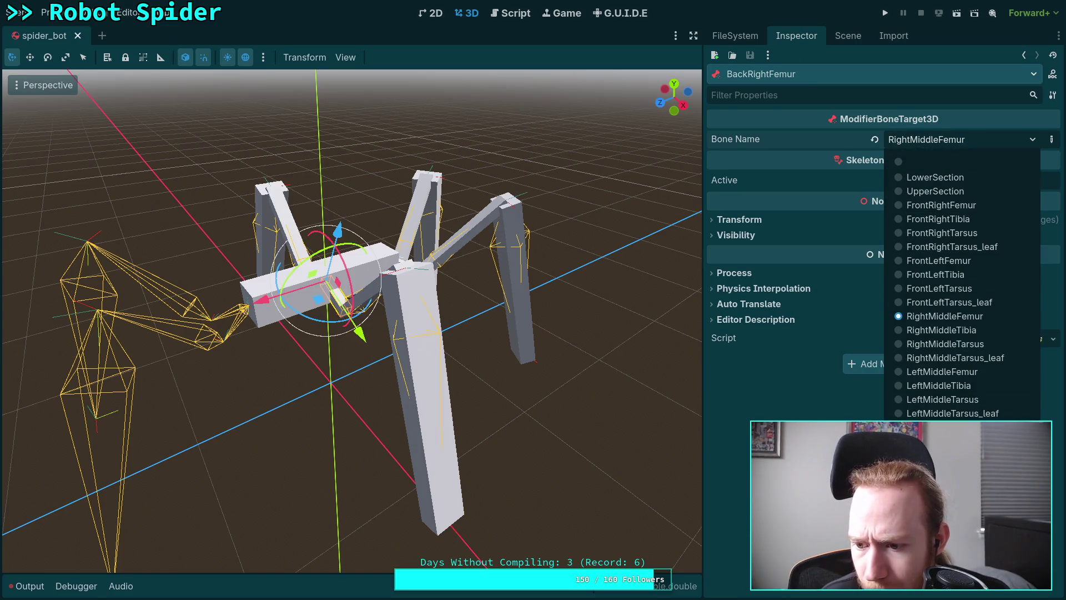
{"action": "left_click", "coordinate": [944, 427]}
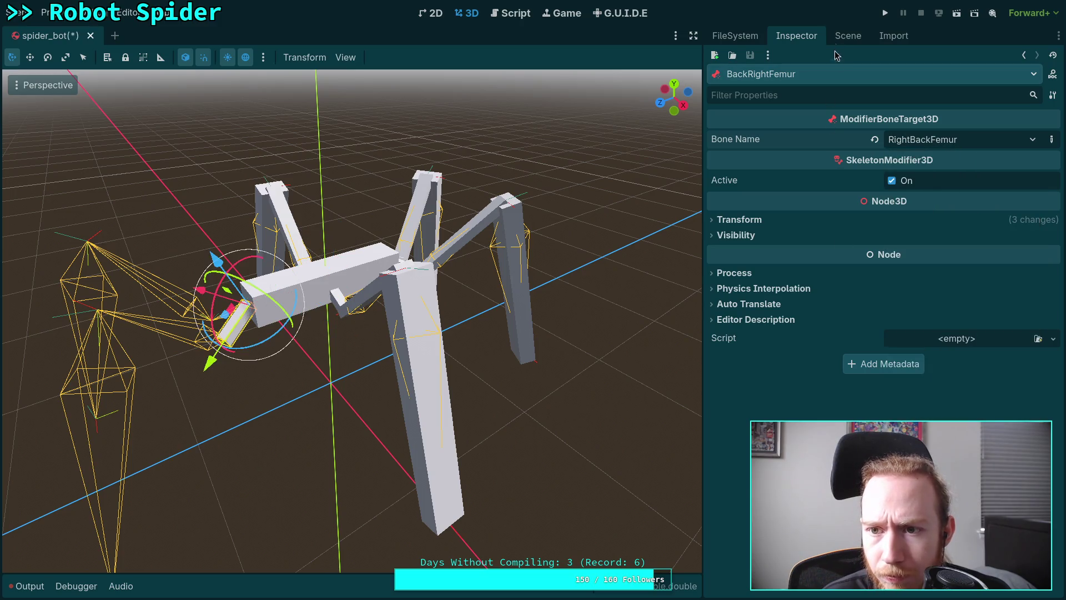
{"action": "left_click", "coordinate": [848, 35]}
{"action": "left_click", "coordinate": [801, 334]}
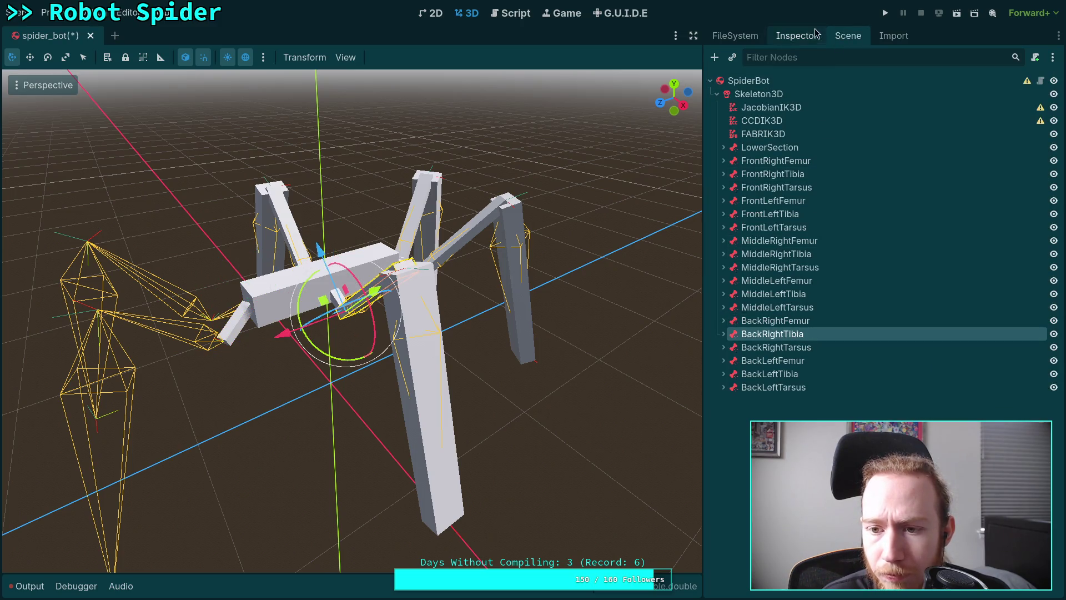
{"action": "left_click", "coordinate": [815, 33]}
{"action": "left_click", "coordinate": [944, 139]}
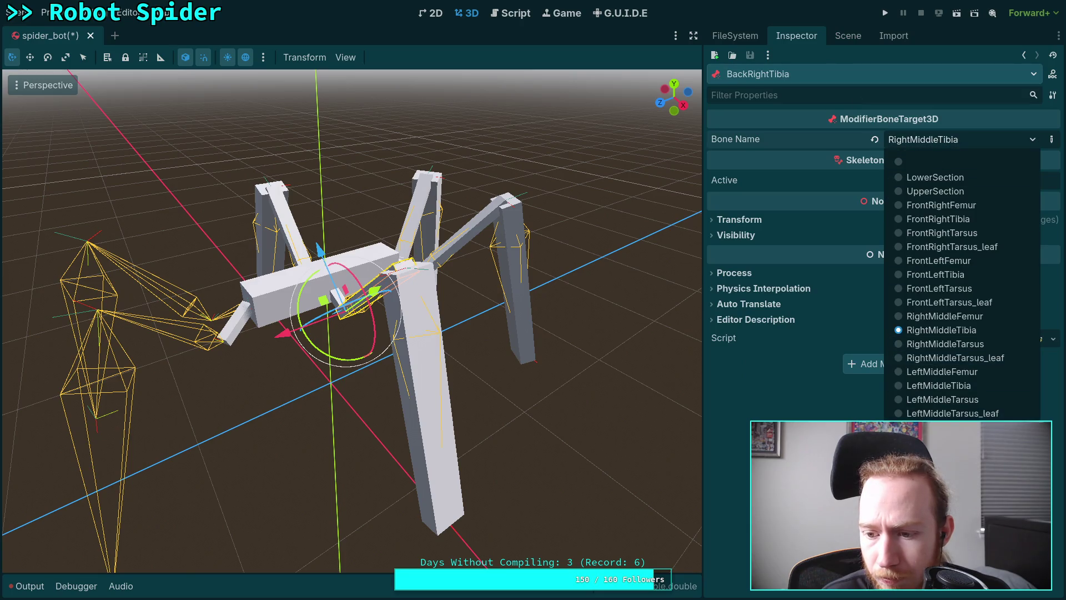
{"action": "left_click", "coordinate": [944, 440]}
{"action": "left_click", "coordinate": [842, 40]}
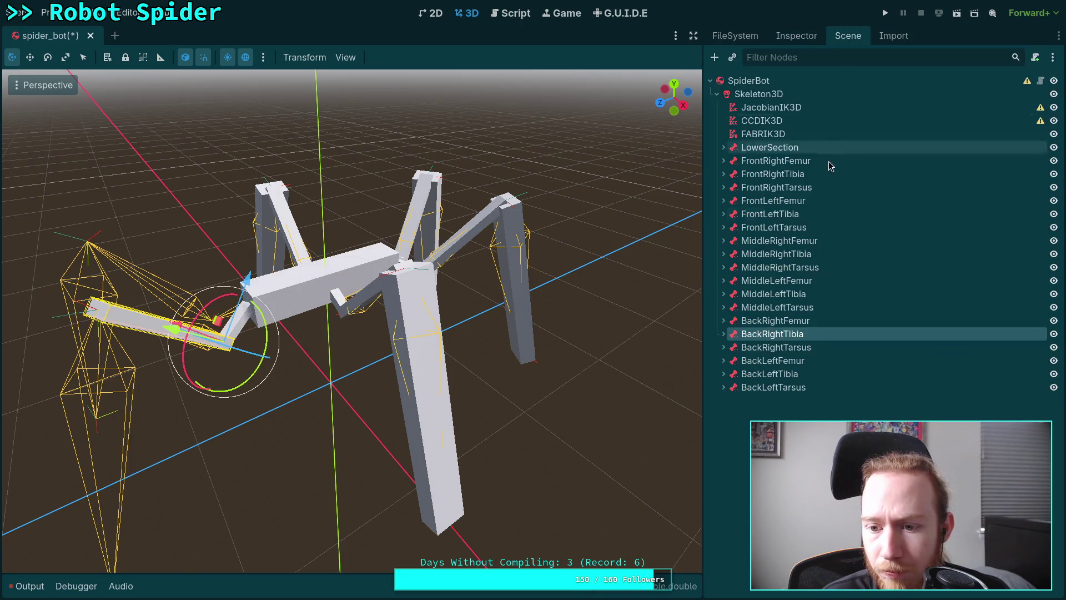
{"action": "left_click", "coordinate": [806, 347]}
{"action": "left_click", "coordinate": [798, 35]}
{"action": "left_click", "coordinate": [944, 140]}
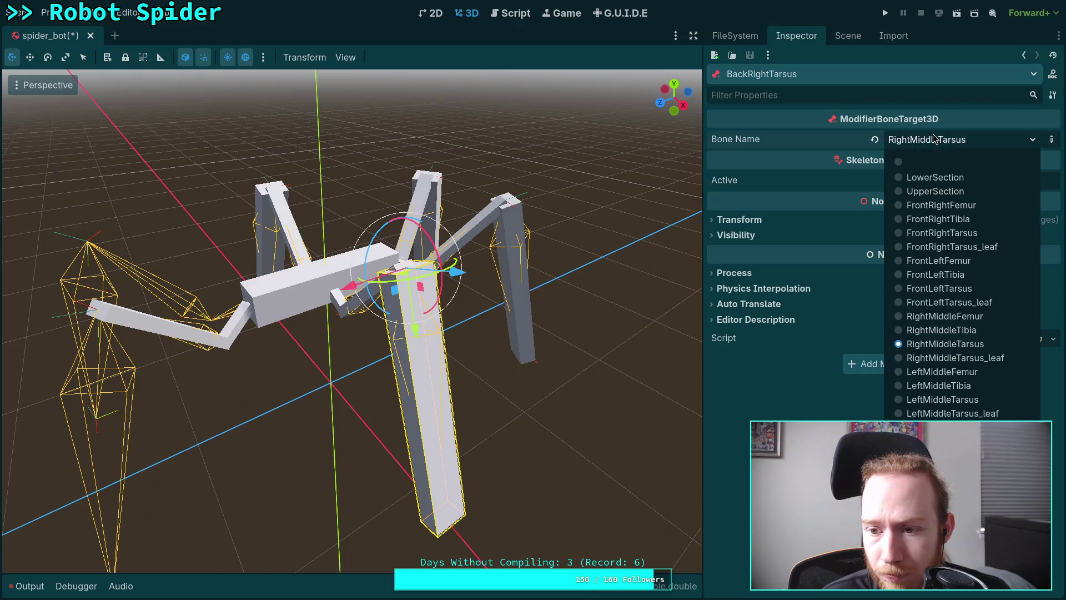
{"action": "left_click", "coordinate": [944, 404]}
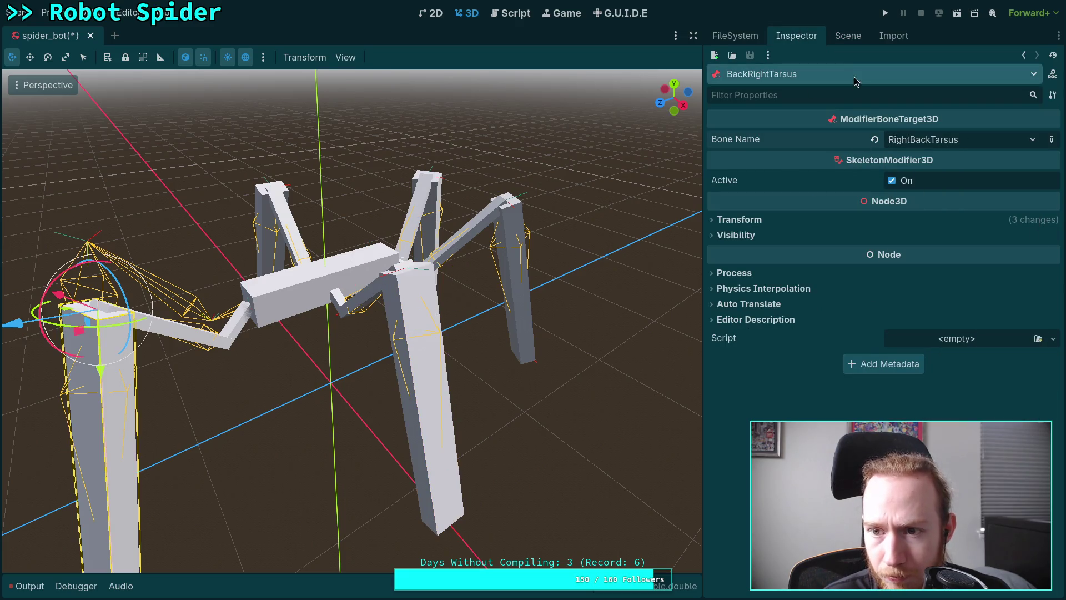
{"action": "left_click", "coordinate": [848, 35]}
Step: Bind BackLeftFemur and BackLeftTibia to their LeftBackFemur and LeftBackTibia bones
{"action": "key", "text": "Down"}
{"action": "left_click", "coordinate": [797, 35]}
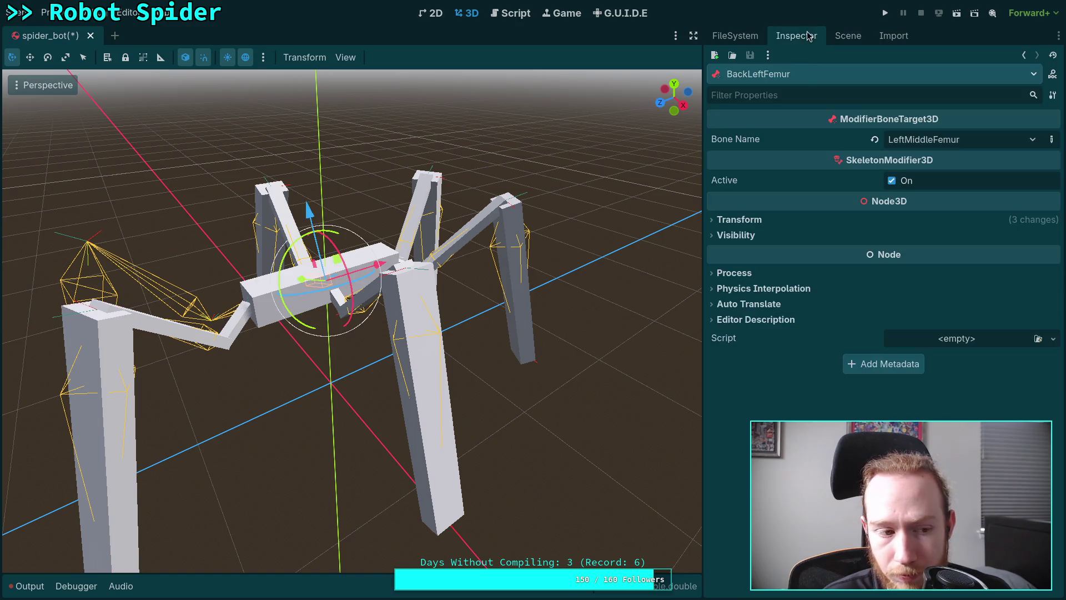
{"action": "left_click", "coordinate": [939, 143]}
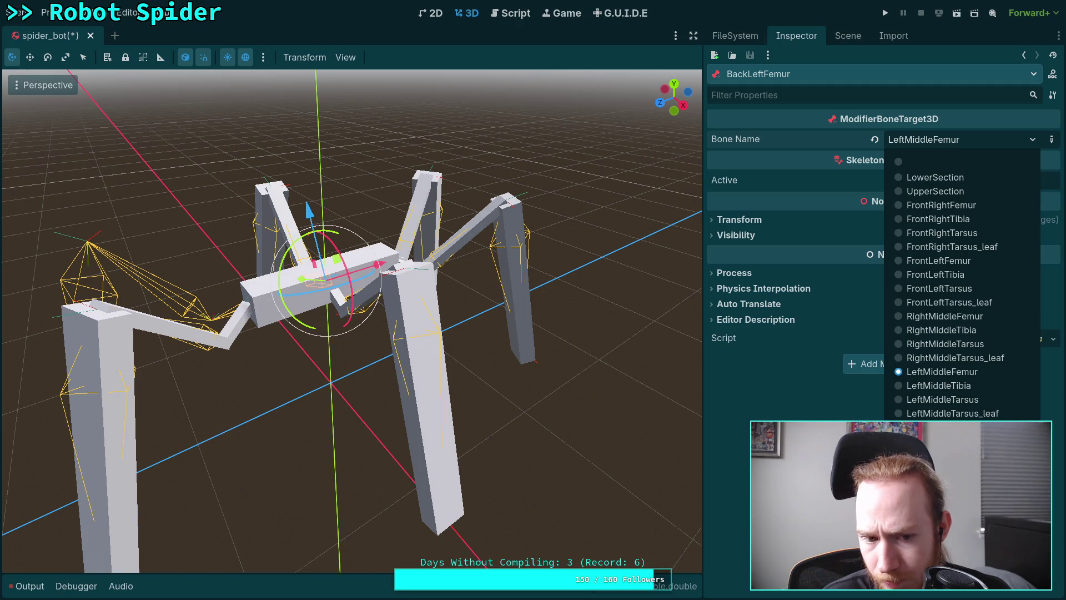
{"action": "left_click", "coordinate": [938, 427]}
{"action": "left_click", "coordinate": [848, 35]}
{"action": "left_click", "coordinate": [781, 387]}
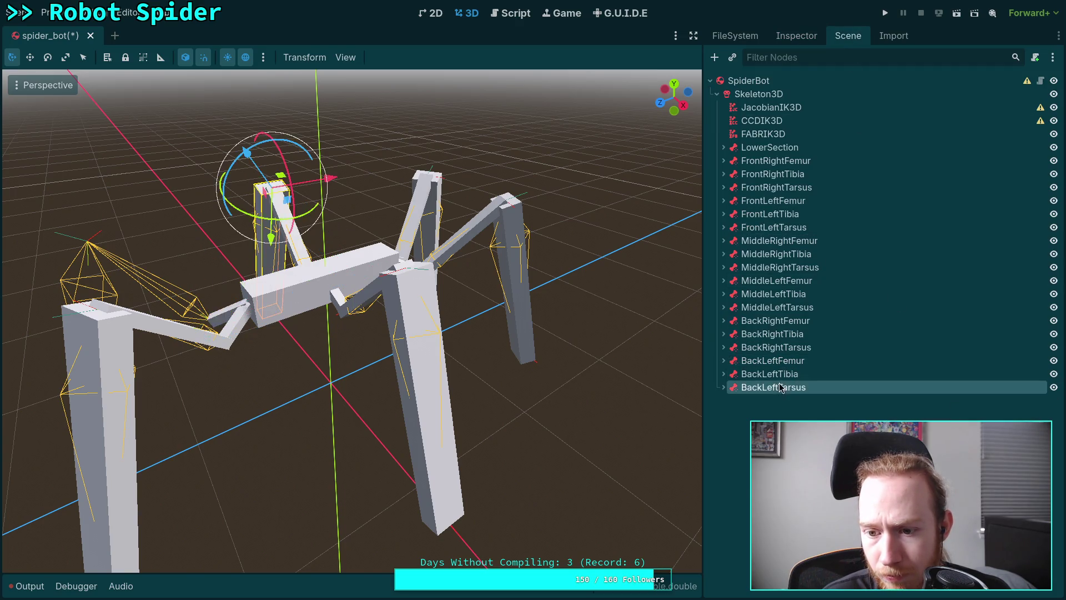
{"action": "left_click", "coordinate": [783, 374]}
{"action": "left_click", "coordinate": [797, 35]}
{"action": "left_click", "coordinate": [938, 140]}
{"action": "scroll", "coordinate": [951, 414], "scroll_direction": "down", "scroll_amount": 1}
{"action": "left_click", "coordinate": [956, 408]}
{"action": "left_click", "coordinate": [850, 36]}
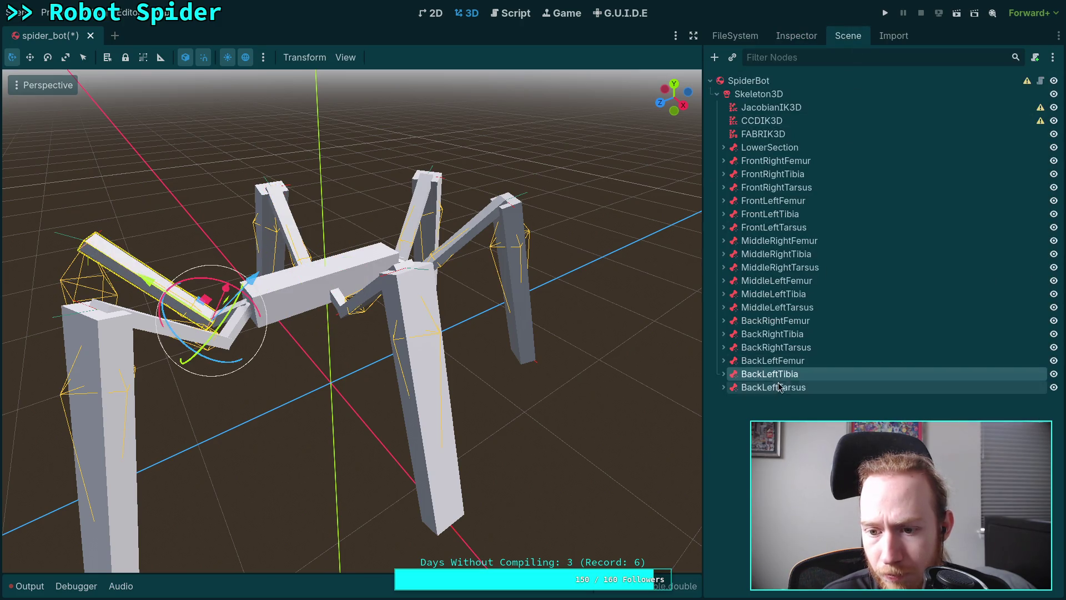
Step: Bind BackLeftTarsus to the LeftBackTarsus bone
{"action": "left_click", "coordinate": [780, 387]}
{"action": "left_click", "coordinate": [796, 35]}
{"action": "left_click", "coordinate": [935, 141]}
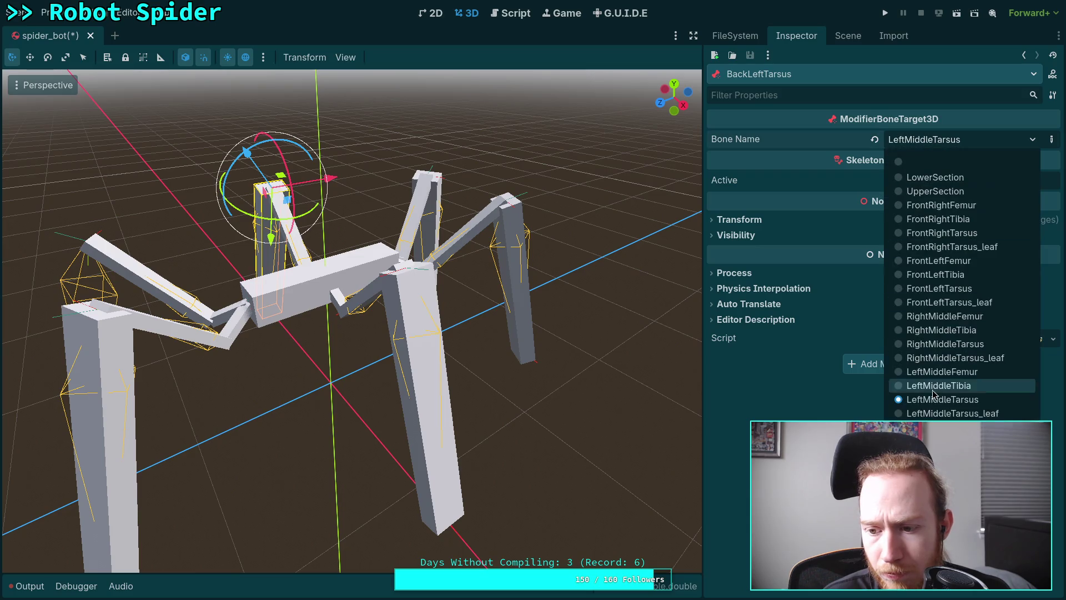
{"action": "scroll", "coordinate": [953, 408], "scroll_direction": "down", "scroll_amount": 1}
{"action": "left_click", "coordinate": [953, 408]}
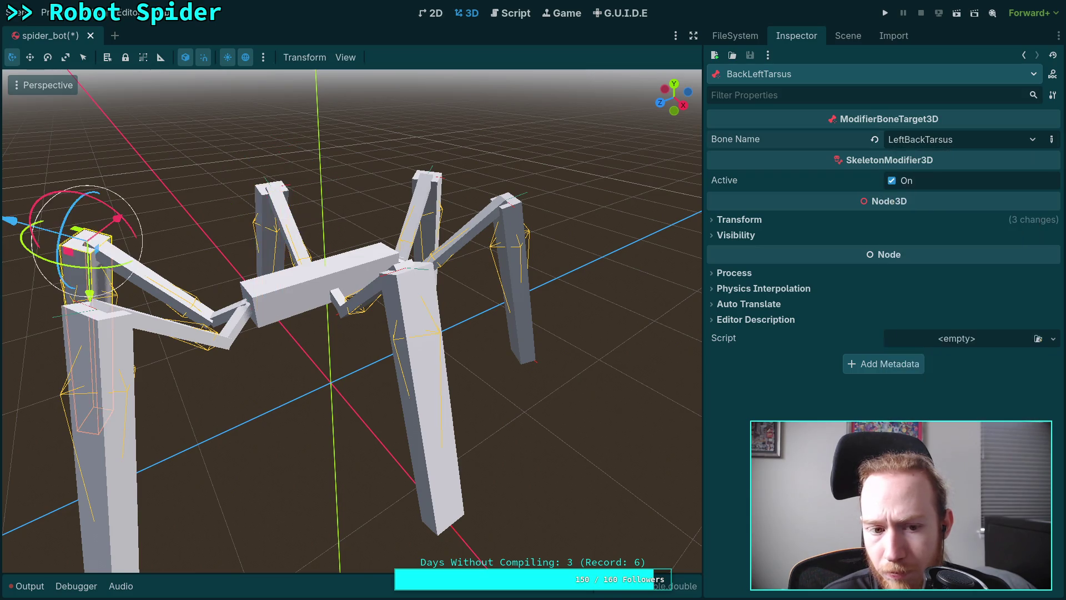
{"action": "scroll", "coordinate": [568, 332], "scroll_direction": "down", "scroll_amount": 3}
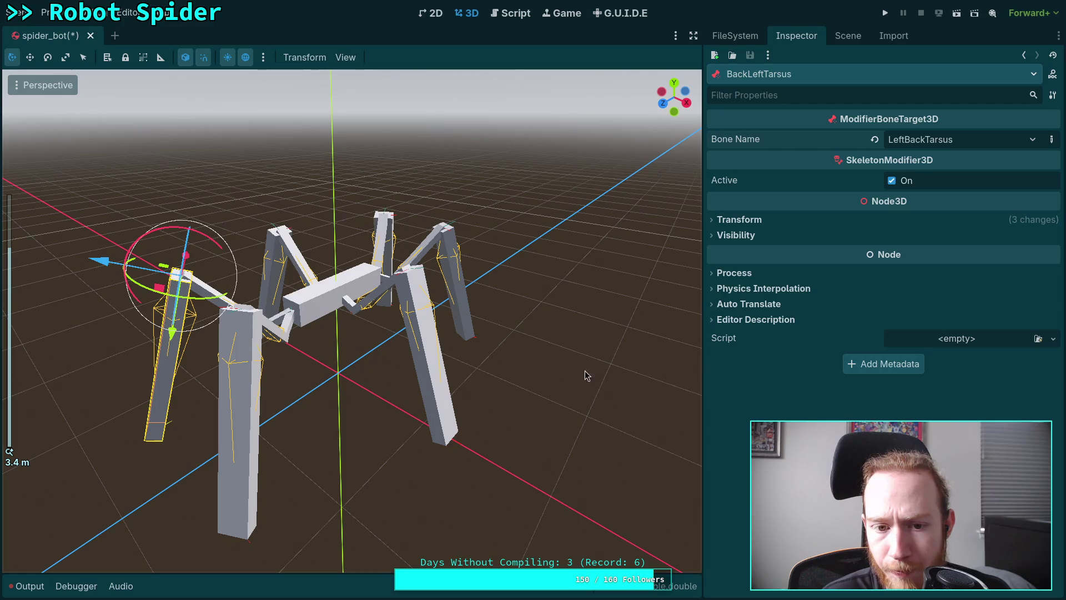
Step: Deselect everything, orbit around the finished spider, and save the scene
{"action": "left_click", "coordinate": [594, 367]}
{"action": "left_click_drag", "start_coordinate": [595, 366], "coordinate": [557, 366]}
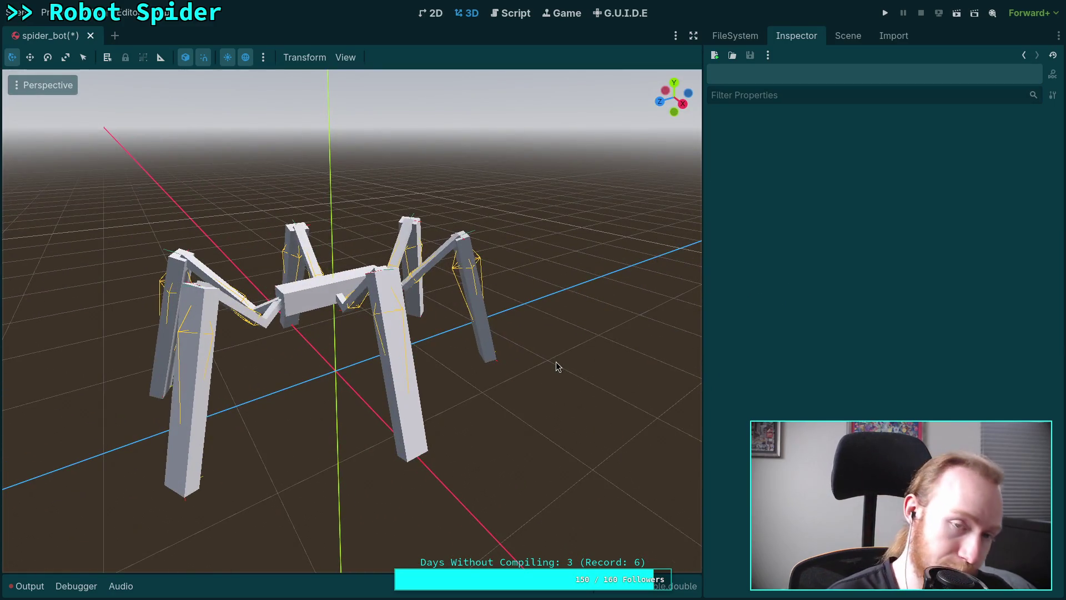
{"action": "key", "text": "ctrl+s"}
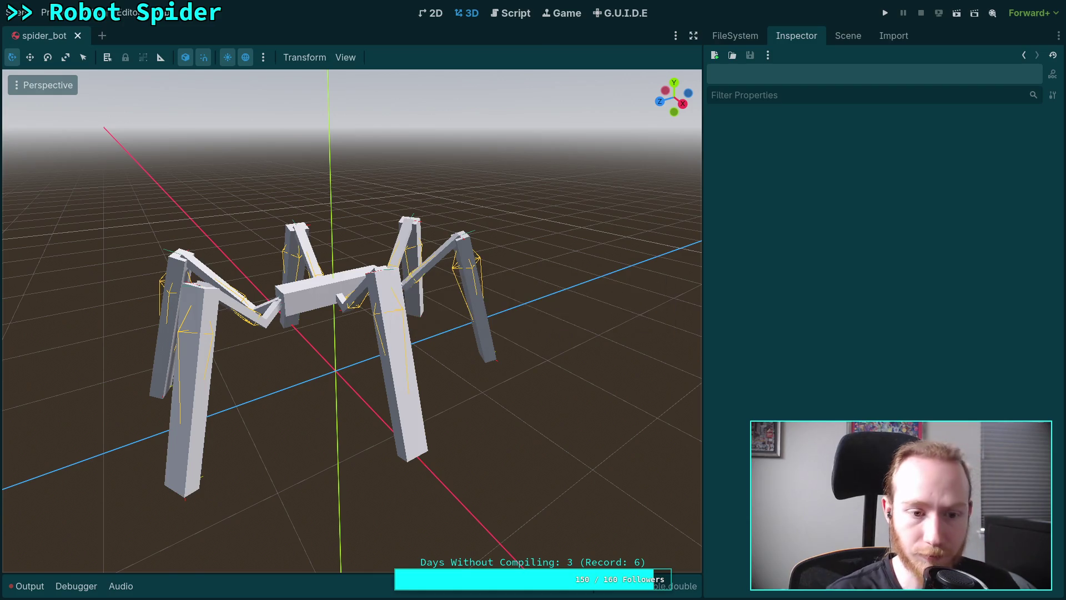
{"action": "mouse_move", "coordinate": [701, 281]}
{"action": "left_mouse_down"}
{"action": "mouse_move", "coordinate": [597, 297]}
{"action": "mouse_move", "coordinate": [619, 208]}
{"action": "left_mouse_up"}
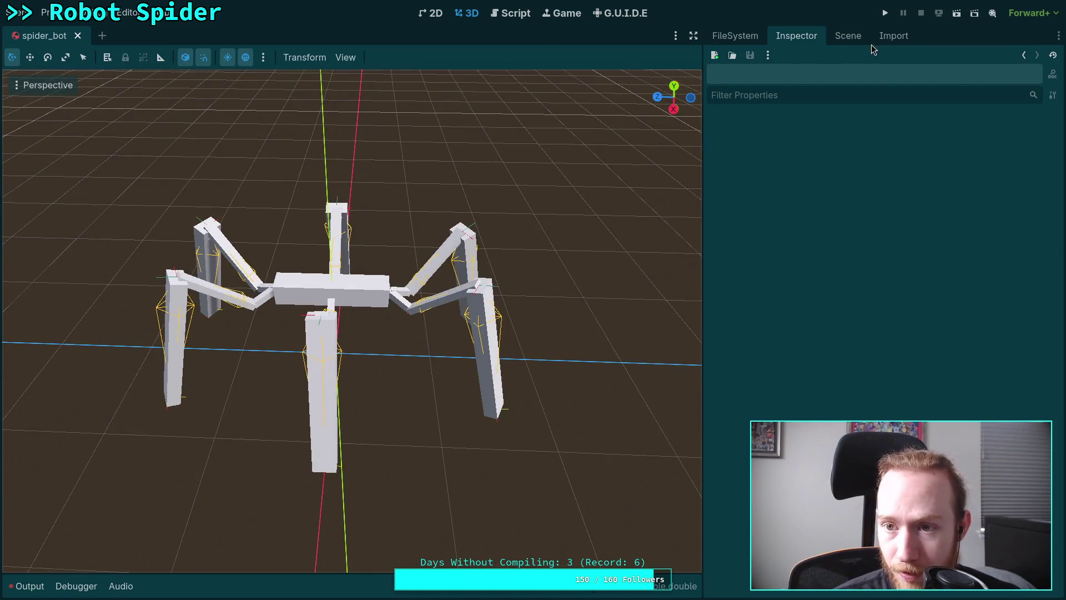
Step: Expand LowerSection and select its box node to view the mesh size settings
{"action": "left_click", "coordinate": [848, 37]}
{"action": "left_click", "coordinate": [723, 148]}
{"action": "left_click", "coordinate": [776, 174]}
{"action": "left_click", "coordinate": [755, 160]}
{"action": "left_click", "coordinate": [796, 36]}
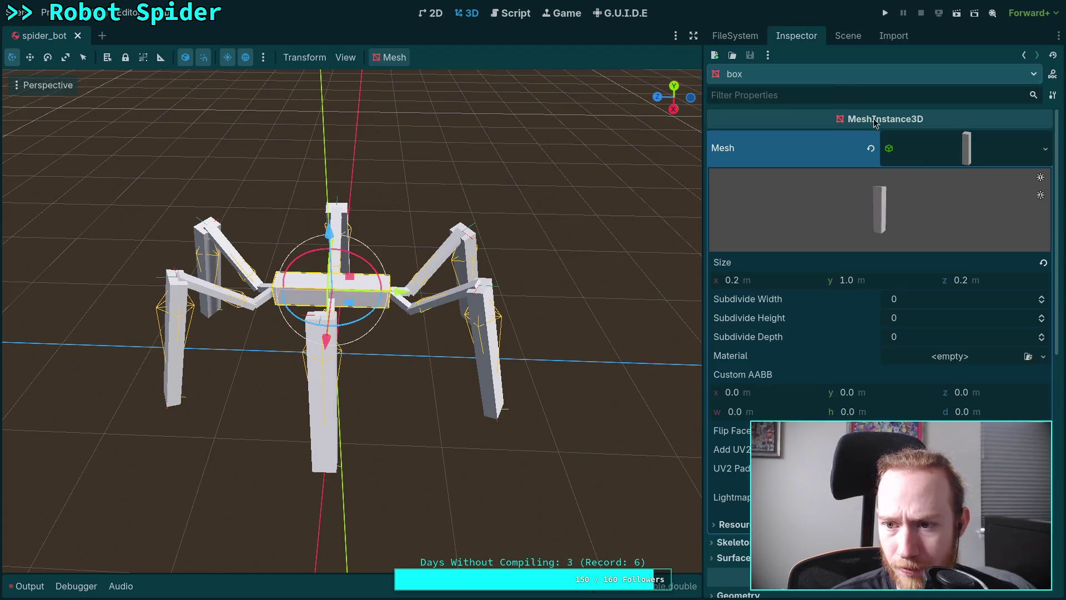
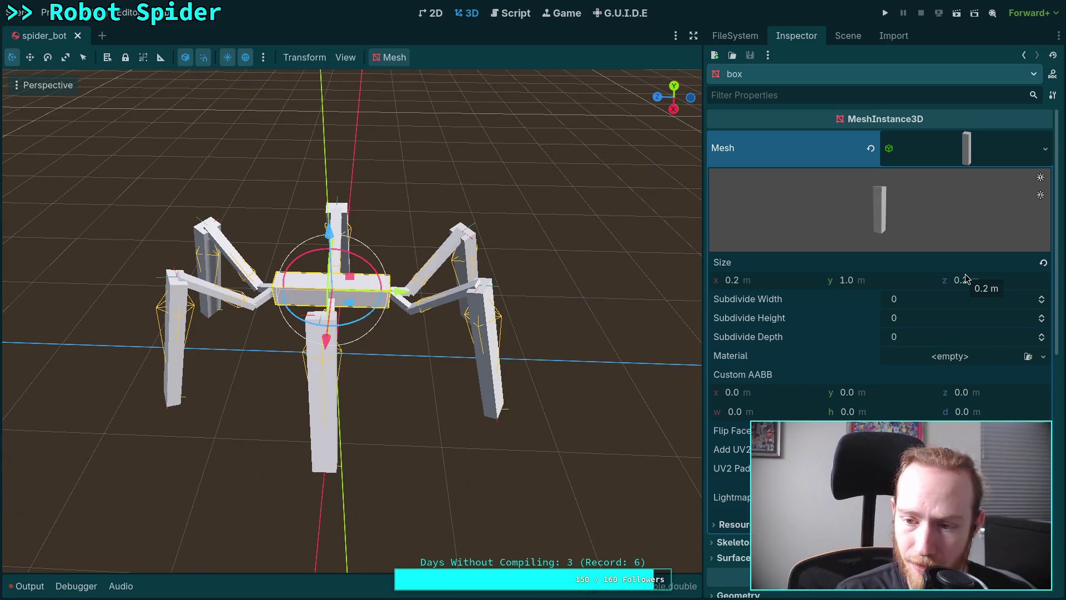
Step: Give the body box a new StandardMaterial3D with grid_red.png as its albedo texture
{"action": "left_click", "coordinate": [988, 356]}
{"action": "left_click", "coordinate": [977, 391]}
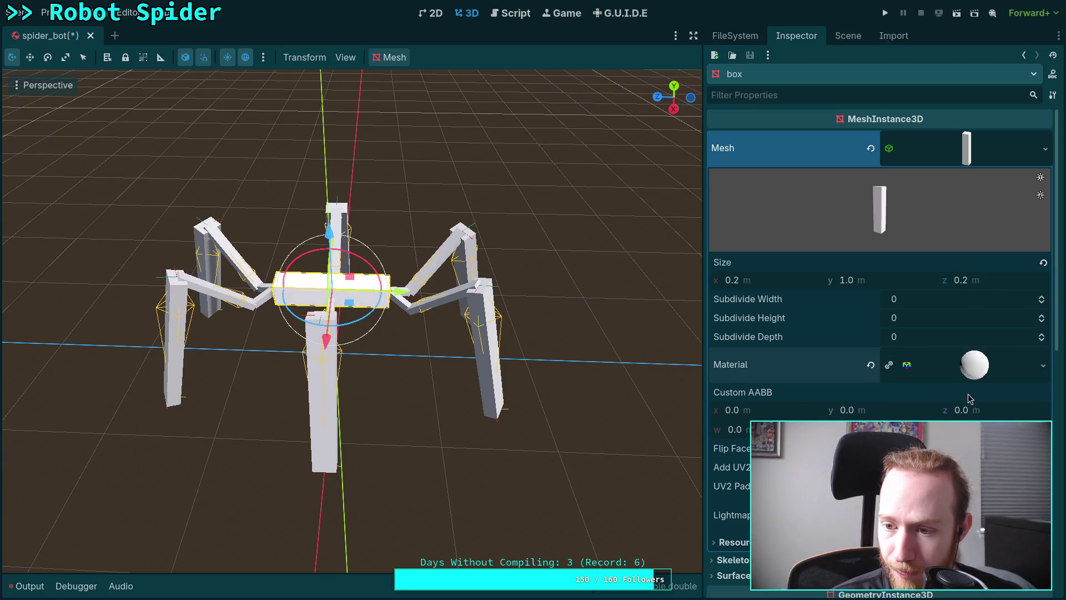
{"action": "left_click", "coordinate": [973, 362]}
{"action": "scroll", "coordinate": [944, 444], "scroll_direction": "down", "scroll_amount": 3}
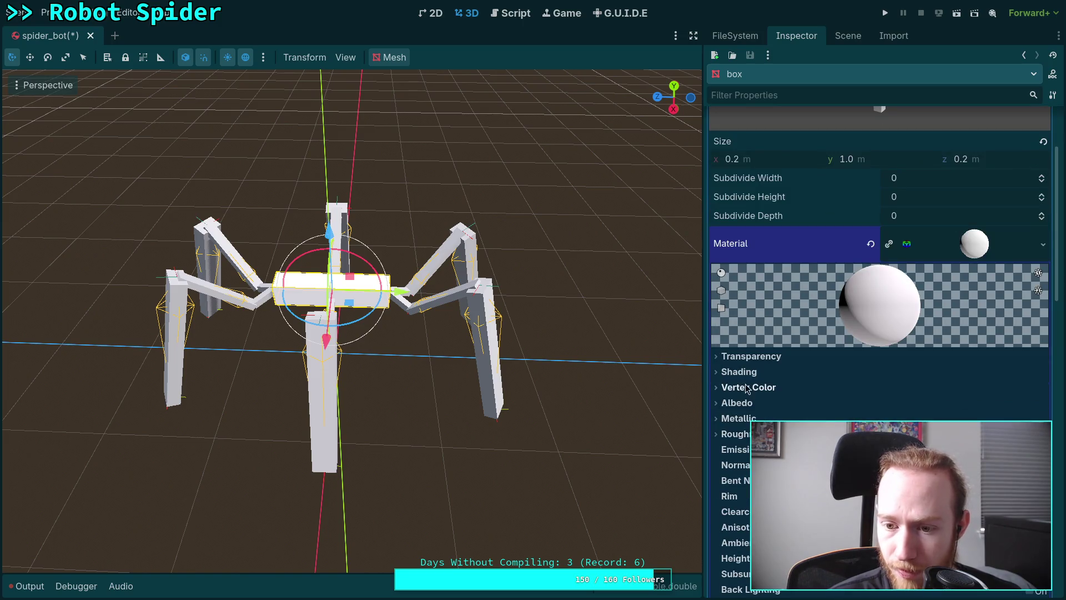
{"action": "left_click", "coordinate": [739, 403]}
{"action": "left_click", "coordinate": [966, 418]}
{"action": "left_click", "coordinate": [966, 438]}
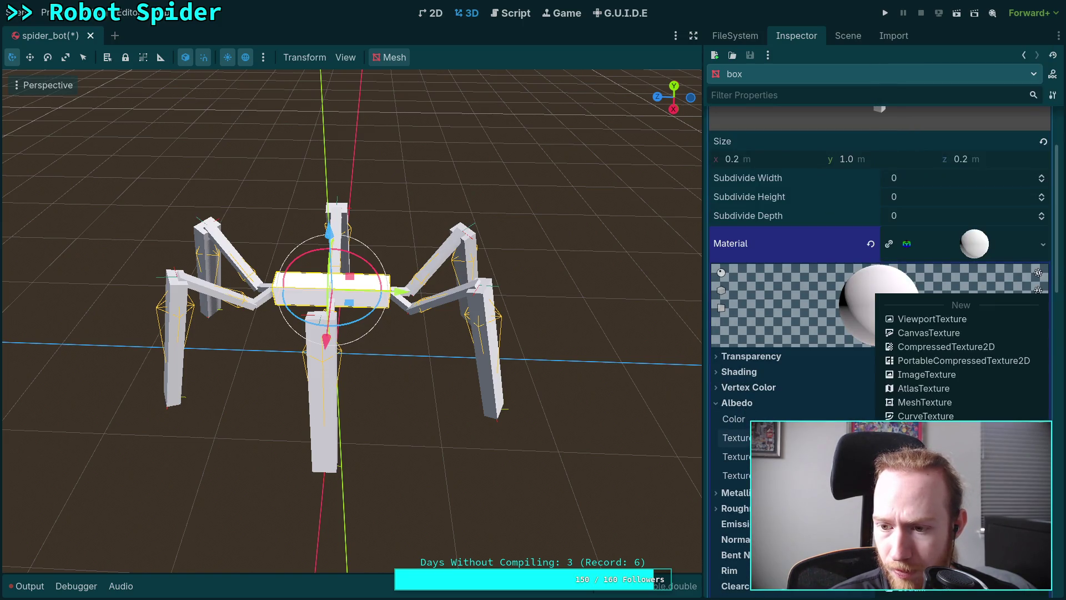
{"action": "key", "text": "Escape"}
{"action": "left_click", "coordinate": [966, 437]}
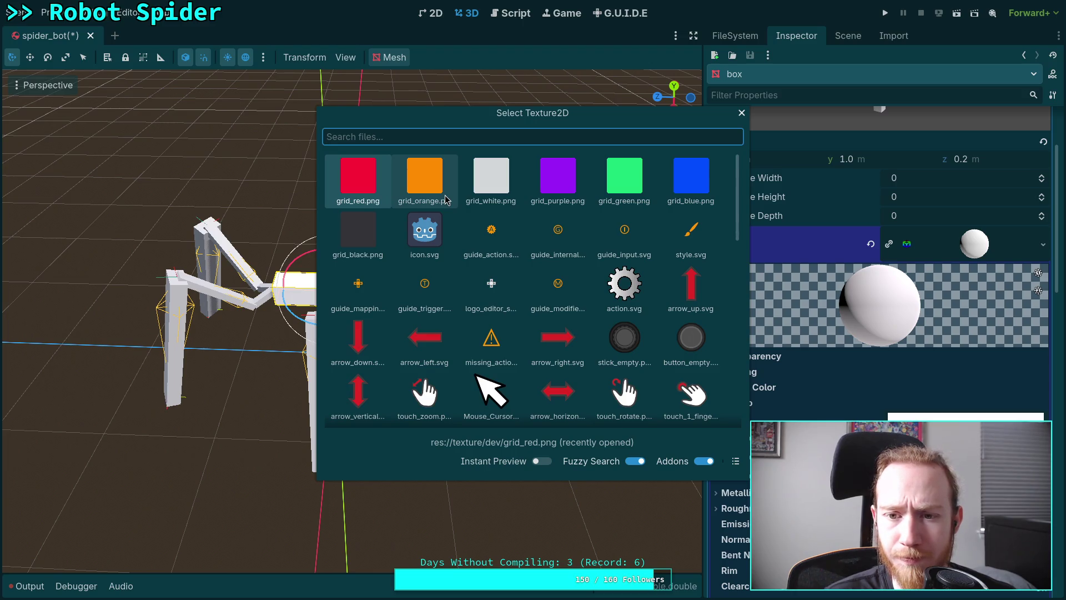
{"action": "double_click", "coordinate": [358, 201]}
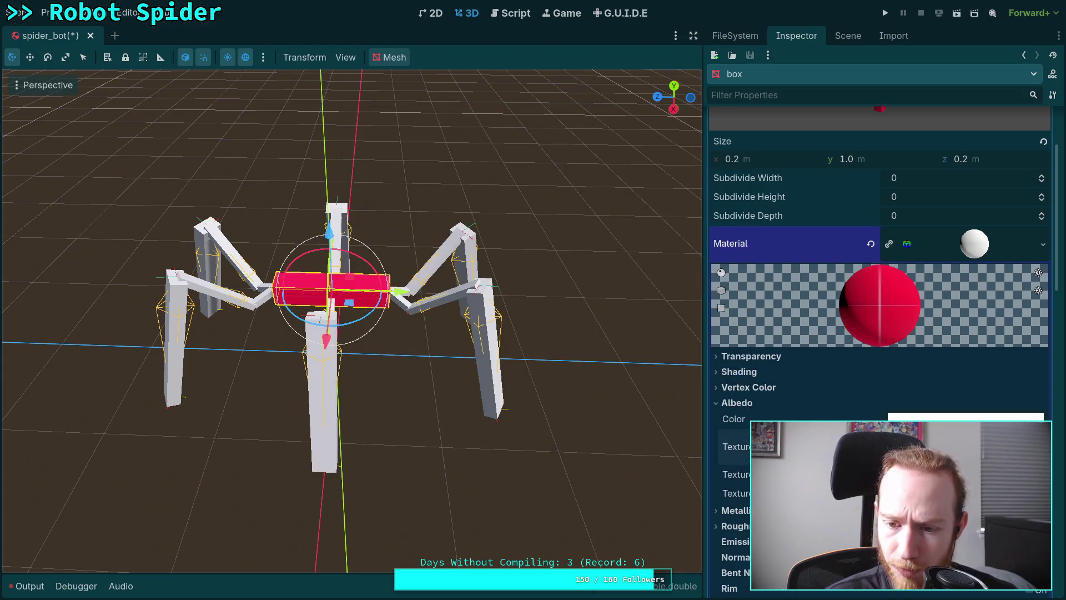
Step: Enable triplanar mapping and set the material's UV1 scale to 2 on all axes
{"action": "scroll", "coordinate": [519, 329], "scroll_direction": "up", "scroll_amount": 5}
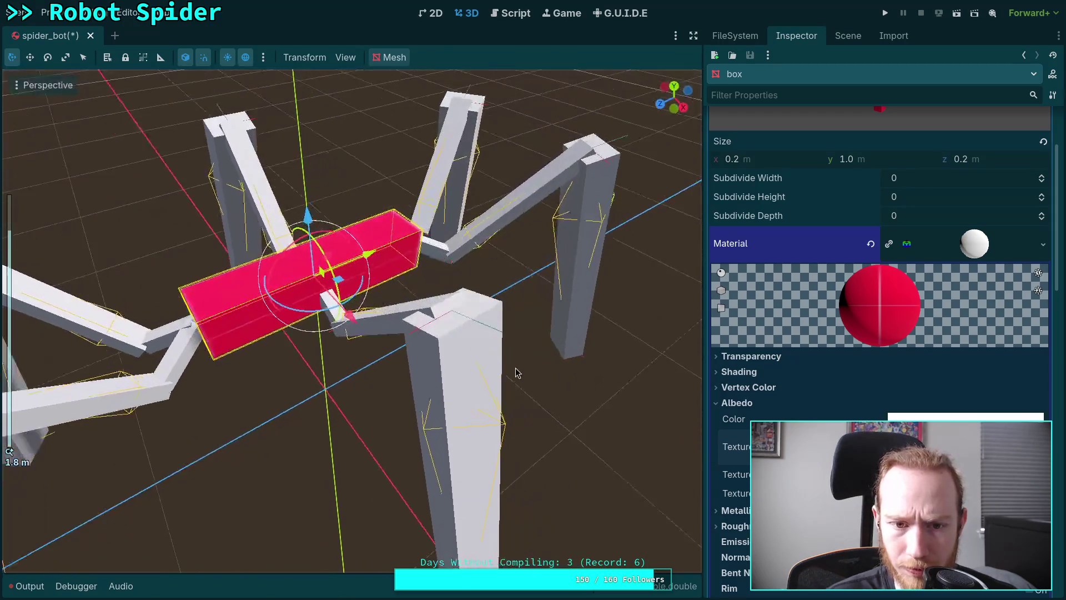
{"action": "scroll", "coordinate": [883, 333], "scroll_direction": "down", "scroll_amount": 7}
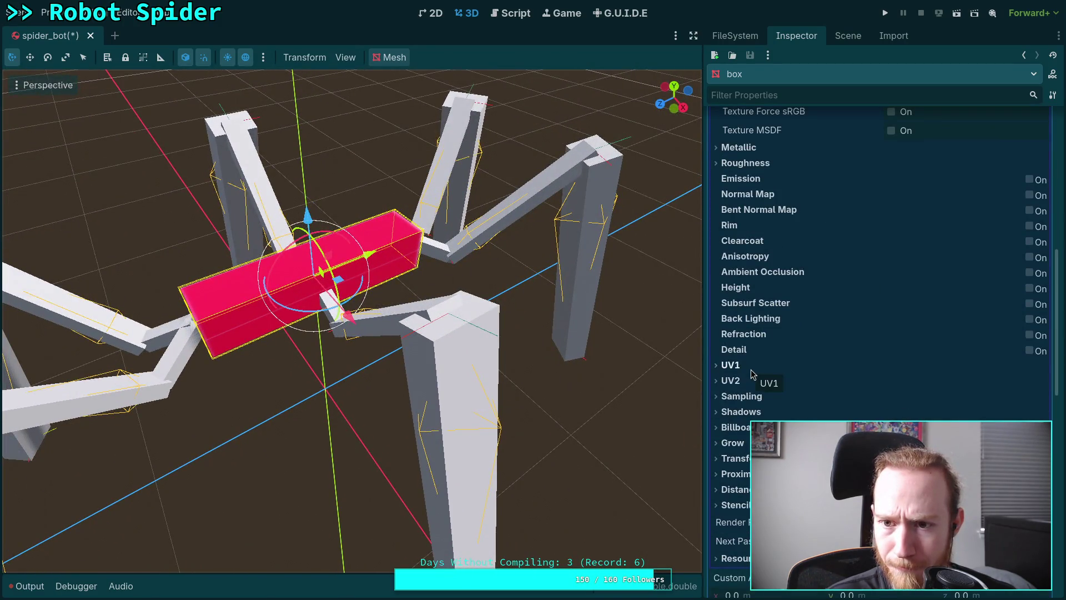
{"action": "scroll", "coordinate": [777, 383], "scroll_direction": "up", "scroll_amount": 2}
{"action": "scroll", "coordinate": [777, 383], "scroll_direction": "down", "scroll_amount": 1}
{"action": "left_click", "coordinate": [731, 428]}
{"action": "scroll", "coordinate": [731, 428], "scroll_direction": "down", "scroll_amount": 1}
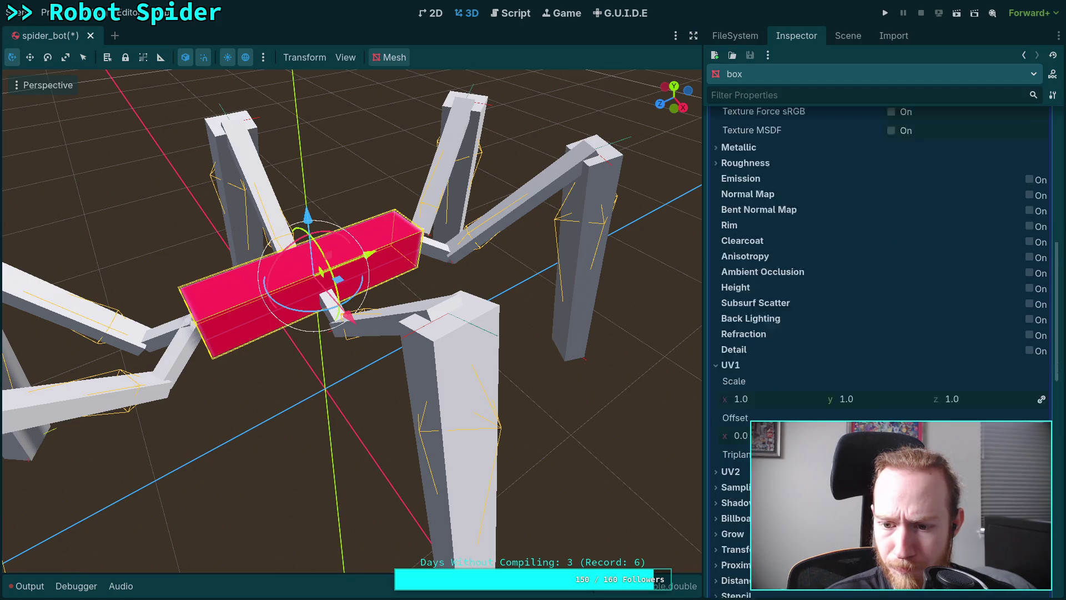
{"action": "scroll", "coordinate": [845, 407], "scroll_direction": "down", "scroll_amount": 2}
{"action": "left_click_drag", "start_coordinate": [759, 344], "coordinate": [833, 344]}
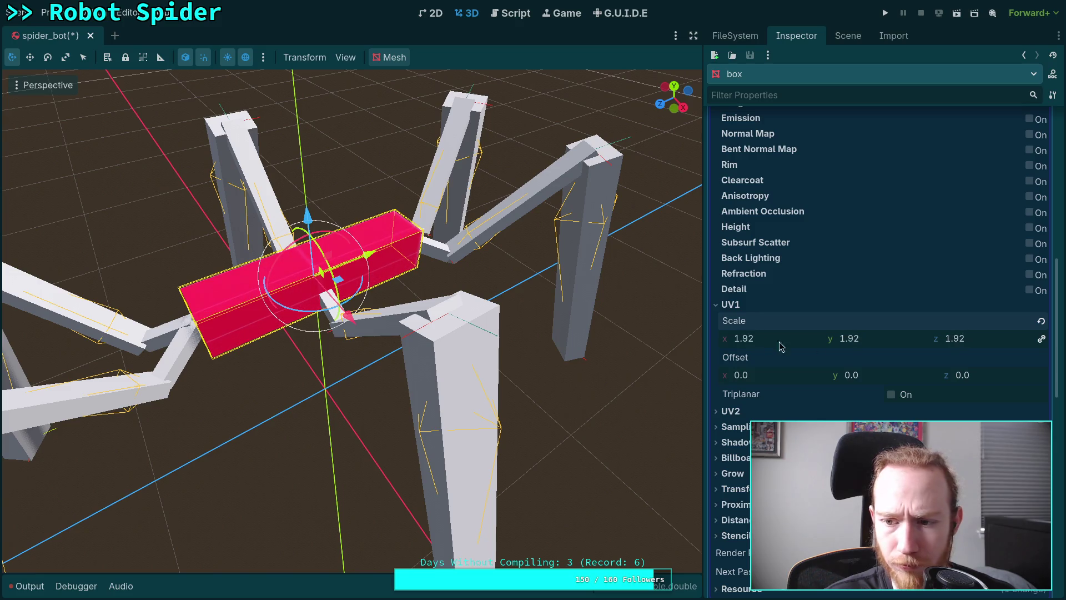
{"action": "left_click", "coordinate": [891, 395]}
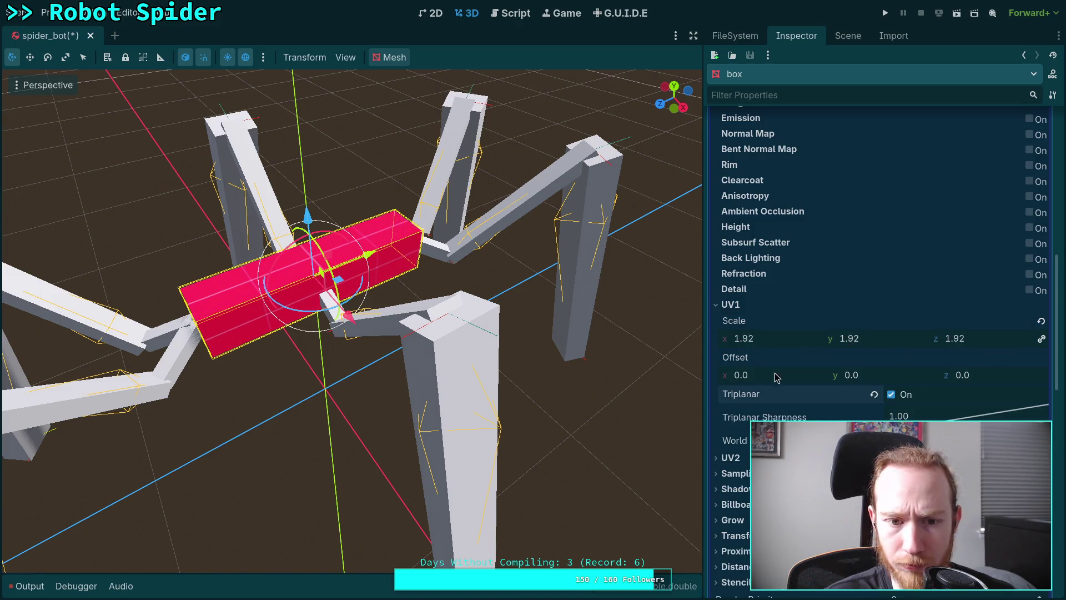
{"action": "left_click", "coordinate": [813, 347]}
{"action": "type", "text": "2"}
{"action": "key", "text": "Return"}
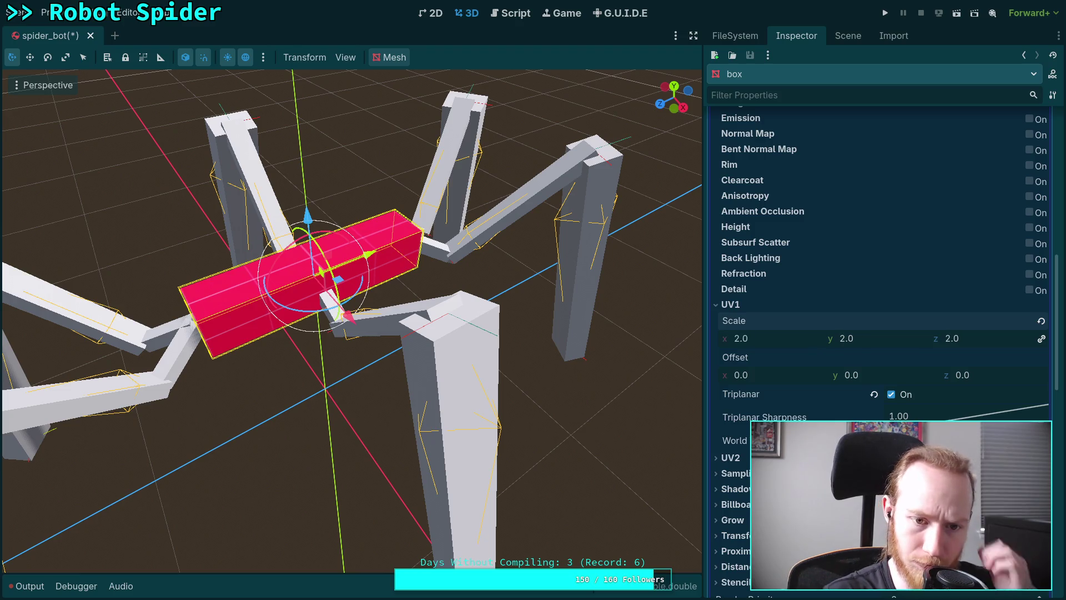
{"action": "left_click", "coordinate": [731, 304]}
Step: Select the FrontRightFemur box and show its properties in the Inspector
{"action": "left_click", "coordinate": [848, 36]}
{"action": "left_click_drag", "start_coordinate": [720, 181], "coordinate": [744, 174]}
{"action": "left_click", "coordinate": [796, 36]}
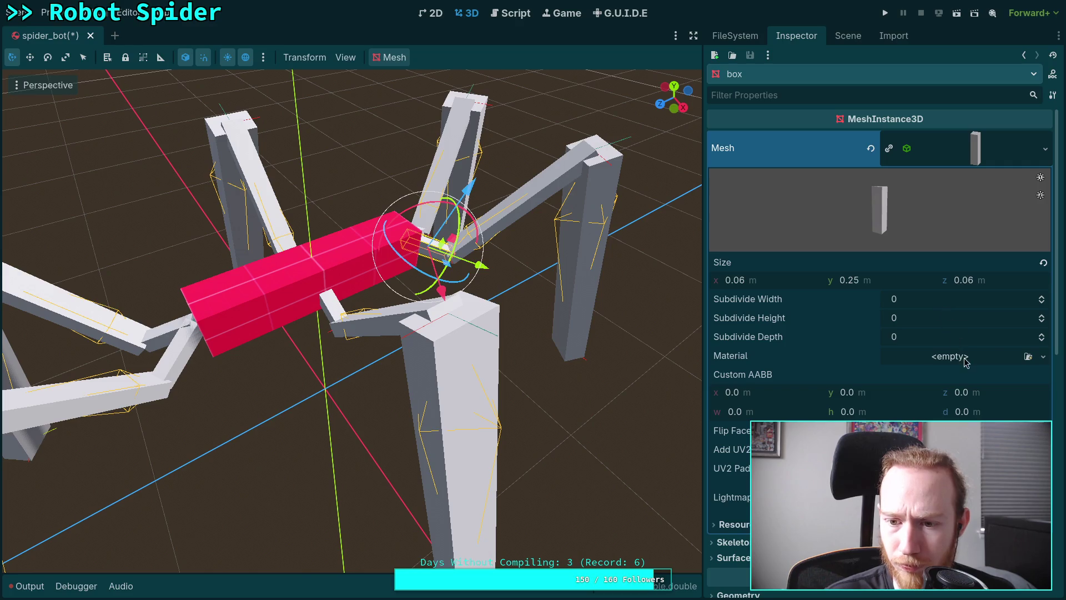
Step: Give the femur box a new StandardMaterial3D using grid_red.png as its albedo texture
{"action": "left_click", "coordinate": [1000, 361]}
{"action": "left_click", "coordinate": [990, 391]}
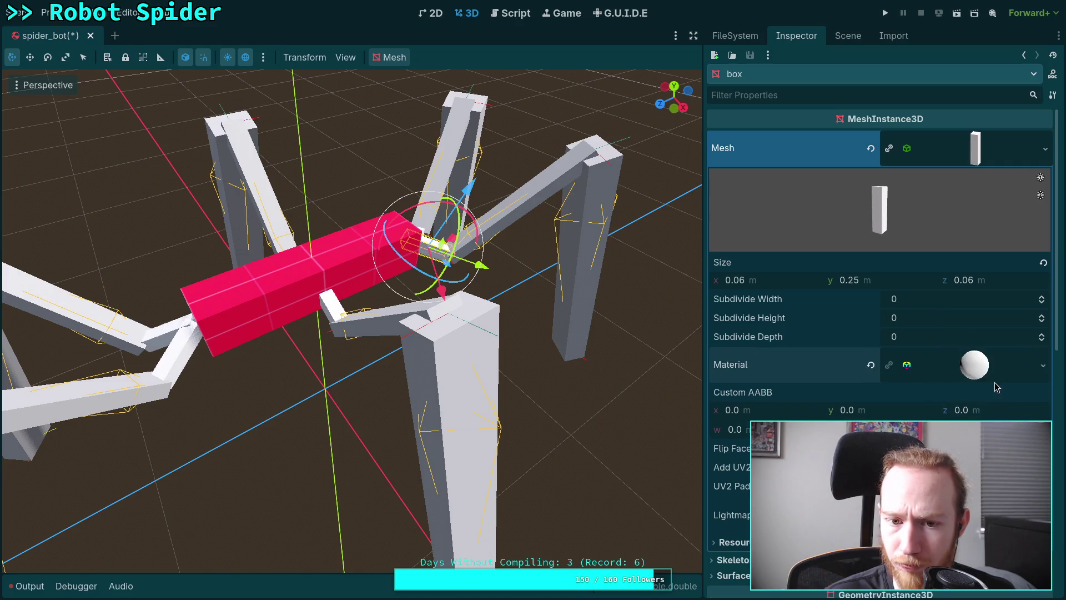
{"action": "left_click", "coordinate": [976, 366]}
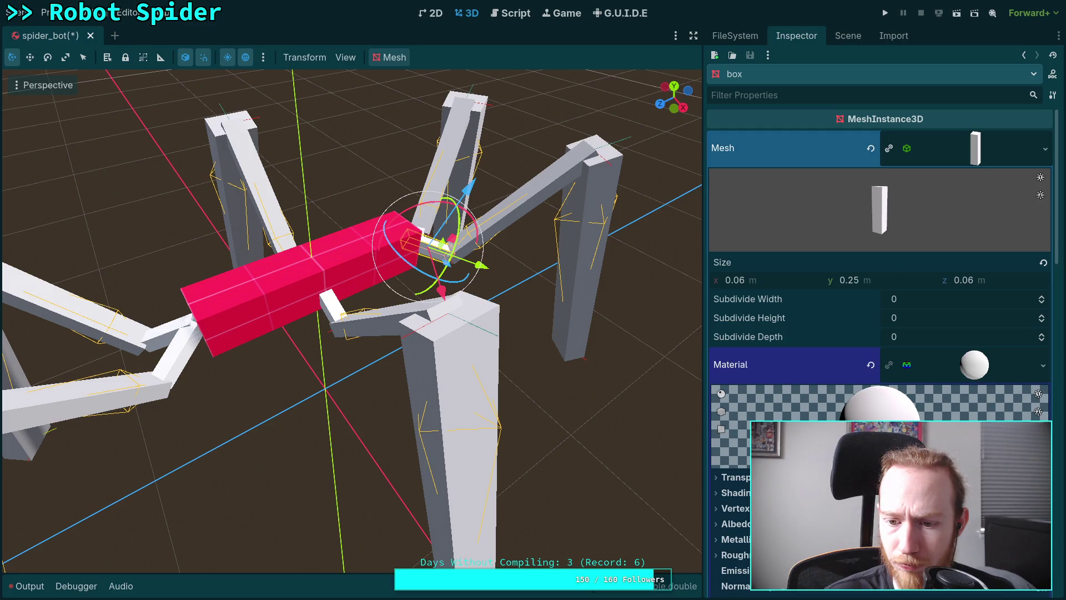
{"action": "left_click", "coordinate": [746, 342]}
{"action": "left_click", "coordinate": [973, 386]}
{"action": "left_click", "coordinate": [1034, 379]}
{"action": "left_click", "coordinate": [1026, 378]}
{"action": "left_click", "coordinate": [376, 191]}
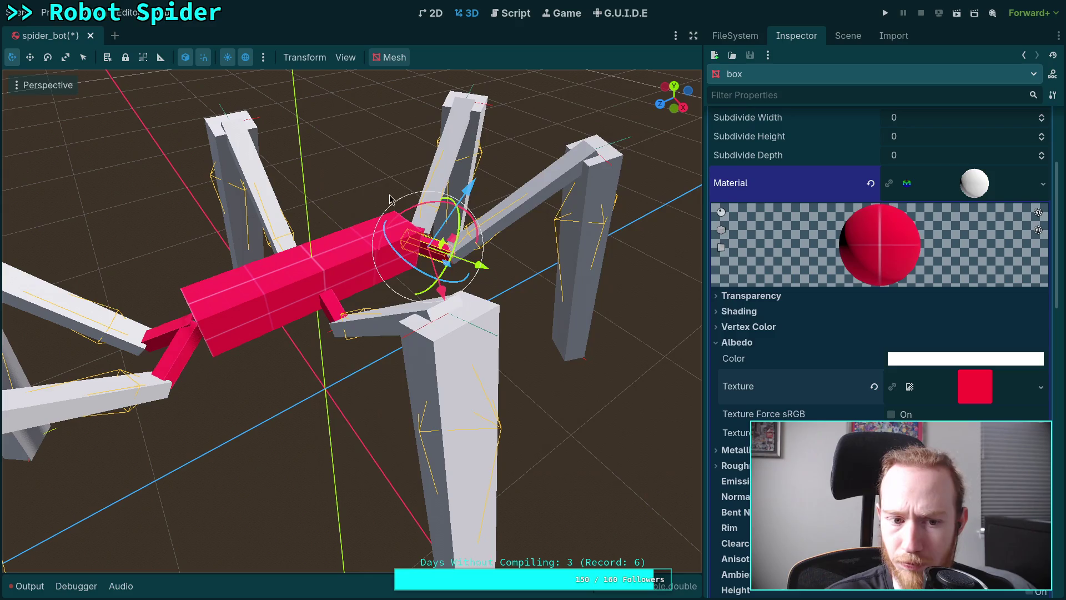
Step: Try UV1 scales of 2 and 1, settle on 1, then reselect the body box
{"action": "scroll", "coordinate": [853, 364], "scroll_direction": "down", "scroll_amount": 3}
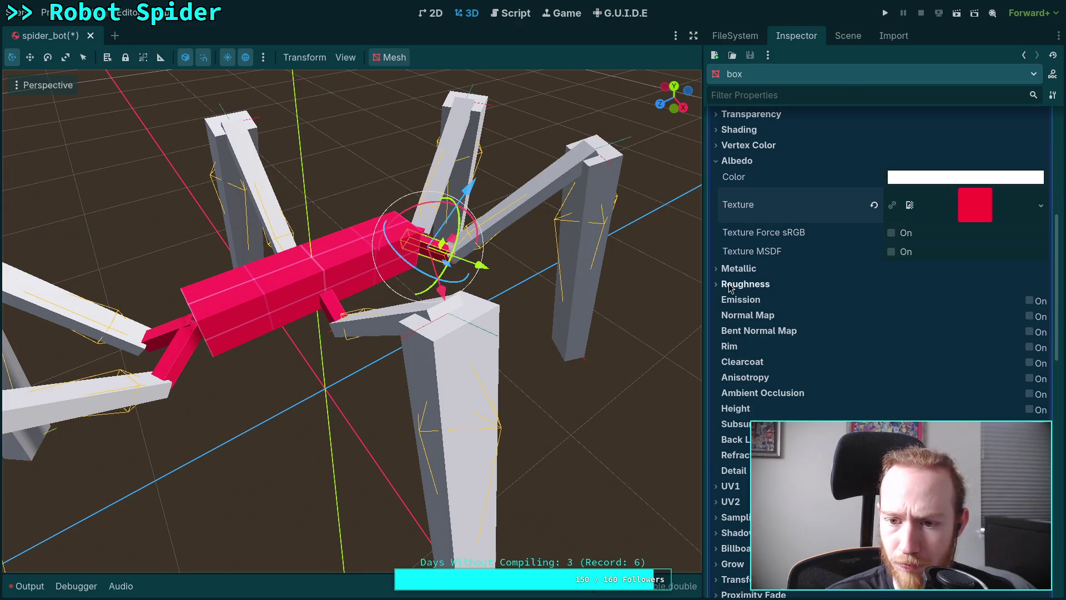
{"action": "scroll", "coordinate": [732, 315], "scroll_direction": "down", "scroll_amount": 2}
{"action": "left_click", "coordinate": [731, 380]}
{"action": "left_click", "coordinate": [731, 380]}
{"action": "left_click", "coordinate": [730, 365]}
{"action": "left_click", "coordinate": [779, 404]}
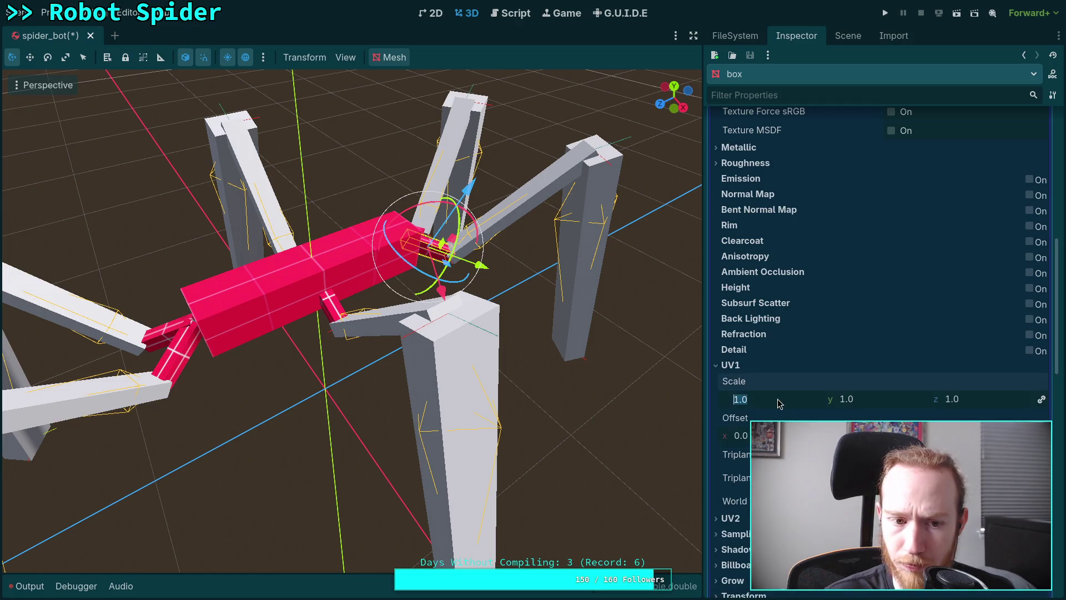
{"action": "type", "text": "2"}
{"action": "key", "text": "Return"}
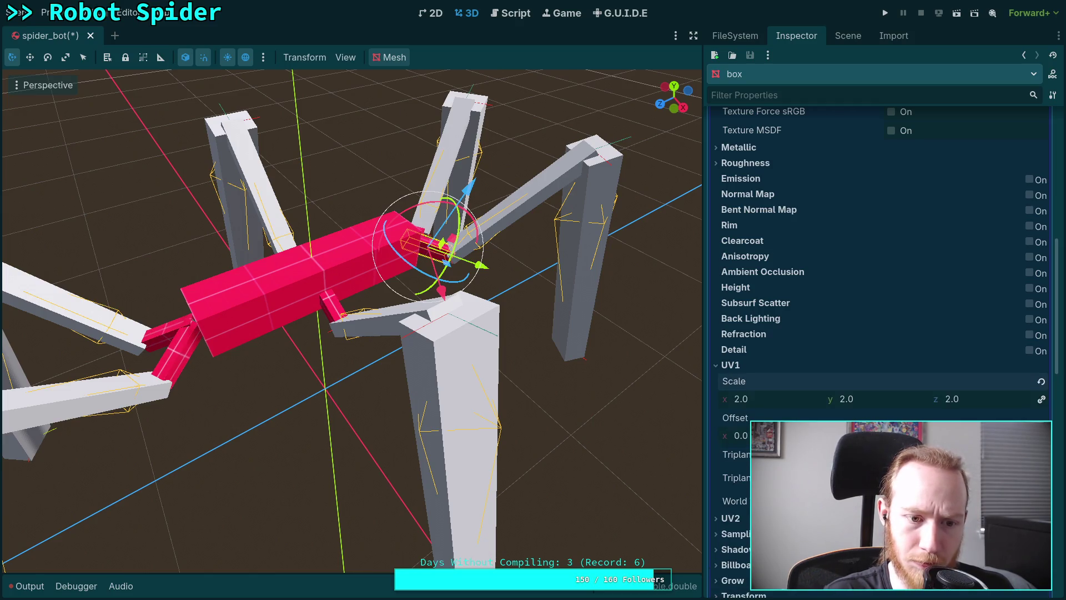
{"action": "left_click", "coordinate": [769, 399]}
{"action": "type", "text": "1"}
{"action": "key", "text": "Return"}
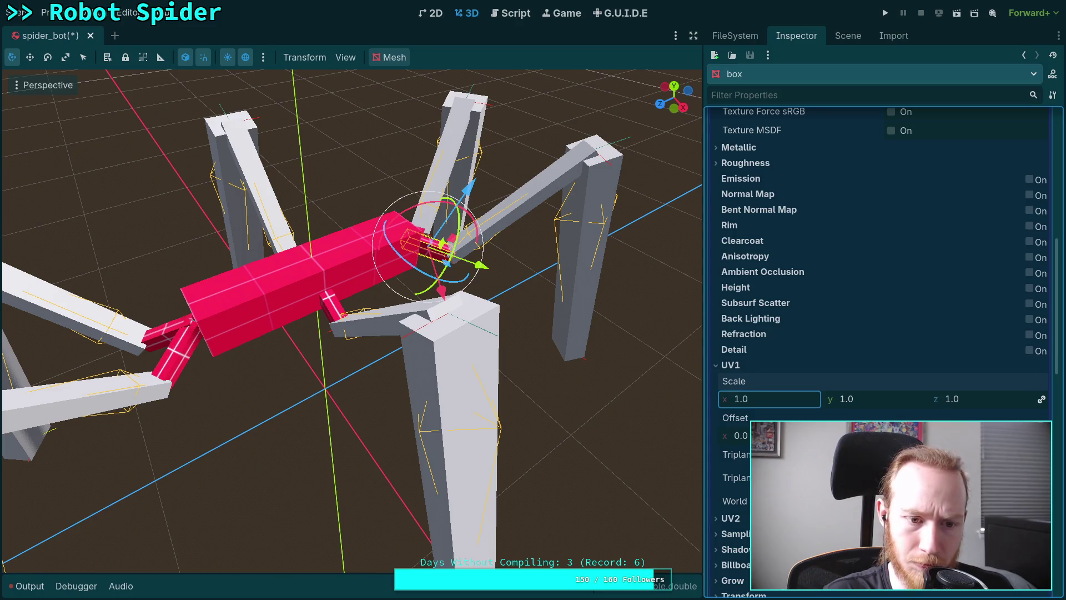
{"action": "type", "text": "2"}
{"action": "key", "text": "Return"}
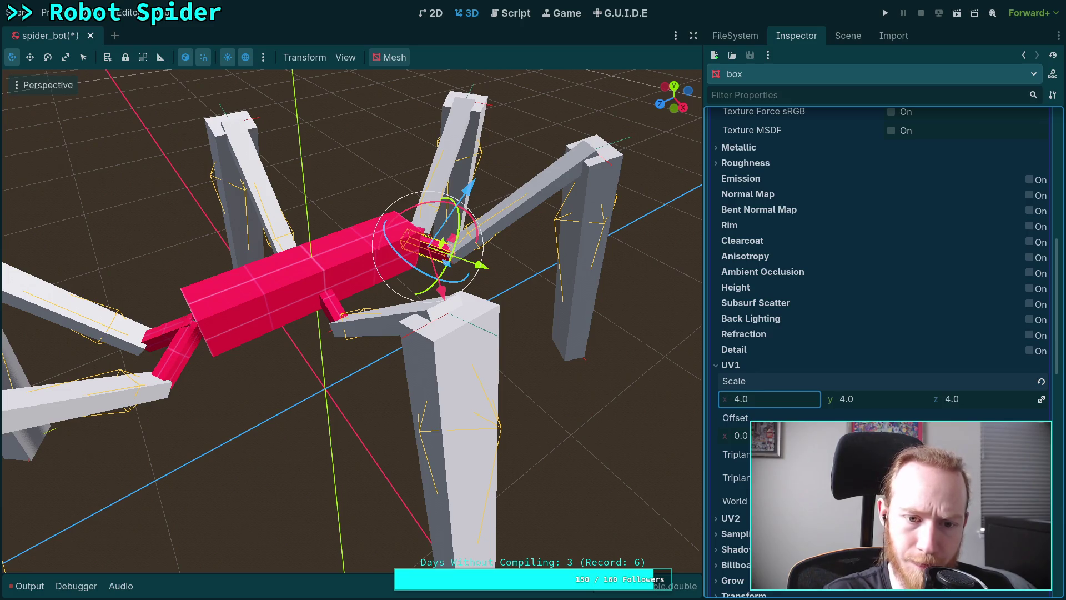
{"action": "type", "text": "1"}
{"action": "key", "text": "Return"}
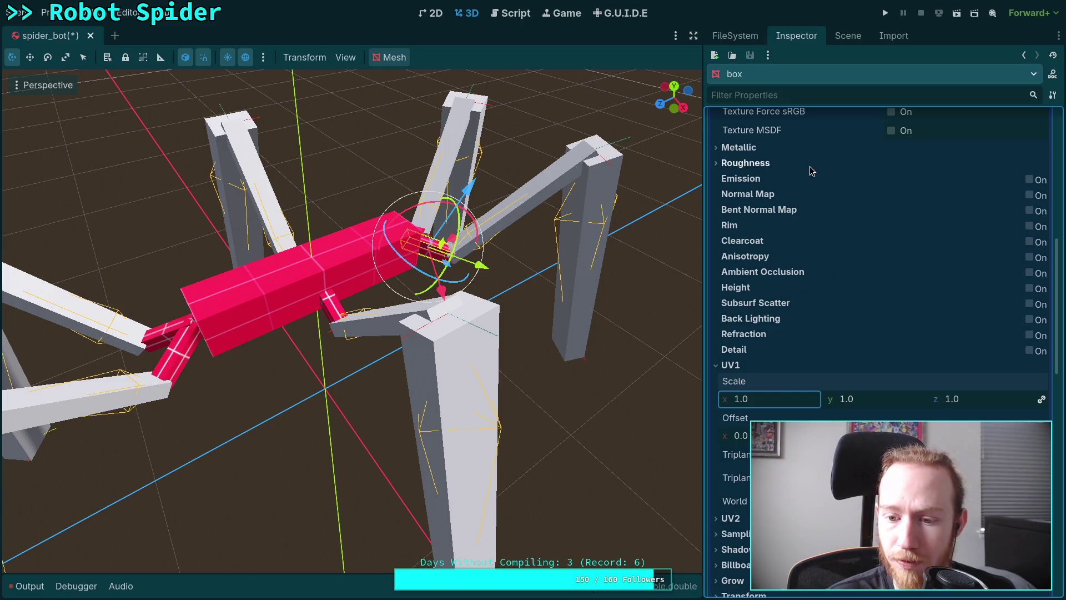
{"action": "left_click", "coordinate": [848, 36]}
{"action": "left_click", "coordinate": [763, 160]}
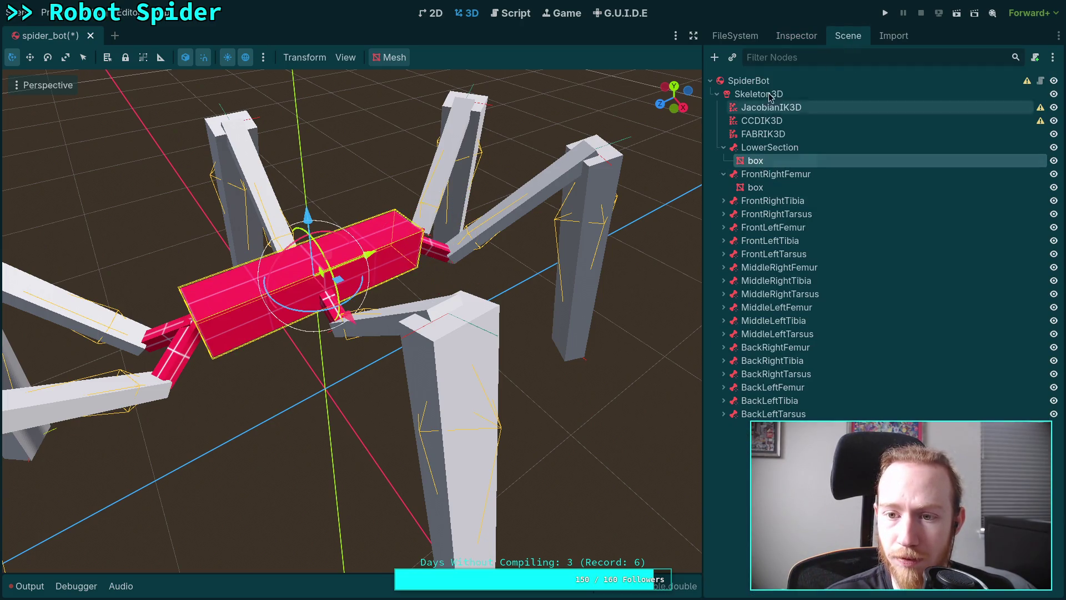
Step: Reset the body box material's UV1 scale to 1
{"action": "left_click", "coordinate": [794, 38]}
{"action": "left_click", "coordinate": [731, 304]}
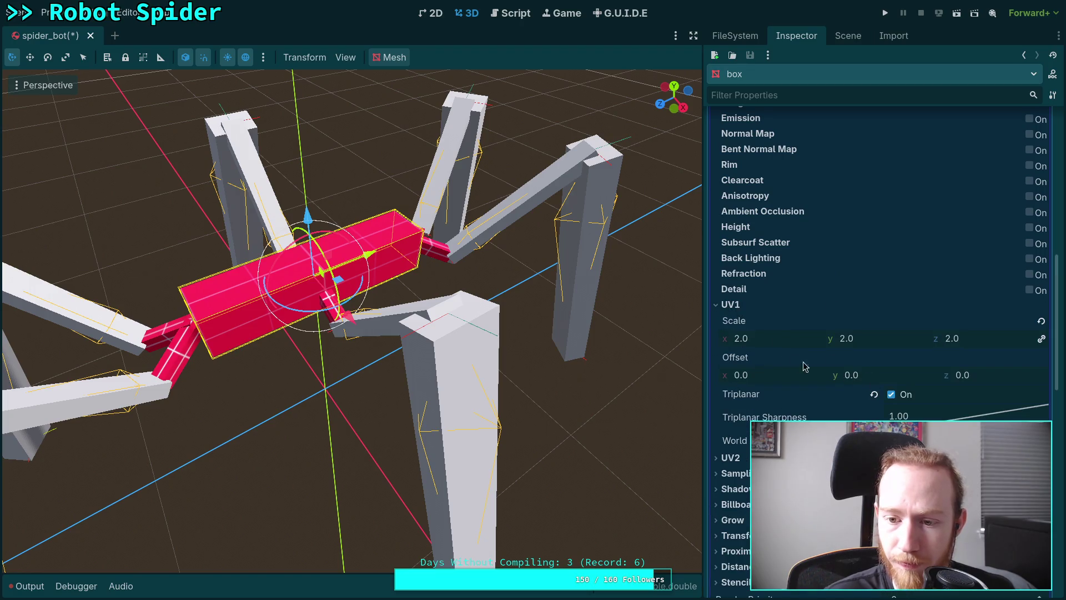
{"action": "left_click", "coordinate": [1041, 323]}
{"action": "scroll", "coordinate": [878, 257], "scroll_direction": "up", "scroll_amount": 5}
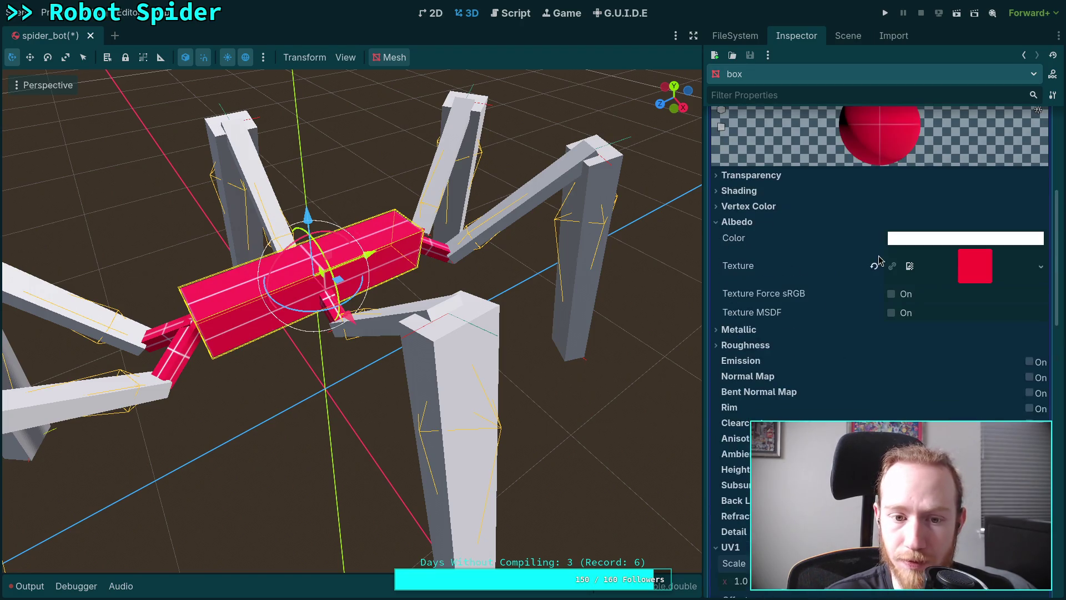
Step: Expand FrontRightTibia and inspect the body box's material options
{"action": "left_click", "coordinate": [848, 36]}
{"action": "left_click", "coordinate": [732, 200]}
{"action": "left_click", "coordinate": [724, 201]}
{"action": "left_click", "coordinate": [799, 217]}
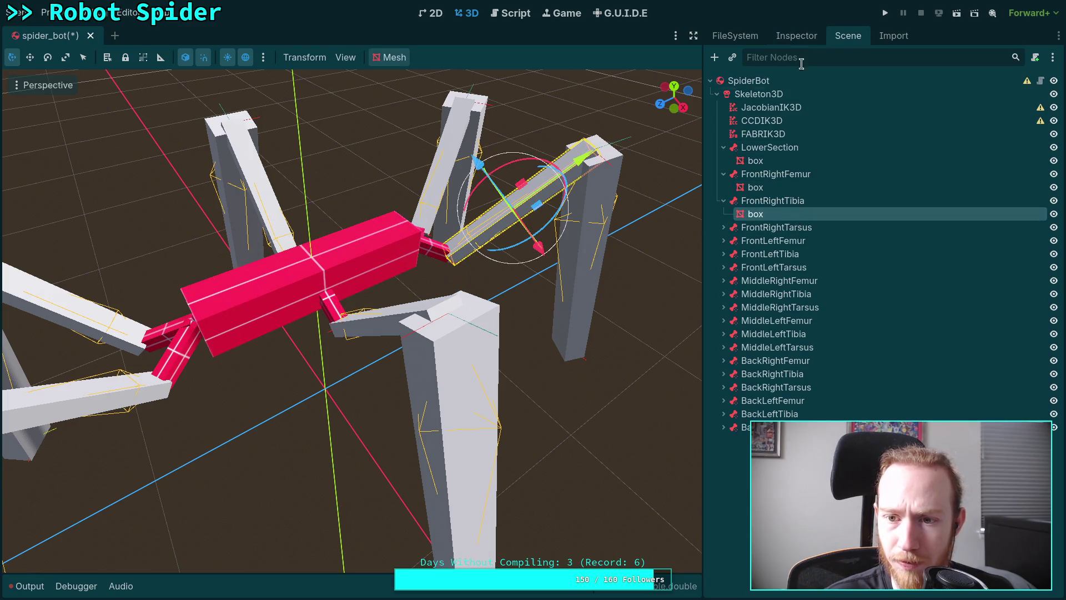
{"action": "left_click", "coordinate": [766, 160]}
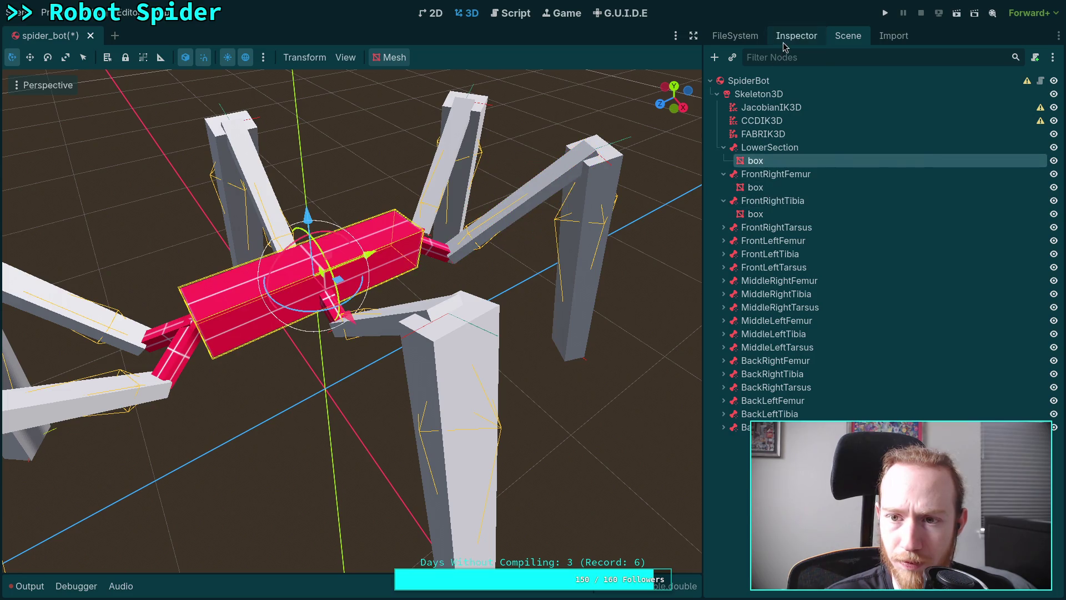
{"action": "left_click", "coordinate": [796, 35]}
{"action": "scroll", "coordinate": [890, 239], "scroll_direction": "up", "scroll_amount": 5}
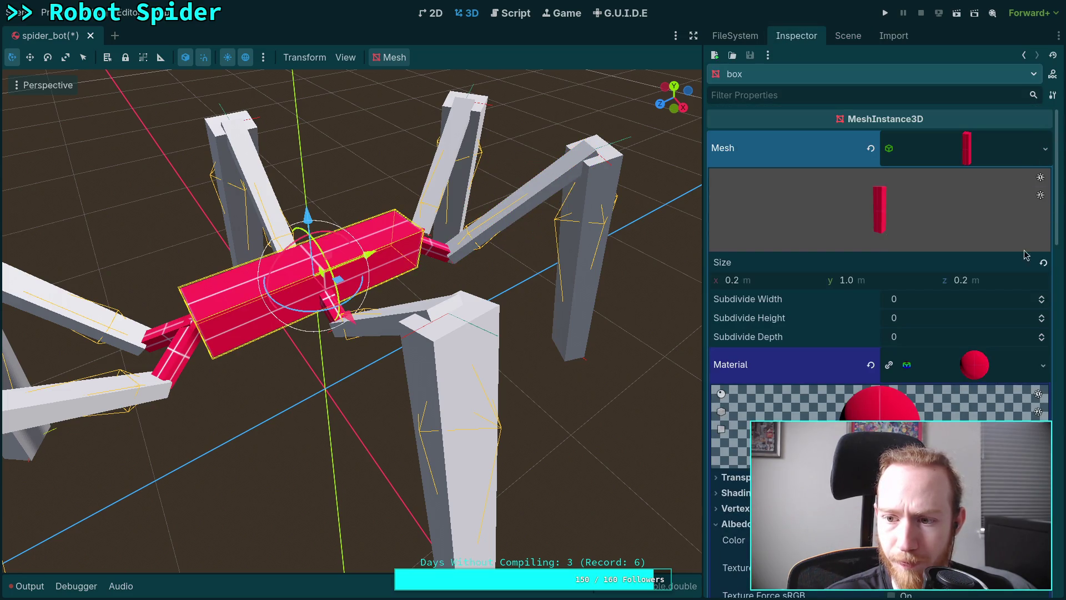
{"action": "left_click", "coordinate": [1043, 367]}
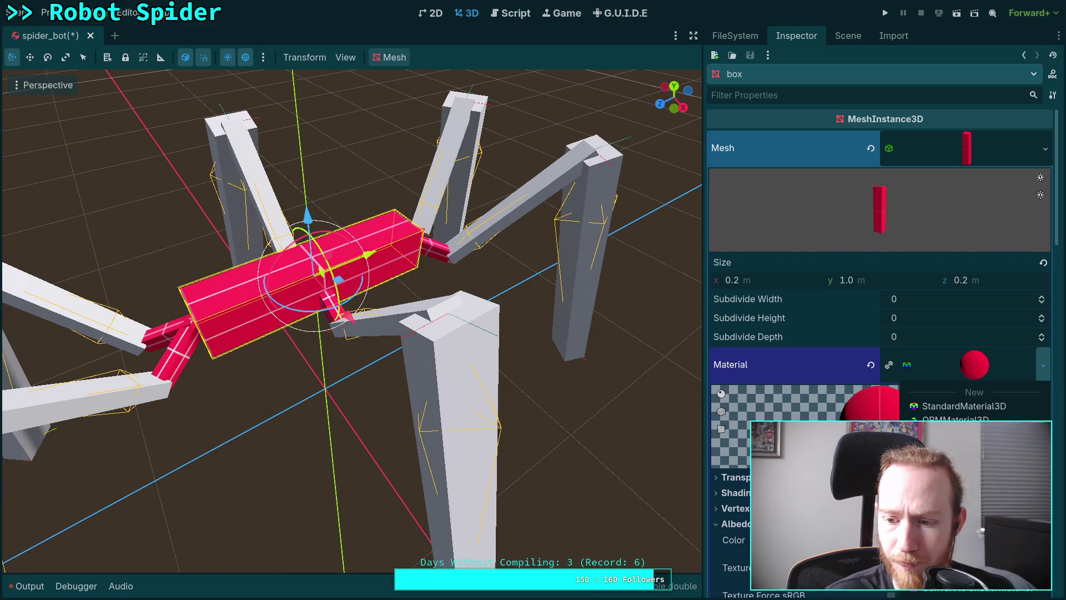
{"action": "key", "text": "Escape"}
Step: Inspect the FrontRightFemur box's material settings and material options
{"action": "left_click", "coordinate": [848, 36]}
{"action": "left_click", "coordinate": [757, 186]}
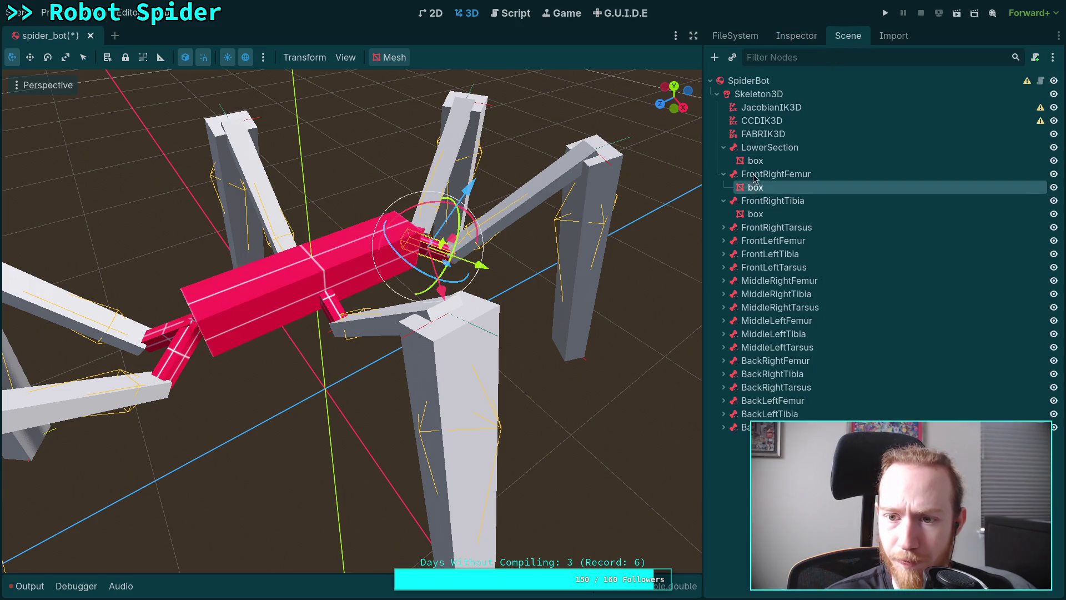
{"action": "left_click", "coordinate": [805, 37]}
{"action": "scroll", "coordinate": [993, 209], "scroll_direction": "up", "scroll_amount": 5}
{"action": "scroll", "coordinate": [890, 238], "scroll_direction": "up", "scroll_amount": 5}
{"action": "left_click", "coordinate": [949, 314]}
{"action": "left_click", "coordinate": [1043, 309]}
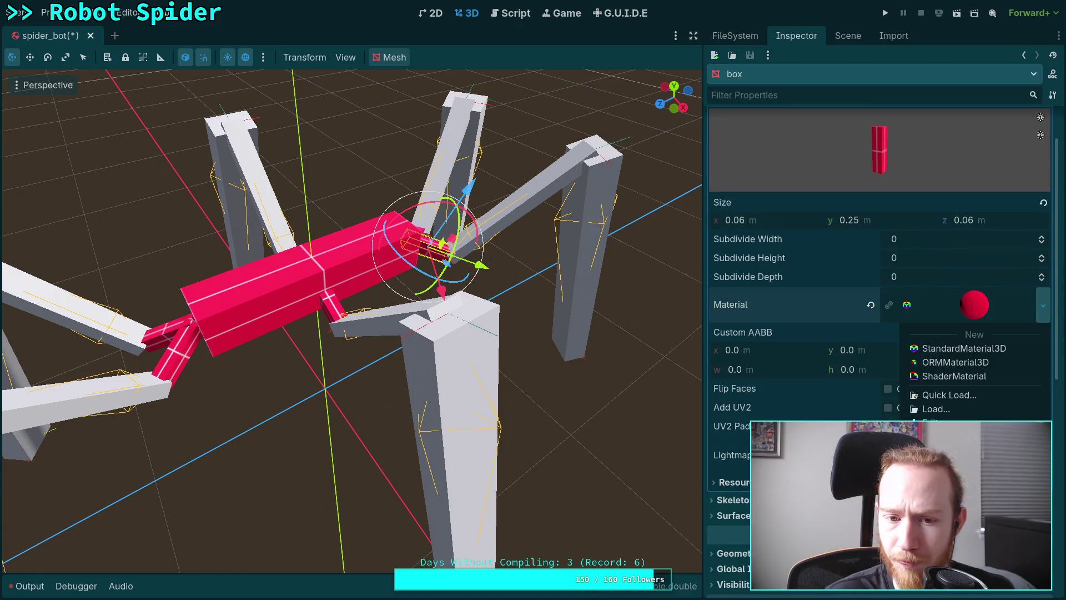
{"action": "key", "text": "Escape"}
{"action": "left_click", "coordinate": [848, 35]}
Step: Load the existing shared material onto the FrontRightTibia and FrontRightTarsus boxes, then deselect
{"action": "left_click", "coordinate": [764, 215]}
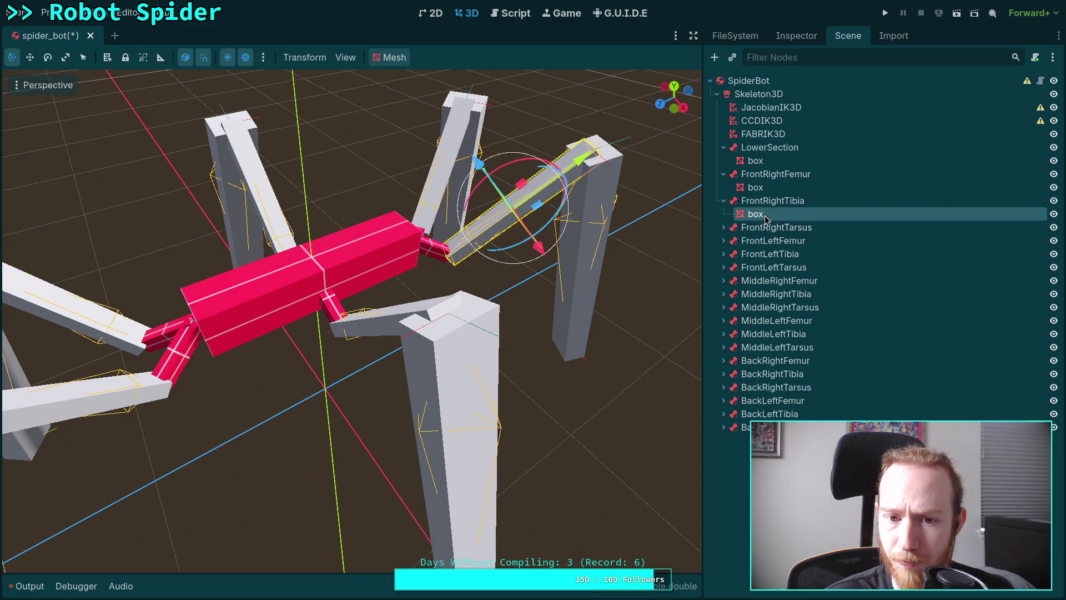
{"action": "left_click", "coordinate": [796, 35]}
{"action": "left_click", "coordinate": [1042, 357]}
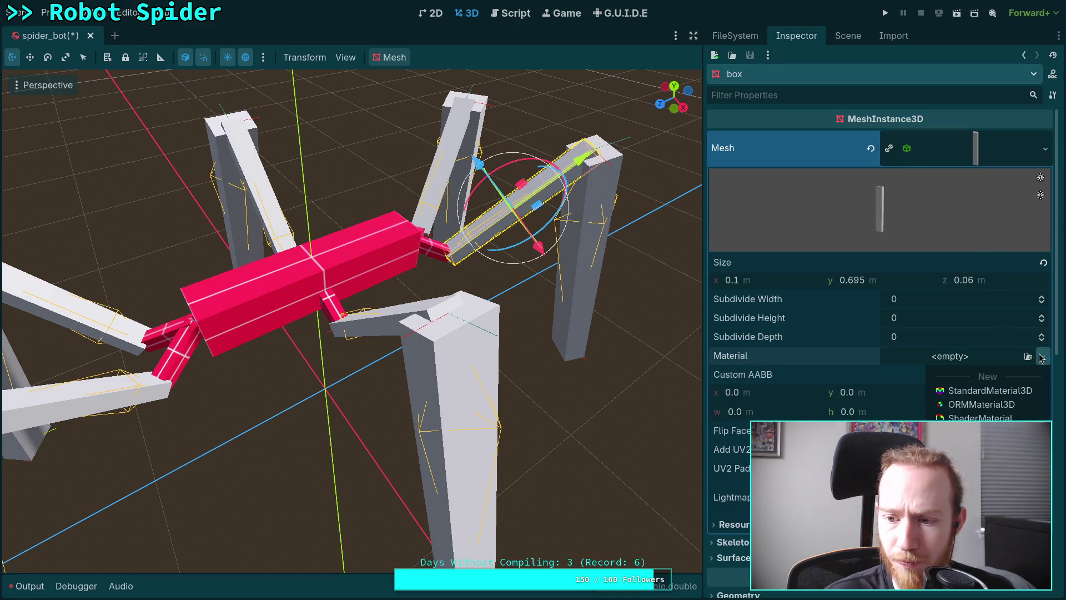
{"action": "left_click", "coordinate": [966, 533]}
{"action": "left_click", "coordinate": [848, 35]}
{"action": "left_click", "coordinate": [724, 227]}
{"action": "left_click", "coordinate": [756, 241]}
{"action": "left_click", "coordinate": [797, 35]}
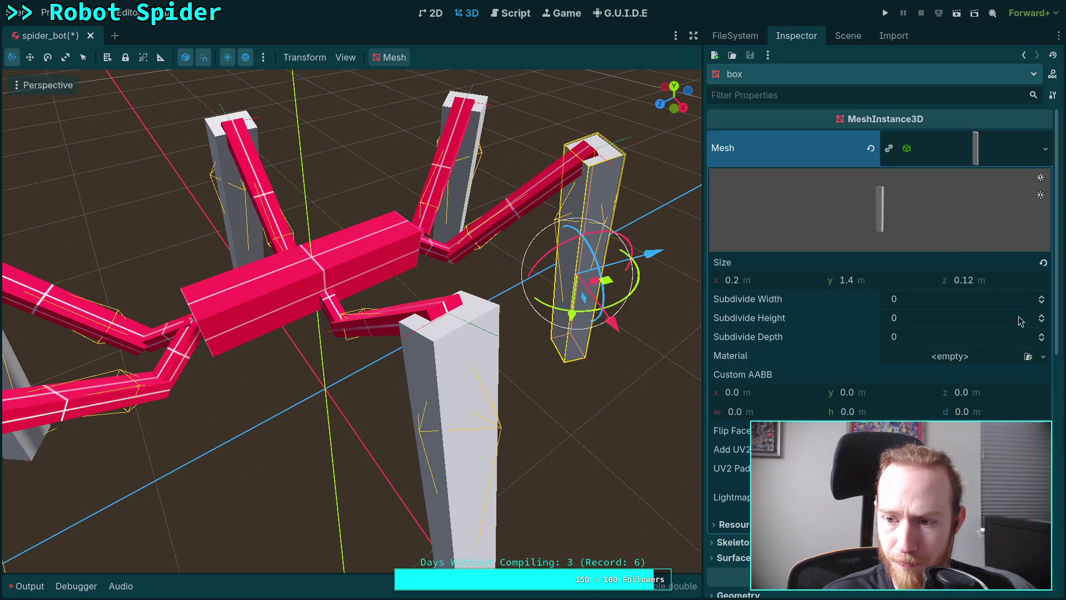
{"action": "left_click", "coordinate": [1043, 357]}
{"action": "left_click", "coordinate": [966, 533]}
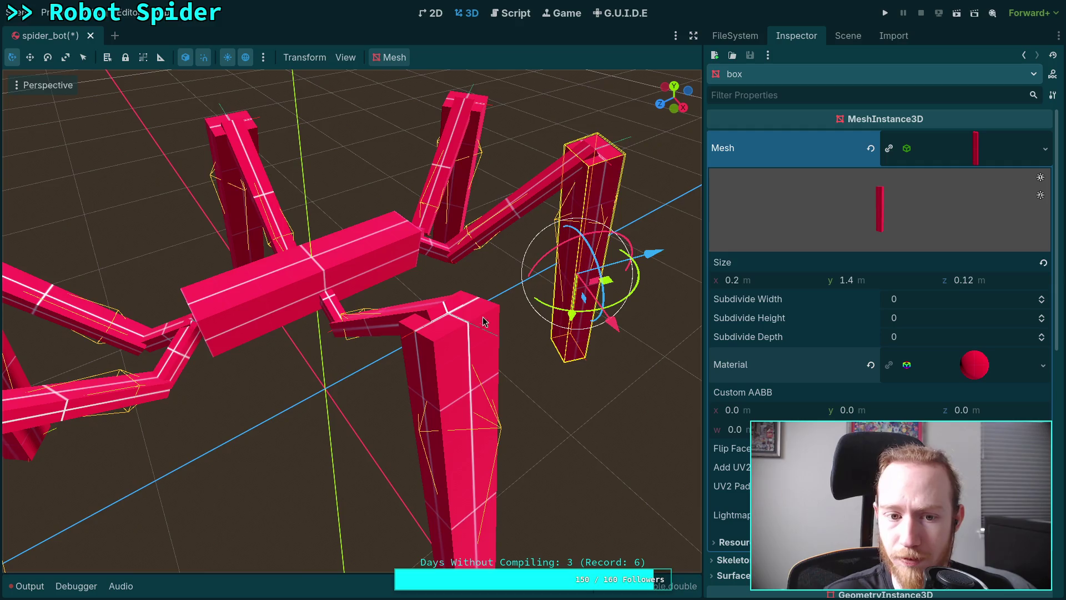
{"action": "scroll", "coordinate": [483, 320], "scroll_direction": "down", "scroll_amount": 5}
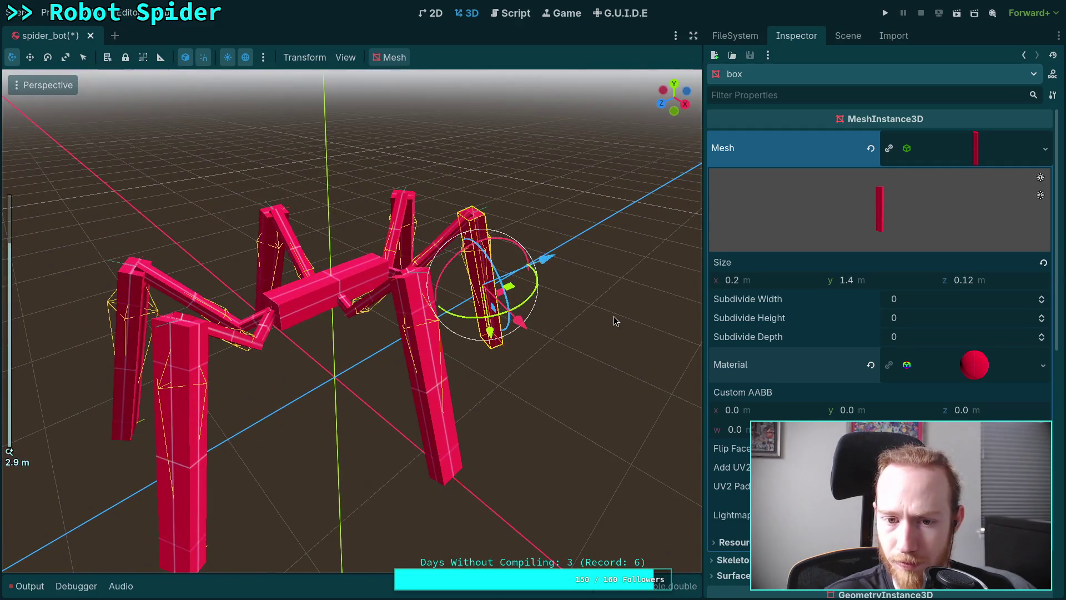
{"action": "left_click", "coordinate": [580, 319]}
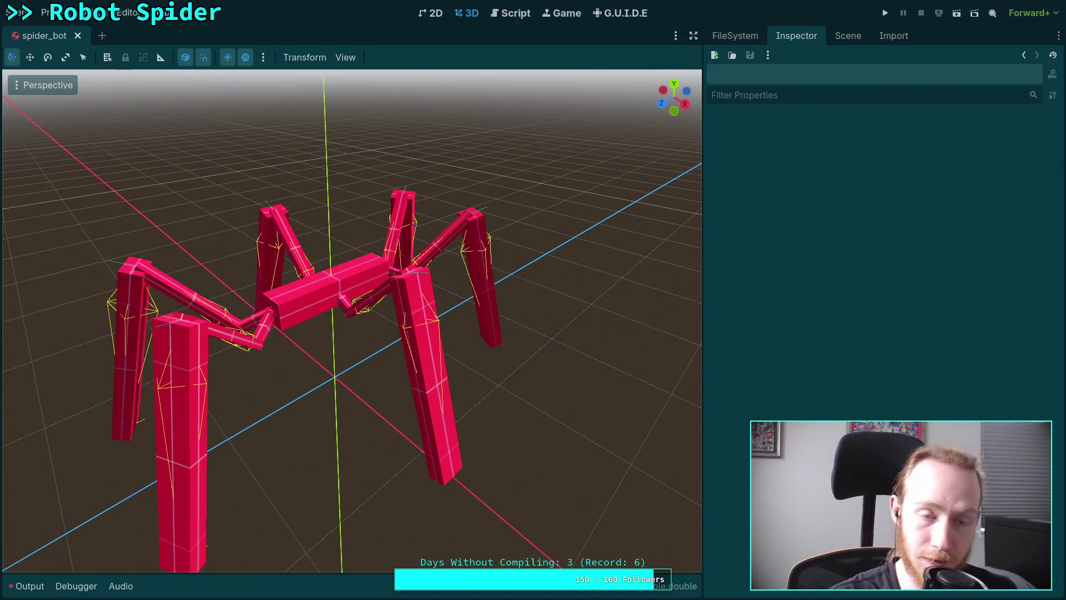
Step: Collapse the LowerSection and front-right leg branches in the Scene tree
{"action": "left_click", "coordinate": [843, 32]}
{"action": "left_click", "coordinate": [723, 148]}
{"action": "left_click", "coordinate": [723, 161]}
{"action": "left_click", "coordinate": [723, 175]}
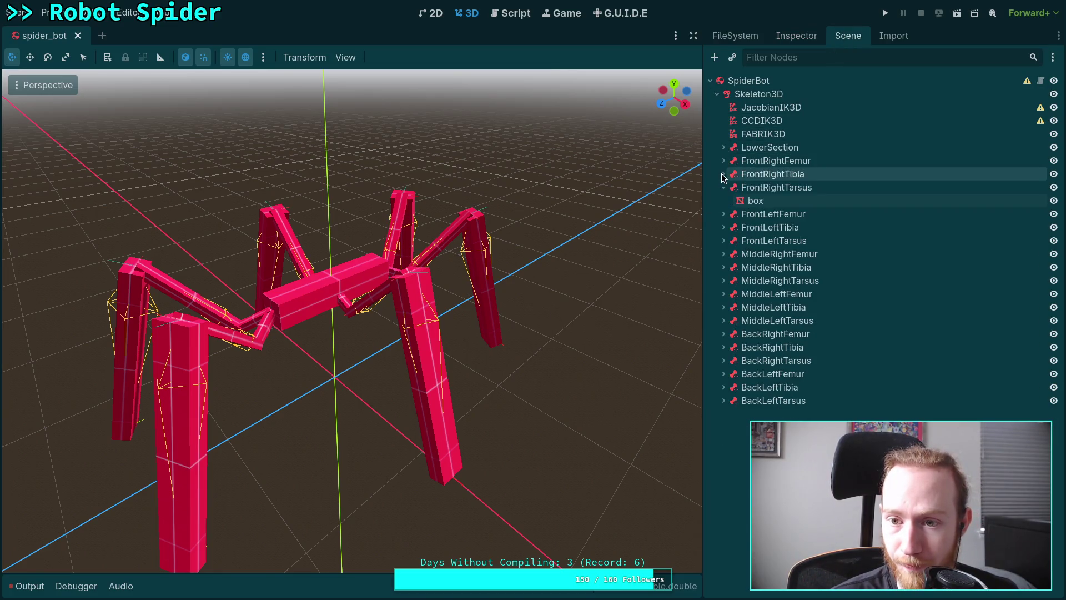
{"action": "left_click", "coordinate": [724, 187]}
Step: Add a Node3D child named BoneAttachments under Skeleton3D
{"action": "left_click", "coordinate": [761, 96]}
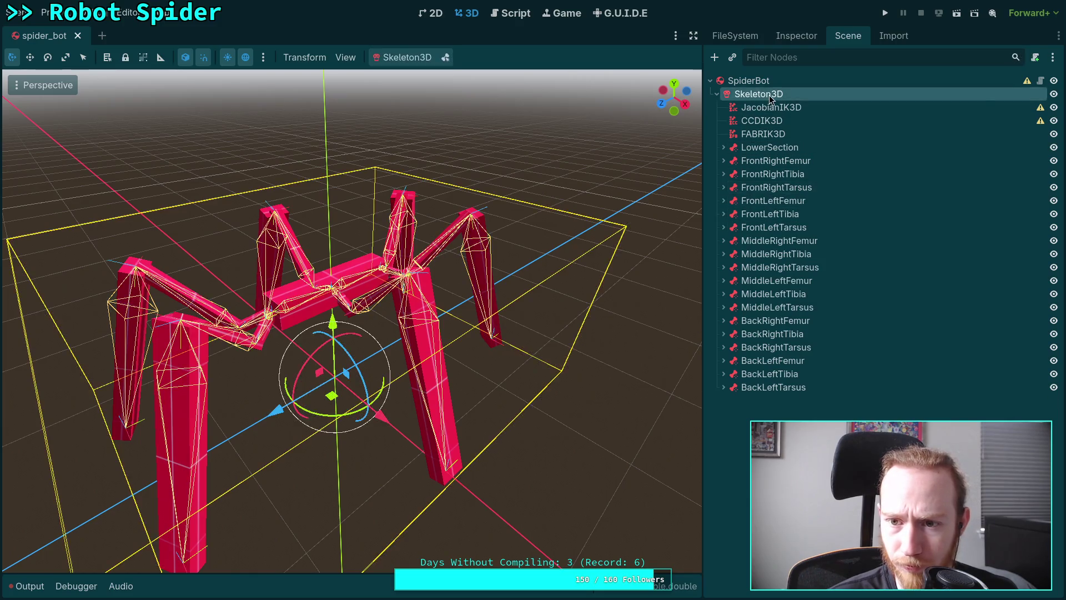
{"action": "right_click", "coordinate": [769, 95]}
{"action": "left_click", "coordinate": [846, 104]}
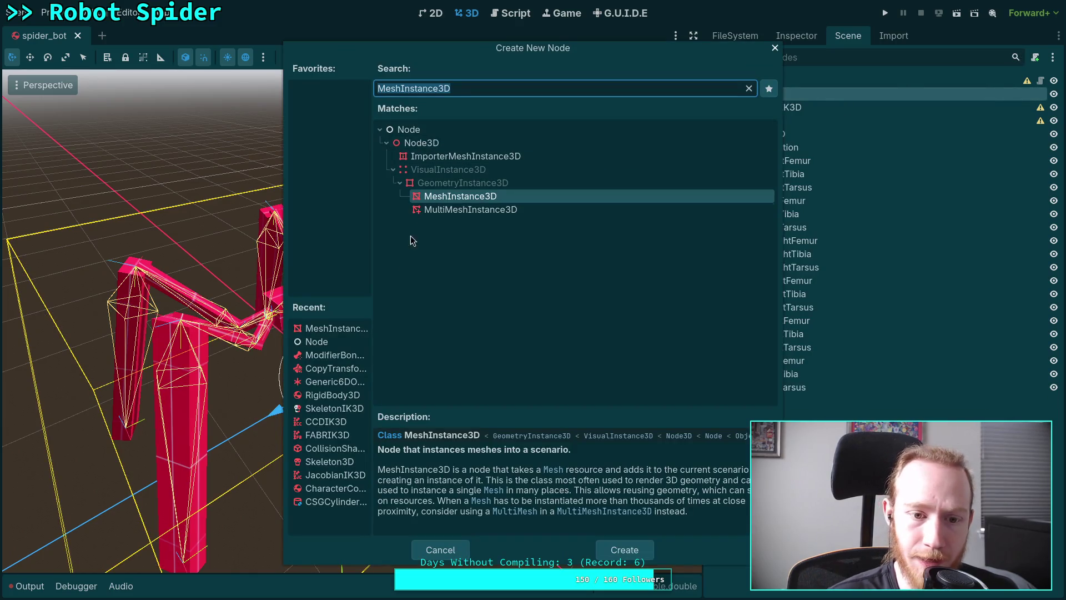
{"action": "left_click", "coordinate": [404, 144]}
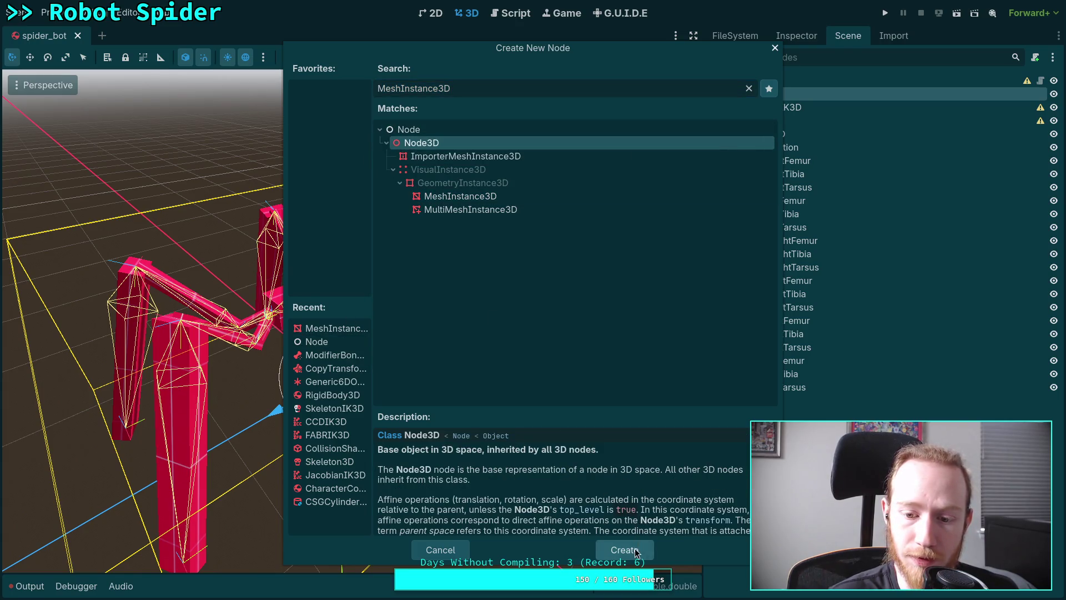
{"action": "left_click", "coordinate": [625, 550]}
{"action": "double_click", "coordinate": [765, 401]}
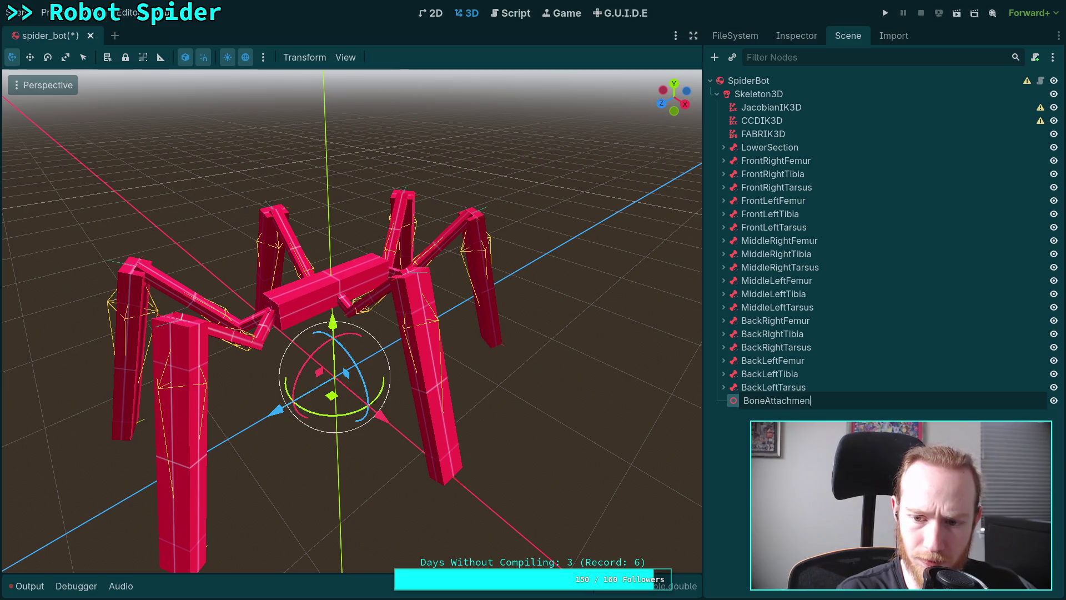
{"action": "type", "text": "ts"}
{"action": "key", "text": "Return"}
Step: Move all nodes from LowerSection through BackLeftTarsus under BoneAttachments
{"action": "left_click", "coordinate": [772, 387]}
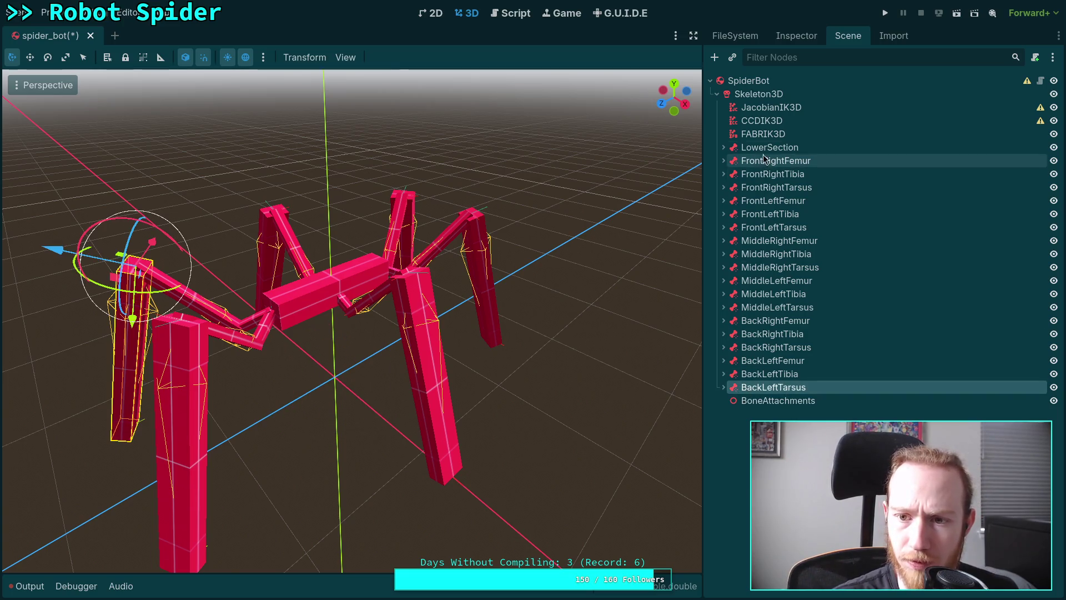
{"action": "left_click", "coordinate": [769, 148], "text": "shift"}
{"action": "left_click_drag", "start_coordinate": [770, 149], "coordinate": [753, 400]}
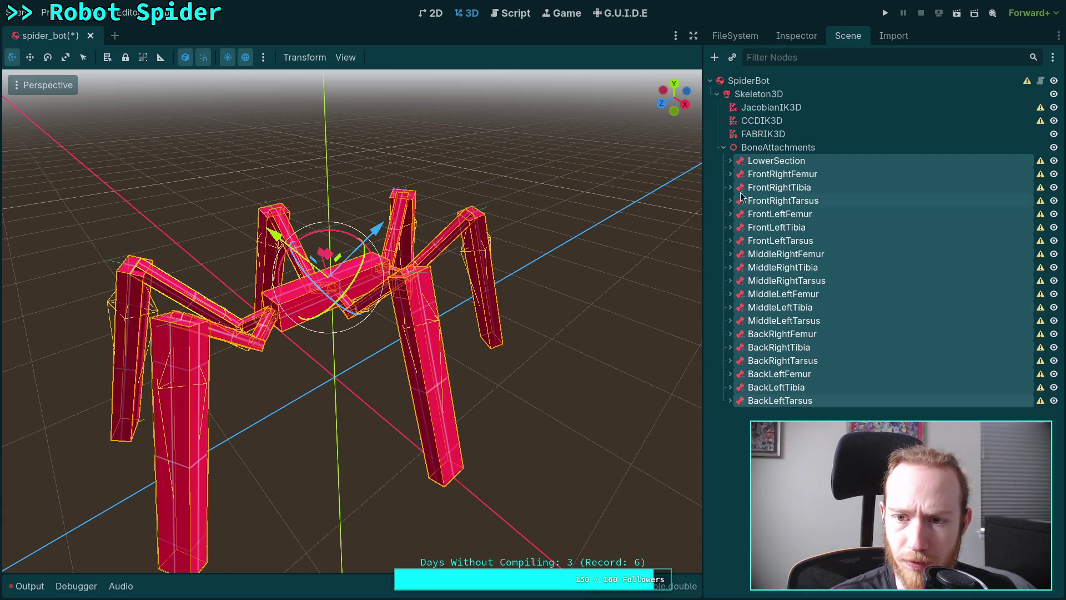
{"action": "left_click", "coordinate": [757, 150]}
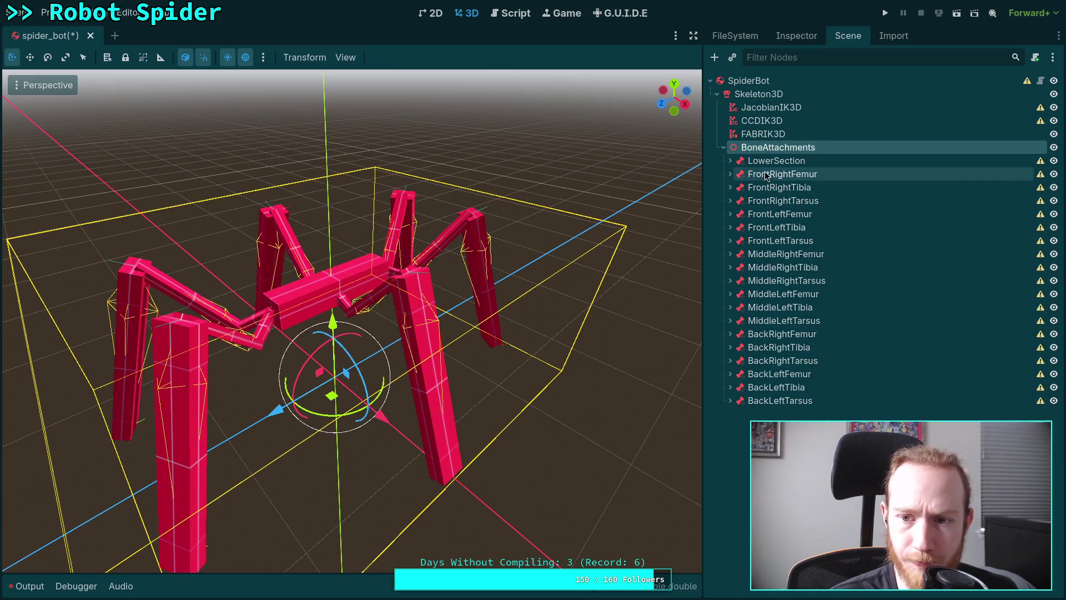
Step: Check LowerSection's warning and its transform values
{"action": "left_click", "coordinate": [814, 161]}
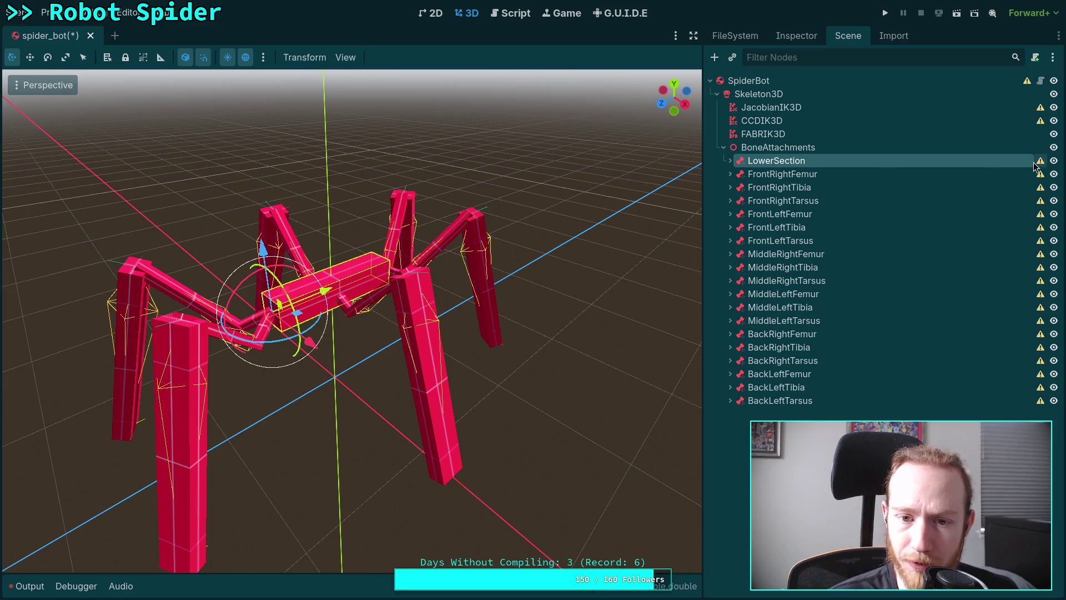
{"action": "mouse_move", "coordinate": [1035, 167]}
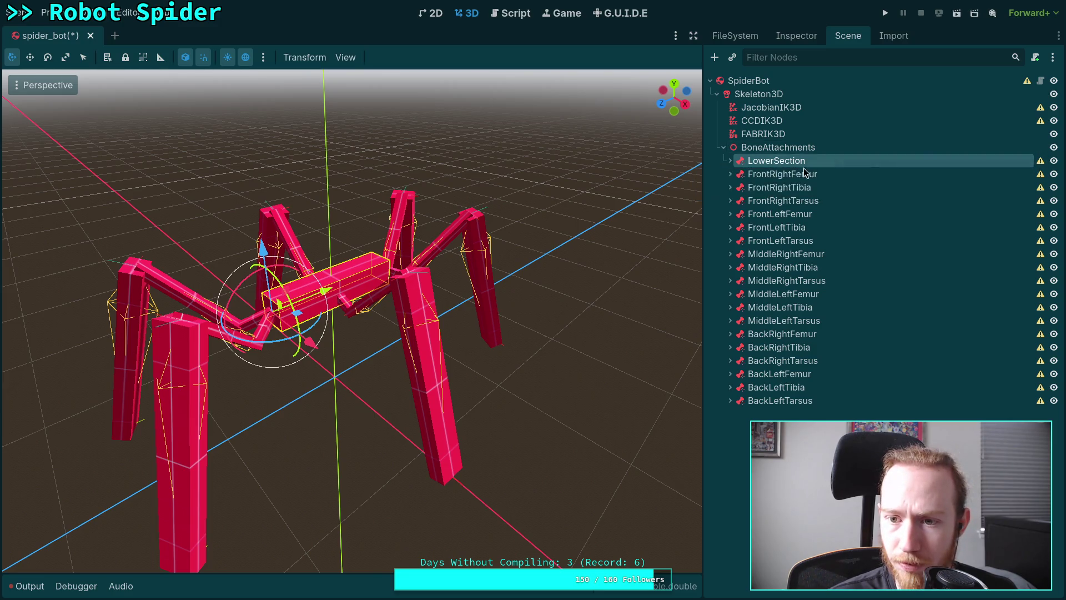
{"action": "left_click", "coordinate": [800, 169]}
{"action": "key", "text": "Up"}
{"action": "key", "text": "Up"}
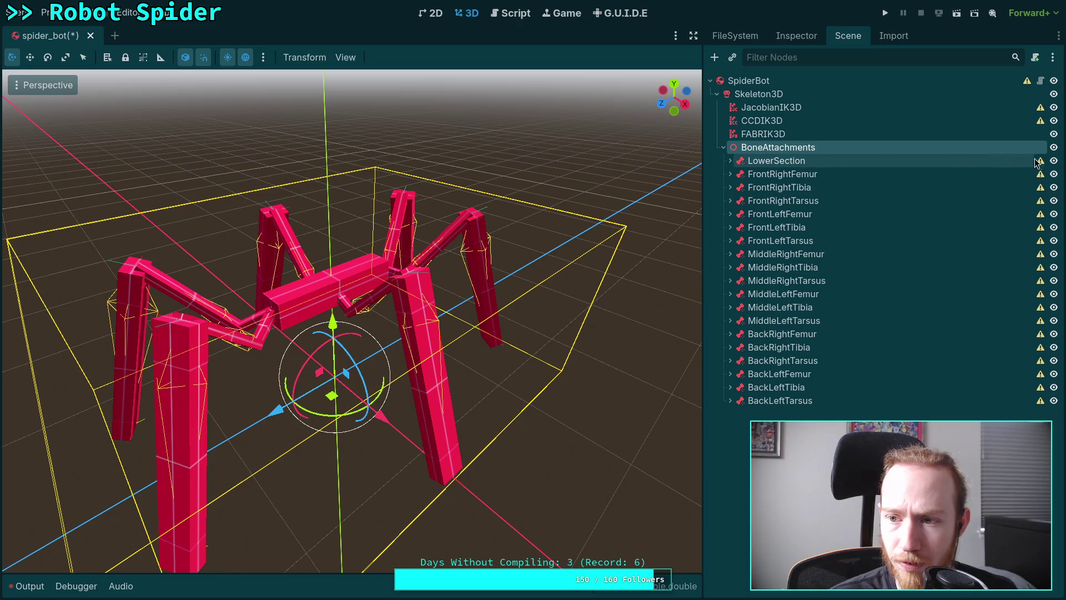
{"action": "left_click", "coordinate": [784, 161]}
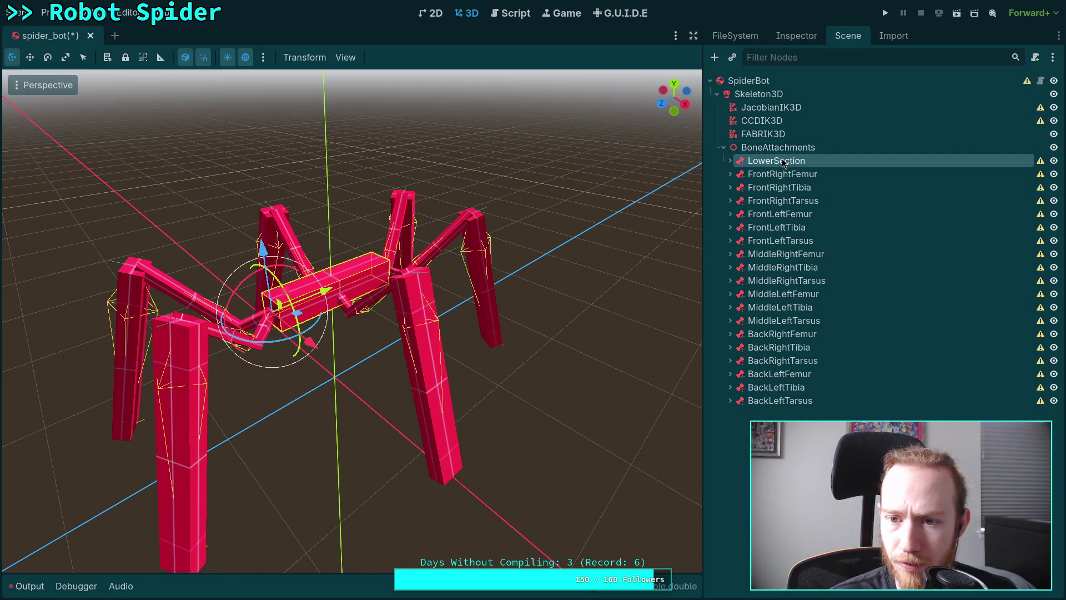
{"action": "left_click", "coordinate": [798, 37]}
{"action": "left_click", "coordinate": [758, 220]}
{"action": "left_click", "coordinate": [759, 221]}
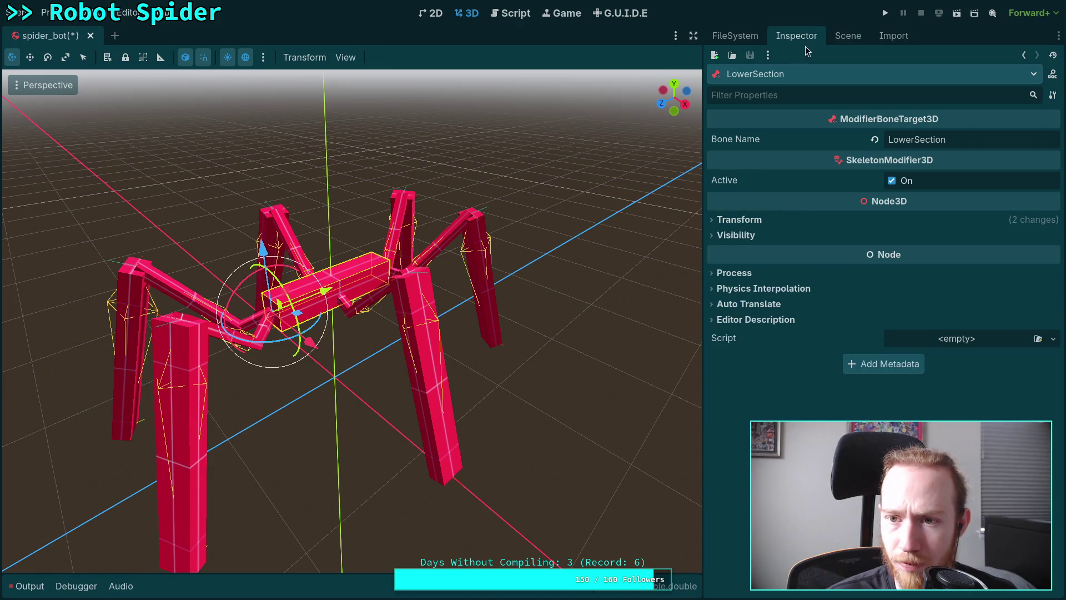
{"action": "left_click", "coordinate": [833, 36]}
Step: Change BoneAttachments' node type to a plain Node
{"action": "left_click", "coordinate": [758, 147]}
{"action": "right_click", "coordinate": [757, 147]}
{"action": "left_click", "coordinate": [822, 268]}
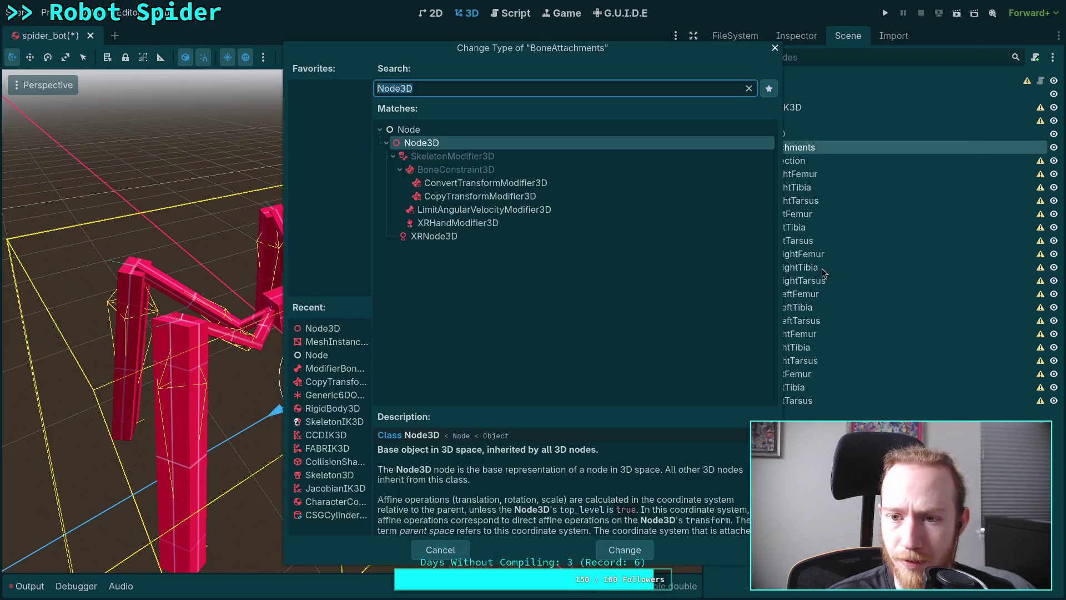
{"action": "double_click", "coordinate": [421, 131]}
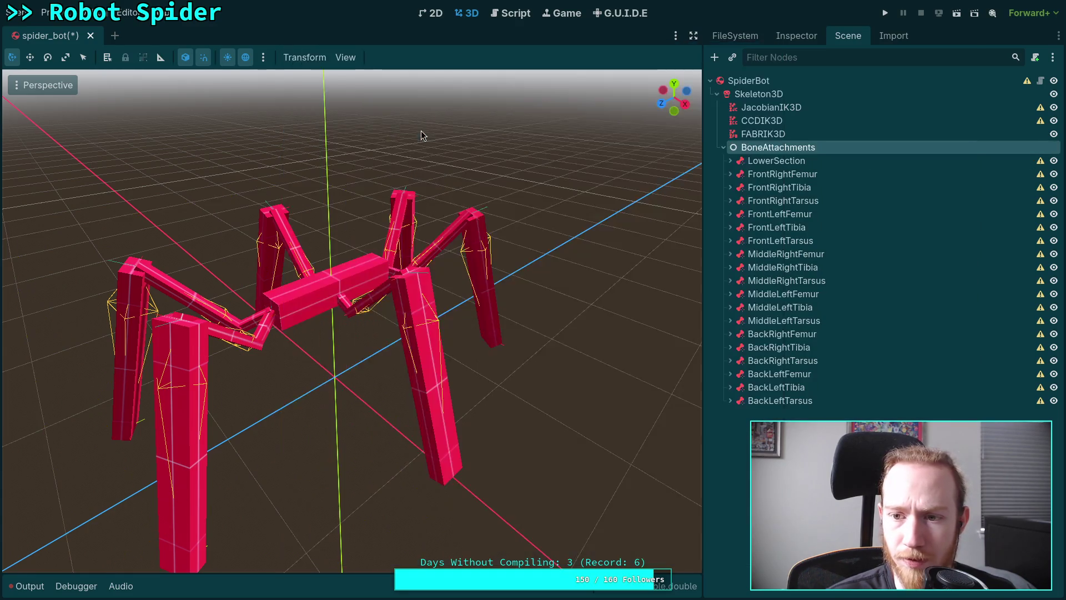
Step: Move the bone nodes back under Skeleton3D, delete BoneAttachments, and save the scene
{"action": "left_click", "coordinate": [749, 161]}
{"action": "left_click", "coordinate": [778, 400], "text": "shift"}
{"action": "mouse_move", "coordinate": [762, 162]}
{"action": "left_mouse_down"}
{"action": "mouse_move", "coordinate": [748, 113]}
{"action": "mouse_move", "coordinate": [755, 94]}
{"action": "left_mouse_up"}
{"action": "left_click", "coordinate": [780, 149]}
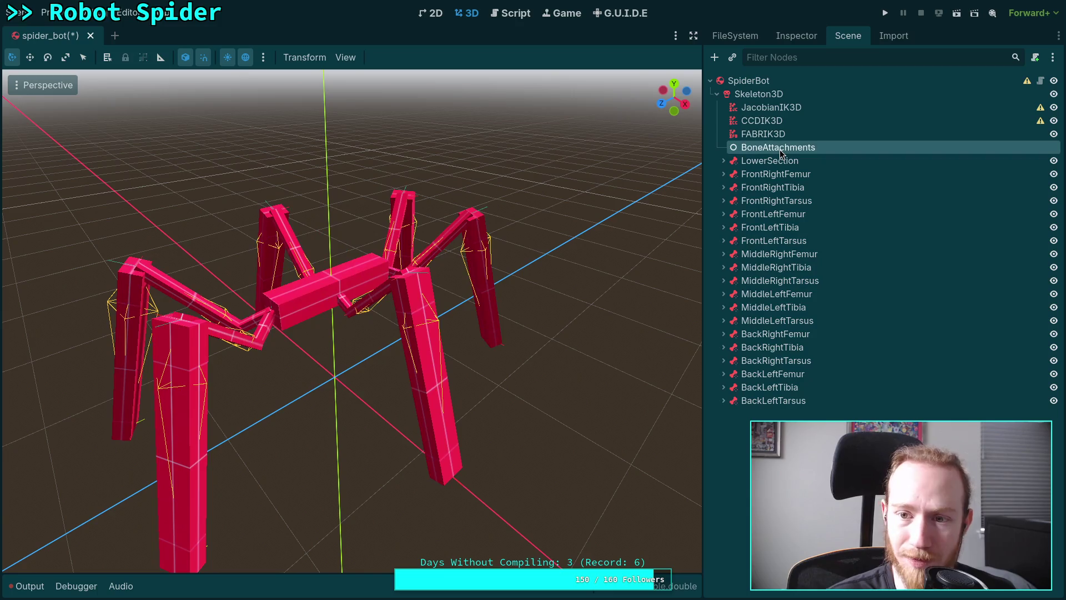
{"action": "key", "text": "Delete"}
{"action": "key", "text": "Return"}
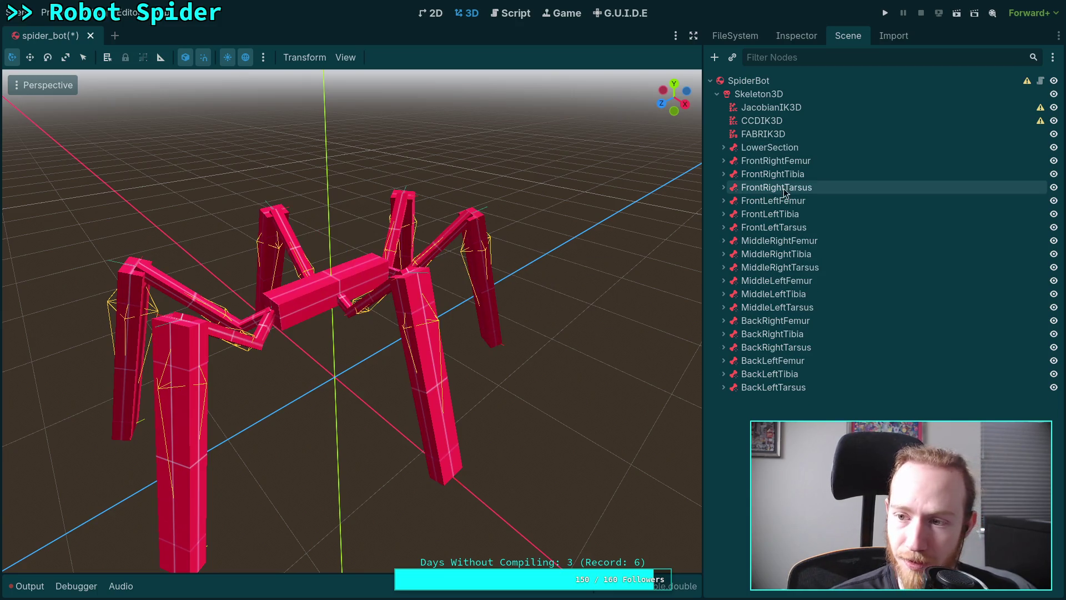
{"action": "left_click", "coordinate": [761, 148]}
{"action": "left_click_drag", "start_coordinate": [560, 201], "coordinate": [485, 228]}
{"action": "key", "text": "ctrl+s"}
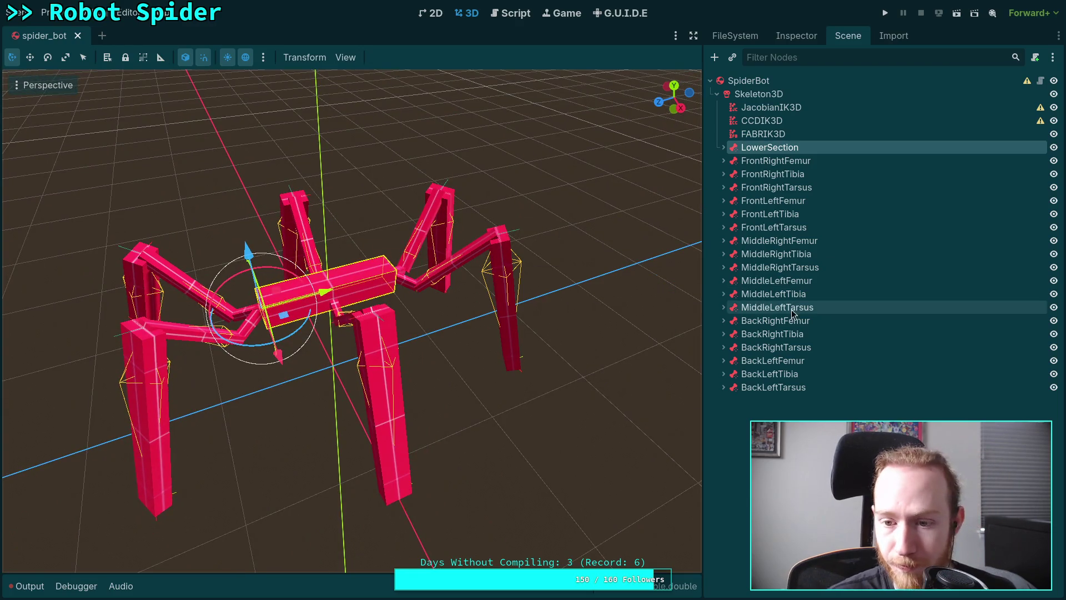
Step: Review the FABRIK3D and CCDIK3D solver nodes, then return to Skeleton3D
{"action": "key", "text": "Escape"}
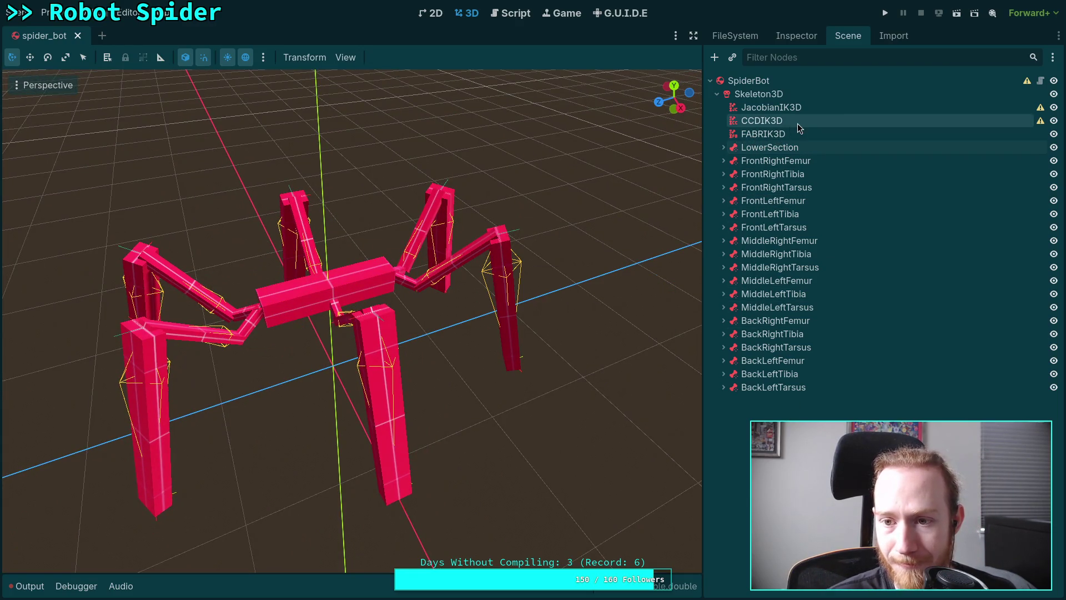
{"action": "left_click", "coordinate": [772, 149]}
{"action": "left_click", "coordinate": [786, 133]}
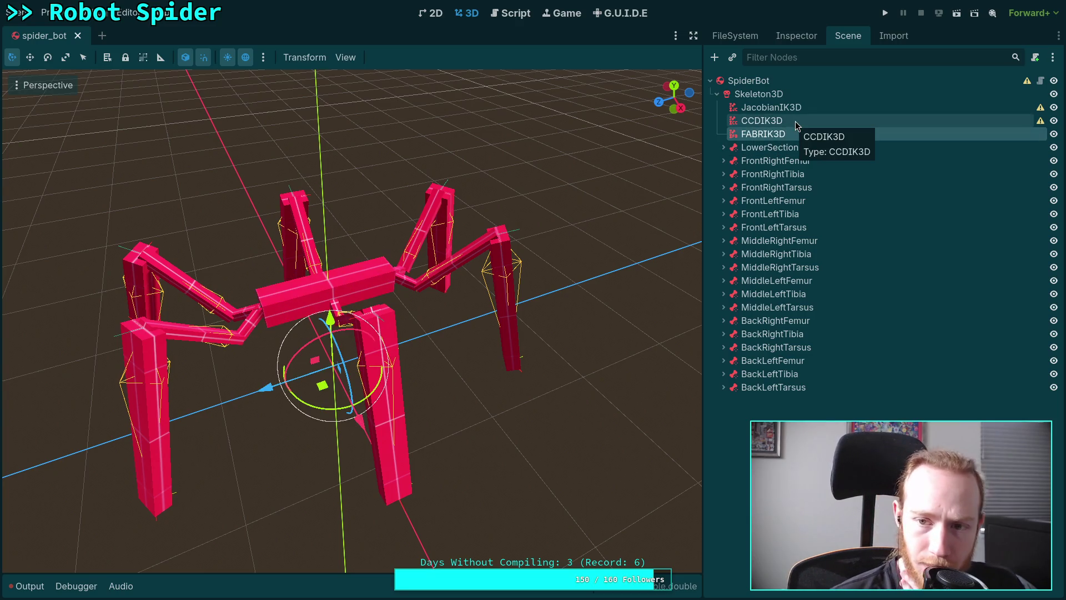
{"action": "left_click", "coordinate": [790, 121]}
{"action": "left_click", "coordinate": [793, 133]}
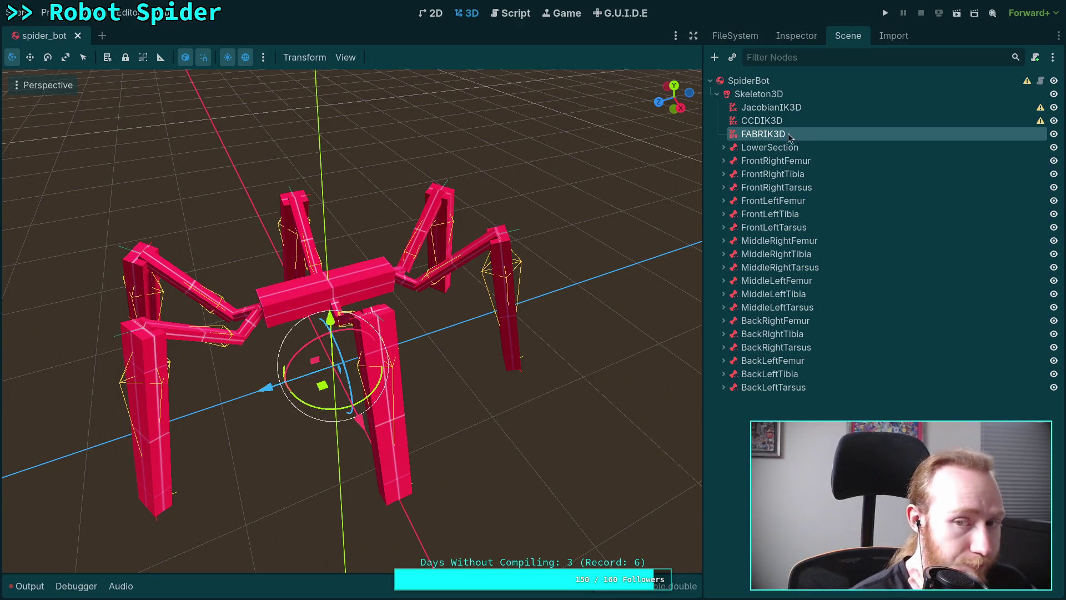
{"action": "left_click", "coordinate": [764, 92]}
{"action": "right_click", "coordinate": [765, 92]}
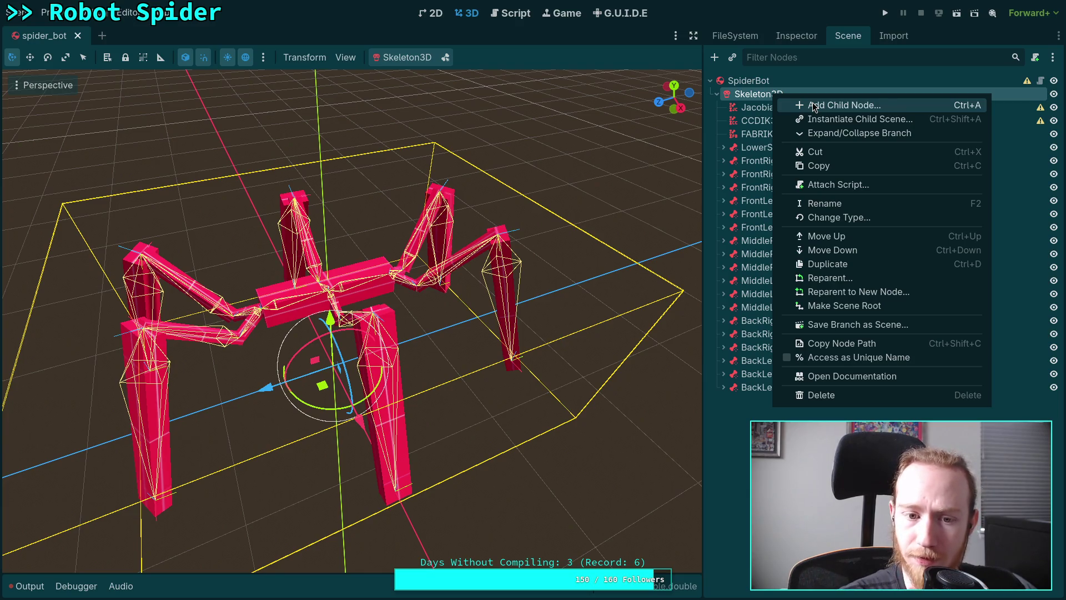
Step: Add a Node3D child under Skeleton3D named LegTargets and drag it up below FABRIK3D
{"action": "left_click", "coordinate": [814, 106]}
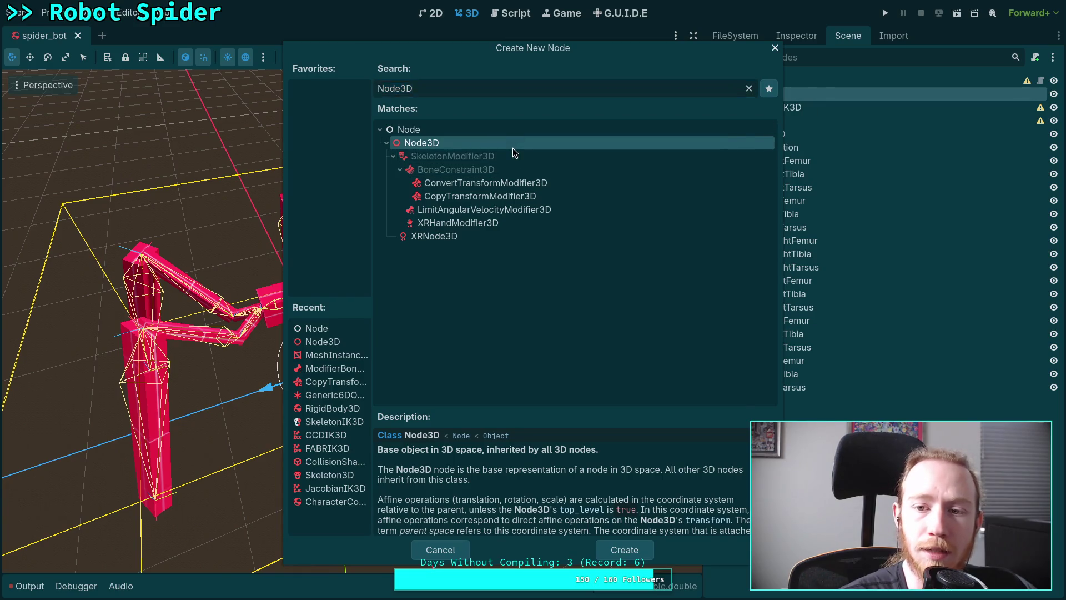
{"action": "double_click", "coordinate": [512, 147]}
{"action": "double_click", "coordinate": [769, 402]}
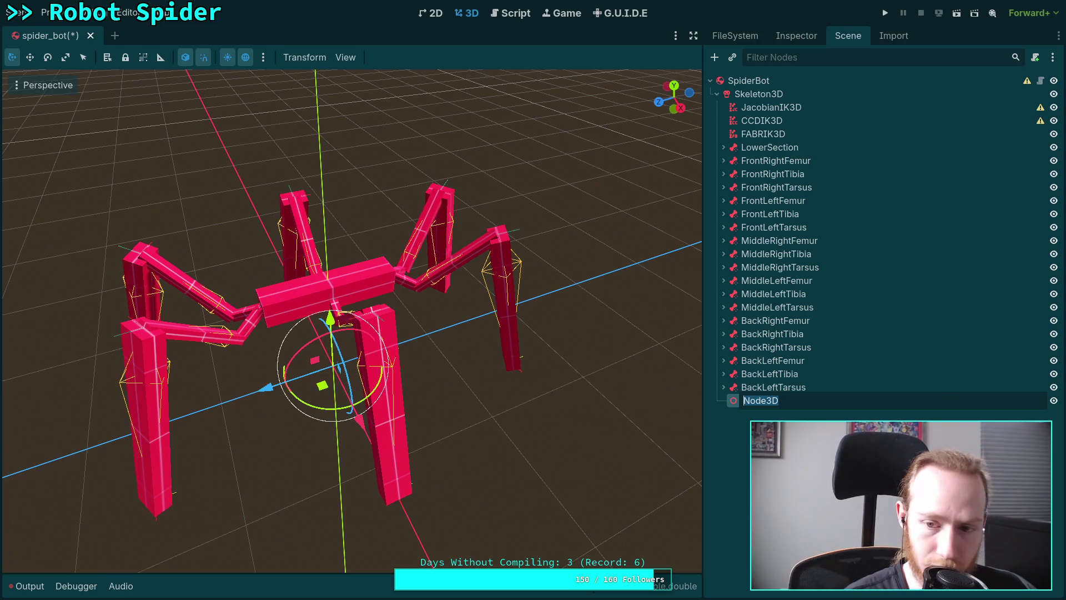
{"action": "type", "text": "LegTargets"}
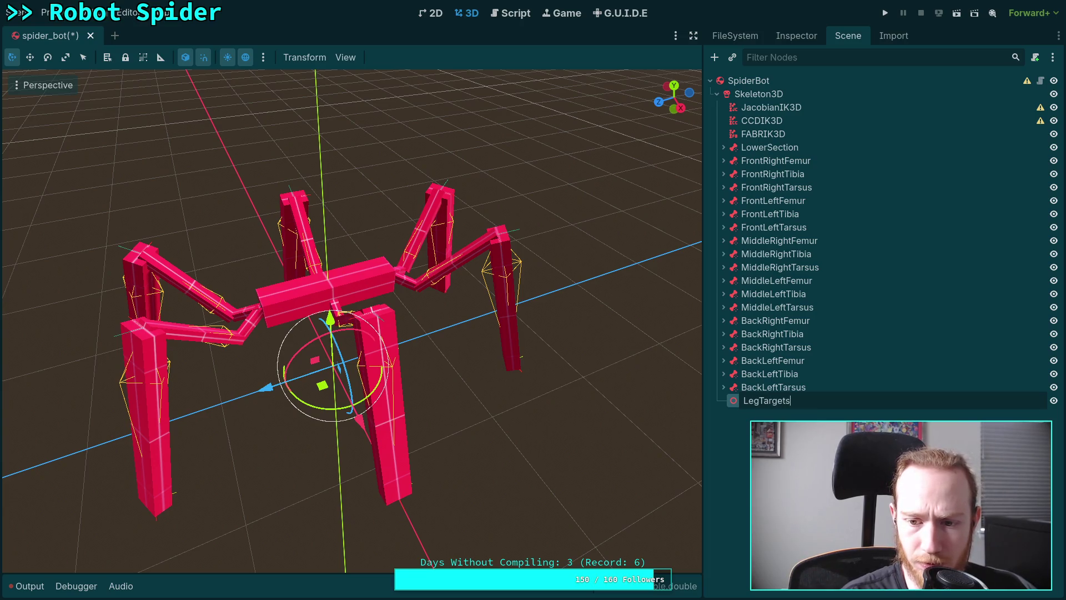
{"action": "key", "text": "Return"}
{"action": "left_click_drag", "start_coordinate": [755, 401], "coordinate": [757, 146]}
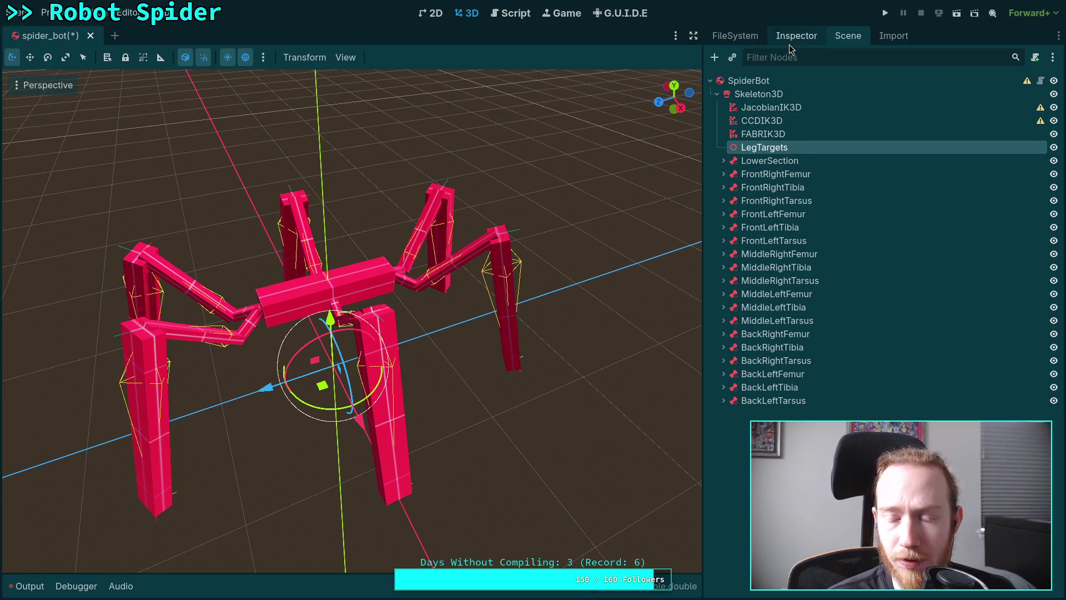
Step: Orbit the viewport from a low horizon view to a higher view of the spider
{"action": "left_click_drag", "start_coordinate": [536, 297], "coordinate": [512, 269]}
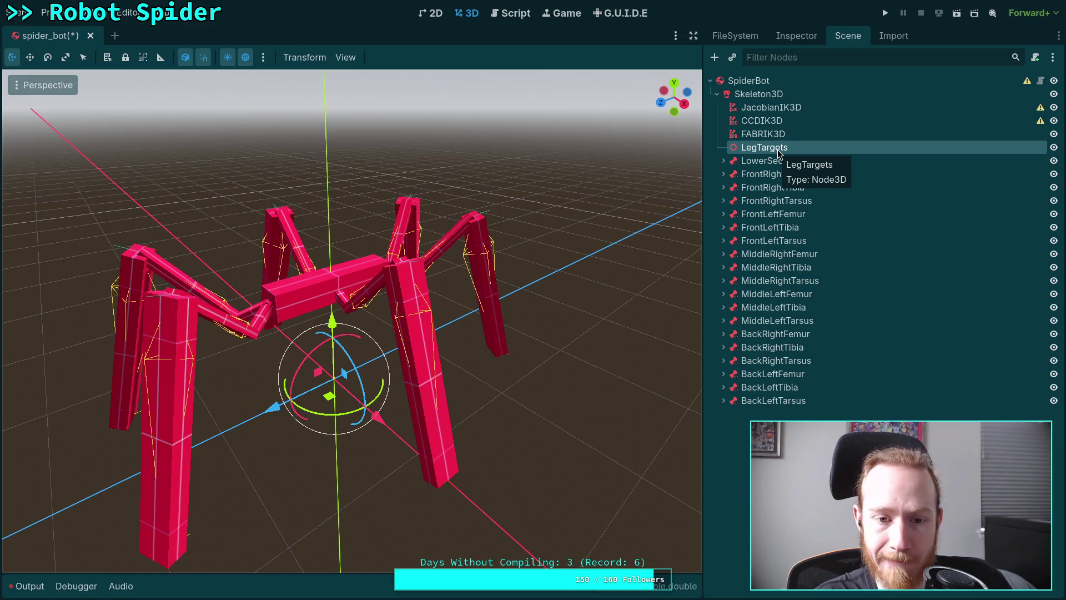
{"action": "mouse_move", "coordinate": [512, 309]}
{"action": "left_mouse_down"}
{"action": "mouse_move", "coordinate": [581, 332]}
{"action": "mouse_move", "coordinate": [528, 335]}
{"action": "left_mouse_up"}
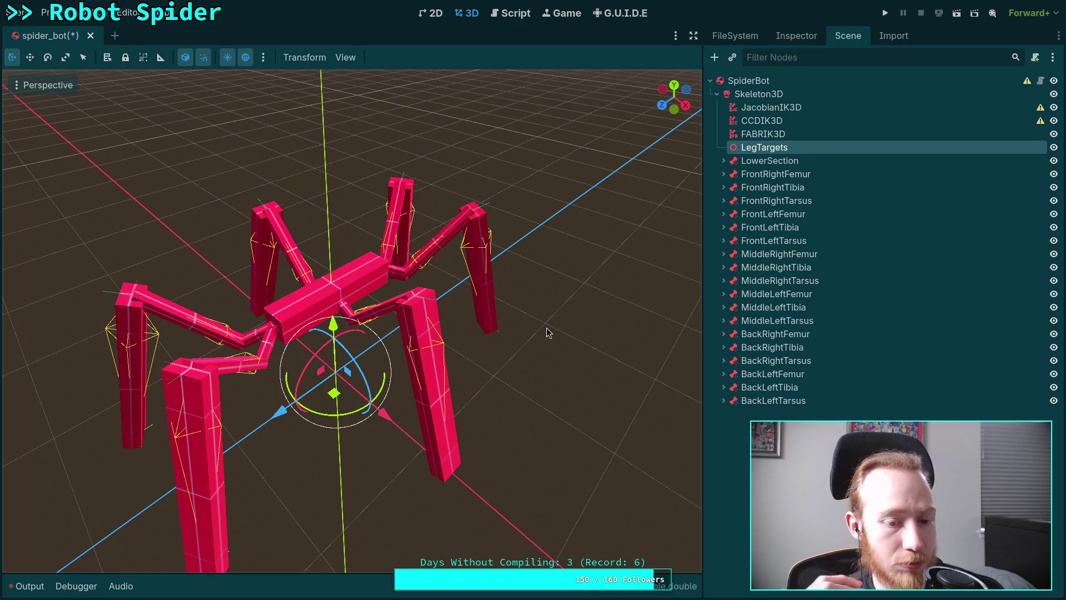
{"action": "mouse_move", "coordinate": [547, 332]}
{"action": "left_mouse_down"}
{"action": "mouse_move", "coordinate": [449, 352]}
{"action": "mouse_move", "coordinate": [425, 385]}
{"action": "mouse_move", "coordinate": [405, 378]}
{"action": "mouse_move", "coordinate": [405, 492]}
{"action": "left_mouse_up"}
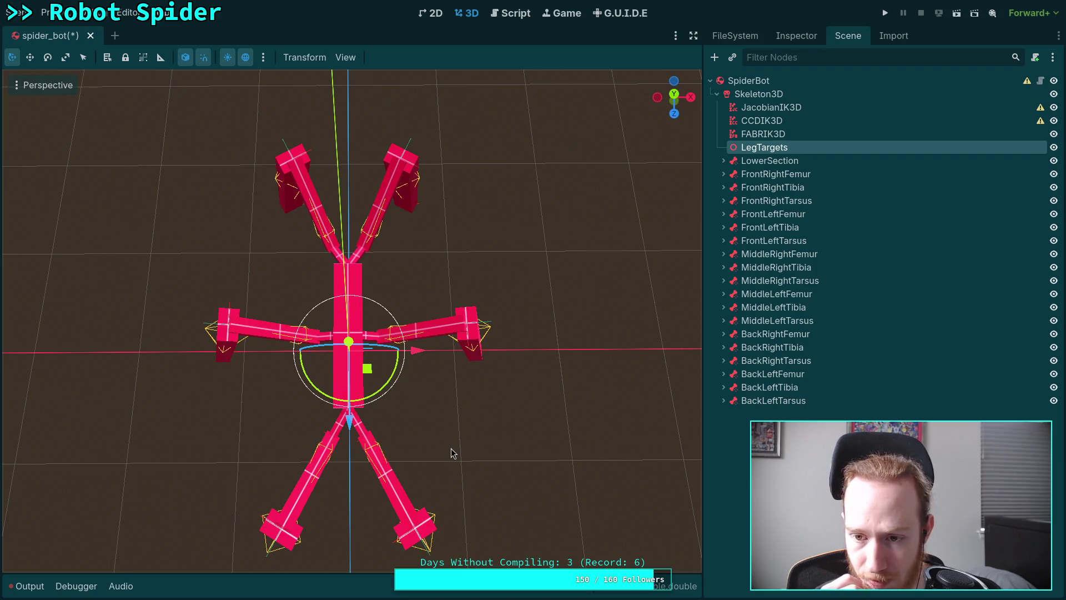
Step: Add a RayCast3D under LegTargets, then delete it again
{"action": "right_click", "coordinate": [798, 150]}
{"action": "left_click", "coordinate": [841, 156]}
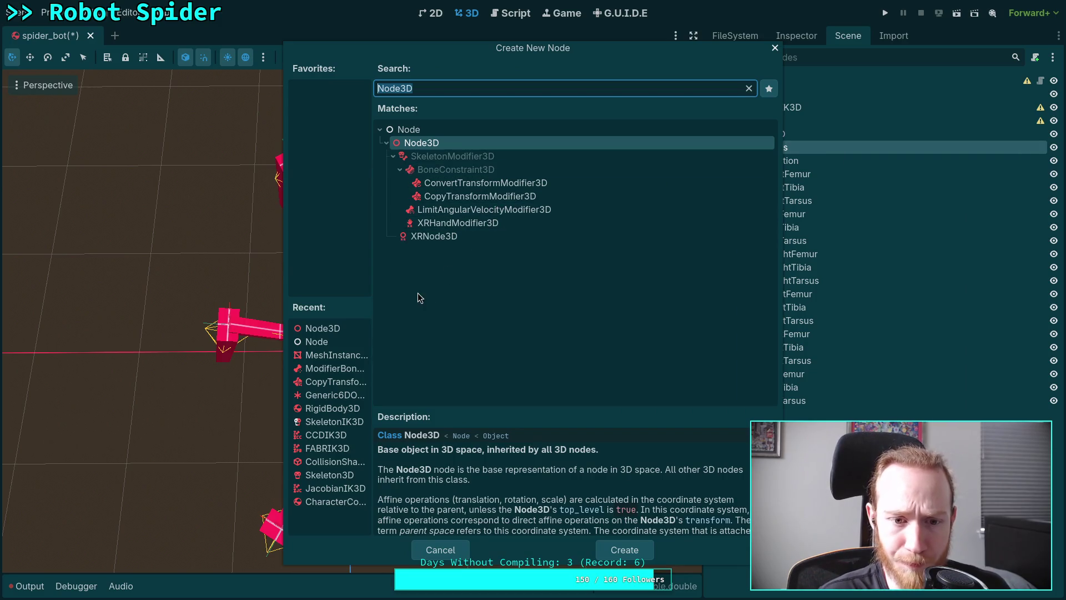
{"action": "type", "text": "Ray"}
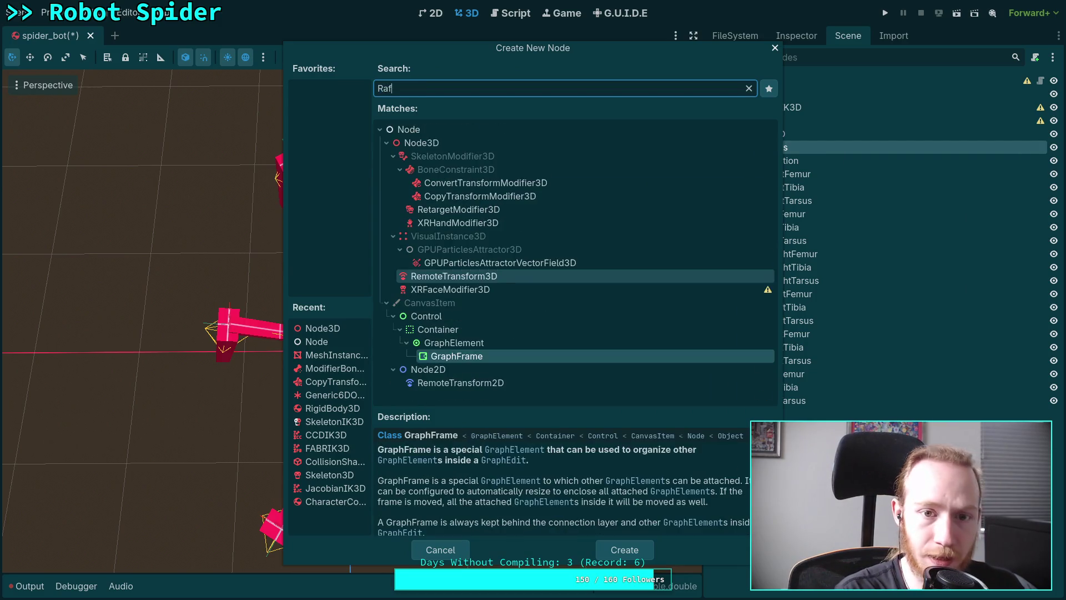
{"action": "double_click", "coordinate": [438, 383]}
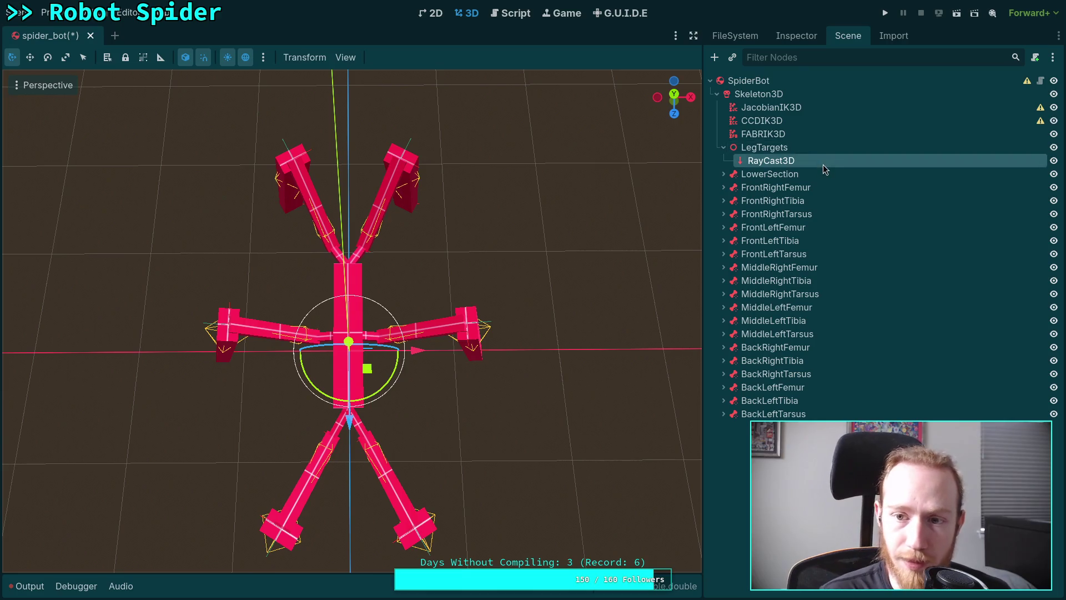
{"action": "mouse_move", "coordinate": [505, 233]}
{"action": "left_mouse_down"}
{"action": "mouse_move", "coordinate": [436, 143]}
{"action": "mouse_move", "coordinate": [459, 167]}
{"action": "mouse_move", "coordinate": [500, 175]}
{"action": "left_mouse_up"}
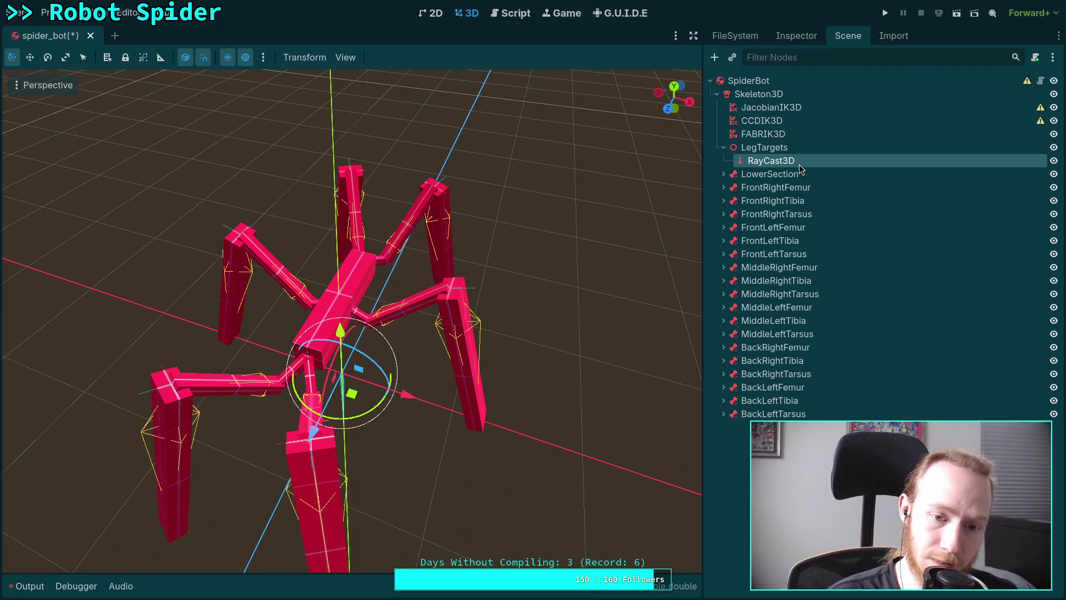
{"action": "key", "text": "Delete"}
{"action": "key", "text": "Return"}
{"action": "left_click", "coordinate": [748, 139]}
Step: Create a ShapeCast3D child under LegTargets and begin renaming it
{"action": "right_click", "coordinate": [750, 146]}
{"action": "left_click", "coordinate": [811, 157]}
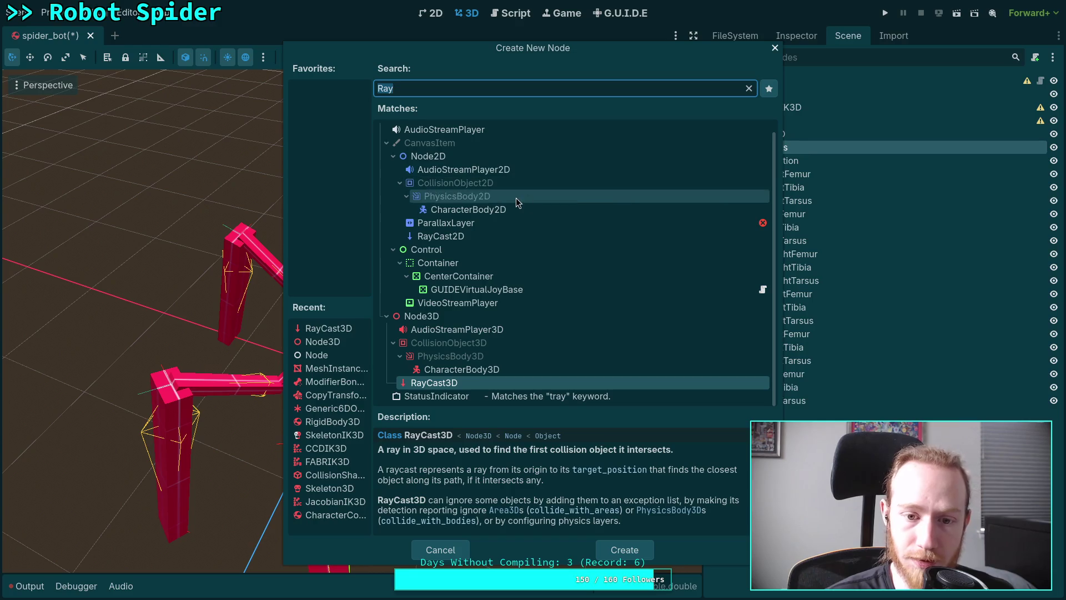
{"action": "key", "text": "BackSpace"}
{"action": "key", "text": "BackSpace"}
{"action": "key", "text": "BackSpace"}
{"action": "type", "text": "cast"}
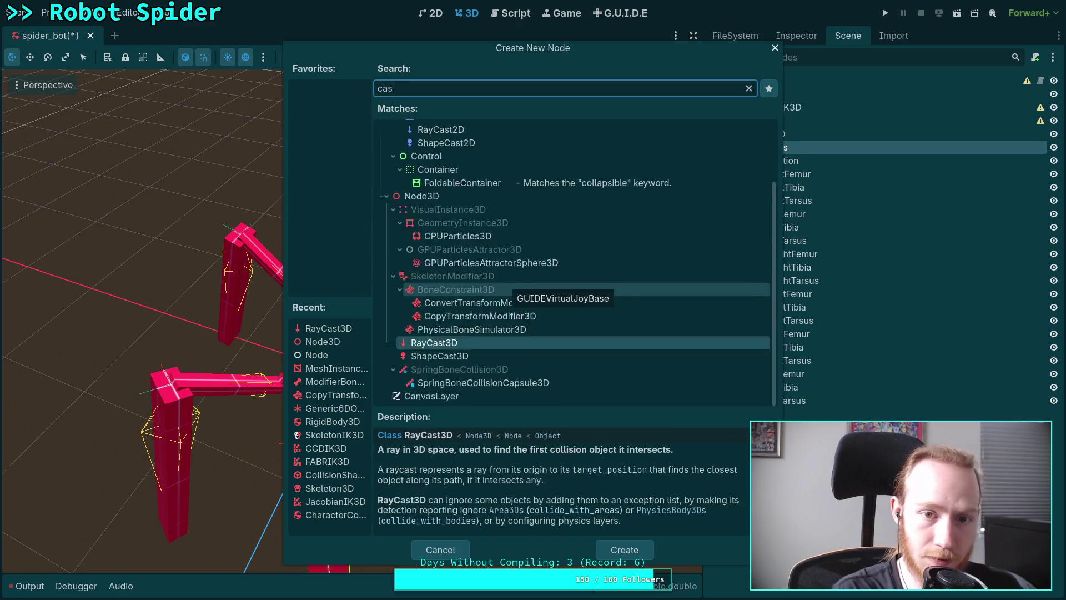
{"action": "left_click", "coordinate": [462, 267]}
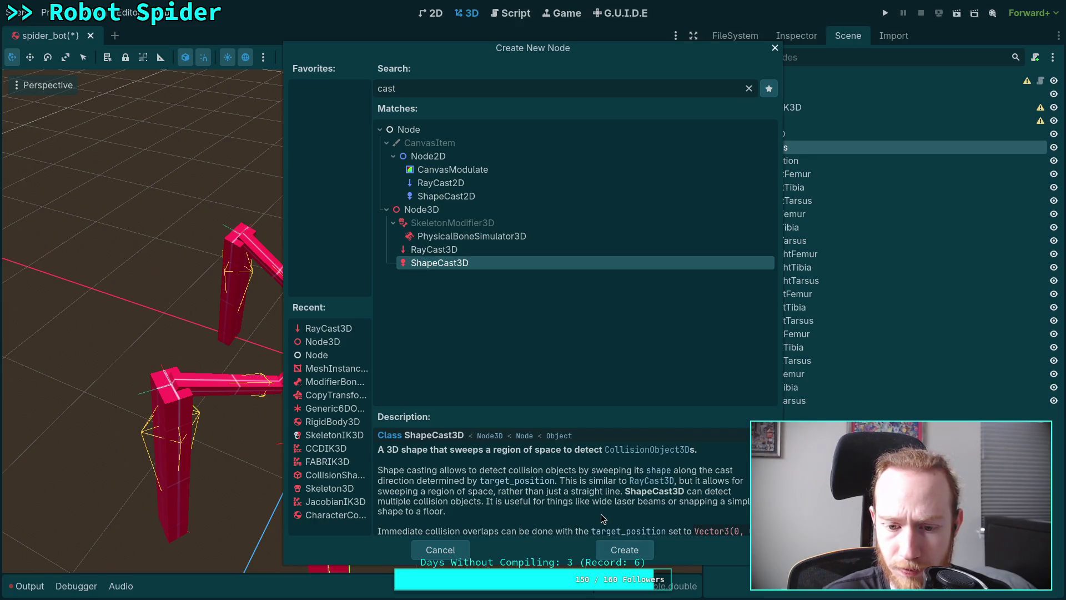
{"action": "scroll", "coordinate": [604, 519], "scroll_direction": "down", "scroll_amount": 1}
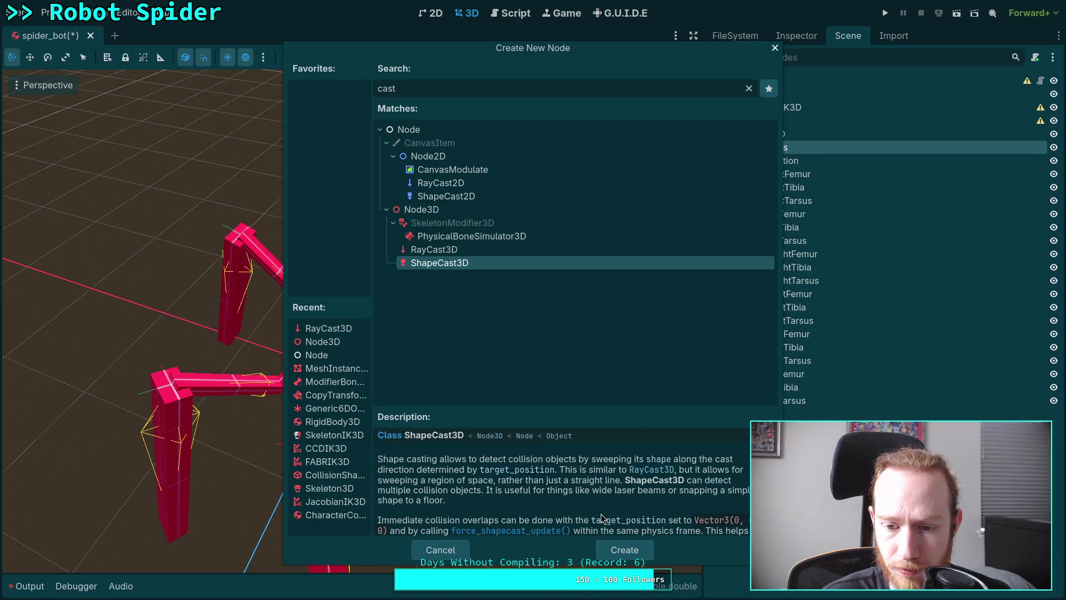
{"action": "scroll", "coordinate": [601, 518], "scroll_direction": "down", "scroll_amount": 3}
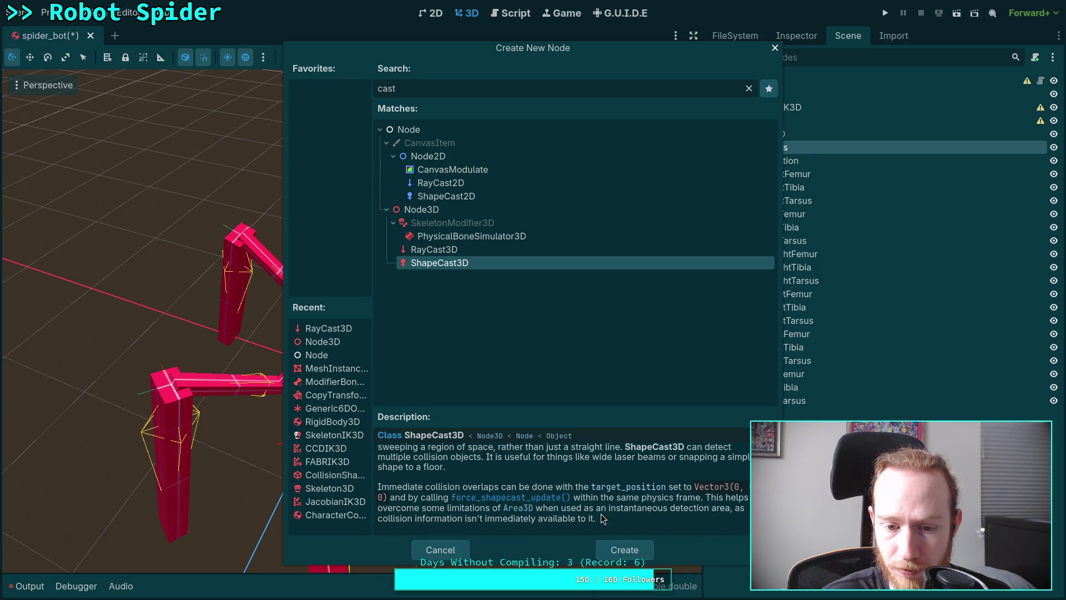
{"action": "left_click", "coordinate": [624, 550]}
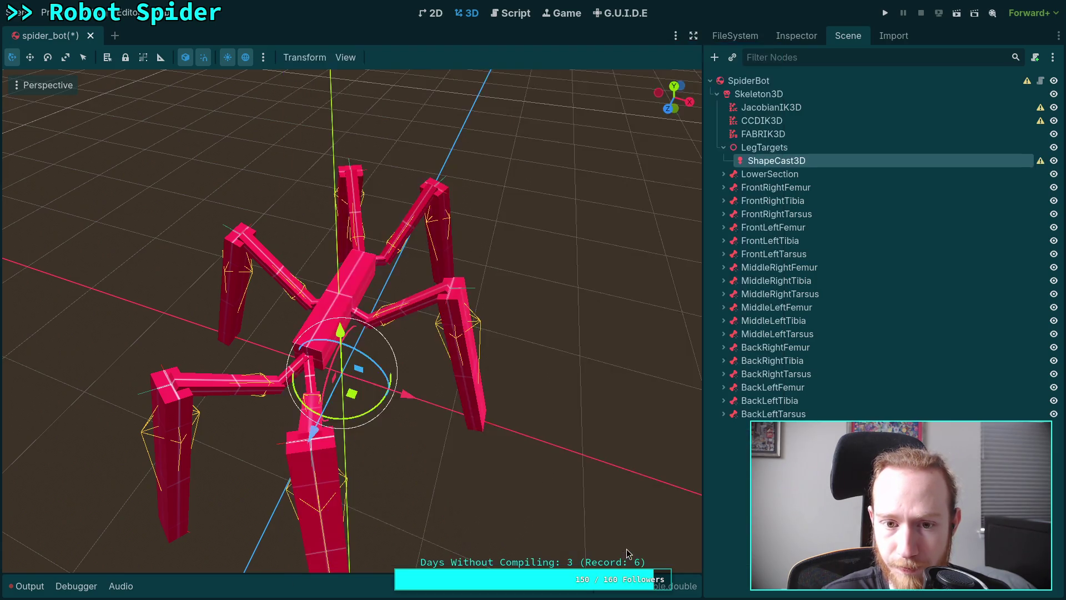
{"action": "double_click", "coordinate": [798, 161]}
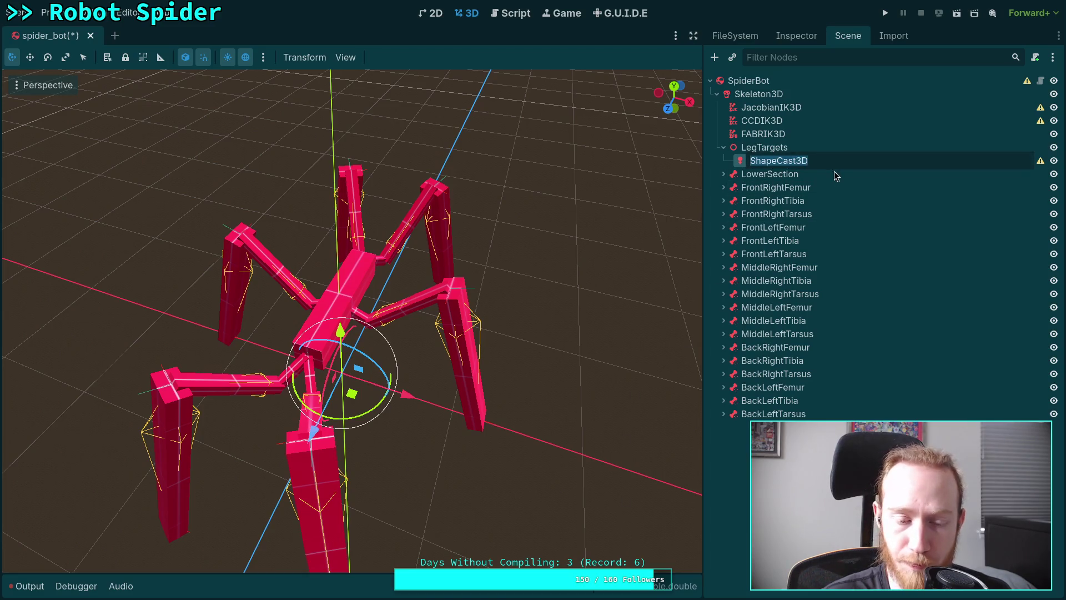
Step: Name the node FrontLeft and give its cast a SphereShape3D shape
{"action": "type", "text": "F"}
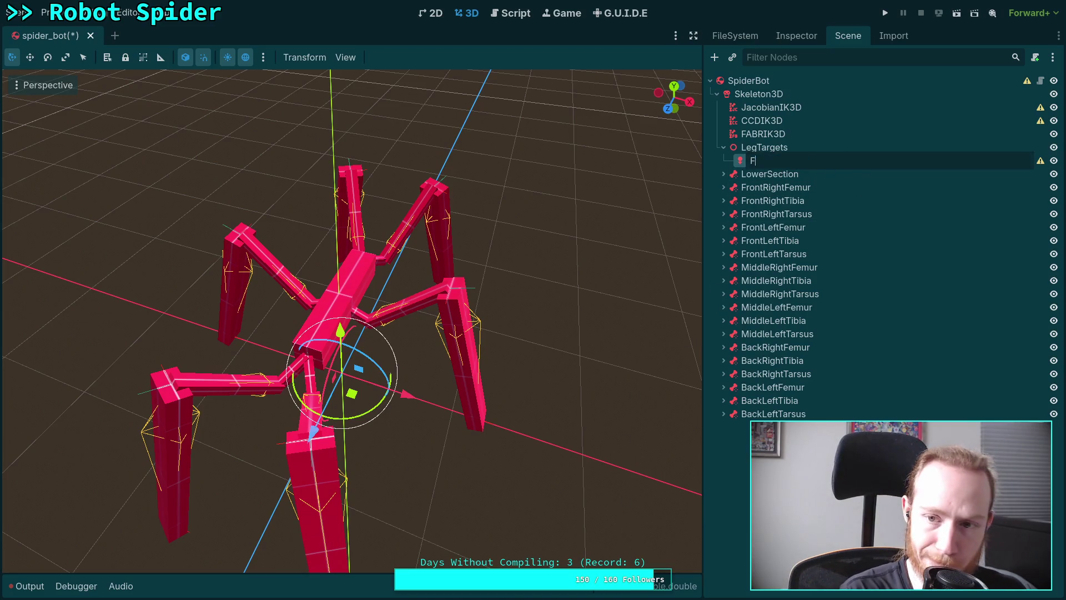
{"action": "type", "text": "rontL"}
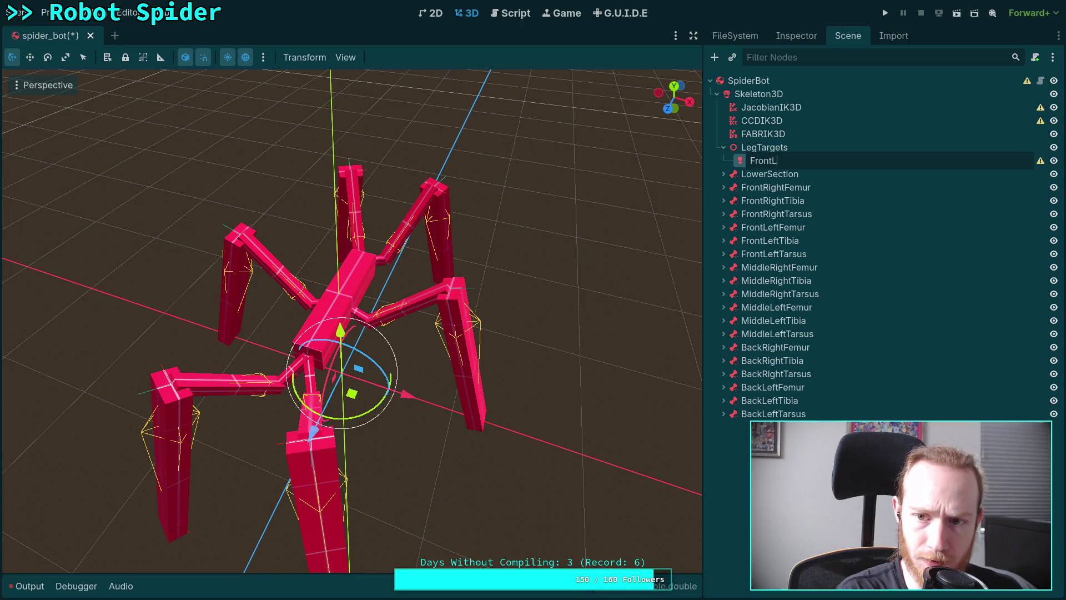
{"action": "type", "text": "eft"}
{"action": "key", "text": "Return"}
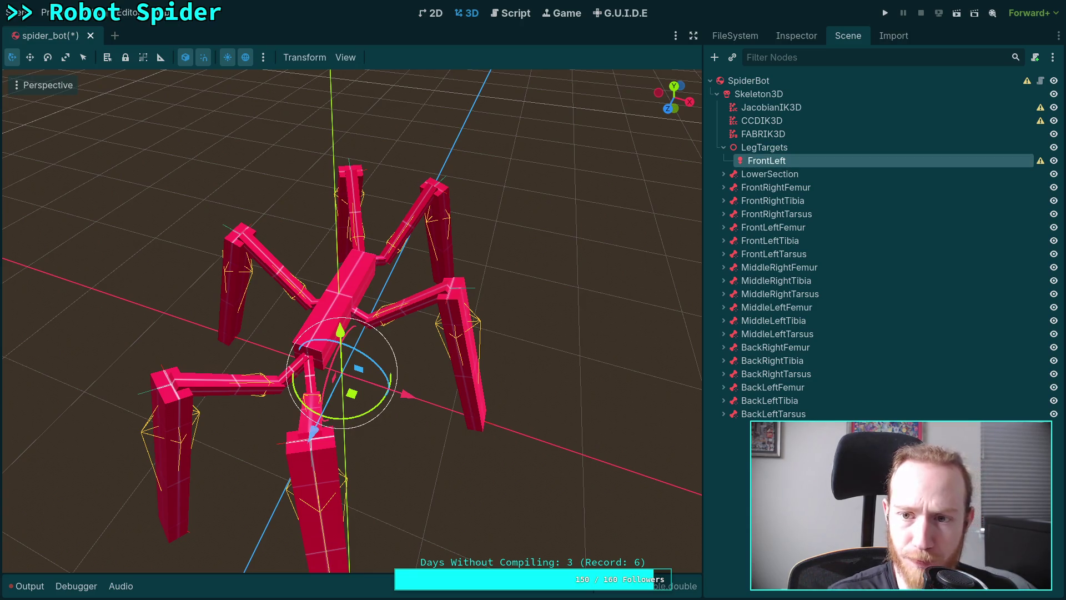
{"action": "left_click", "coordinate": [805, 41]}
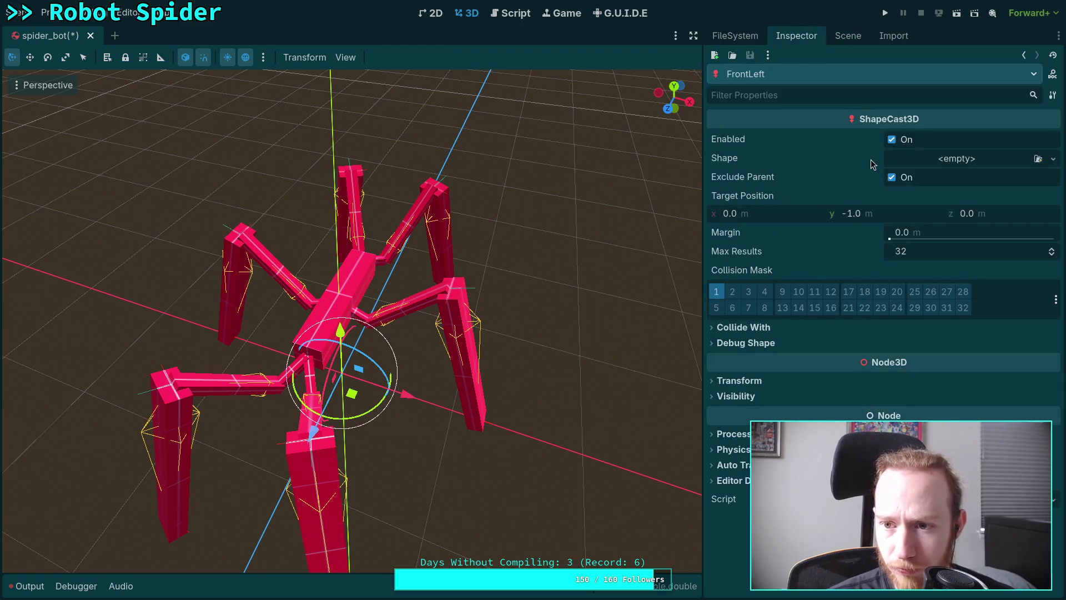
{"action": "left_click", "coordinate": [941, 159]}
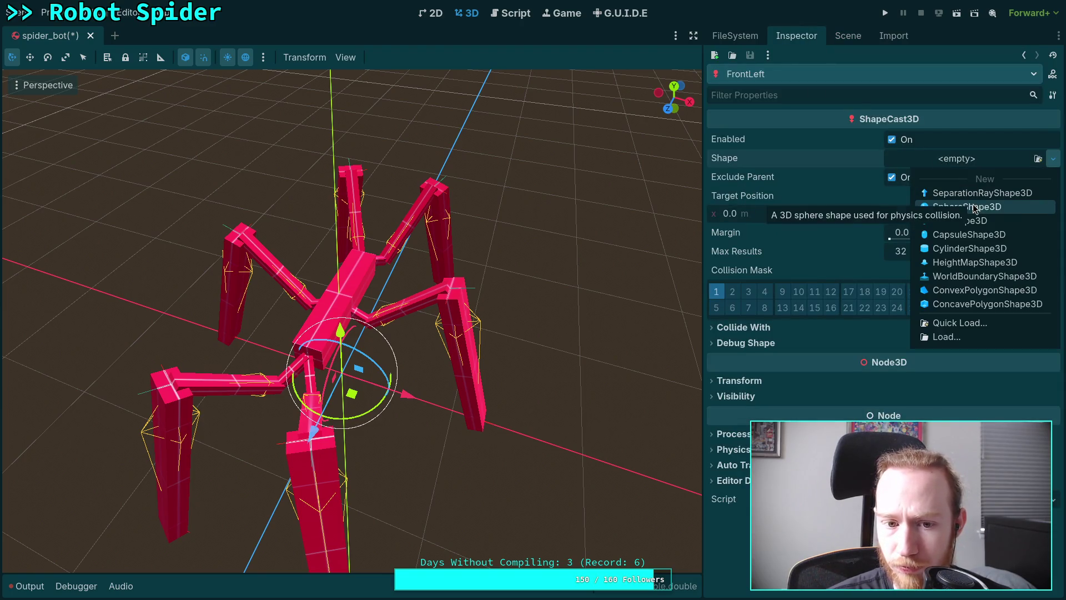
{"action": "left_click", "coordinate": [952, 204]}
{"action": "mouse_move", "coordinate": [500, 294]}
{"action": "left_mouse_down"}
{"action": "mouse_move", "coordinate": [459, 281]}
{"action": "mouse_move", "coordinate": [465, 234]}
{"action": "mouse_move", "coordinate": [639, 261]}
{"action": "left_mouse_up"}
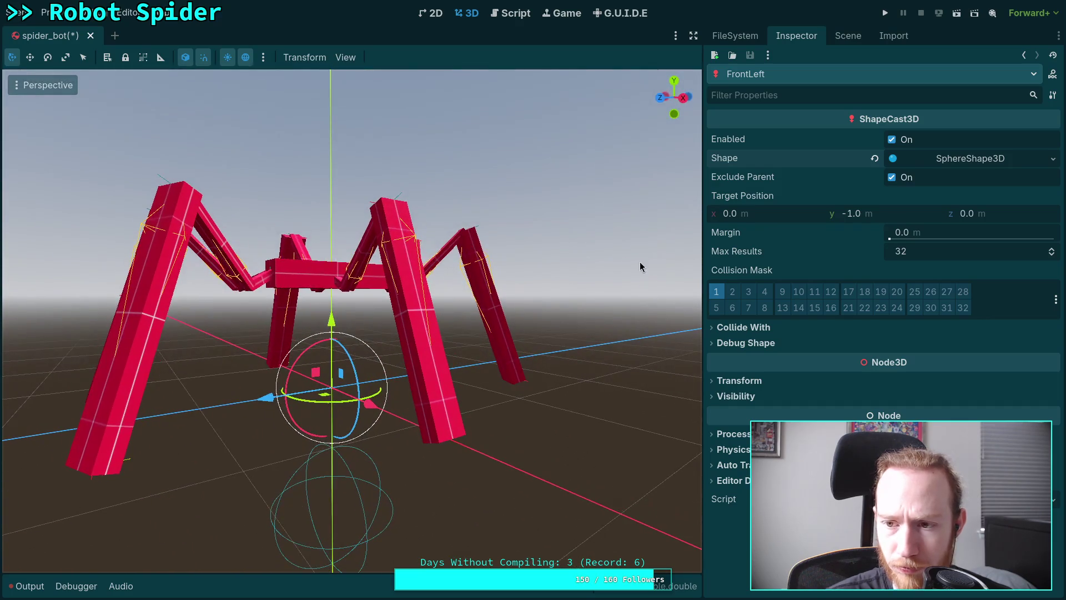
Step: Set the sphere shape's radius to 0.2 m
{"action": "left_click", "coordinate": [947, 165]}
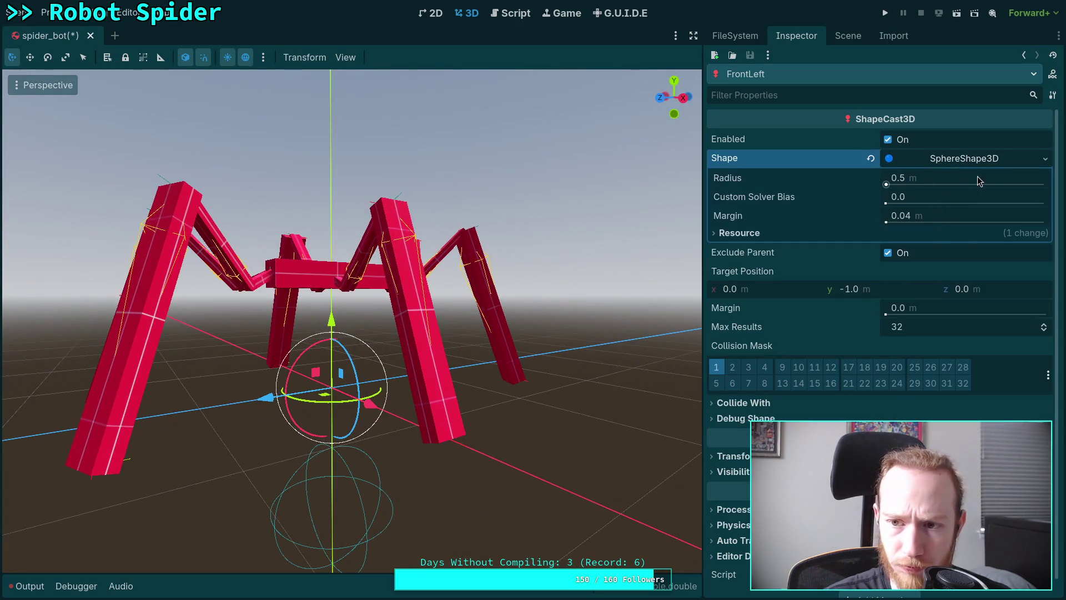
{"action": "left_click_drag", "start_coordinate": [978, 175], "coordinate": [855, 177]}
{"action": "left_click", "coordinate": [933, 181]}
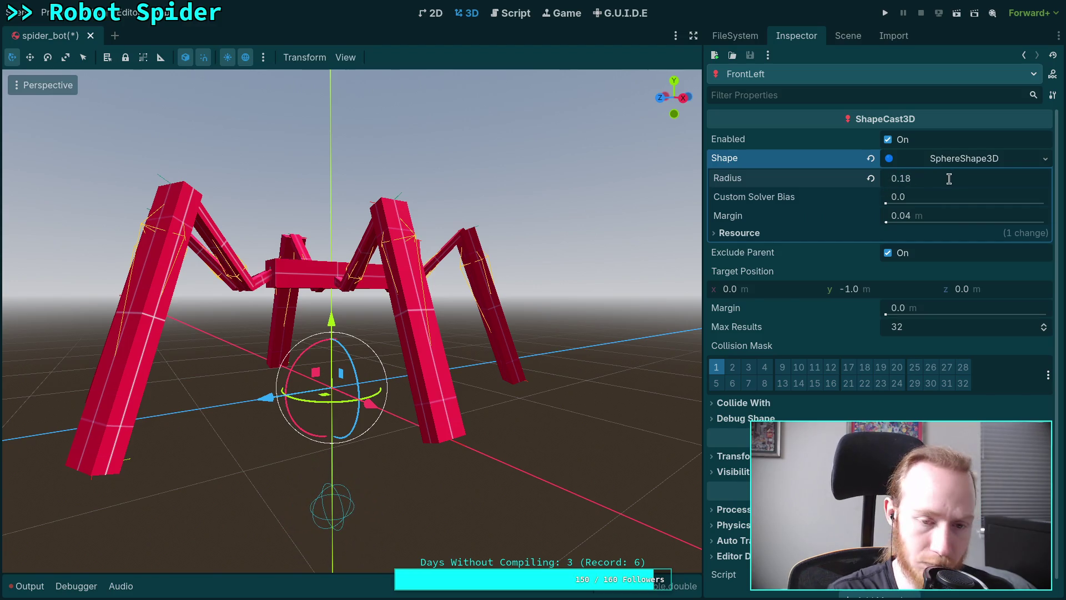
{"action": "key", "text": "BackSpace"}
{"action": "key", "text": "BackSpace"}
{"action": "type", "text": "2"}
{"action": "key", "text": "Return"}
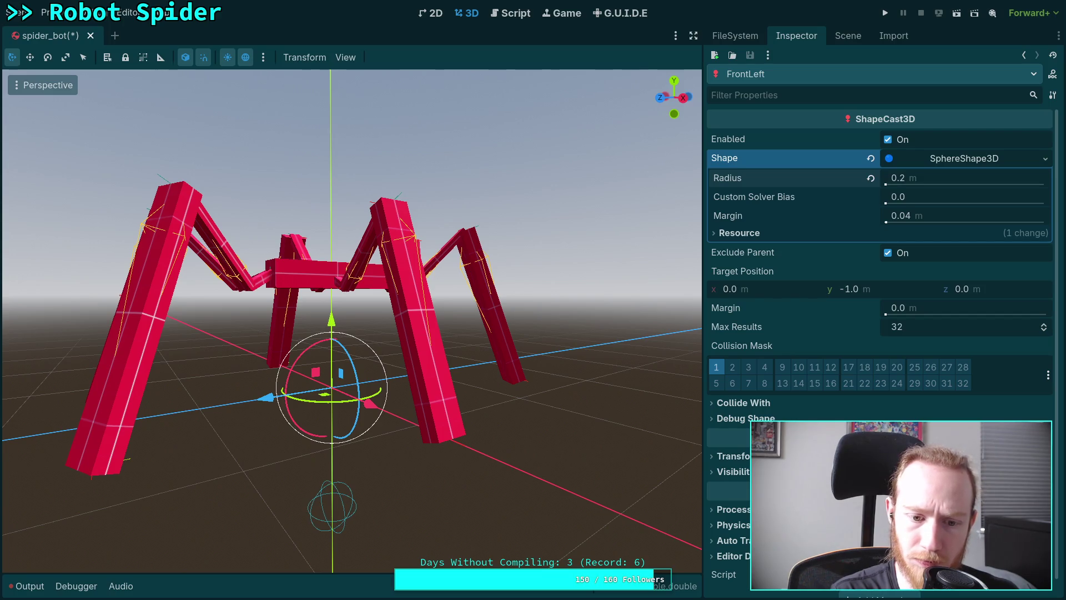
{"action": "left_click_drag", "start_coordinate": [422, 295], "coordinate": [445, 305]}
Step: Try a 0.01 m sphere margin, then reset it to the default 0.04 m
{"action": "left_click", "coordinate": [951, 214]}
{"action": "left_click", "coordinate": [969, 214]}
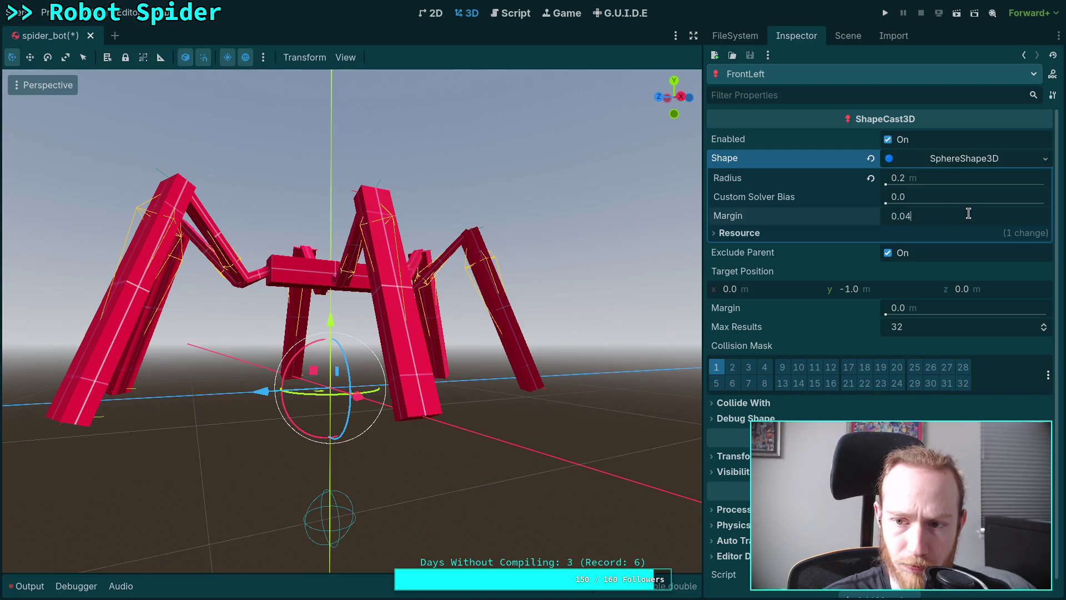
{"action": "key", "text": "BackSpace"}
{"action": "type", "text": "1"}
{"action": "key", "text": "Return"}
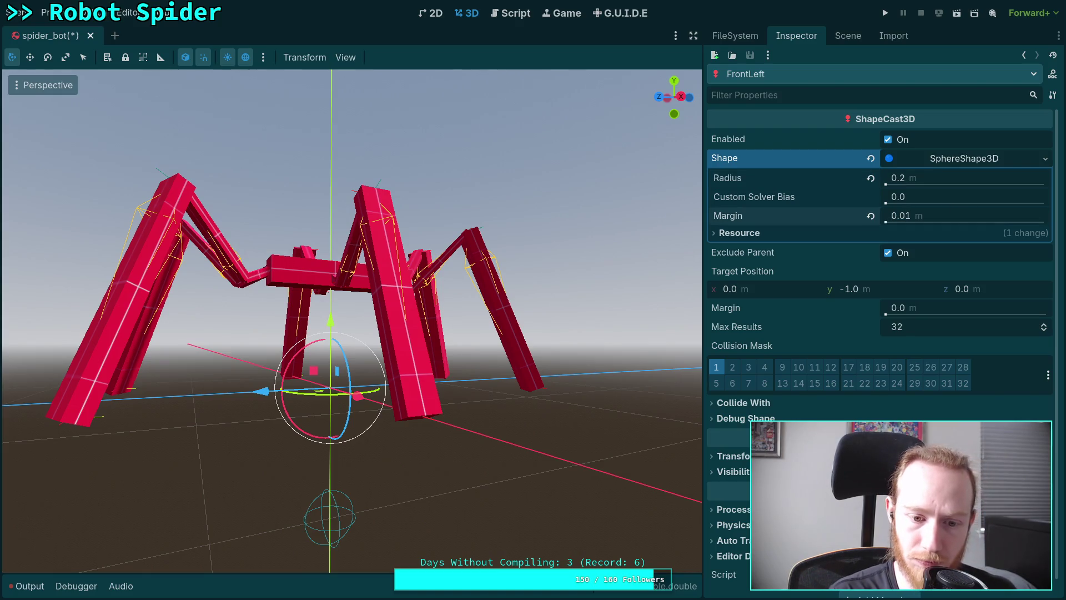
{"action": "left_click", "coordinate": [958, 222]}
{"action": "left_click", "coordinate": [871, 218]}
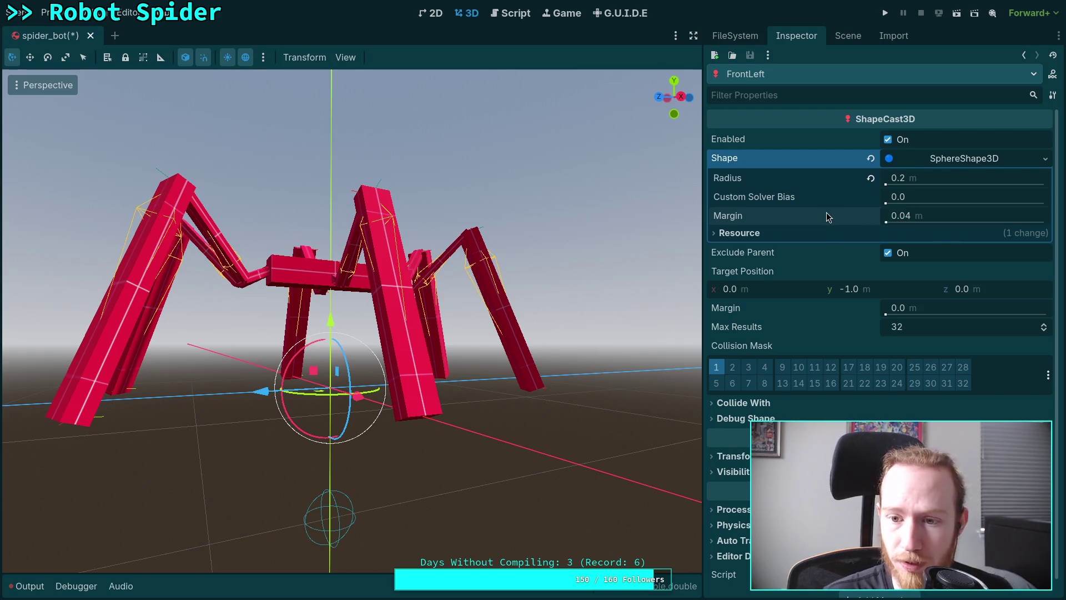
{"action": "left_click", "coordinate": [951, 158]}
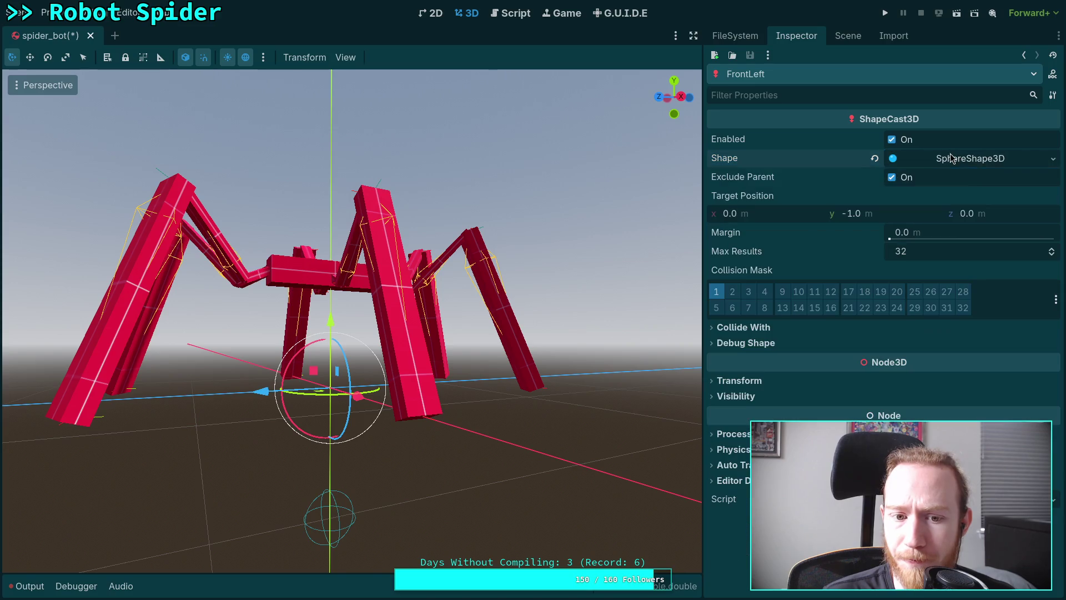
Step: Reselect FrontLeft and review its ShapeCast3D properties in the Inspector
{"action": "mouse_move", "coordinate": [699, 240]}
{"action": "left_mouse_down"}
{"action": "mouse_move", "coordinate": [564, 319]}
{"action": "mouse_move", "coordinate": [662, 388]}
{"action": "mouse_move", "coordinate": [556, 313]}
{"action": "left_mouse_up"}
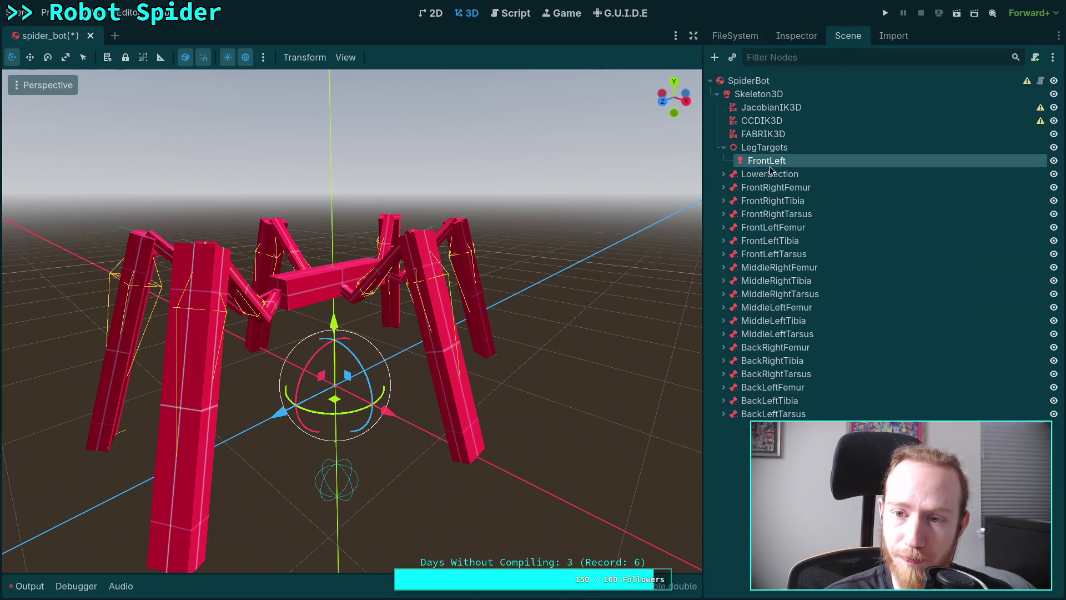
{"action": "right_click", "coordinate": [780, 164]}
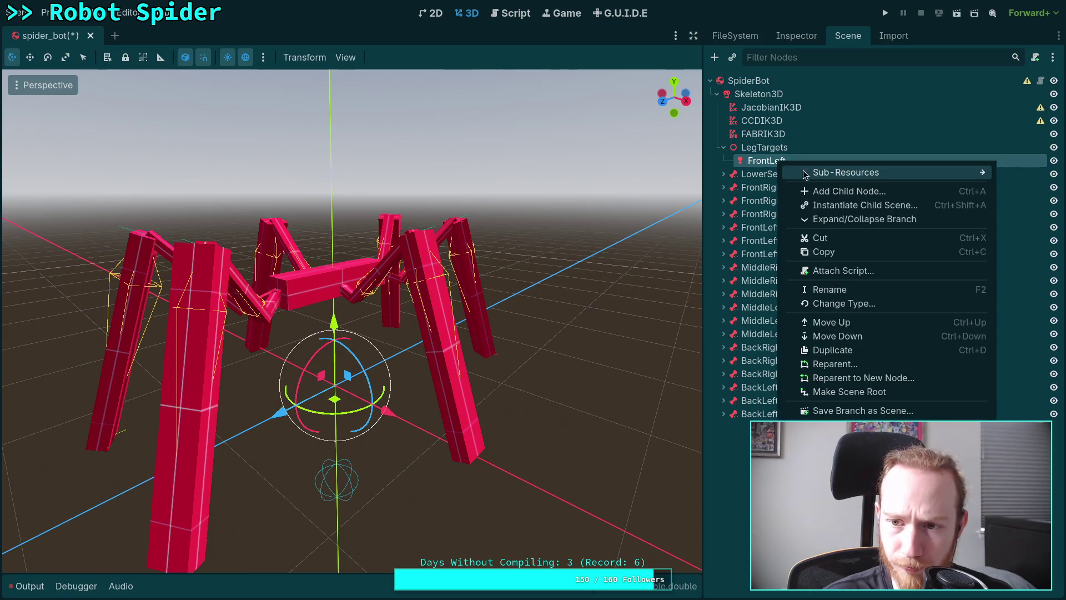
{"action": "left_click", "coordinate": [733, 255]}
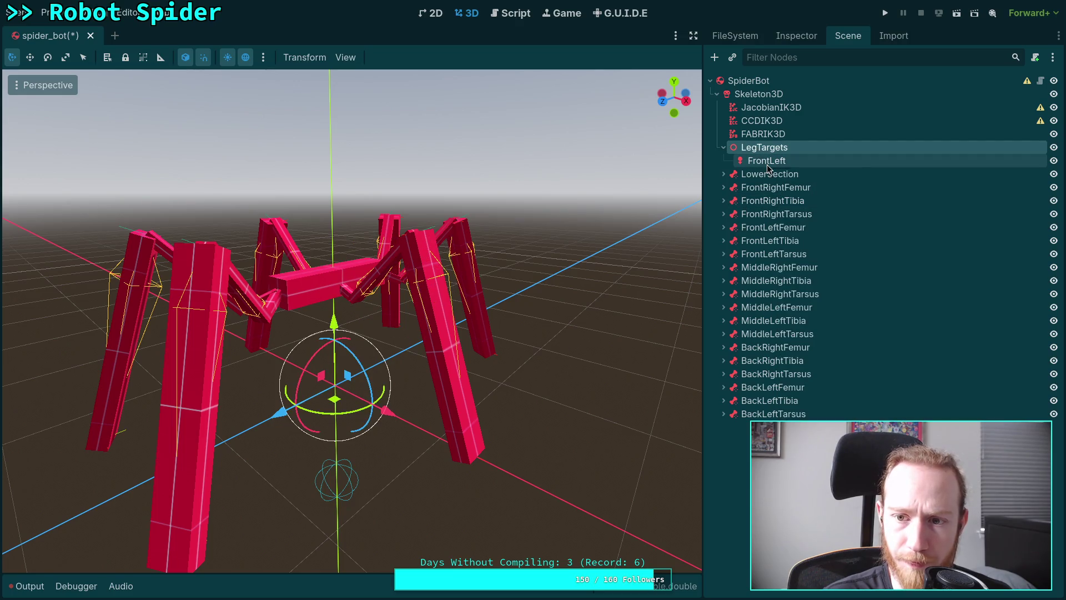
{"action": "left_click", "coordinate": [767, 163]}
{"action": "left_click", "coordinate": [797, 37]}
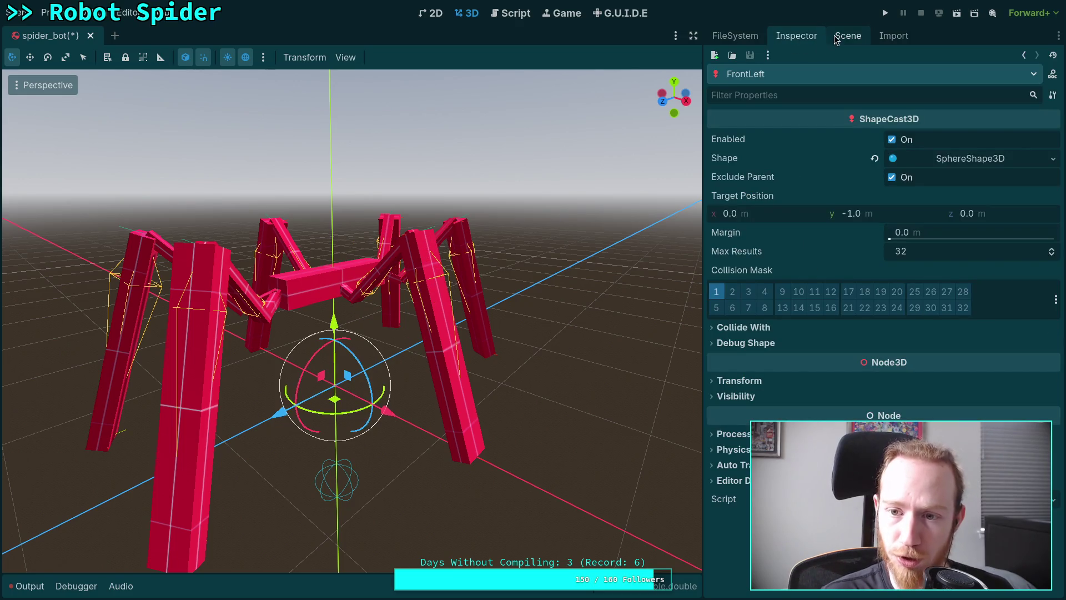
{"action": "left_click", "coordinate": [847, 37]}
Step: Add a Marker3D as a child of FrontLeft
{"action": "right_click", "coordinate": [756, 160]}
{"action": "left_click", "coordinate": [778, 185]}
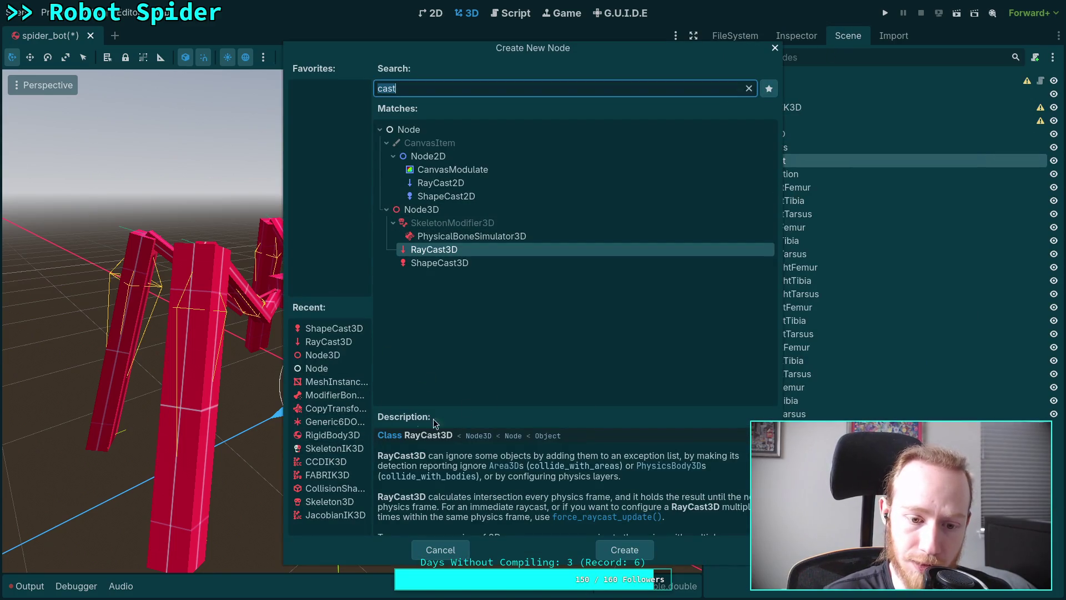
{"action": "type", "text": "mar"}
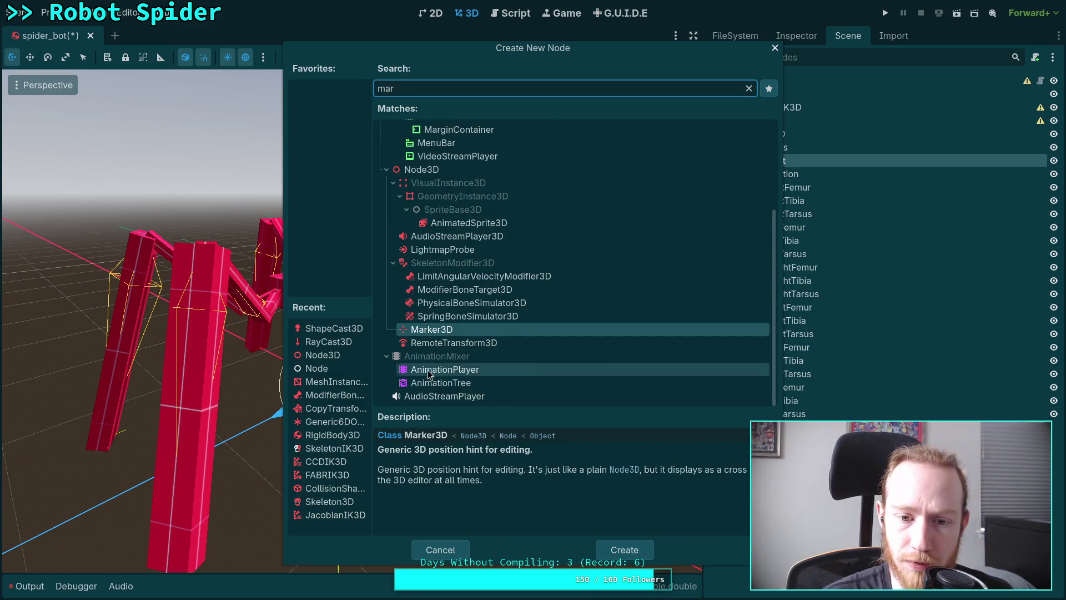
{"action": "double_click", "coordinate": [452, 331]}
{"action": "left_click", "coordinate": [769, 160]}
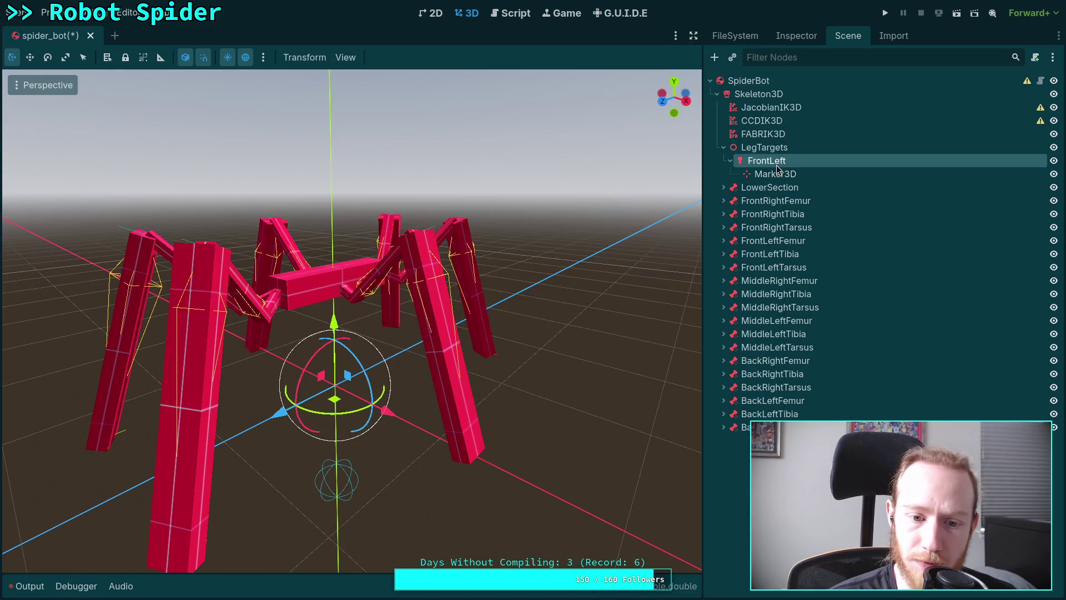
{"action": "left_click", "coordinate": [805, 177]}
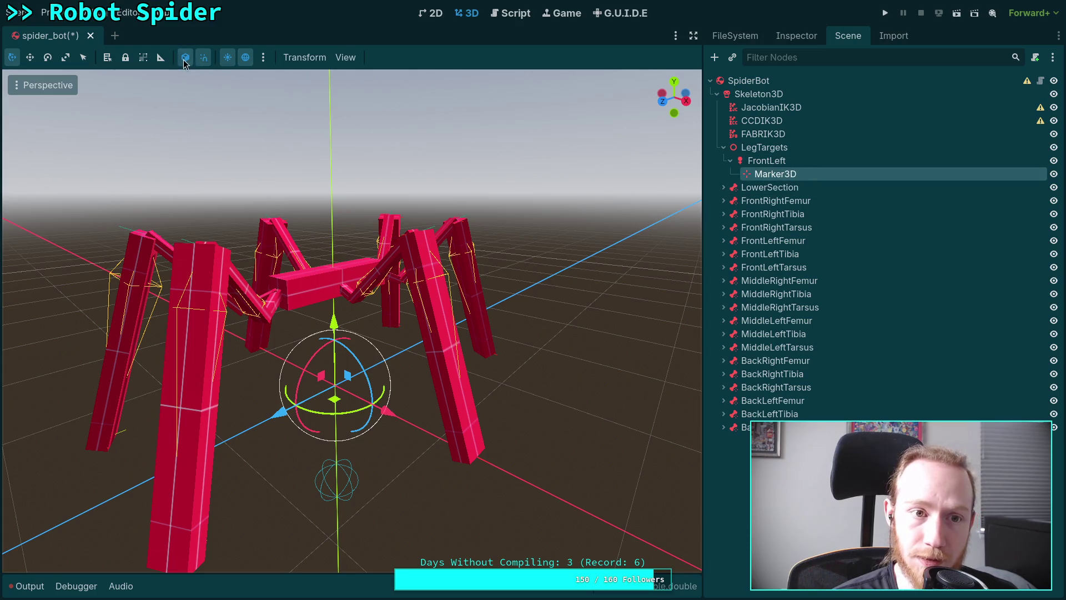
Step: Group FrontLeft so its Marker3D child moves with it
{"action": "left_click", "coordinate": [128, 60]}
{"action": "left_click", "coordinate": [124, 61]}
{"action": "left_click", "coordinate": [143, 58]}
{"action": "left_click", "coordinate": [144, 58]}
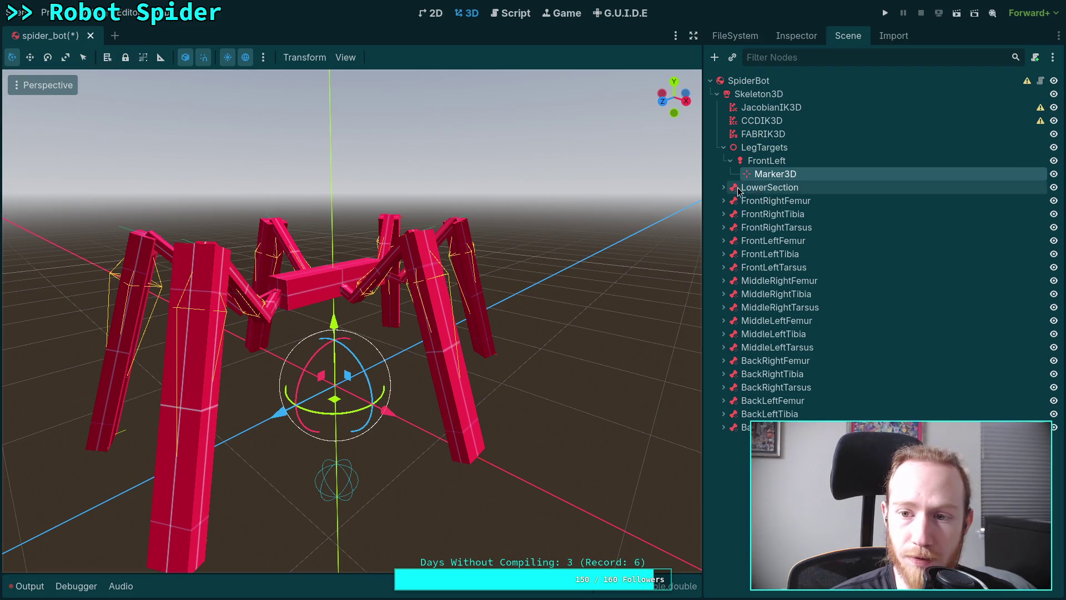
{"action": "key", "text": "Up"}
{"action": "left_click", "coordinate": [144, 58]}
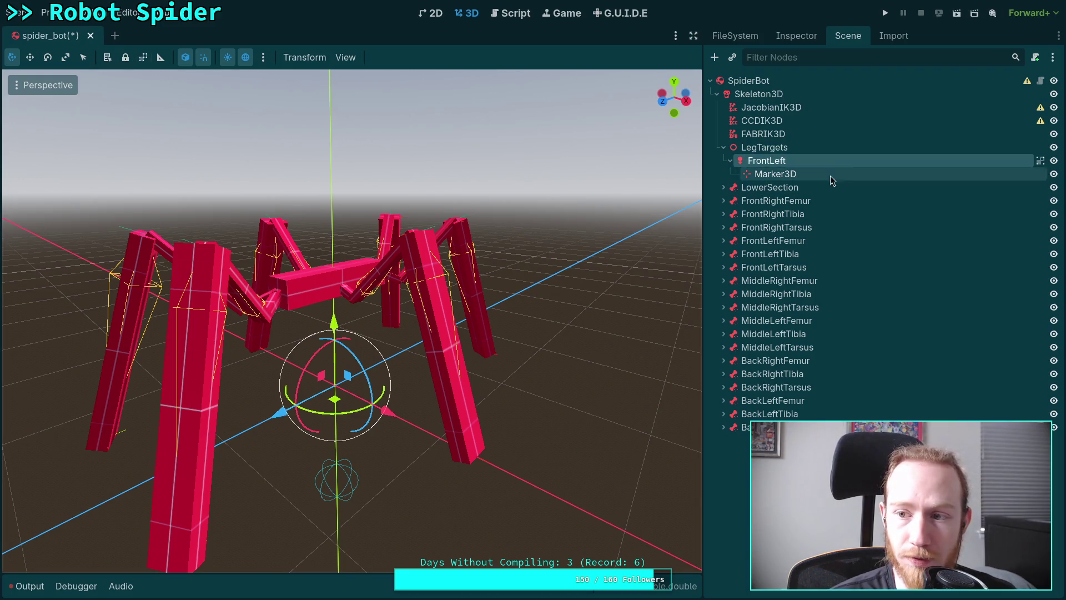
{"action": "left_click", "coordinate": [745, 176]}
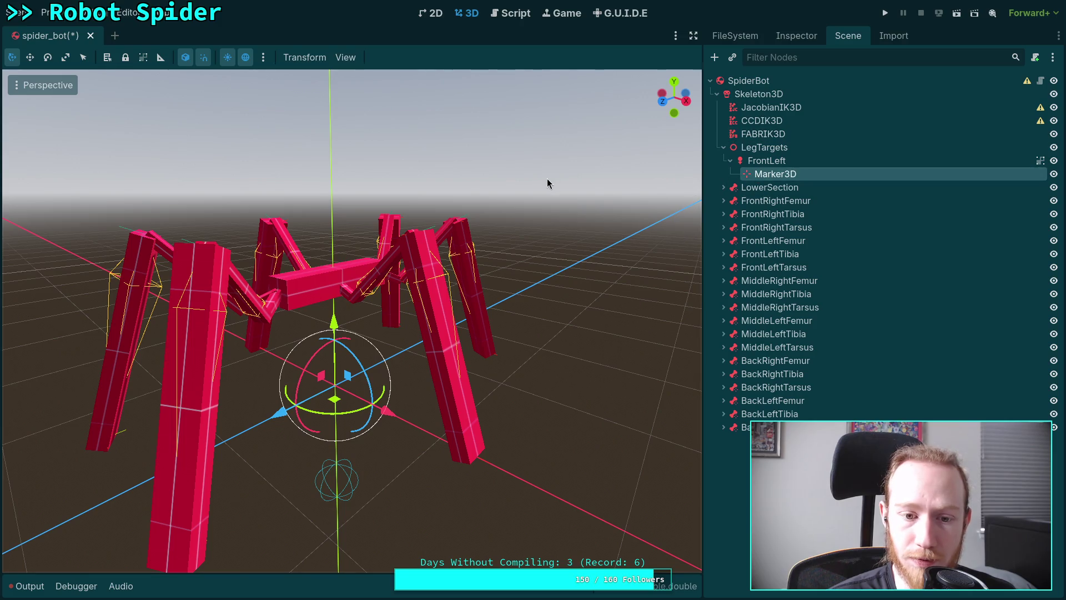
Step: Move FrontLeft up 1.2, left 0.7 and 0.6 along Z, over the left leg
{"action": "left_click", "coordinate": [344, 388]}
{"action": "left_click", "coordinate": [336, 387]}
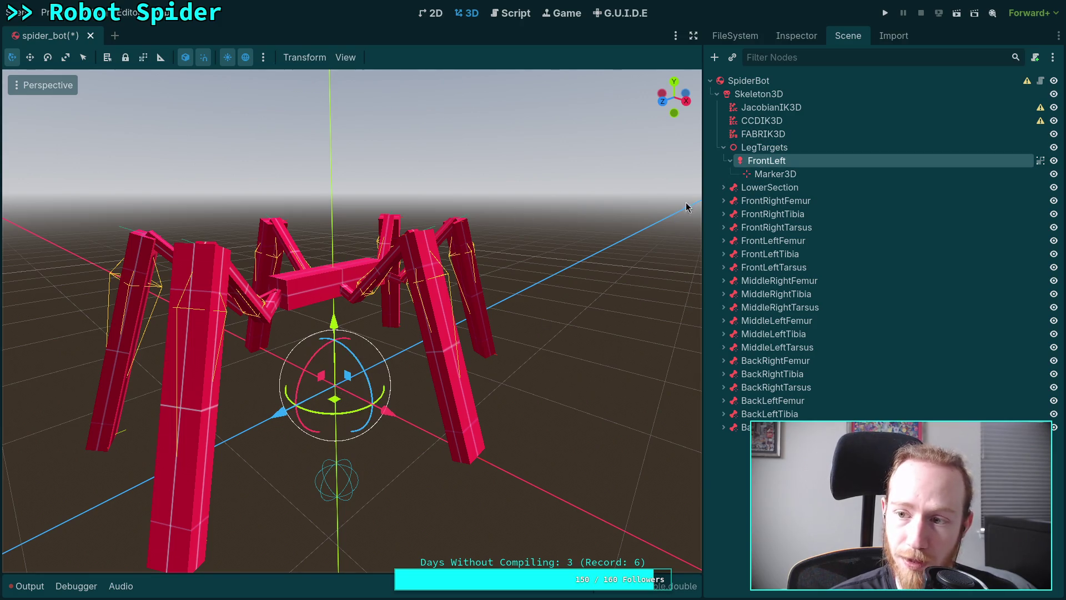
{"action": "mouse_move", "coordinate": [333, 322]}
{"action": "left_mouse_down"}
{"action": "mouse_move", "coordinate": [330, 165]}
{"action": "mouse_move", "coordinate": [538, 285]}
{"action": "left_mouse_up"}
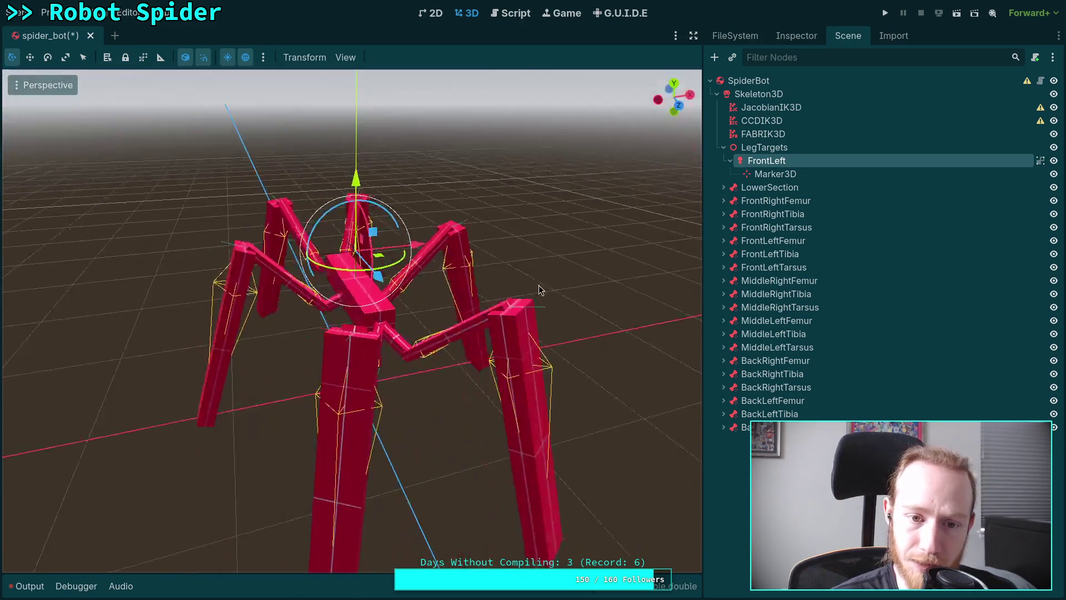
{"action": "mouse_move", "coordinate": [418, 257]}
{"action": "left_mouse_down"}
{"action": "mouse_move", "coordinate": [300, 257]}
{"action": "mouse_move", "coordinate": [373, 305]}
{"action": "left_mouse_up"}
{"action": "left_click", "coordinate": [674, 88]}
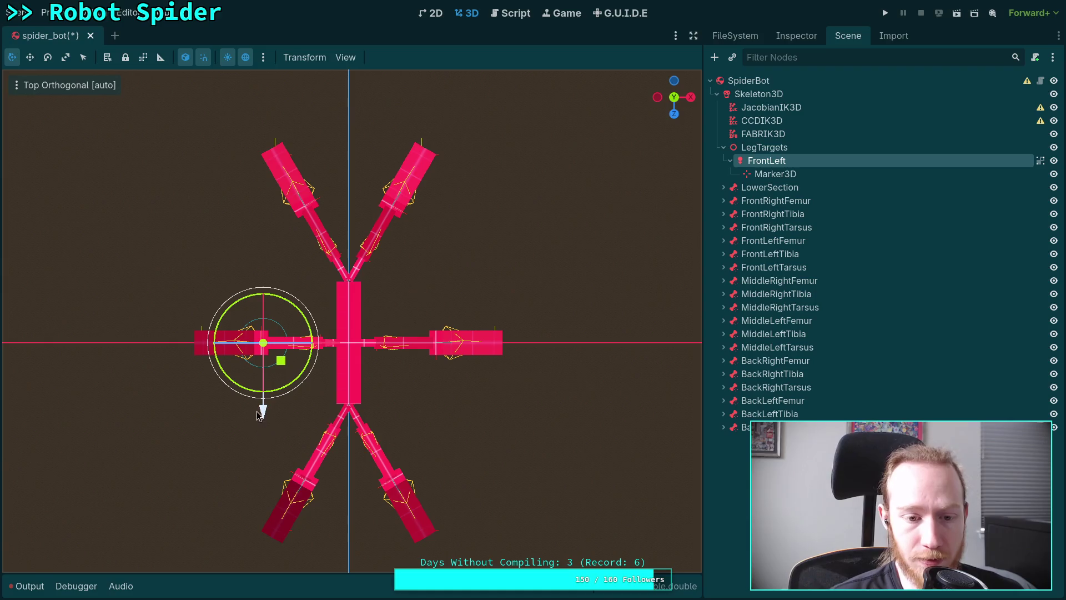
{"action": "mouse_move", "coordinate": [265, 412]}
{"action": "left_mouse_down"}
{"action": "mouse_move", "coordinate": [263, 339]}
{"action": "mouse_move", "coordinate": [261, 405]}
{"action": "left_mouse_up"}
{"action": "mouse_move", "coordinate": [381, 410]}
{"action": "left_mouse_down"}
{"action": "mouse_move", "coordinate": [408, 265]}
{"action": "mouse_move", "coordinate": [389, 265]}
{"action": "left_mouse_up"}
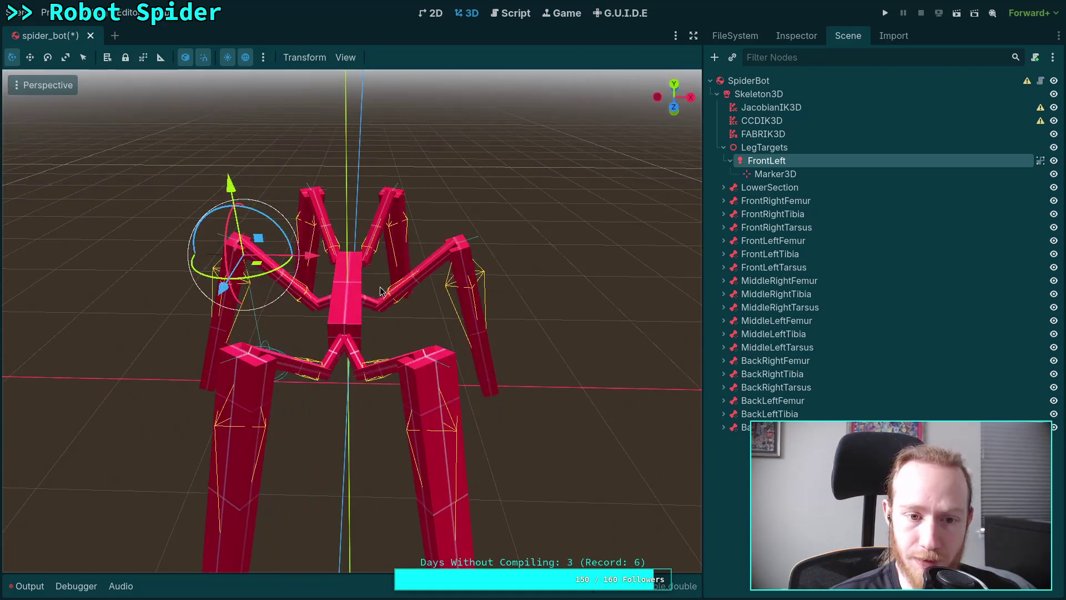
Step: Set FrontLeft's cast Target Position y to -1.3
{"action": "left_click", "coordinate": [812, 36]}
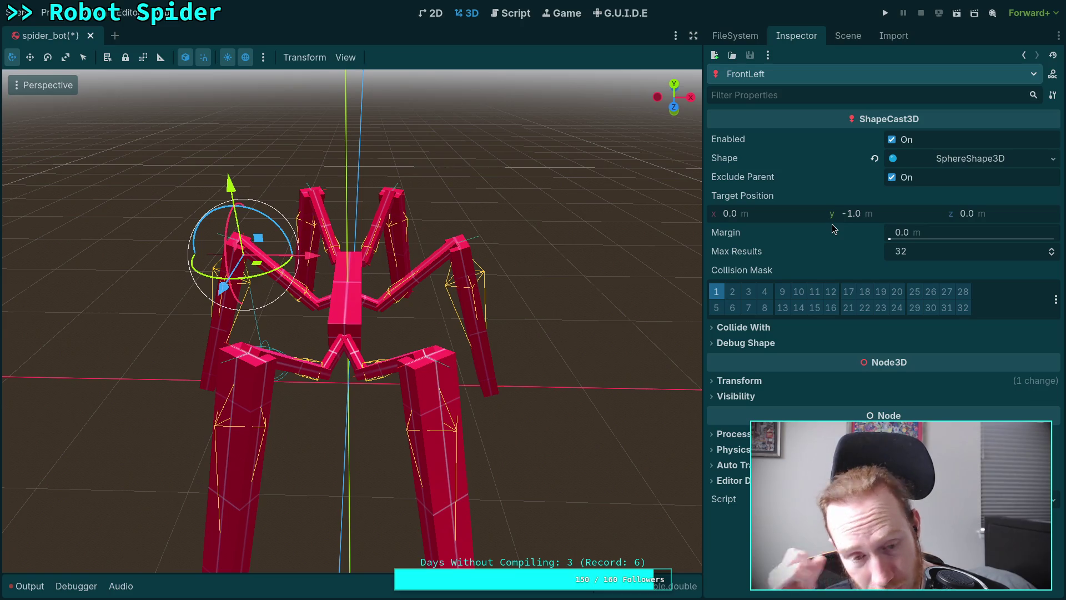
{"action": "left_click_drag", "start_coordinate": [451, 394], "coordinate": [466, 322]}
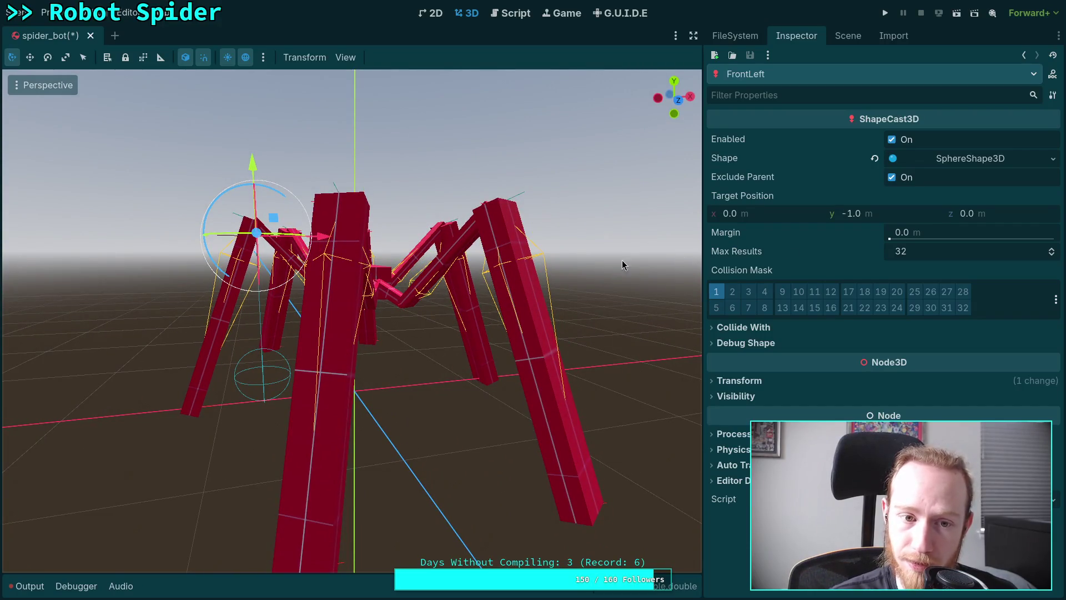
{"action": "mouse_move", "coordinate": [249, 166]}
{"action": "left_mouse_down"}
{"action": "mouse_move", "coordinate": [250, 76]}
{"action": "mouse_move", "coordinate": [250, 150]}
{"action": "mouse_move", "coordinate": [372, 243]}
{"action": "mouse_move", "coordinate": [476, 285]}
{"action": "mouse_move", "coordinate": [345, 221]}
{"action": "mouse_move", "coordinate": [559, 243]}
{"action": "left_mouse_up"}
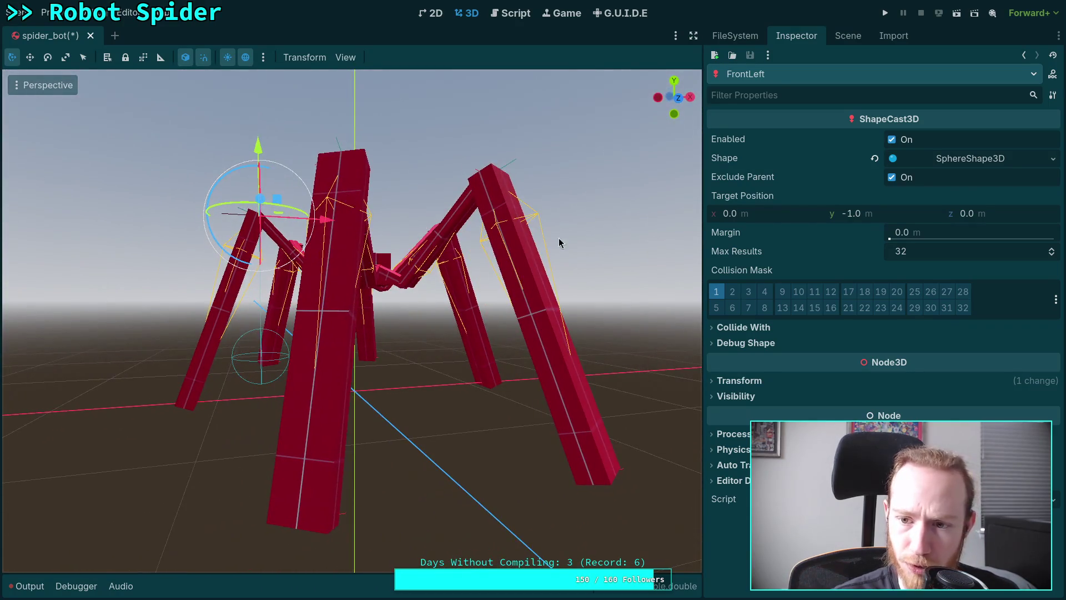
{"action": "left_click", "coordinate": [889, 215]}
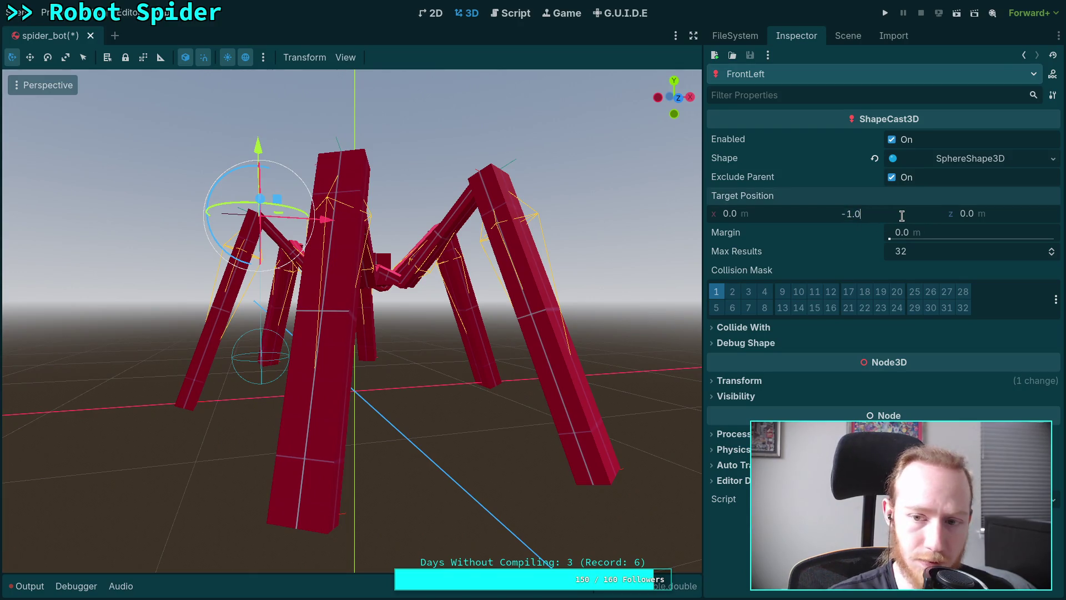
{"action": "key", "text": "BackSpace"}
{"action": "type", "text": "2"}
{"action": "key", "text": "Return"}
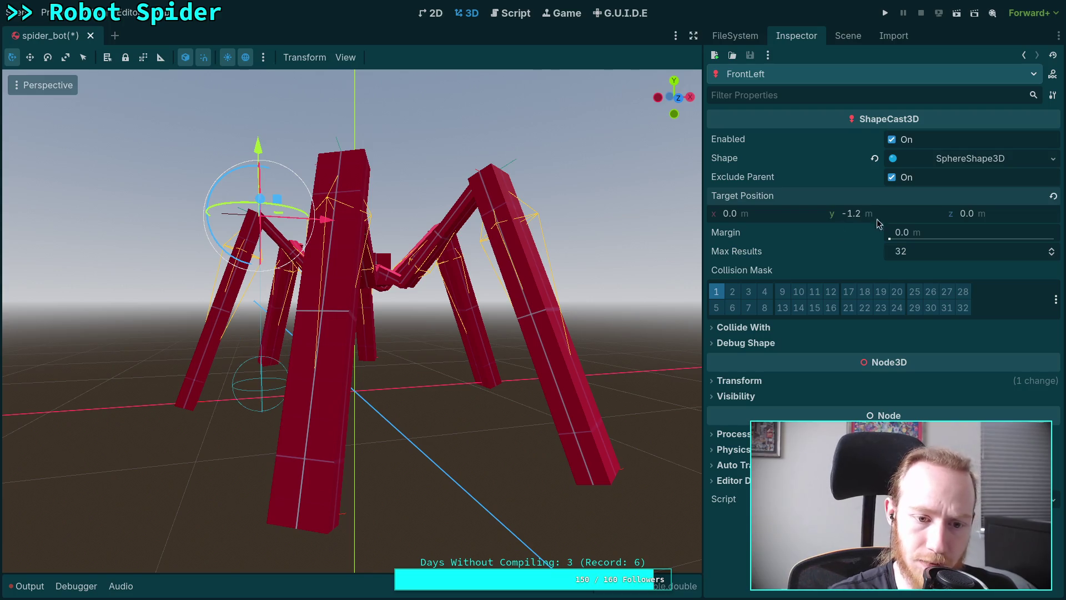
{"action": "left_click", "coordinate": [900, 216]}
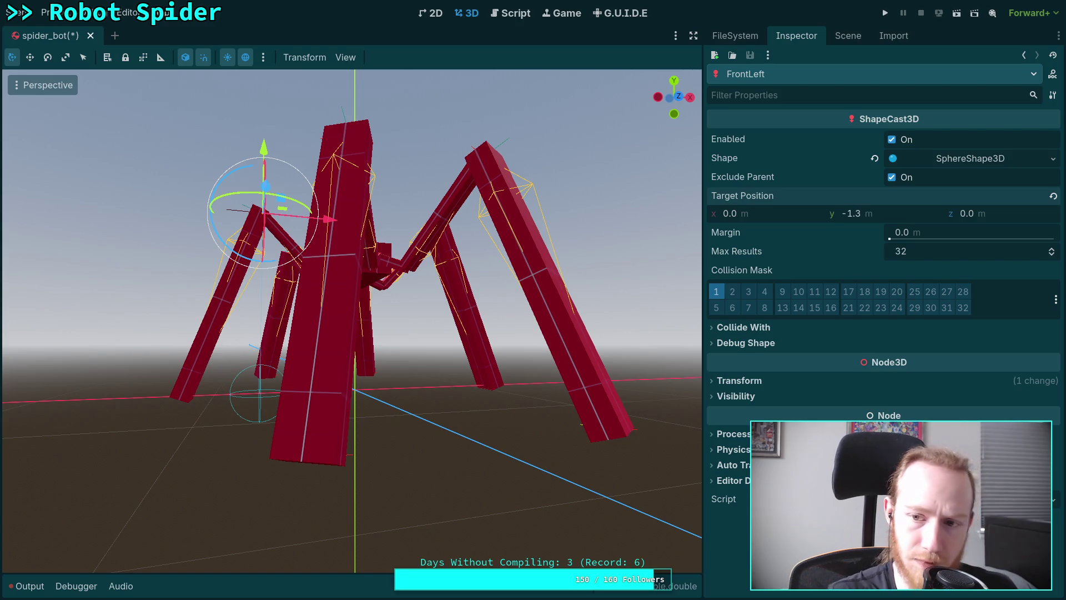
{"action": "key", "text": "Return"}
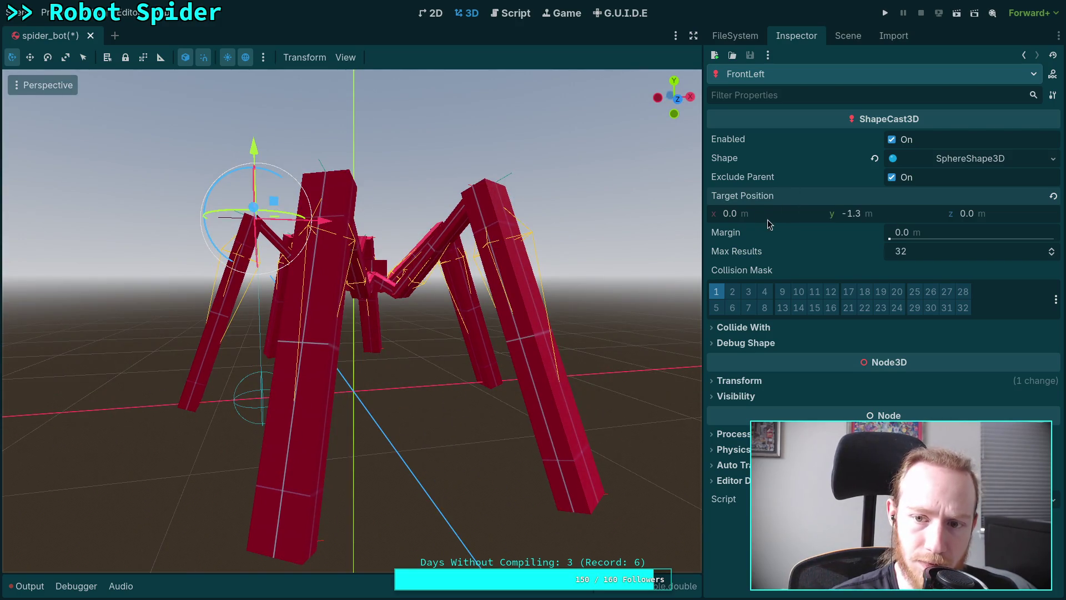
Step: Set the cast Target Position x to -0.5
{"action": "left_click_drag", "start_coordinate": [759, 216], "coordinate": [694, 215]}
{"action": "left_click", "coordinate": [776, 215]}
{"action": "type", "text": "-0.5"}
{"action": "key", "text": "Return"}
Step: In top view, start rotating FrontLeft around its vertical axis
{"action": "mouse_move", "coordinate": [525, 161]}
{"action": "left_mouse_down"}
{"action": "mouse_move", "coordinate": [512, 295]}
{"action": "mouse_move", "coordinate": [506, 275]}
{"action": "mouse_move", "coordinate": [655, 303]}
{"action": "mouse_move", "coordinate": [599, 318]}
{"action": "mouse_move", "coordinate": [551, 298]}
{"action": "mouse_move", "coordinate": [562, 301]}
{"action": "mouse_move", "coordinate": [595, 250]}
{"action": "mouse_move", "coordinate": [572, 230]}
{"action": "mouse_move", "coordinate": [421, 251]}
{"action": "left_mouse_up"}
{"action": "left_click_drag", "start_coordinate": [358, 266], "coordinate": [561, 150]}
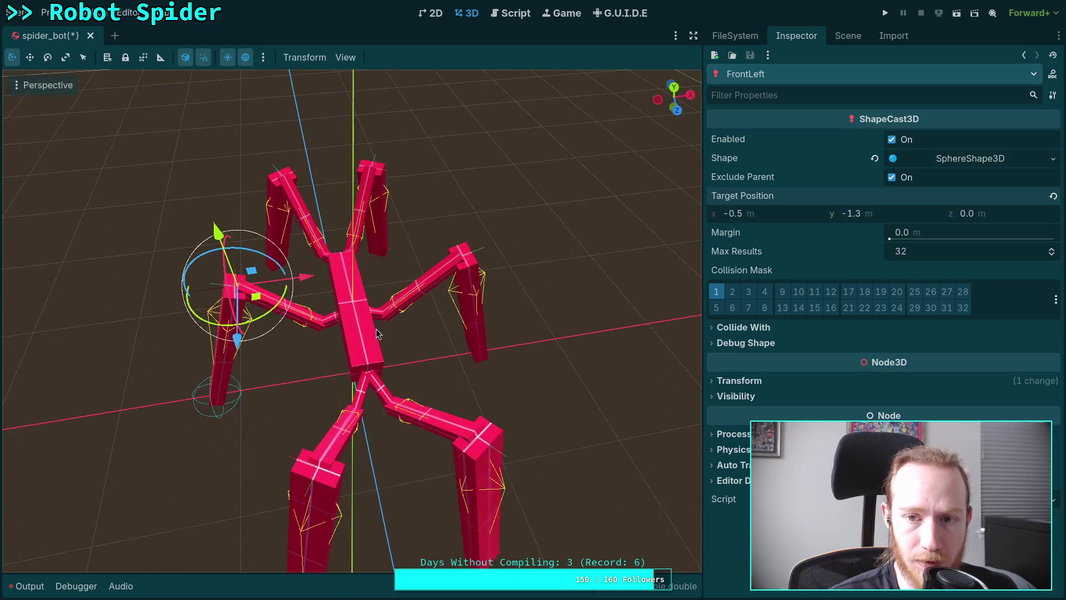
{"action": "left_click", "coordinate": [675, 89]}
{"action": "mouse_move", "coordinate": [307, 324]}
{"action": "left_mouse_down"}
{"action": "mouse_move", "coordinate": [309, 369]}
{"action": "mouse_move", "coordinate": [308, 325]}
{"action": "mouse_move", "coordinate": [270, 284]}
{"action": "mouse_move", "coordinate": [308, 325]}
{"action": "mouse_move", "coordinate": [308, 364]}
{"action": "mouse_move", "coordinate": [326, 309]}
{"action": "mouse_move", "coordinate": [341, 351]}
{"action": "left_mouse_up"}
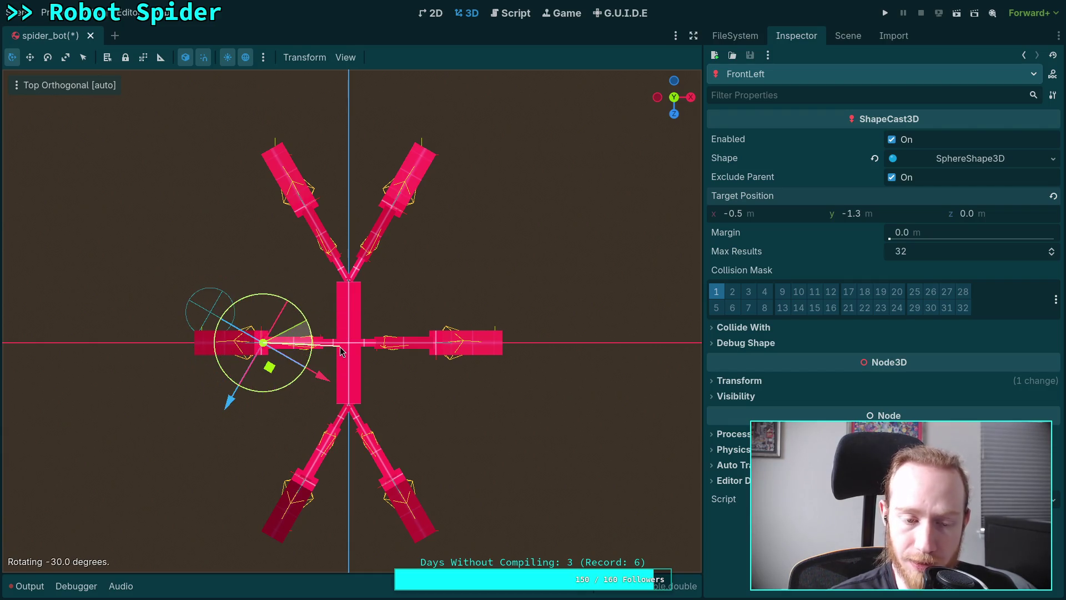
Step: Finish rotating FrontLeft to about -30 degrees around its vertical axis
{"action": "left_click_drag", "start_coordinate": [340, 350], "coordinate": [341, 343]}
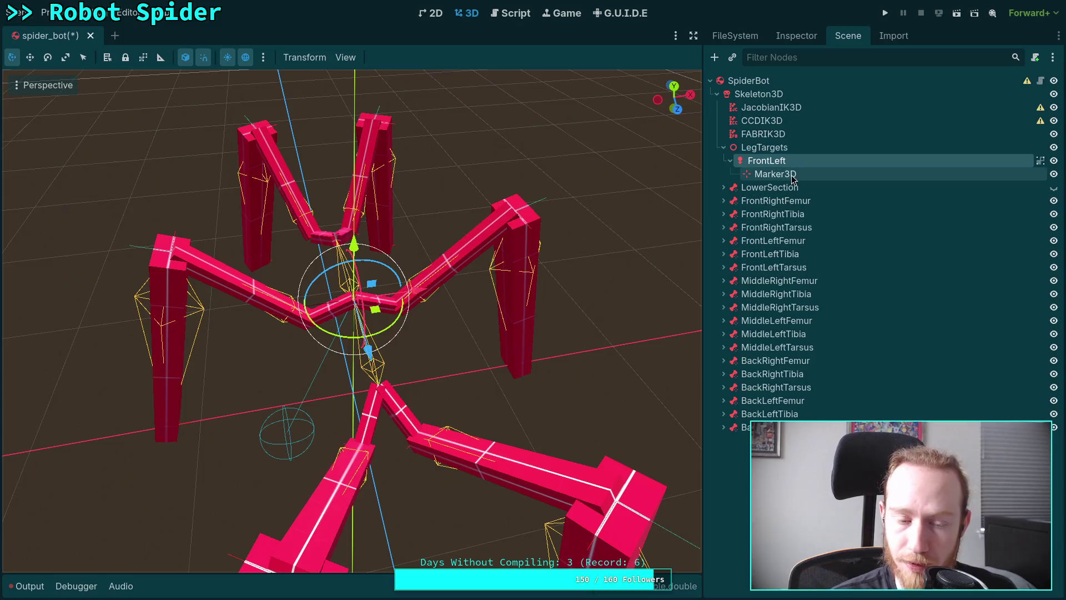
{"action": "mouse_move", "coordinate": [410, 328]}
{"action": "left_mouse_down"}
{"action": "mouse_move", "coordinate": [375, 339]}
{"action": "mouse_move", "coordinate": [383, 320]}
{"action": "left_mouse_up"}
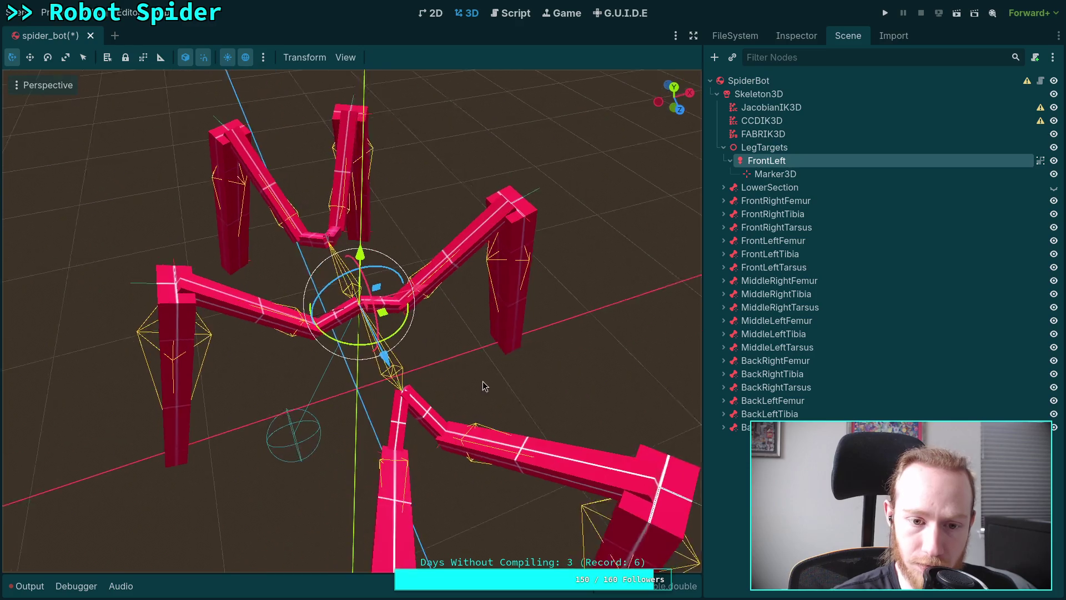
{"action": "mouse_move", "coordinate": [426, 449]}
{"action": "left_mouse_down"}
{"action": "mouse_move", "coordinate": [409, 426]}
{"action": "mouse_move", "coordinate": [388, 441]}
{"action": "mouse_move", "coordinate": [401, 388]}
{"action": "left_mouse_up"}
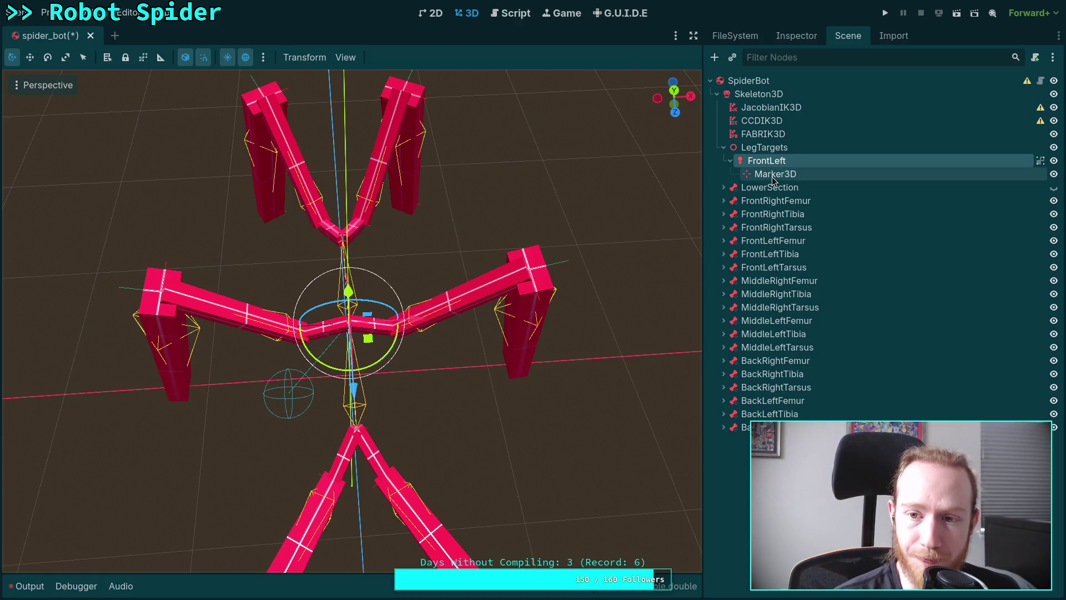
Step: Shorten the cast Target Position y to -0.9
{"action": "left_click", "coordinate": [796, 36]}
{"action": "left_click_drag", "start_coordinate": [426, 285], "coordinate": [425, 183]}
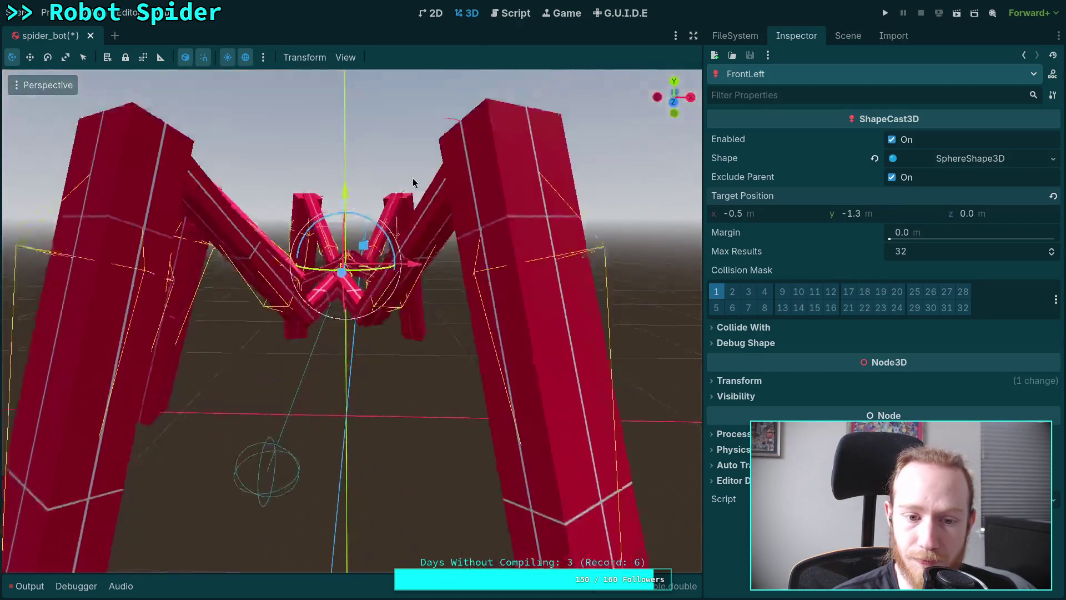
{"action": "left_click_drag", "start_coordinate": [869, 218], "coordinate": [889, 215]}
{"action": "left_click", "coordinate": [888, 215]}
{"action": "left_click", "coordinate": [900, 214]}
{"action": "key", "text": "BackSpace"}
{"action": "key", "text": "BackSpace"}
{"action": "type", "text": "-0.9"}
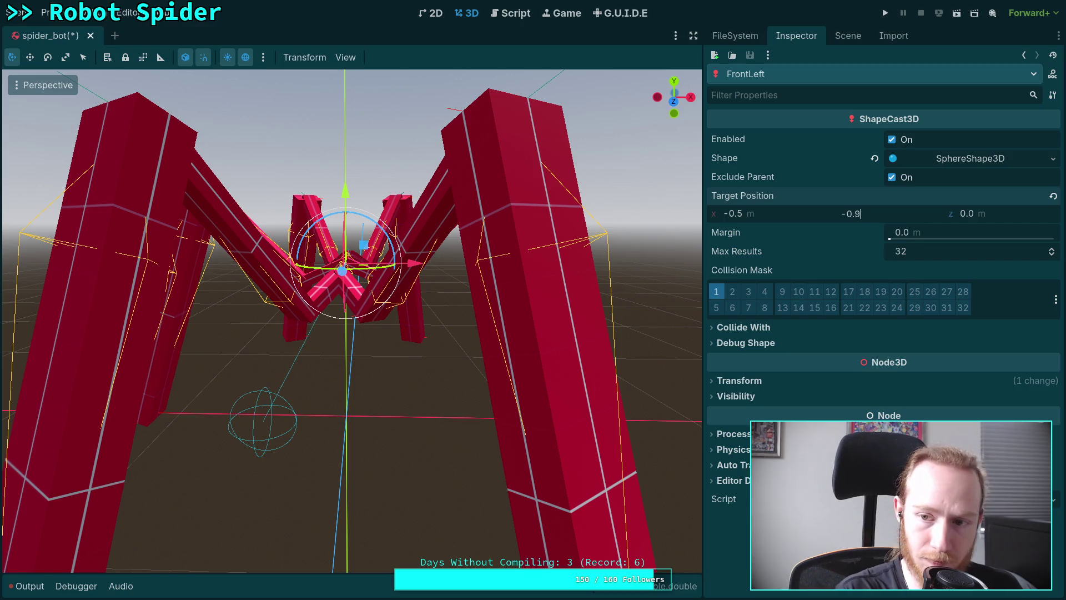
{"action": "key", "text": "Return"}
Step: Push the cast Target Position x out to -1.2
{"action": "left_click_drag", "start_coordinate": [661, 166], "coordinate": [681, 231]}
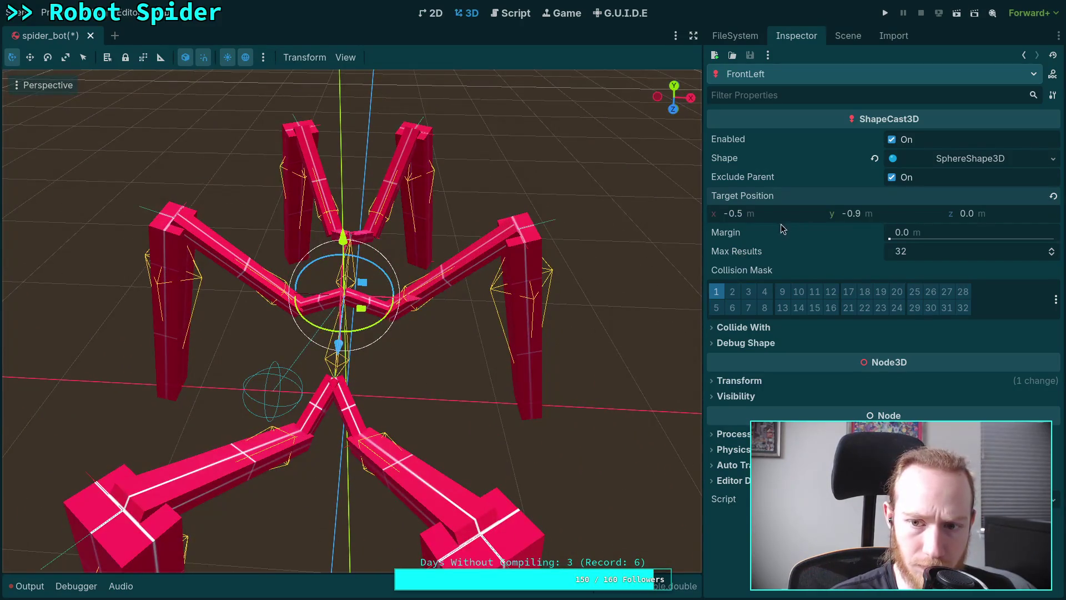
{"action": "mouse_move", "coordinate": [776, 216]}
{"action": "left_mouse_down"}
{"action": "mouse_move", "coordinate": [744, 217]}
{"action": "mouse_move", "coordinate": [778, 218]}
{"action": "left_mouse_up"}
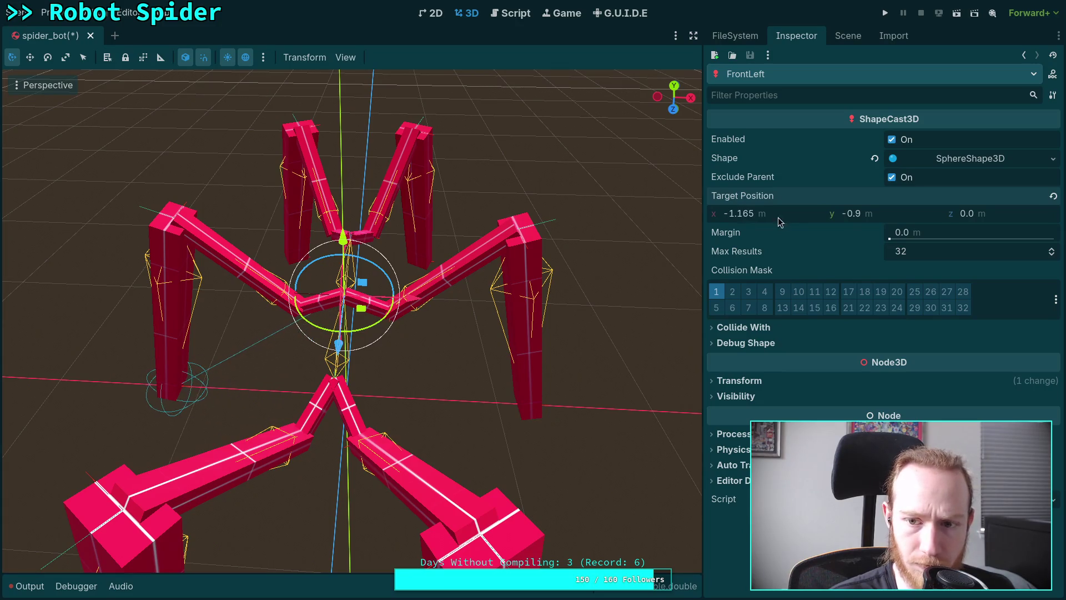
{"action": "left_click", "coordinate": [778, 213]}
{"action": "key", "text": "BackSpace"}
{"action": "key", "text": "BackSpace"}
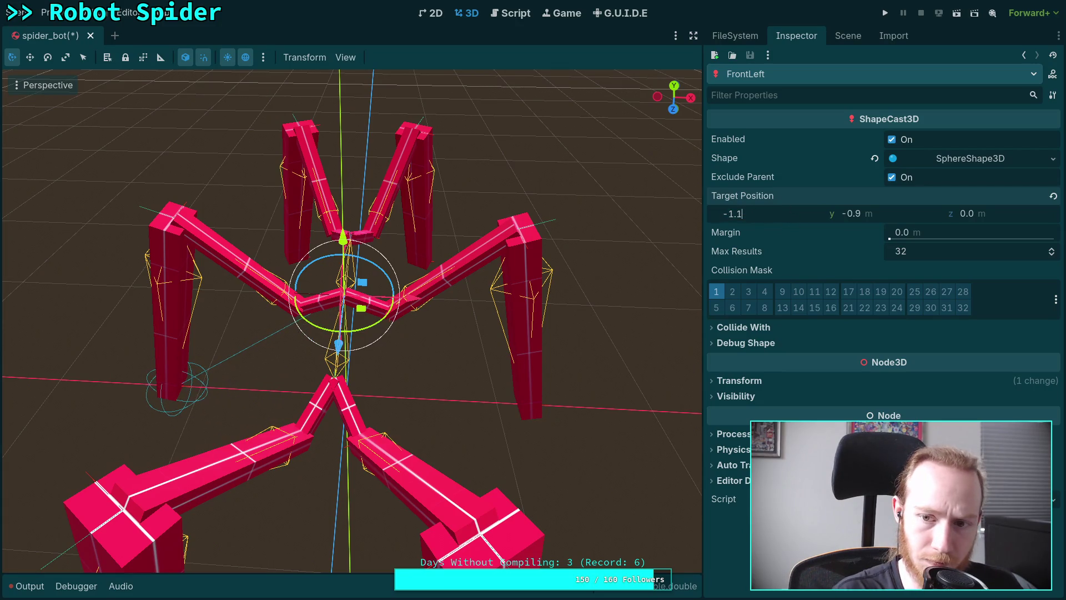
{"action": "type", "text": "2"}
{"action": "key", "text": "Return"}
Step: In top view, rotate FrontLeft -45 degrees about Y, then back by 15
{"action": "mouse_move", "coordinate": [344, 311]}
{"action": "left_mouse_down"}
{"action": "mouse_move", "coordinate": [403, 136]}
{"action": "mouse_move", "coordinate": [388, 130]}
{"action": "mouse_move", "coordinate": [336, 282]}
{"action": "mouse_move", "coordinate": [316, 291]}
{"action": "left_mouse_up"}
{"action": "left_click_drag", "start_coordinate": [438, 253], "coordinate": [423, 315]}
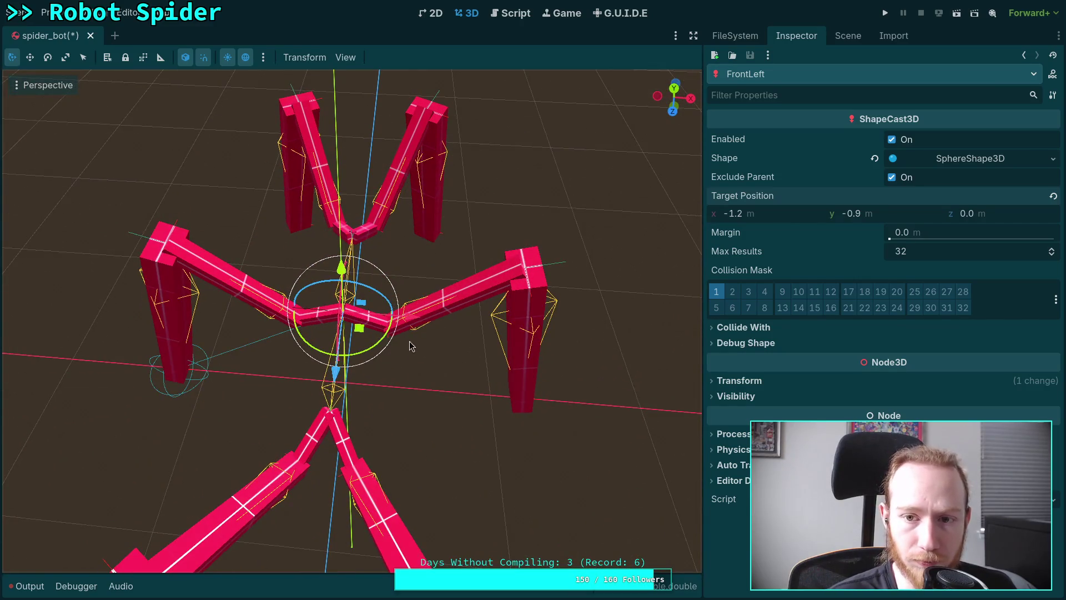
{"action": "left_click", "coordinate": [675, 88]}
{"action": "mouse_move", "coordinate": [404, 338]}
{"action": "left_mouse_down"}
{"action": "mouse_move", "coordinate": [411, 363]}
{"action": "mouse_move", "coordinate": [392, 335]}
{"action": "mouse_move", "coordinate": [393, 348]}
{"action": "left_mouse_up"}
{"action": "key", "text": "KP_5"}
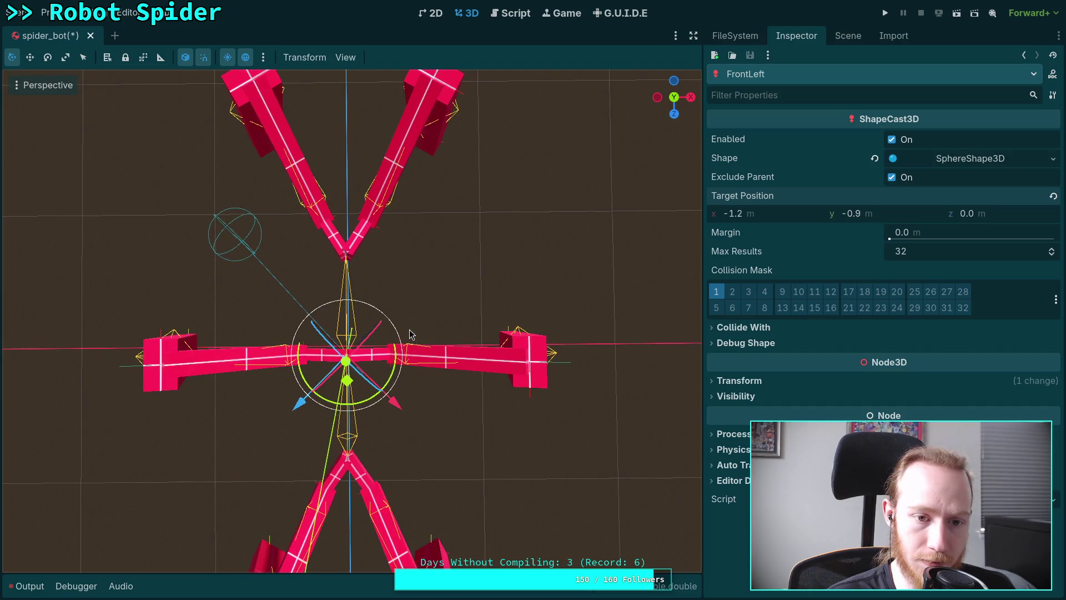
{"action": "key", "text": "KP_7"}
{"action": "mouse_move", "coordinate": [393, 339]}
{"action": "left_mouse_down"}
{"action": "mouse_move", "coordinate": [381, 304]}
{"action": "mouse_move", "coordinate": [369, 362]}
{"action": "mouse_move", "coordinate": [374, 312]}
{"action": "mouse_move", "coordinate": [396, 340]}
{"action": "mouse_move", "coordinate": [393, 290]}
{"action": "mouse_move", "coordinate": [412, 286]}
{"action": "left_mouse_up"}
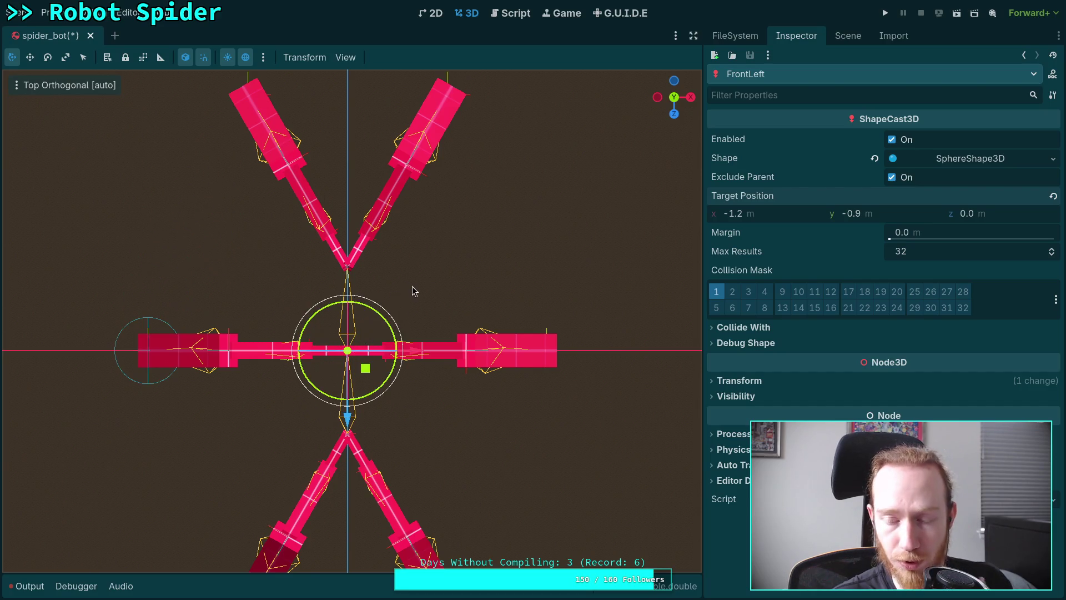
Step: Drag FrontLeft's Transform rotation to roughly 45° about its vertical axis and inspect the result
{"action": "left_click", "coordinate": [787, 383]}
{"action": "left_click_drag", "start_coordinate": [844, 451], "coordinate": [883, 451]}
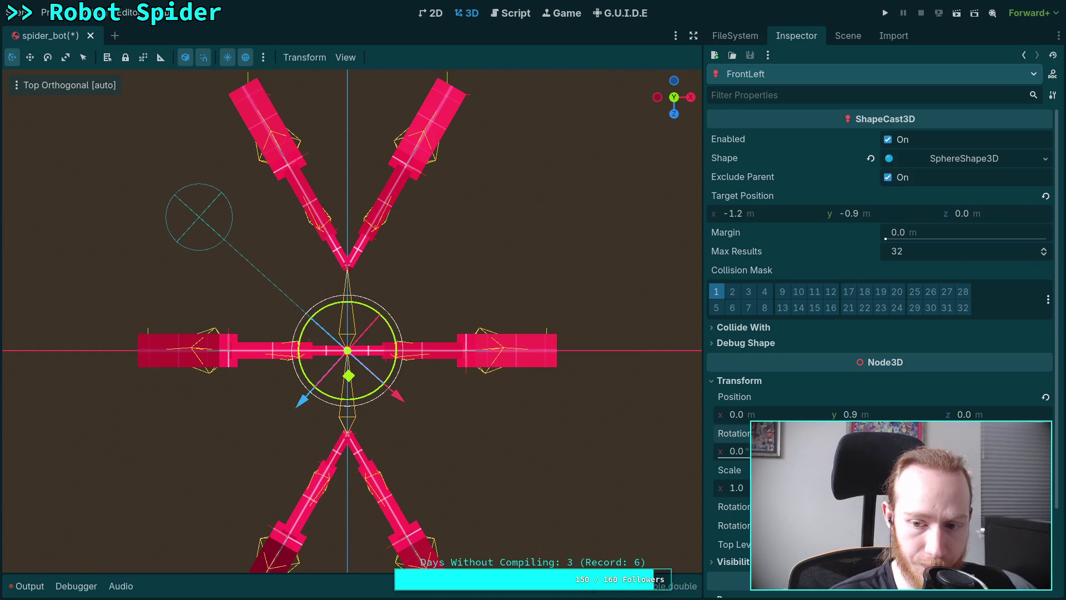
{"action": "left_click_drag", "start_coordinate": [883, 451], "coordinate": [877, 451]}
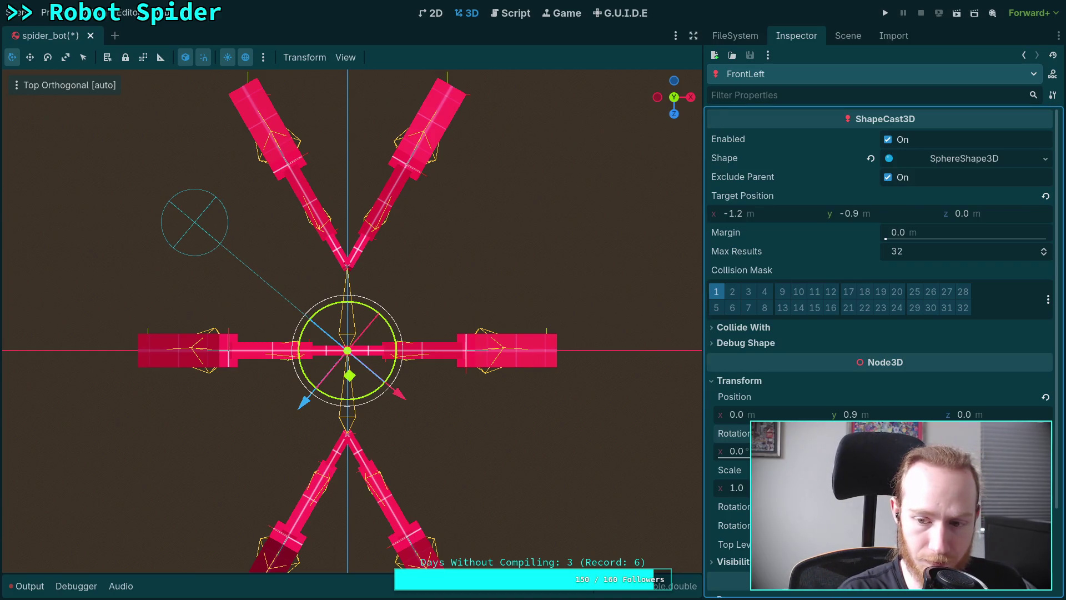
{"action": "left_click_drag", "start_coordinate": [877, 451], "coordinate": [872, 451]}
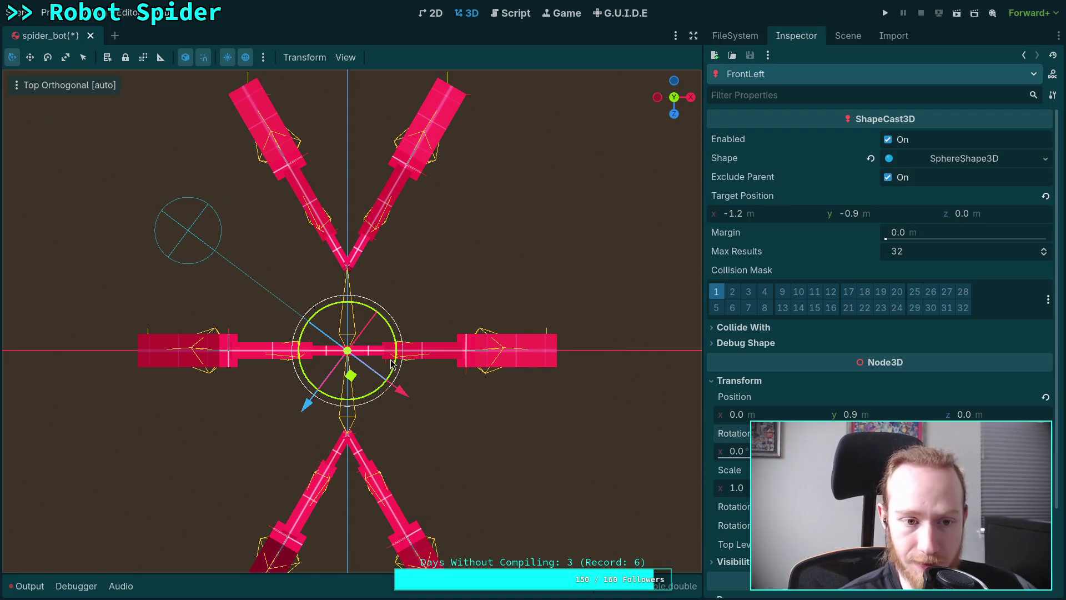
{"action": "mouse_move", "coordinate": [399, 433]}
{"action": "left_mouse_down"}
{"action": "mouse_move", "coordinate": [438, 258]}
{"action": "mouse_move", "coordinate": [632, 304]}
{"action": "mouse_move", "coordinate": [485, 308]}
{"action": "mouse_move", "coordinate": [461, 285]}
{"action": "mouse_move", "coordinate": [500, 278]}
{"action": "left_mouse_up"}
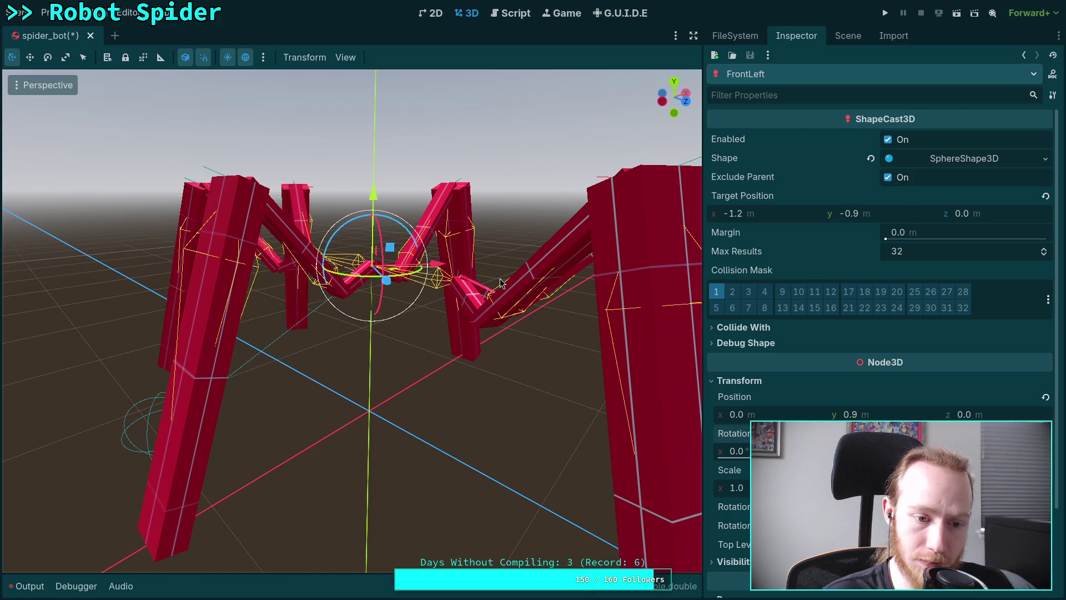
{"action": "left_click_drag", "start_coordinate": [500, 278], "coordinate": [330, 363]}
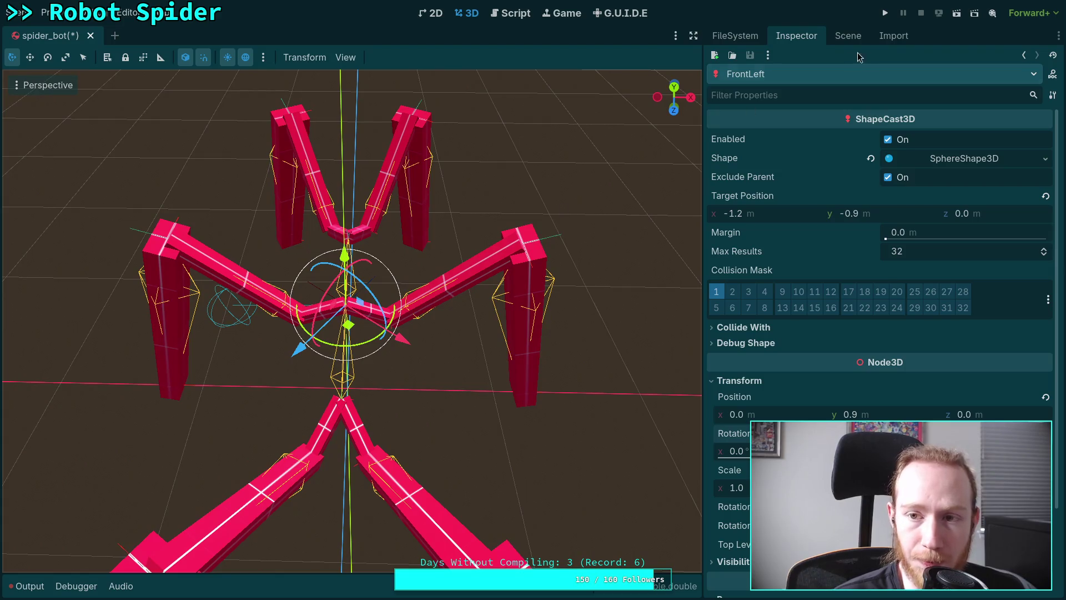
{"action": "left_click", "coordinate": [859, 36]}
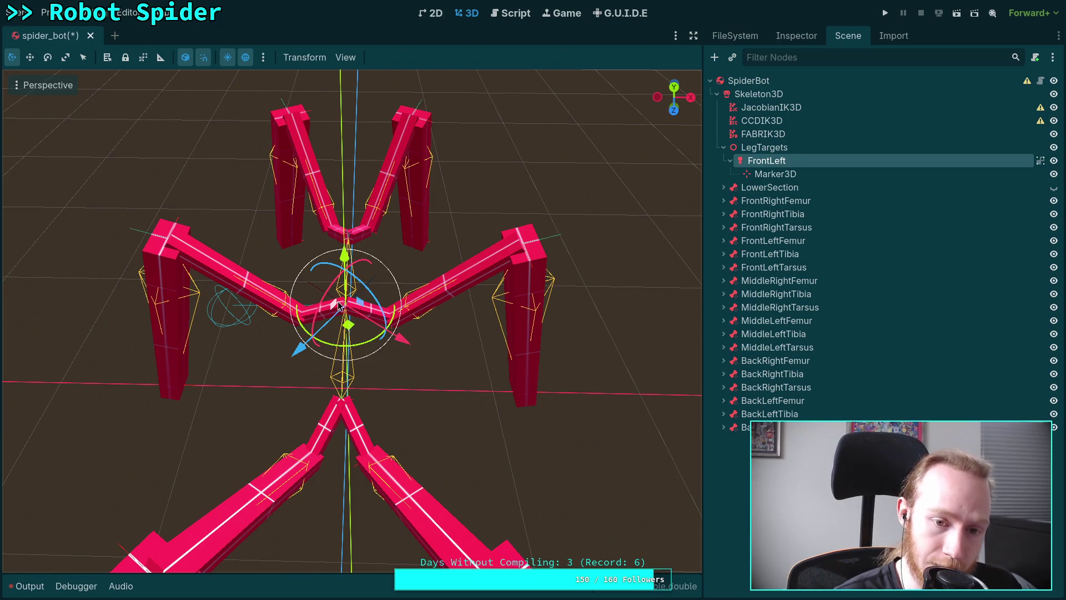
Step: Swing the FrontLeft target further around the body with the rotation gizmo
{"action": "mouse_move", "coordinate": [347, 342]}
{"action": "left_mouse_down"}
{"action": "mouse_move", "coordinate": [387, 345]}
{"action": "mouse_move", "coordinate": [389, 438]}
{"action": "left_mouse_up"}
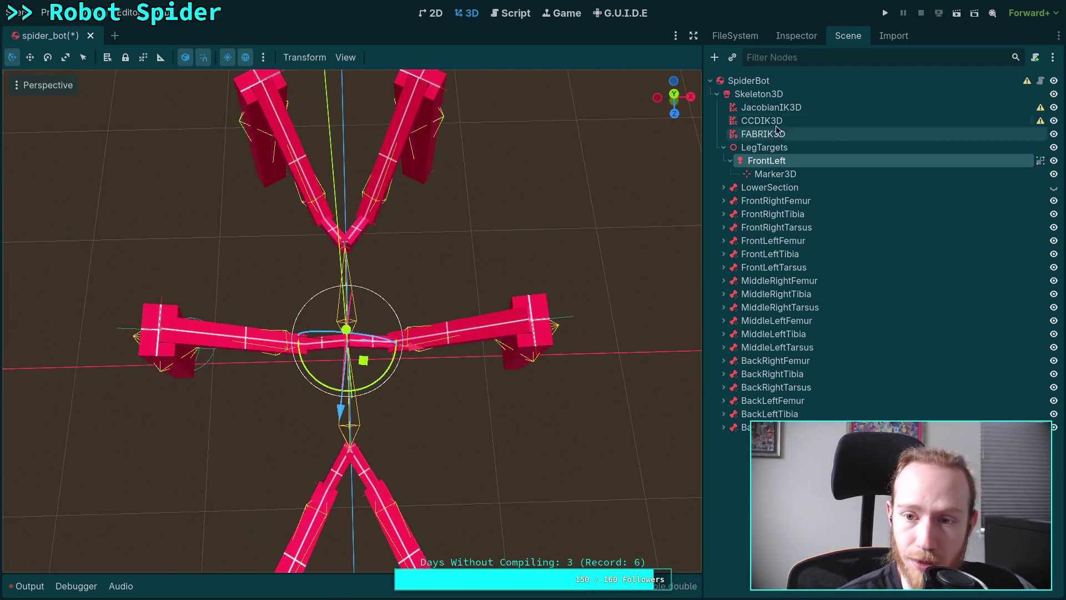
{"action": "left_click", "coordinate": [793, 36]}
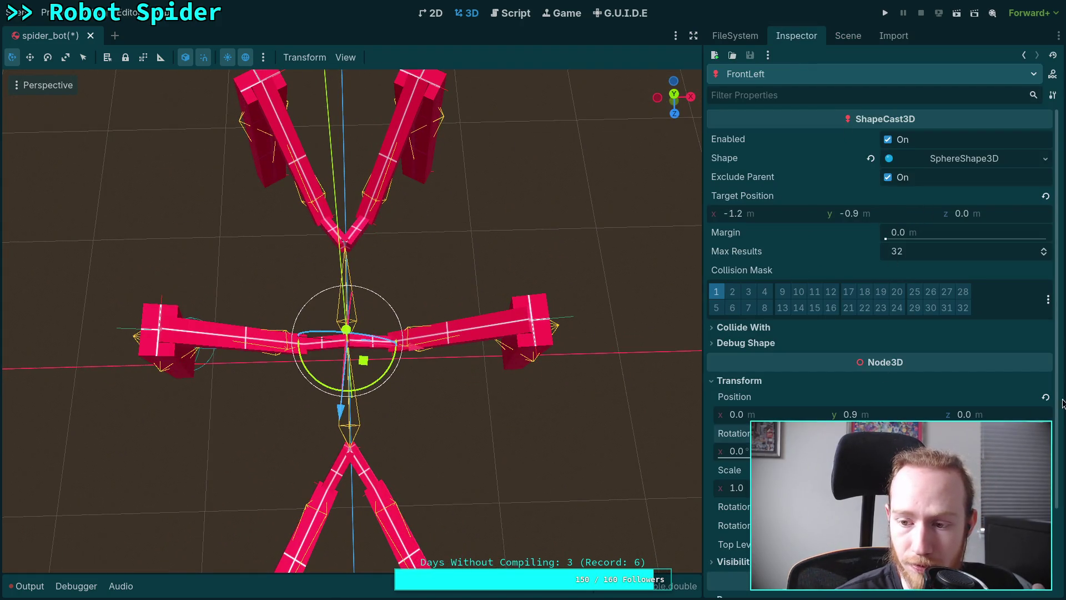
{"action": "mouse_move", "coordinate": [391, 383]}
{"action": "left_mouse_down"}
{"action": "mouse_move", "coordinate": [388, 398]}
{"action": "mouse_move", "coordinate": [396, 307]}
{"action": "mouse_move", "coordinate": [397, 316]}
{"action": "left_mouse_up"}
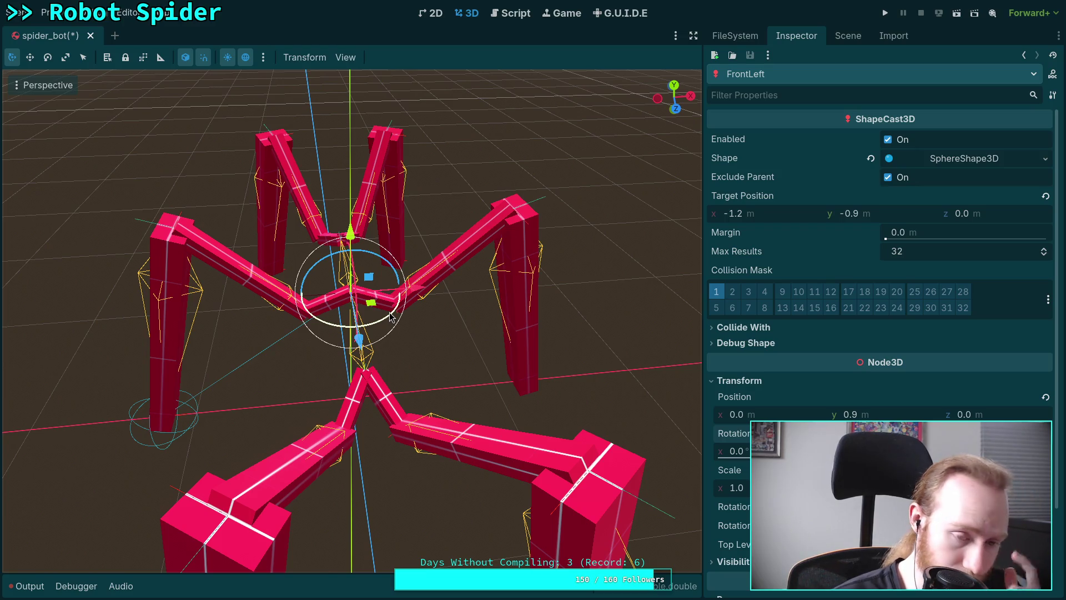
{"action": "left_click_drag", "start_coordinate": [390, 317], "coordinate": [358, 401]}
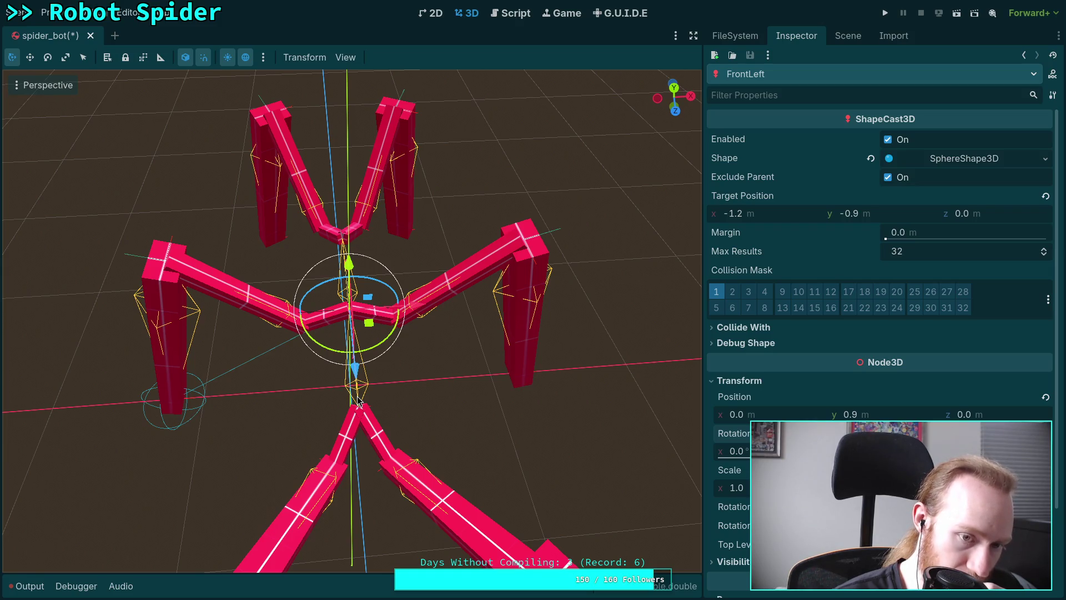
{"action": "left_click", "coordinate": [858, 37]}
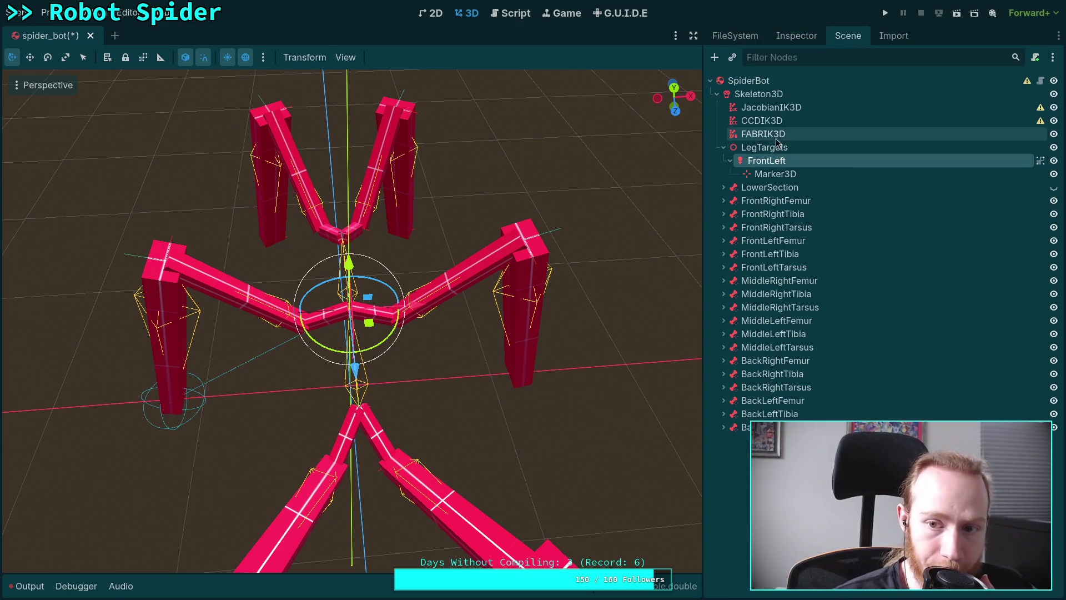
Step: Set JacobianIK3D's Root Bone Name to LeftMiddleFemur and End Bone Name to LeftMiddleTarsus
{"action": "left_click", "coordinate": [784, 107]}
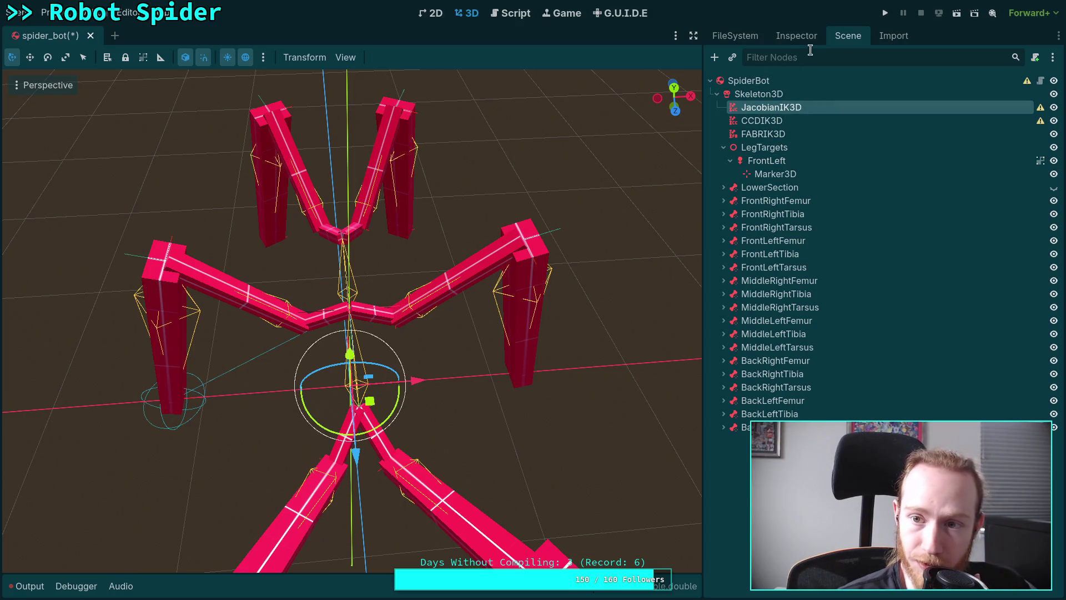
{"action": "left_click", "coordinate": [799, 37]}
{"action": "left_click", "coordinate": [938, 252]}
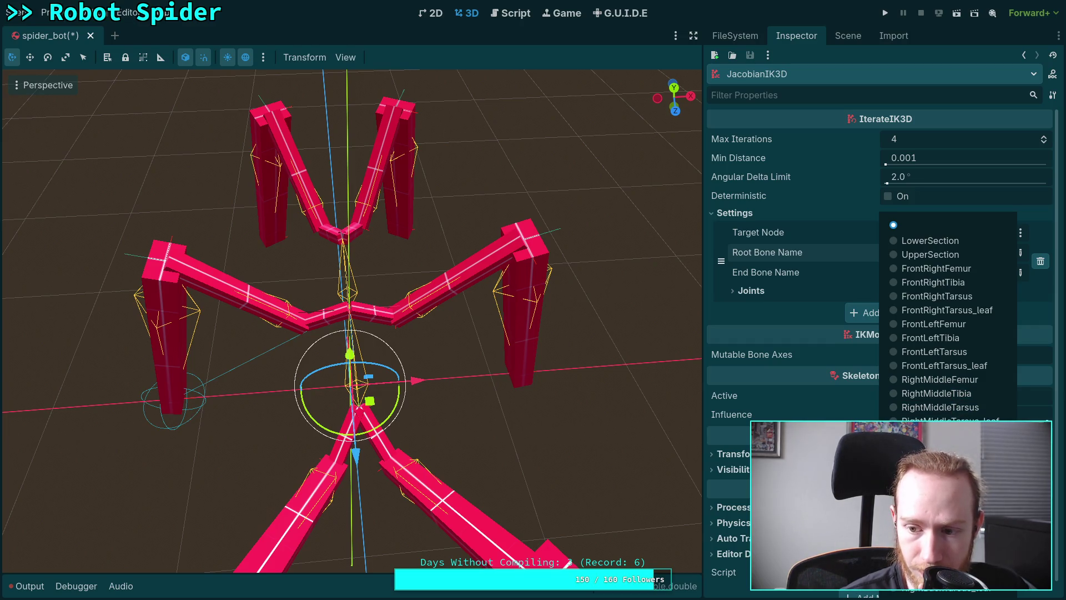
{"action": "left_click", "coordinate": [927, 434]}
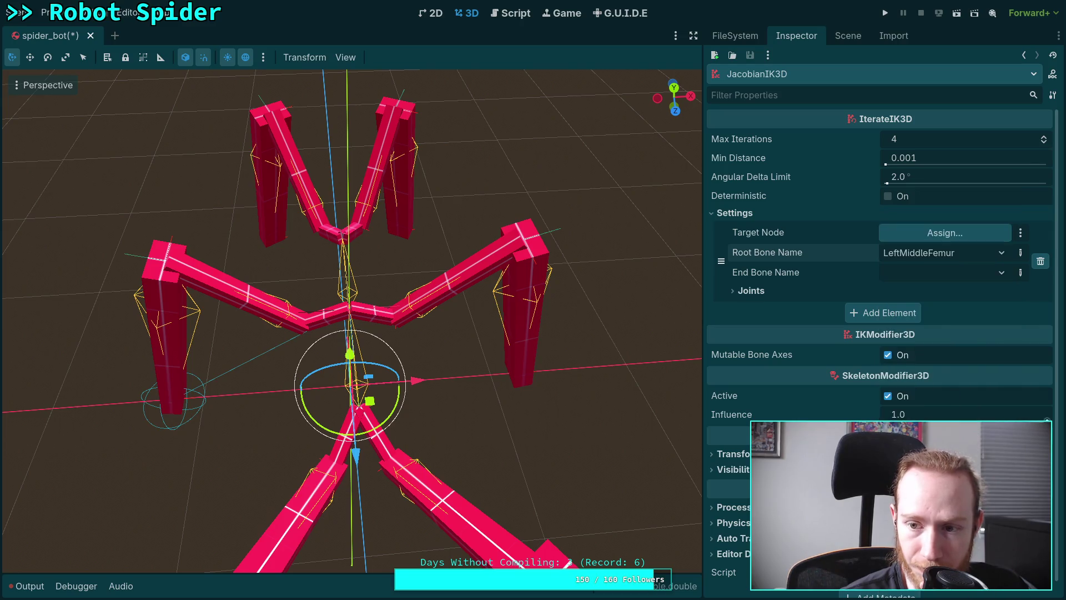
{"action": "left_click", "coordinate": [947, 275]}
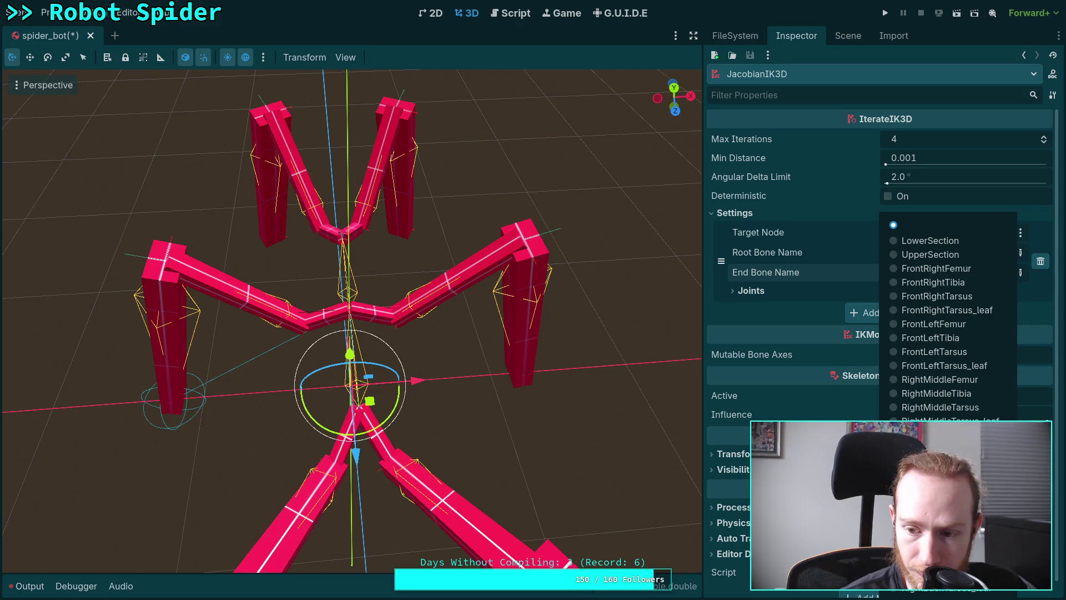
{"action": "left_click", "coordinate": [936, 463]}
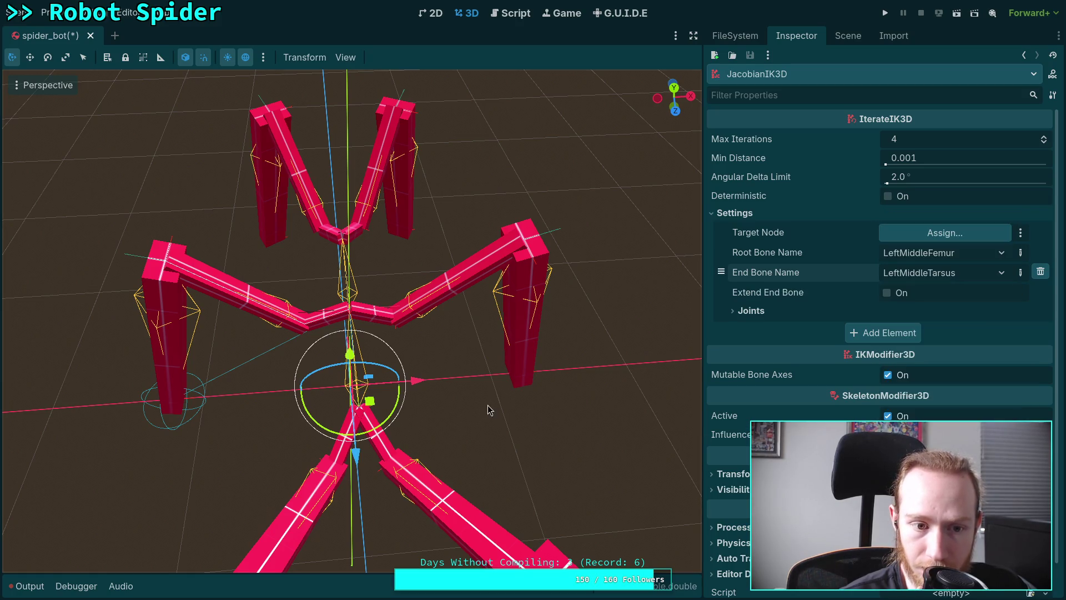
Step: Browse FrontLeft and its Marker3D as the solver's Target Node, then cancel without assigning
{"action": "left_click", "coordinate": [944, 232]}
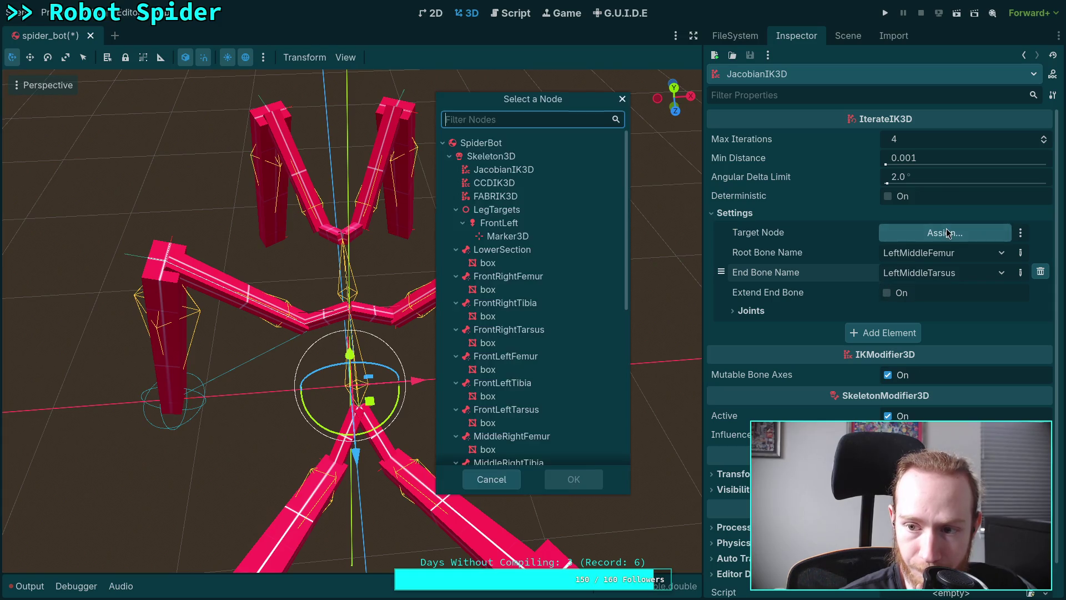
{"action": "left_click", "coordinate": [512, 238]}
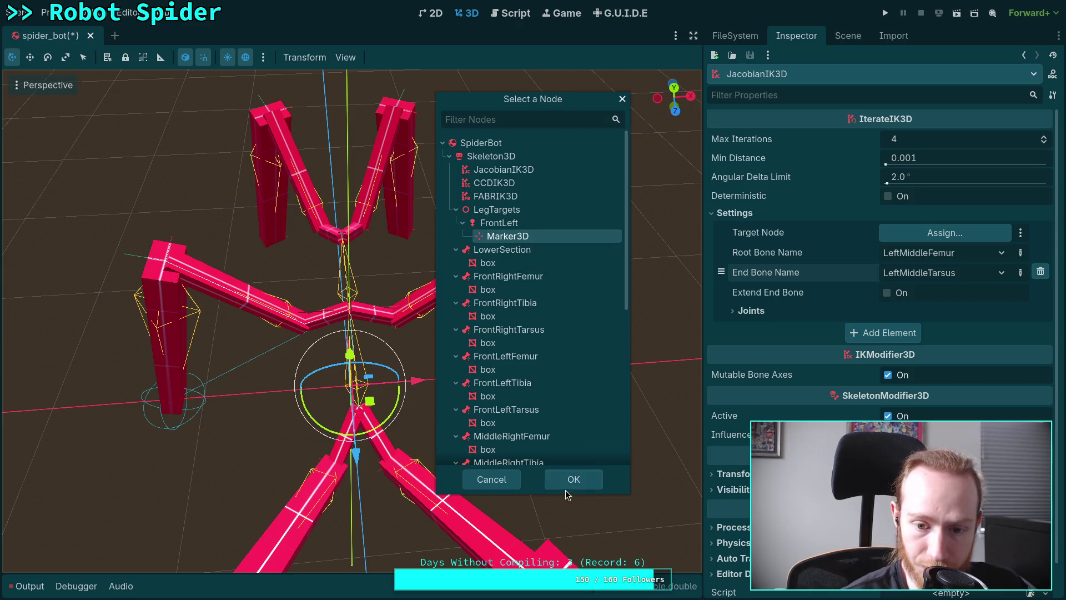
{"action": "left_click", "coordinate": [515, 224]}
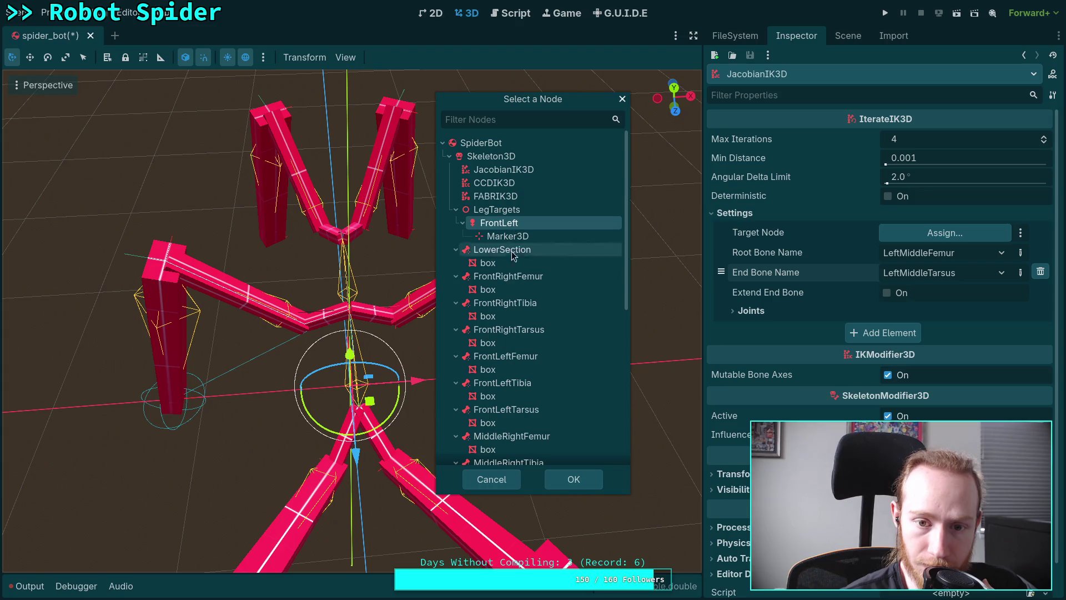
{"action": "left_click", "coordinate": [492, 485]}
{"action": "left_click", "coordinate": [844, 36]}
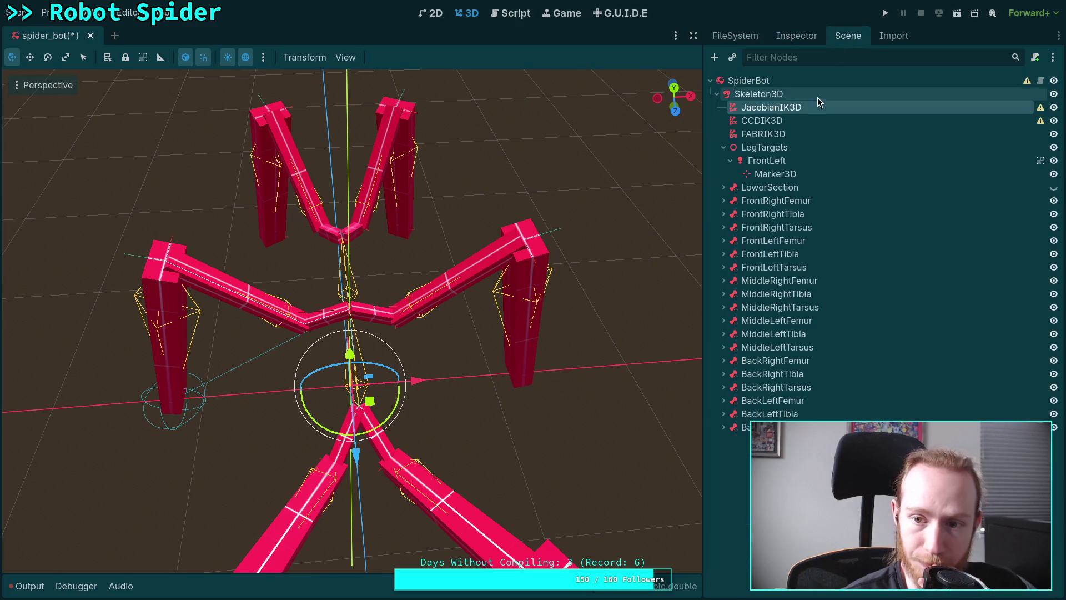
Step: Add a Marker3D child under LegTargets and rename FrontLeft to FrontLeftCast
{"action": "left_click", "coordinate": [785, 151]}
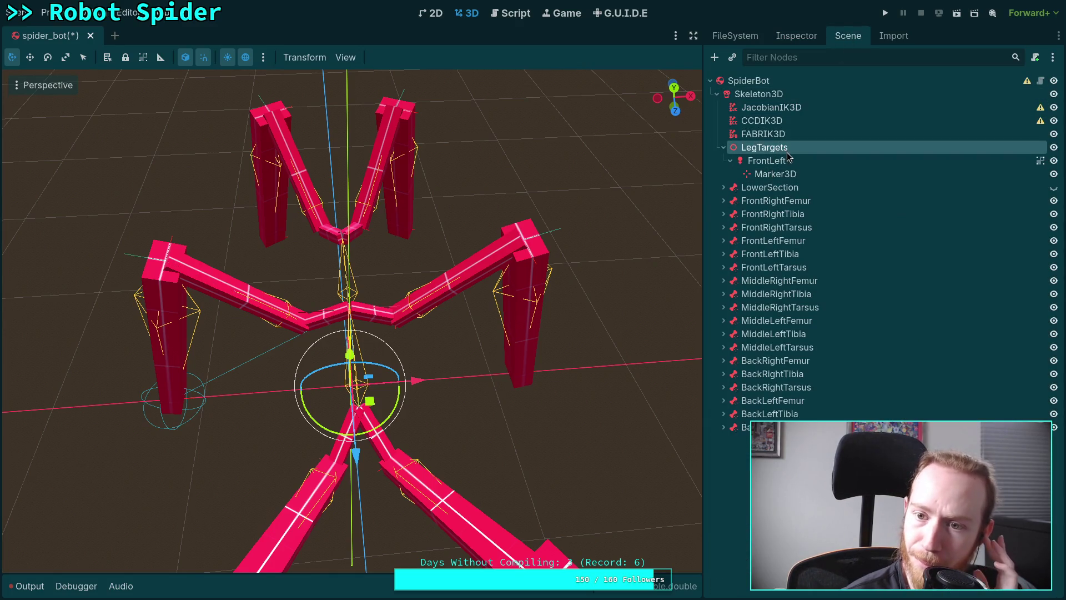
{"action": "left_click", "coordinate": [769, 177]}
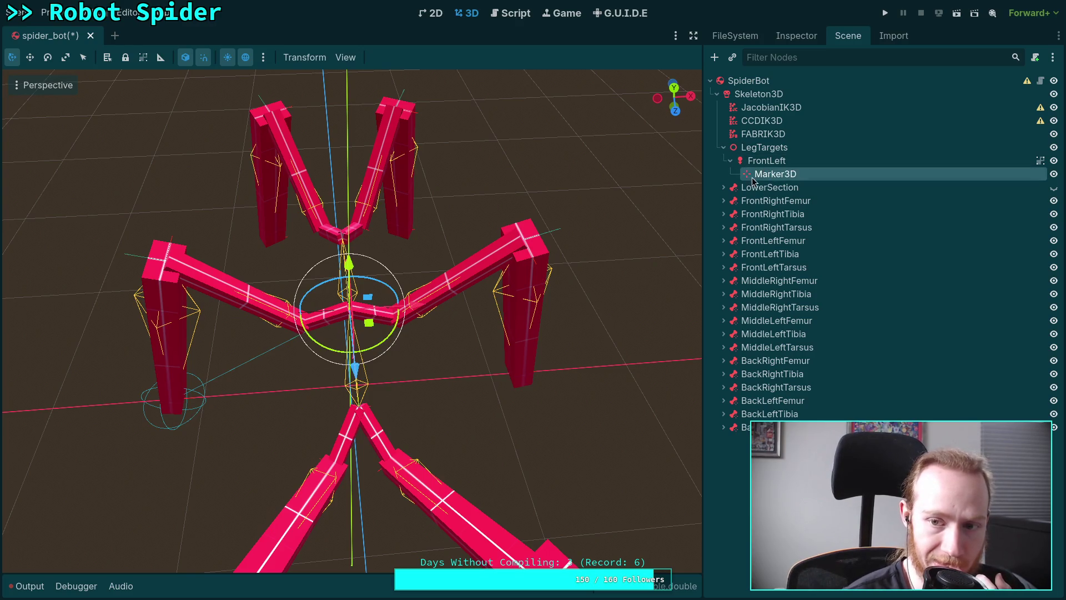
{"action": "left_click", "coordinate": [730, 162]}
{"action": "right_click", "coordinate": [772, 148]}
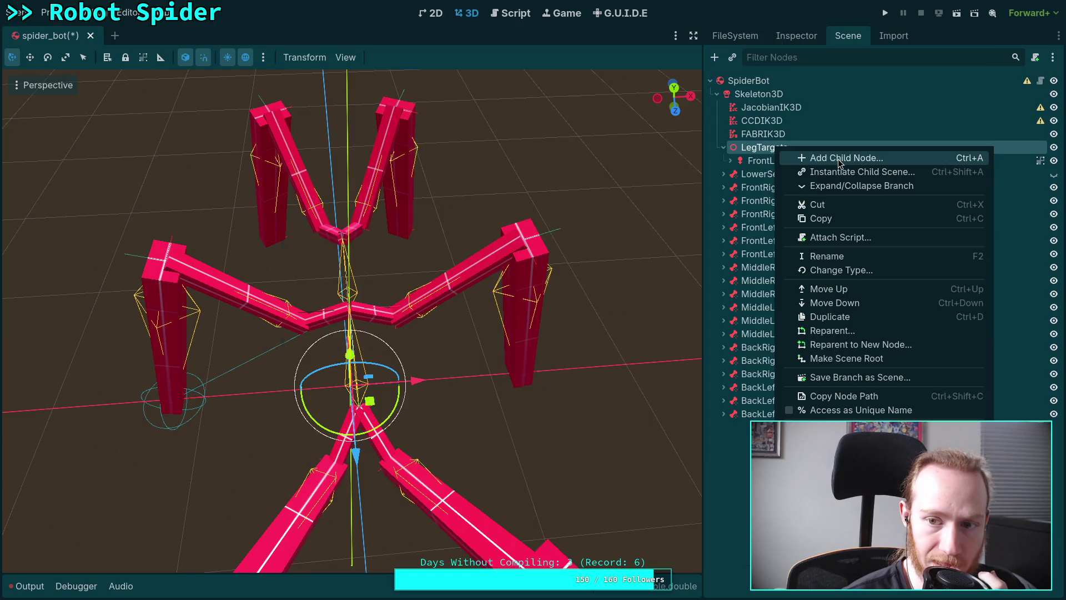
{"action": "left_click", "coordinate": [788, 157]}
{"action": "type", "text": "Marker3D"}
{"action": "key", "text": "Return"}
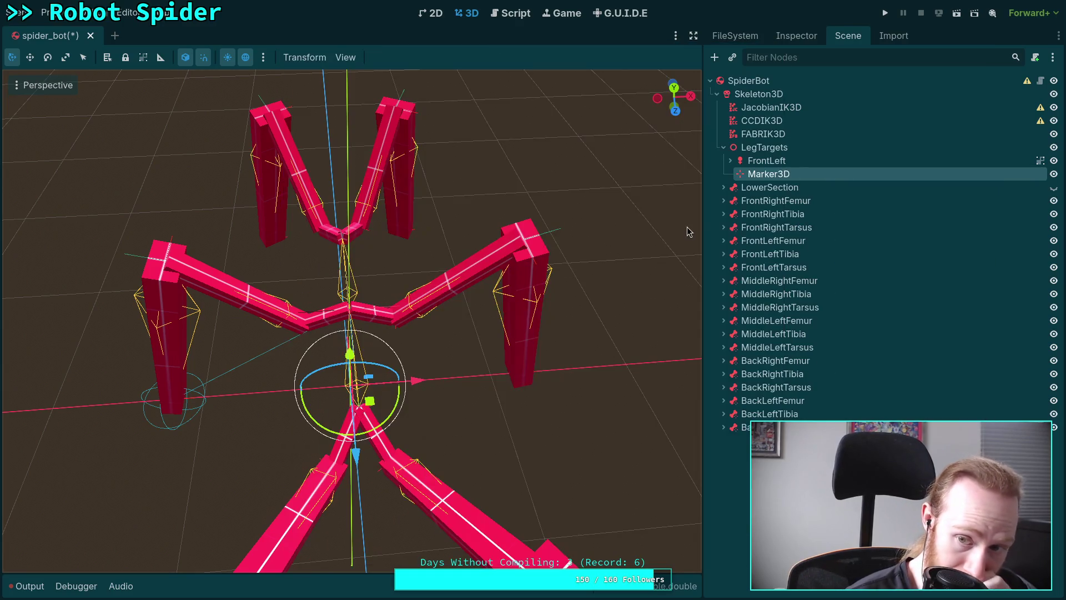
{"action": "double_click", "coordinate": [794, 161]}
{"action": "type", "text": "ast"}
{"action": "left_click", "coordinate": [768, 174]}
Step: Rename FrontLeftCast to MiddleLeftCast and the Marker3D to MiddleLeft, then show JacobianIK3D's properties
{"action": "key", "text": "F2"}
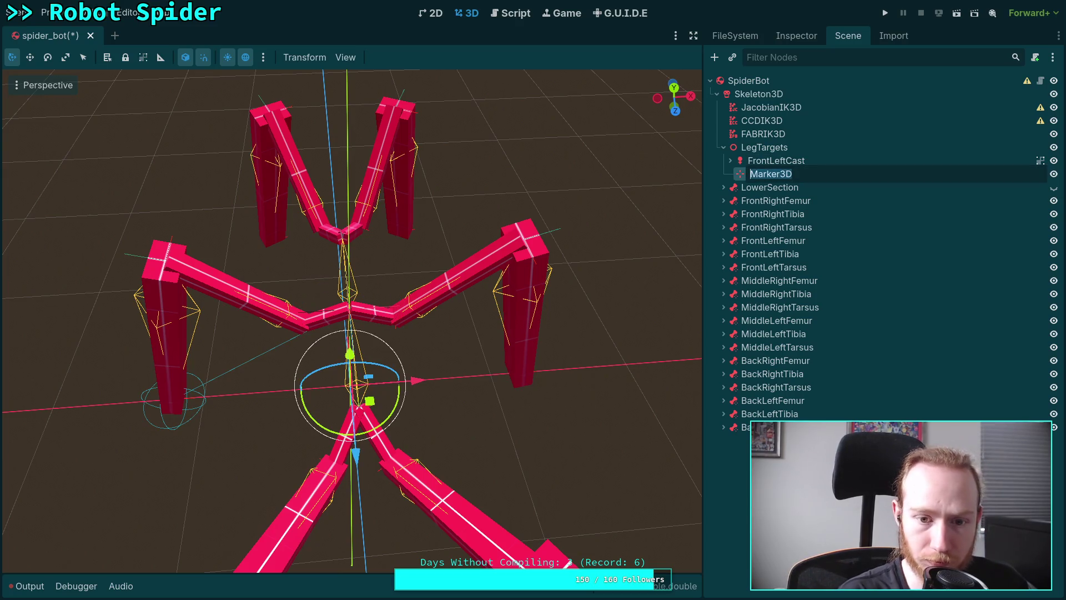
{"action": "key", "text": "Escape"}
{"action": "left_click", "coordinate": [769, 160]}
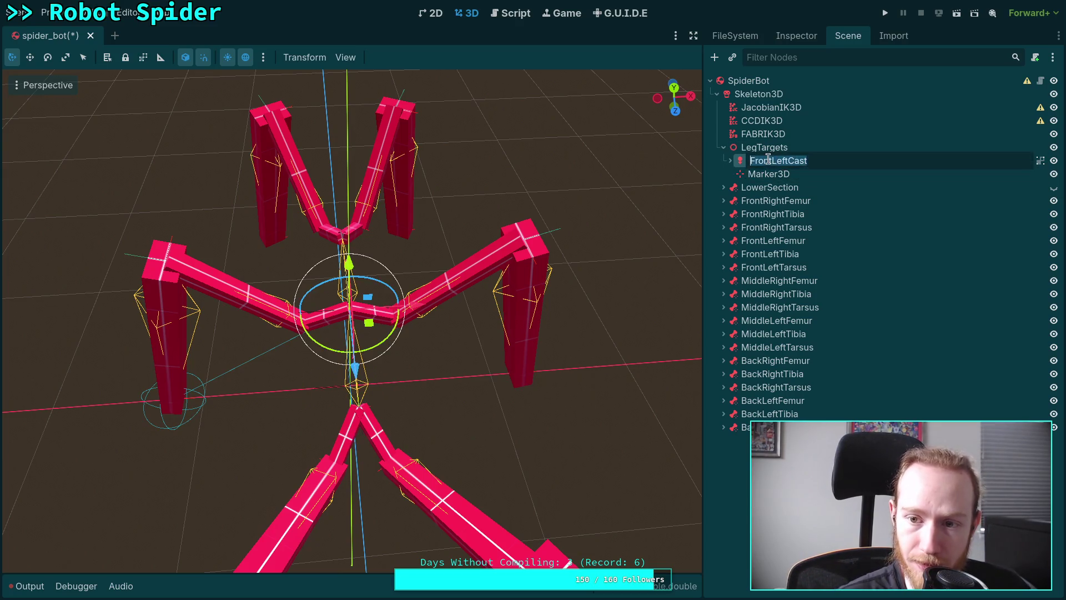
{"action": "key", "text": "F2"}
{"action": "type", "text": "MiddleLeftCast"}
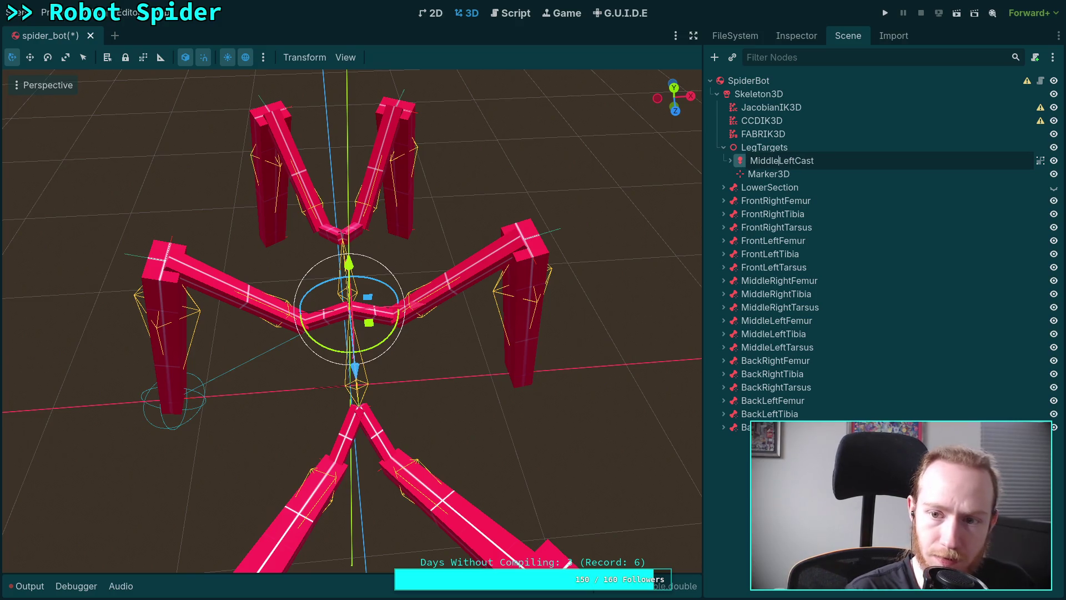
{"action": "key", "text": "Return"}
{"action": "left_click", "coordinate": [769, 173]}
{"action": "key", "text": "F2"}
{"action": "type", "text": "M"}
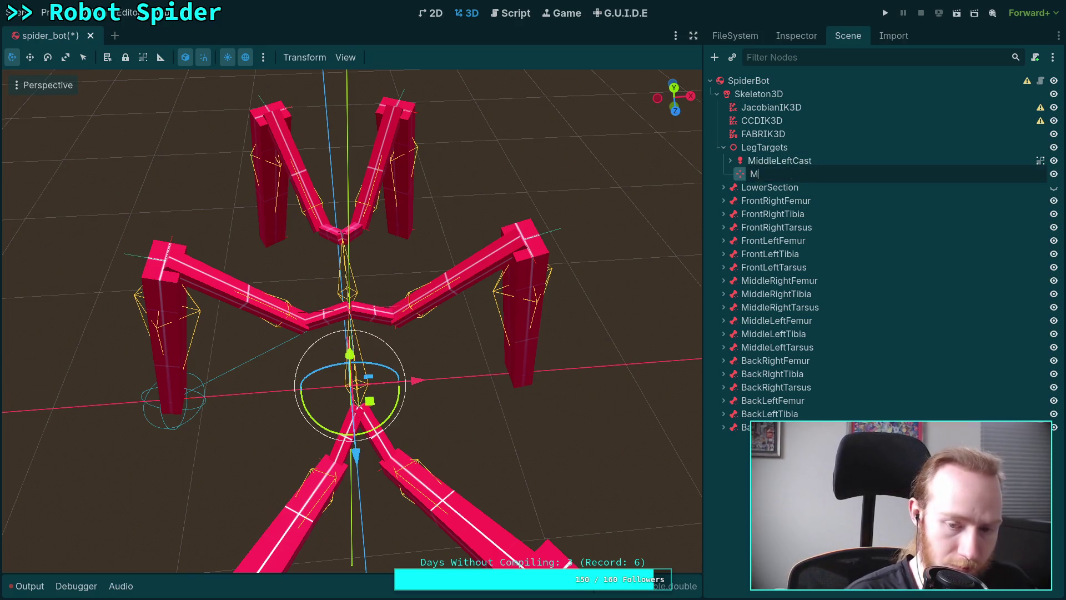
{"action": "type", "text": "t"}
{"action": "key", "text": "Return"}
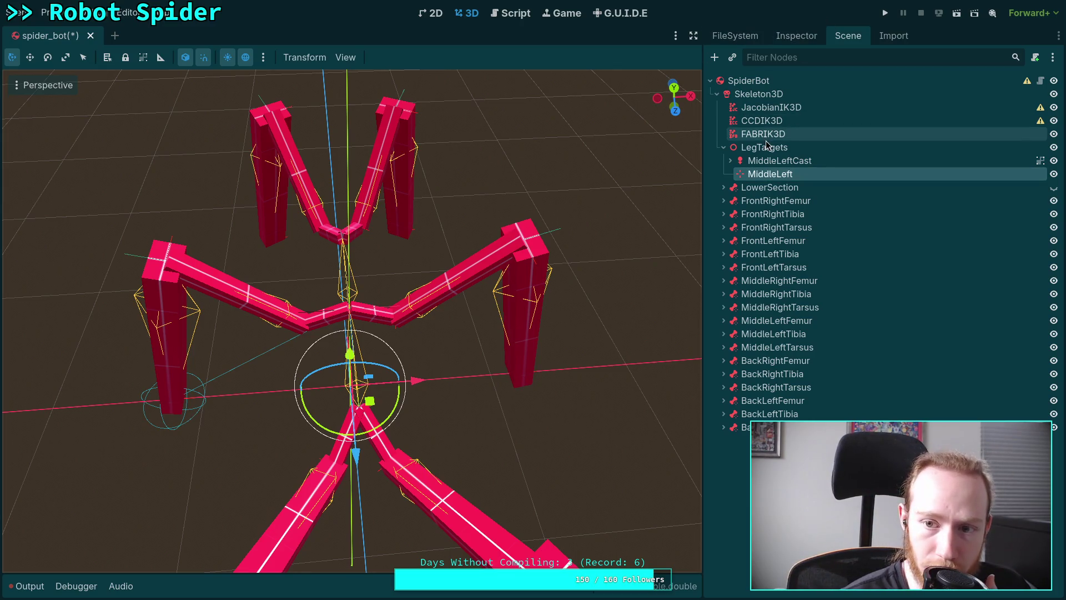
{"action": "left_click", "coordinate": [789, 106]}
{"action": "left_click", "coordinate": [796, 36]}
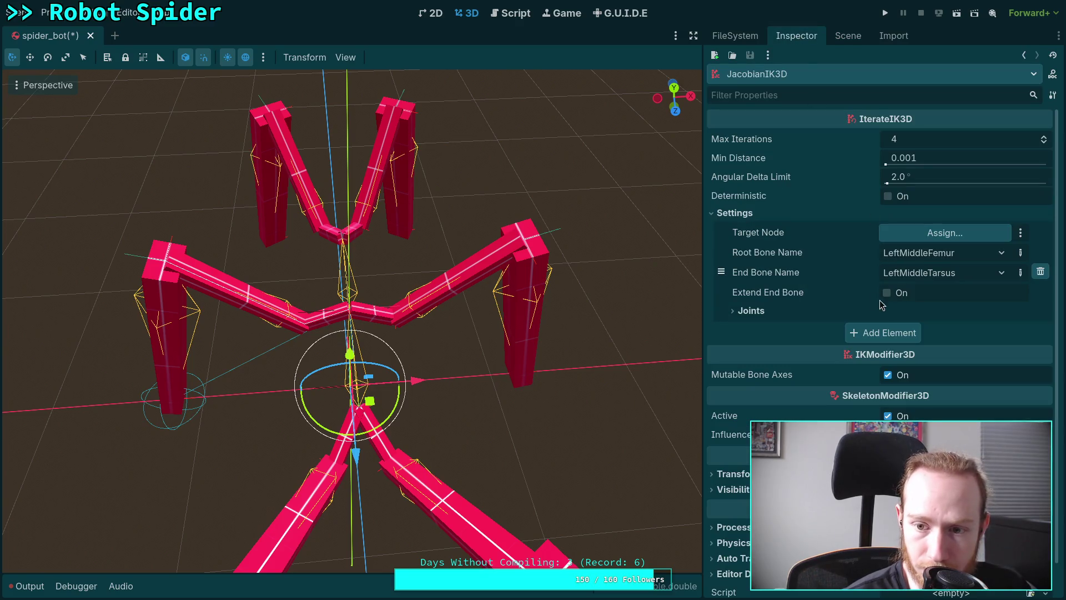
Step: Assign MiddleLeft as the JacobianIK3D solver's Target Node
{"action": "left_click", "coordinate": [917, 238]}
{"action": "left_click", "coordinate": [517, 253]}
{"action": "left_click", "coordinate": [560, 485]}
{"action": "mouse_move", "coordinate": [579, 354]}
{"action": "left_mouse_down"}
{"action": "mouse_move", "coordinate": [444, 402]}
{"action": "mouse_move", "coordinate": [338, 389]}
{"action": "mouse_move", "coordinate": [324, 408]}
{"action": "left_mouse_up"}
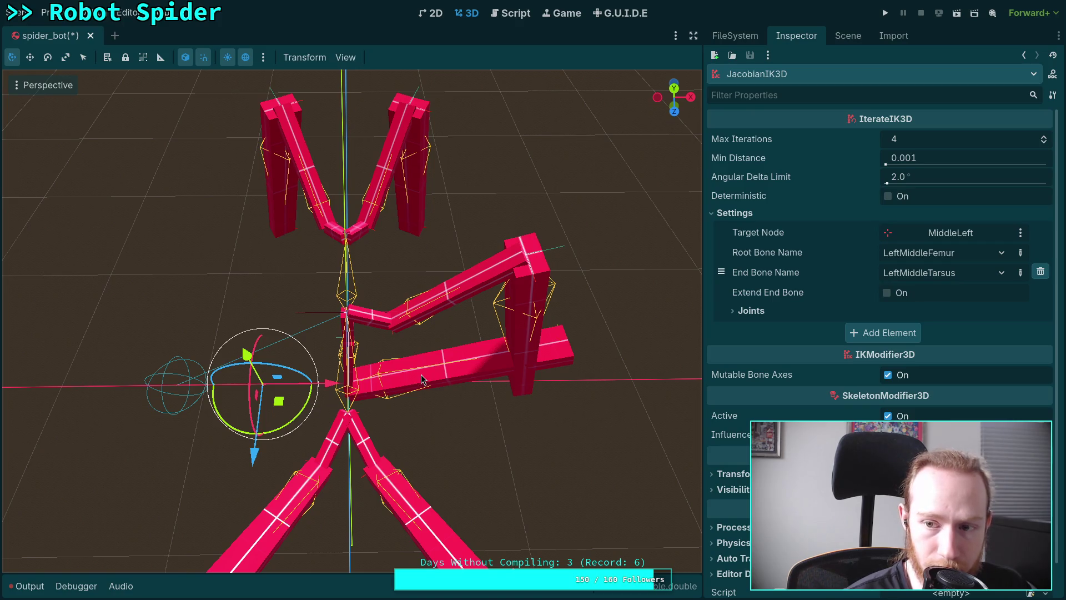
{"action": "key", "text": "ctrl+z"}
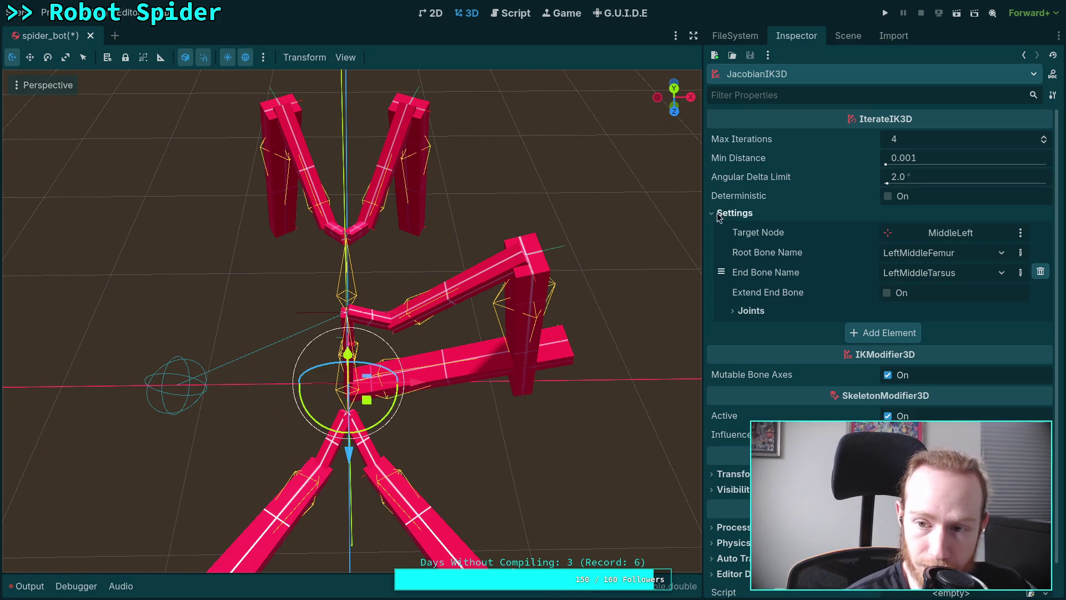
Step: Drag the MiddleLeft marker along Z toward the leg and return to JacobianIK3D's properties
{"action": "left_click", "coordinate": [848, 36]}
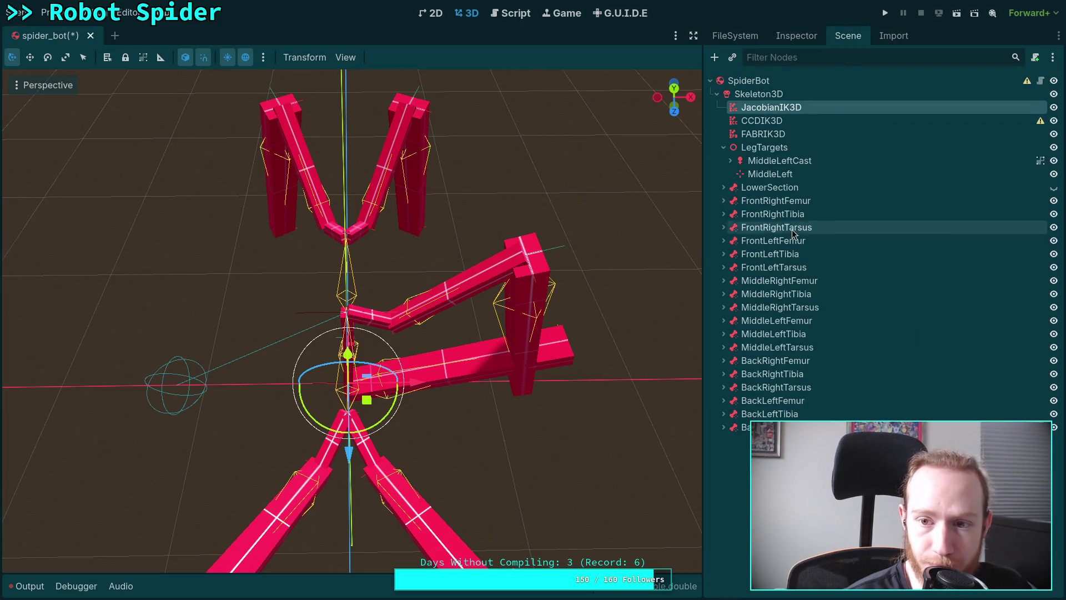
{"action": "left_click", "coordinate": [769, 174]}
{"action": "mouse_move", "coordinate": [348, 447]}
{"action": "left_mouse_down"}
{"action": "mouse_move", "coordinate": [205, 433]}
{"action": "mouse_move", "coordinate": [212, 361]}
{"action": "mouse_move", "coordinate": [205, 466]}
{"action": "mouse_move", "coordinate": [189, 463]}
{"action": "mouse_move", "coordinate": [209, 452]}
{"action": "left_mouse_up"}
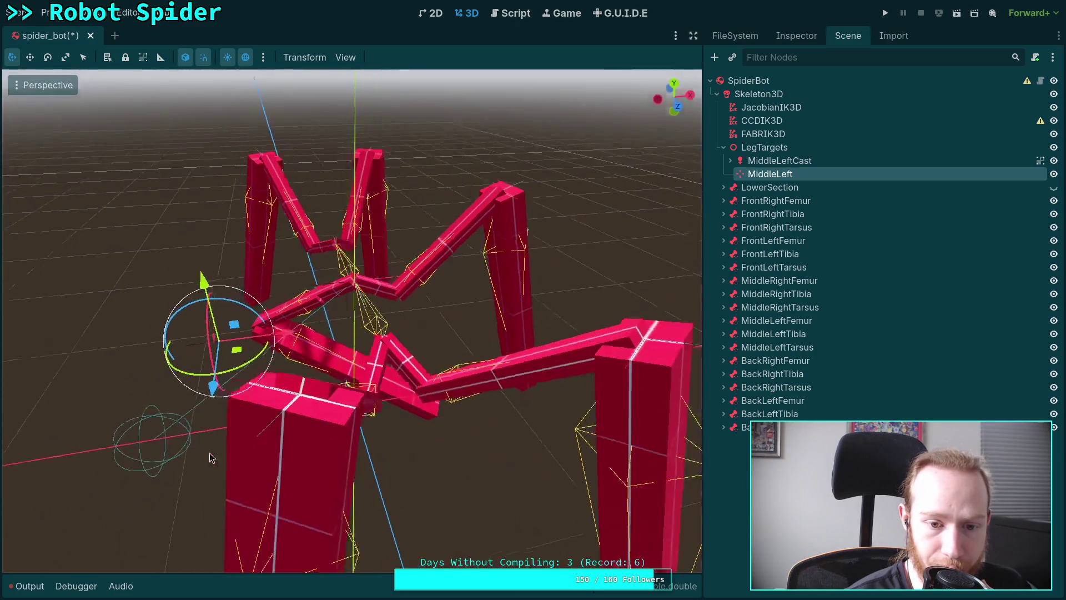
{"action": "left_click", "coordinate": [775, 107]}
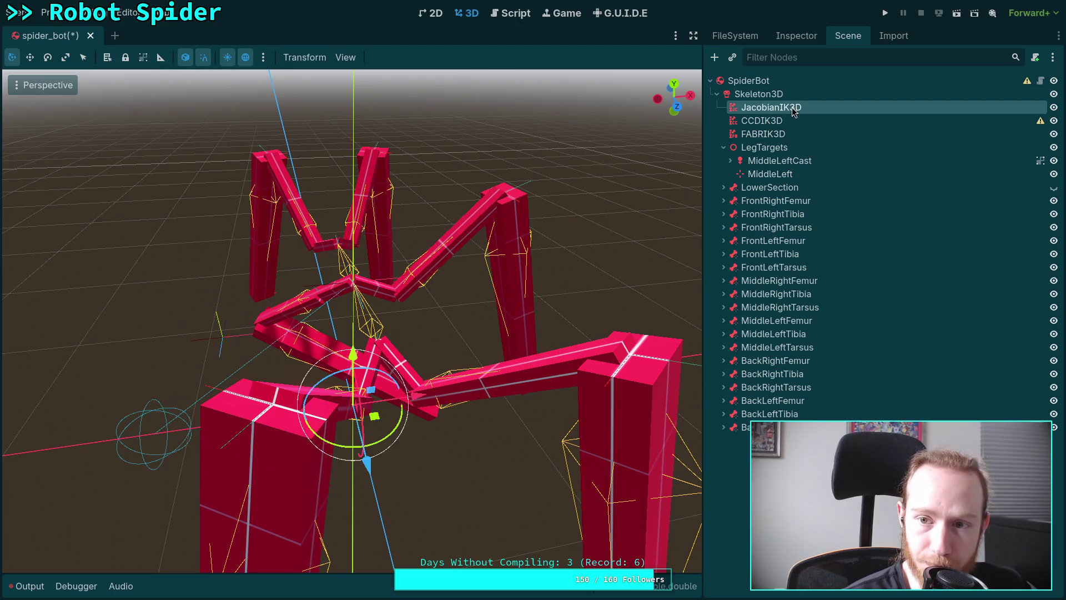
{"action": "left_click", "coordinate": [797, 35]}
{"action": "left_click", "coordinate": [949, 272]}
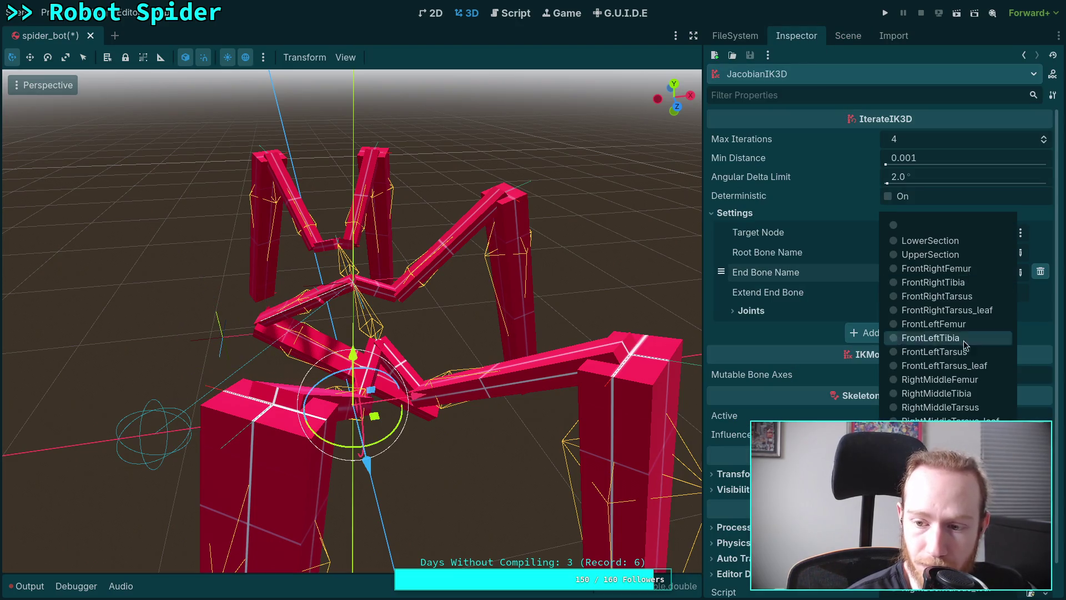
Step: Set JacobianIK3D's End Bone Name to LeftMiddleTarsus_leaf and toggle Deterministic on and off
{"action": "left_click", "coordinate": [944, 402]}
{"action": "left_click_drag", "start_coordinate": [489, 389], "coordinate": [567, 373]}
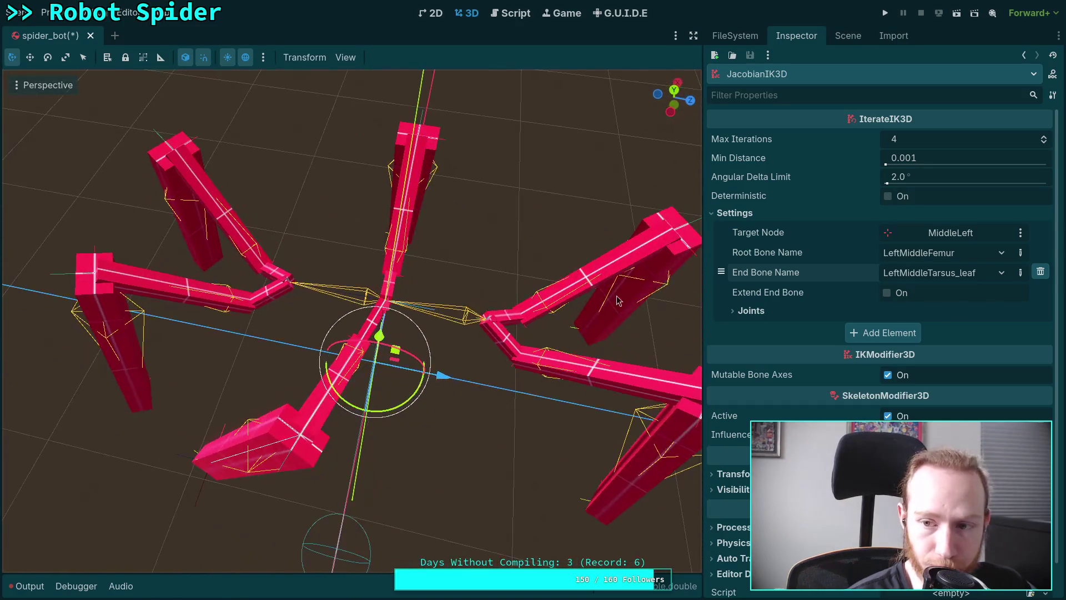
{"action": "left_click", "coordinate": [888, 196]}
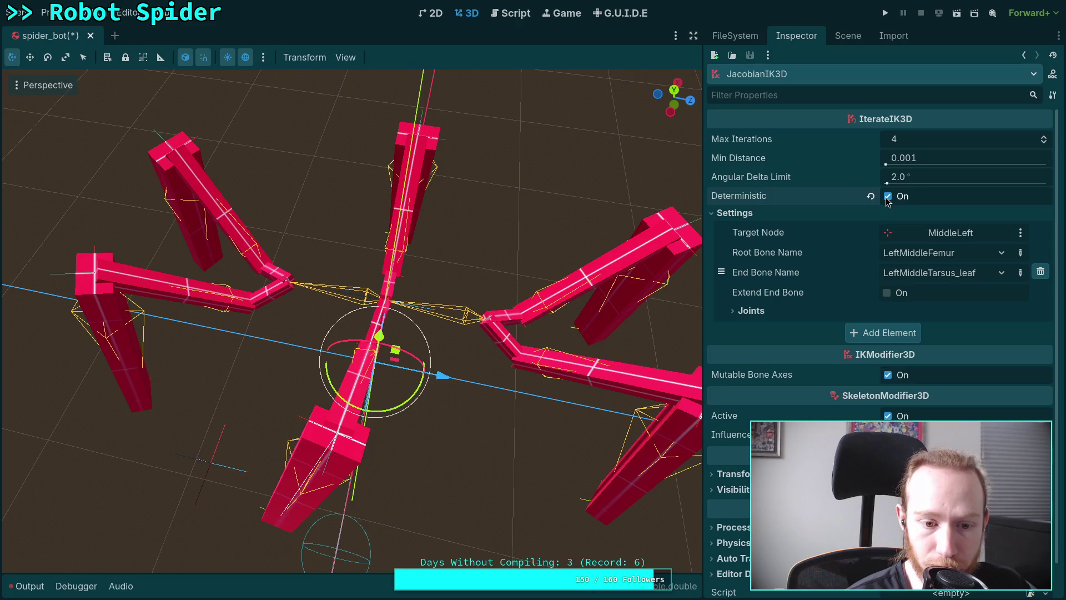
{"action": "left_click", "coordinate": [888, 197]}
{"action": "left_click_drag", "start_coordinate": [366, 267], "coordinate": [317, 261]}
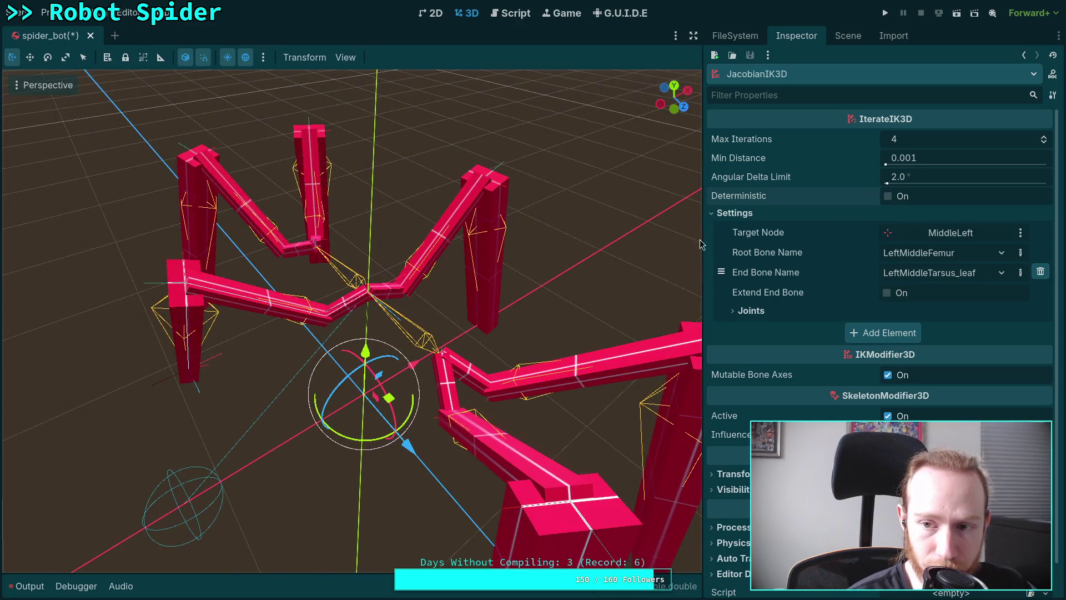
Step: Test the leg by dragging the MiddleLeft target back along Z and sideways
{"action": "left_click", "coordinate": [848, 35]}
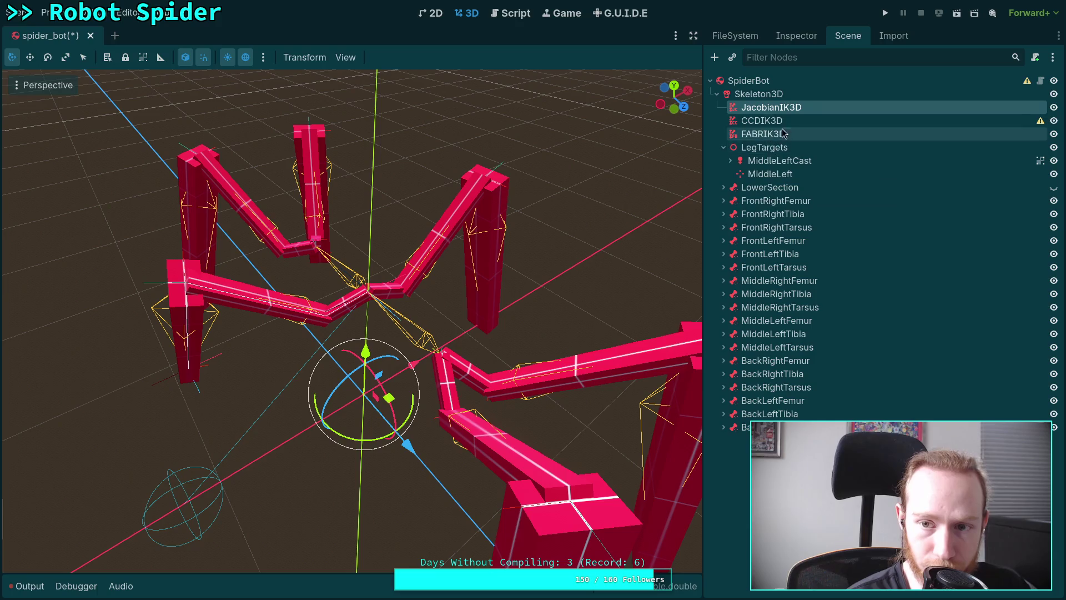
{"action": "left_click", "coordinate": [782, 172]}
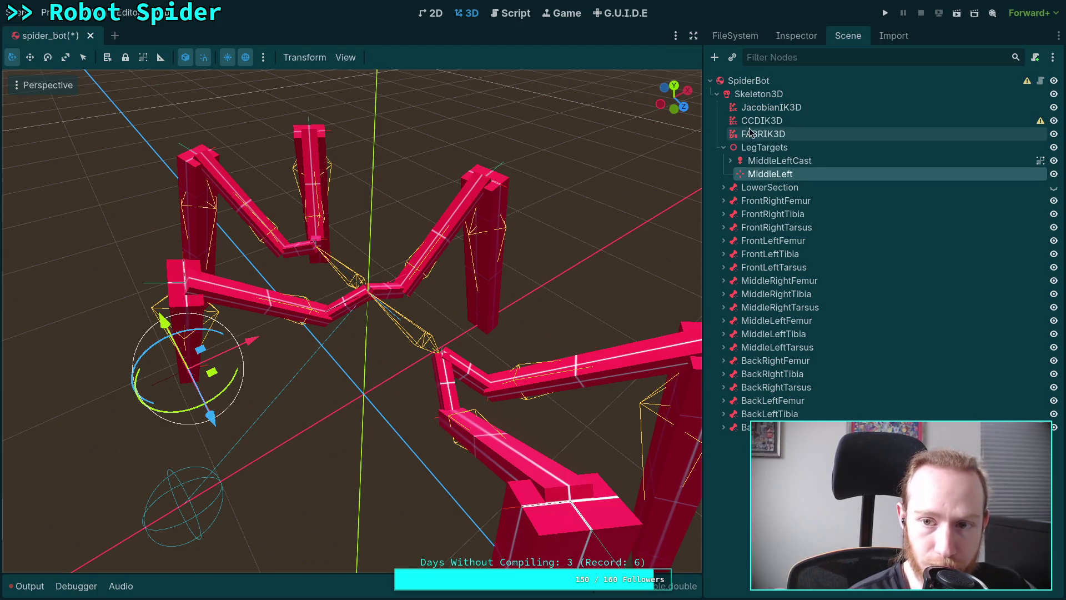
{"action": "mouse_move", "coordinate": [211, 417]}
{"action": "left_mouse_down"}
{"action": "mouse_move", "coordinate": [283, 533]}
{"action": "mouse_move", "coordinate": [270, 498]}
{"action": "mouse_move", "coordinate": [311, 512]}
{"action": "mouse_move", "coordinate": [452, 451]}
{"action": "mouse_move", "coordinate": [575, 458]}
{"action": "left_mouse_up"}
{"action": "mouse_move", "coordinate": [443, 408]}
{"action": "left_mouse_down"}
{"action": "mouse_move", "coordinate": [492, 432]}
{"action": "mouse_move", "coordinate": [248, 397]}
{"action": "mouse_move", "coordinate": [333, 415]}
{"action": "left_mouse_up"}
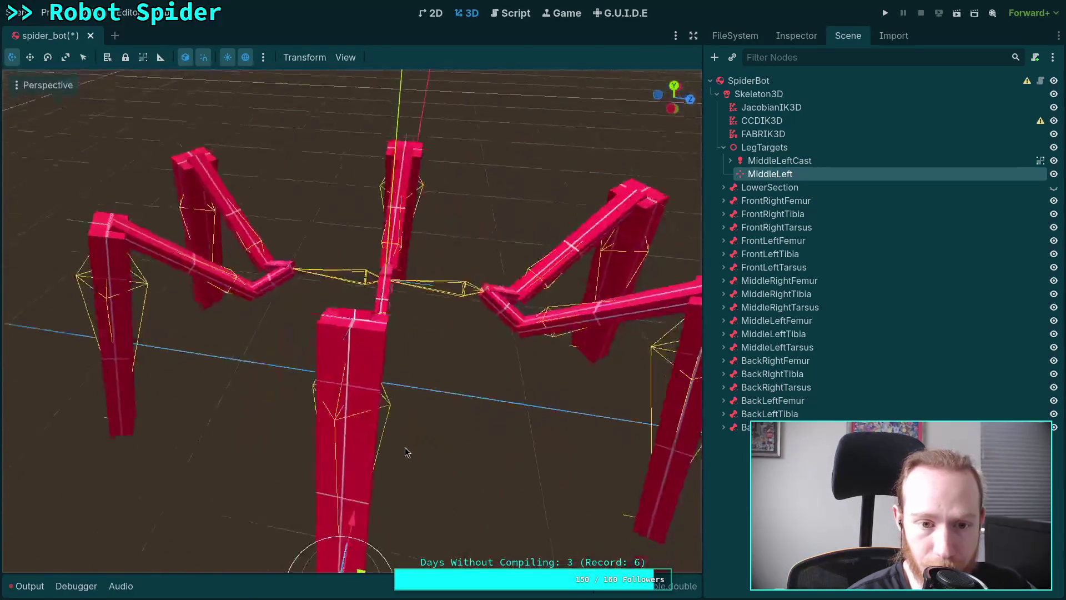
{"action": "scroll", "coordinate": [418, 431], "scroll_direction": "down", "scroll_amount": 3}
{"action": "mouse_move", "coordinate": [418, 431]}
{"action": "left_mouse_down"}
{"action": "mouse_move", "coordinate": [439, 411]}
{"action": "mouse_move", "coordinate": [438, 437]}
{"action": "mouse_move", "coordinate": [442, 406]}
{"action": "mouse_move", "coordinate": [443, 428]}
{"action": "mouse_move", "coordinate": [517, 441]}
{"action": "mouse_move", "coordinate": [605, 411]}
{"action": "mouse_move", "coordinate": [582, 398]}
{"action": "mouse_move", "coordinate": [368, 385]}
{"action": "mouse_move", "coordinate": [410, 419]}
{"action": "mouse_move", "coordinate": [432, 417]}
{"action": "left_mouse_up"}
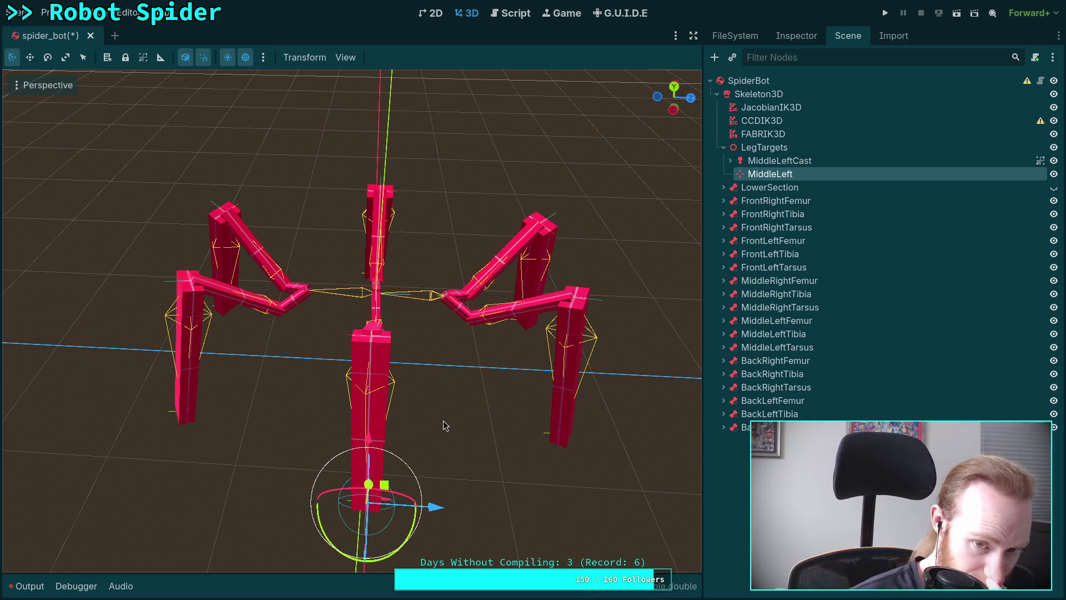
Step: Toggle JacobianIK3D's Deterministic on and off again while viewing the leg at eye level
{"action": "key", "text": "Up"}
{"action": "key", "text": "Up"}
{"action": "key", "text": "Up"}
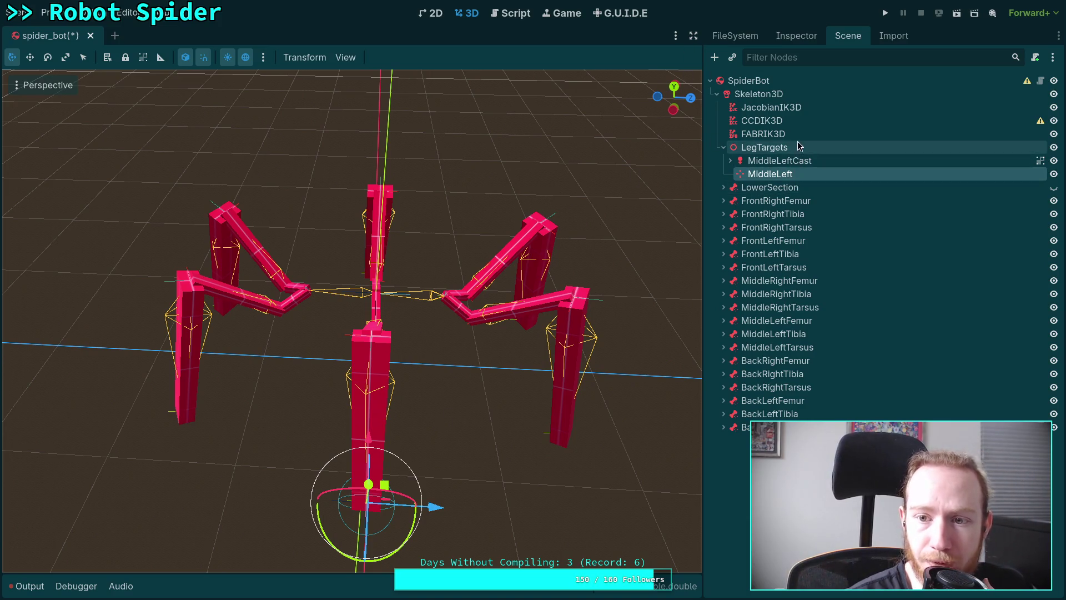
{"action": "left_click", "coordinate": [796, 36]}
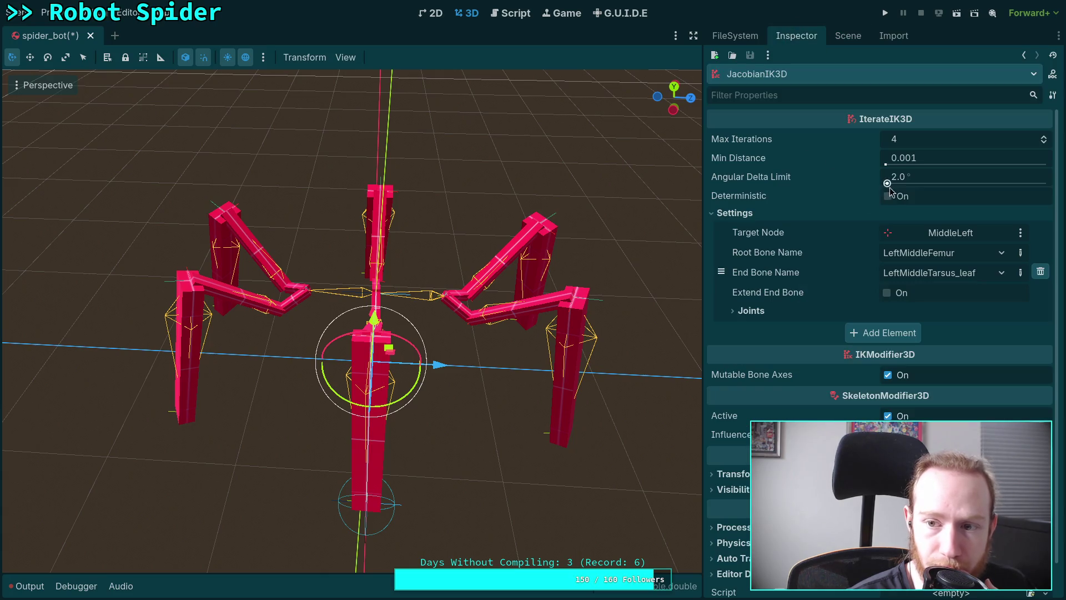
{"action": "left_click", "coordinate": [888, 197]}
{"action": "left_click", "coordinate": [888, 197]}
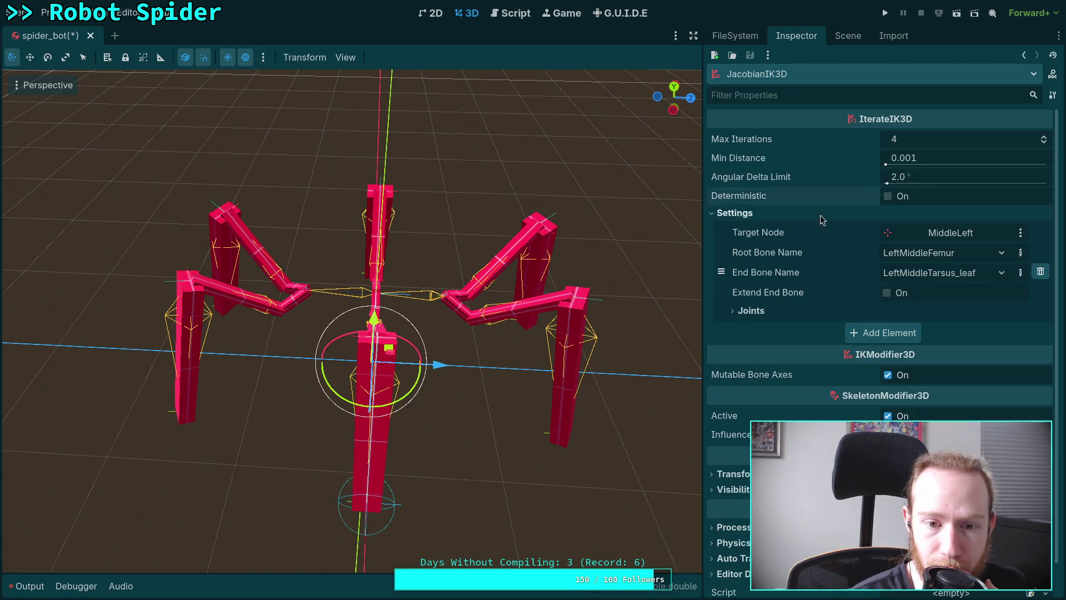
{"action": "mouse_move", "coordinate": [508, 291]}
{"action": "left_mouse_down"}
{"action": "mouse_move", "coordinate": [481, 205]}
{"action": "mouse_move", "coordinate": [521, 223]}
{"action": "mouse_move", "coordinate": [525, 360]}
{"action": "mouse_move", "coordinate": [511, 348]}
{"action": "mouse_move", "coordinate": [514, 312]}
{"action": "left_mouse_up"}
{"action": "scroll", "coordinate": [520, 306], "scroll_direction": "up", "scroll_amount": 5}
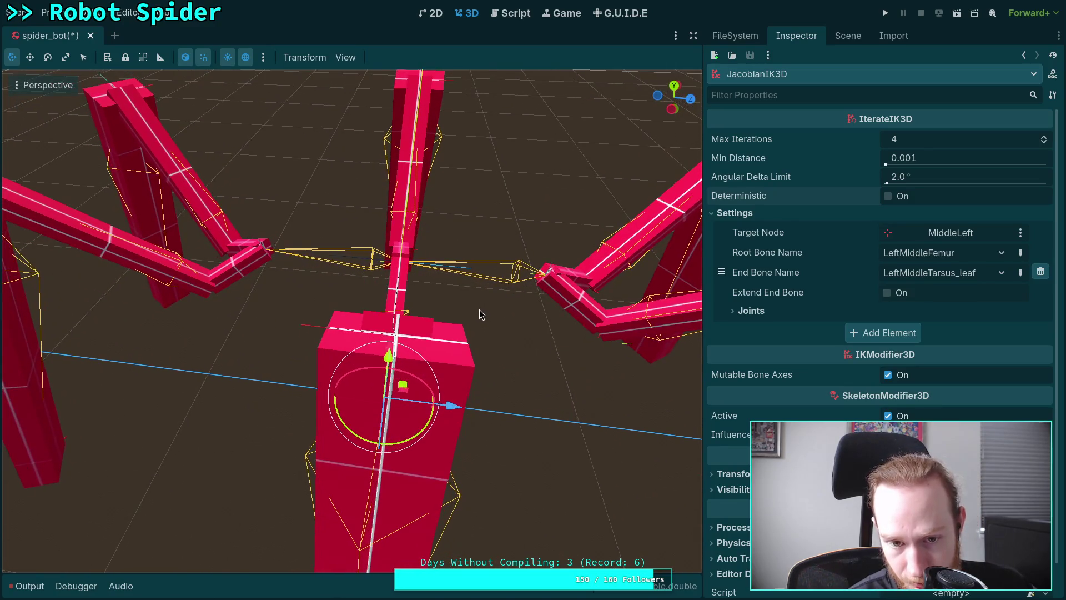
{"action": "scroll", "coordinate": [477, 314], "scroll_direction": "down", "scroll_amount": 3}
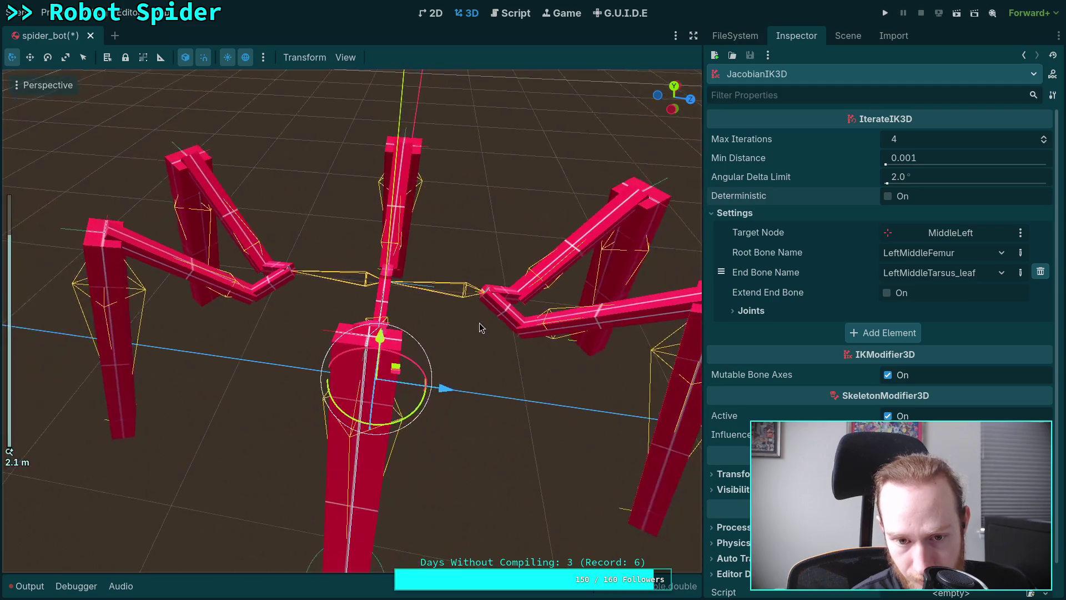
{"action": "left_click", "coordinate": [841, 38]}
{"action": "left_click", "coordinate": [770, 174]}
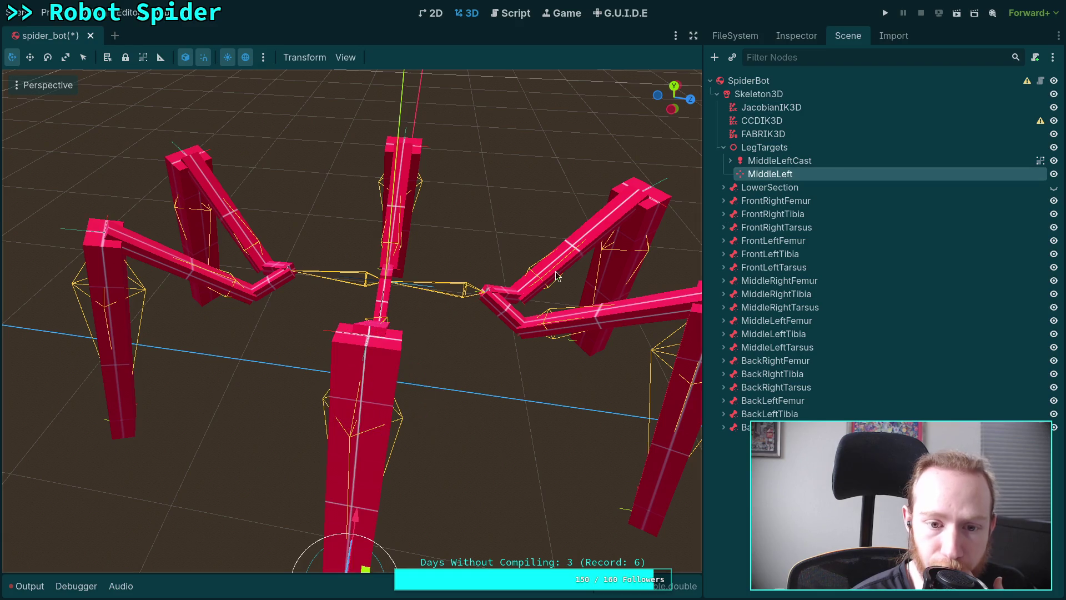
{"action": "scroll", "coordinate": [538, 308], "scroll_direction": "down", "scroll_amount": 2}
{"action": "scroll", "coordinate": [537, 305], "scroll_direction": "down", "scroll_amount": 1}
{"action": "left_click", "coordinate": [771, 108]}
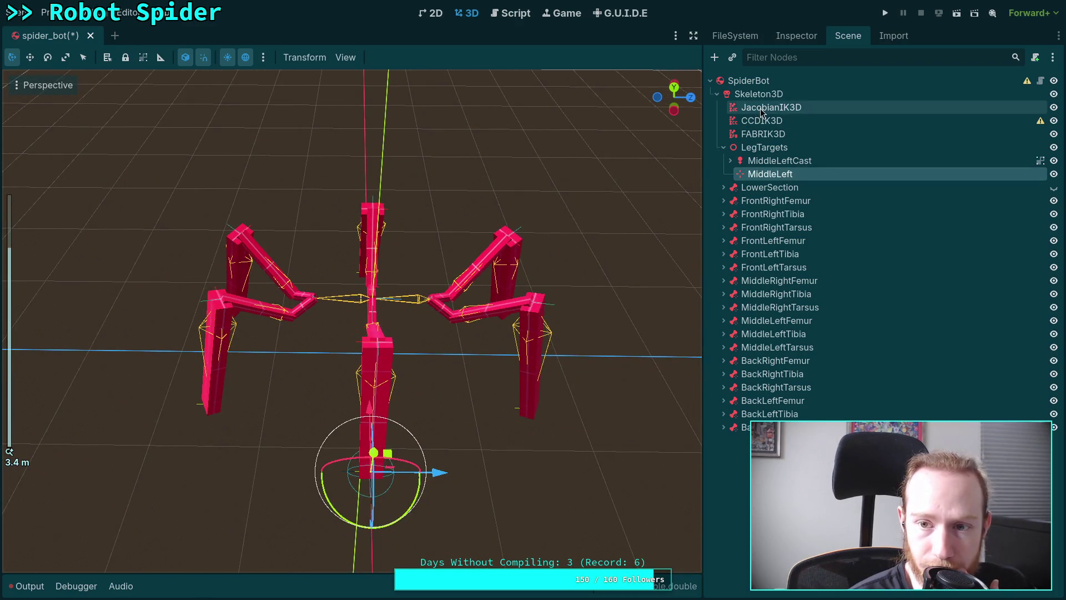
{"action": "left_click", "coordinate": [789, 37]}
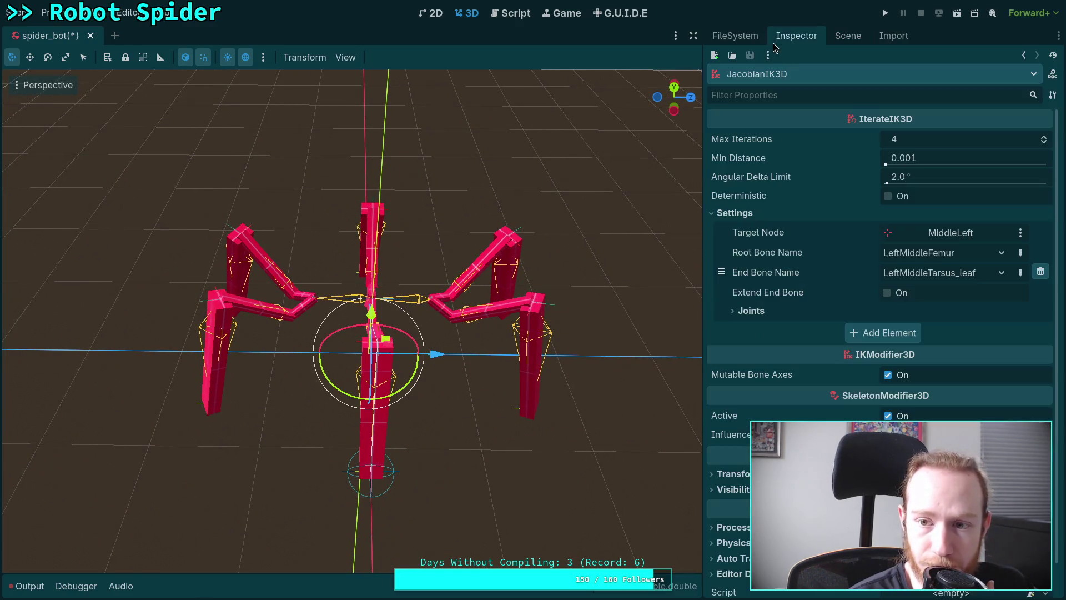
Step: Drag the MiddleLeft target further up-left so the leg pulls after it
{"action": "left_click", "coordinate": [849, 37]}
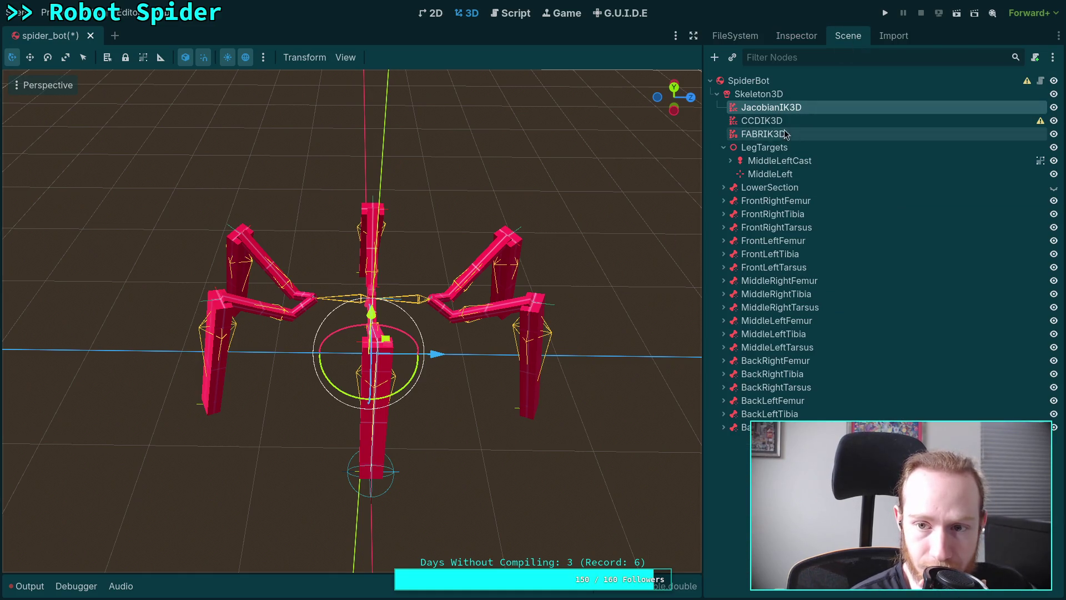
{"action": "left_click", "coordinate": [779, 175]}
{"action": "mouse_move", "coordinate": [445, 483]}
{"action": "left_mouse_down"}
{"action": "mouse_move", "coordinate": [502, 474]}
{"action": "mouse_move", "coordinate": [393, 473]}
{"action": "mouse_move", "coordinate": [507, 475]}
{"action": "mouse_move", "coordinate": [345, 475]}
{"action": "mouse_move", "coordinate": [516, 482]}
{"action": "left_mouse_up"}
{"action": "mouse_move", "coordinate": [389, 473]}
{"action": "left_mouse_down"}
{"action": "mouse_move", "coordinate": [257, 486]}
{"action": "mouse_move", "coordinate": [256, 477]}
{"action": "mouse_move", "coordinate": [392, 452]}
{"action": "left_mouse_up"}
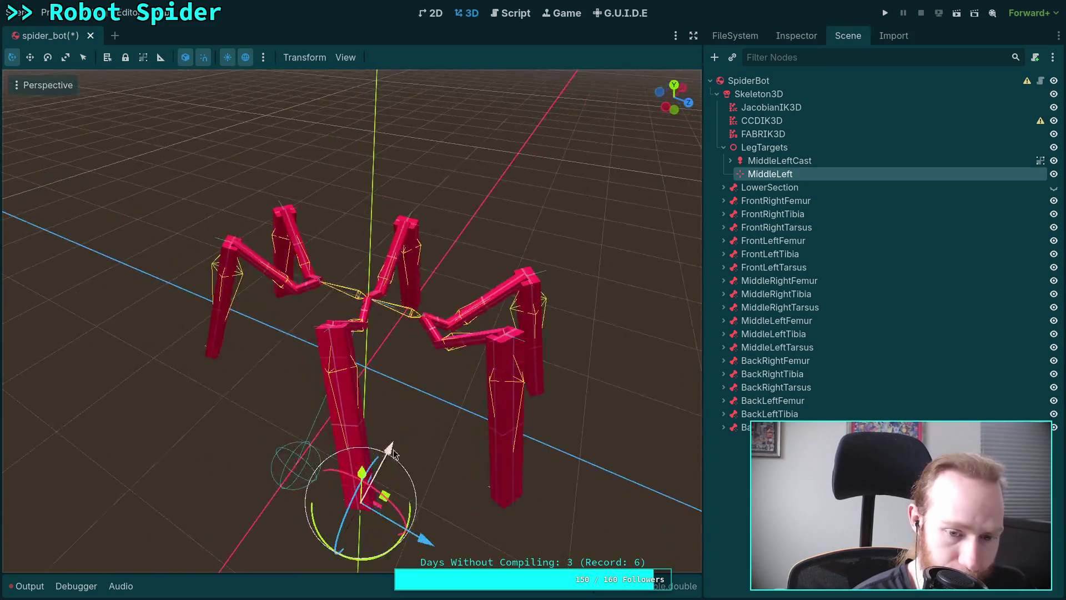
{"action": "mouse_move", "coordinate": [434, 538]}
{"action": "left_mouse_down"}
{"action": "mouse_move", "coordinate": [340, 514]}
{"action": "mouse_move", "coordinate": [357, 502]}
{"action": "left_mouse_up"}
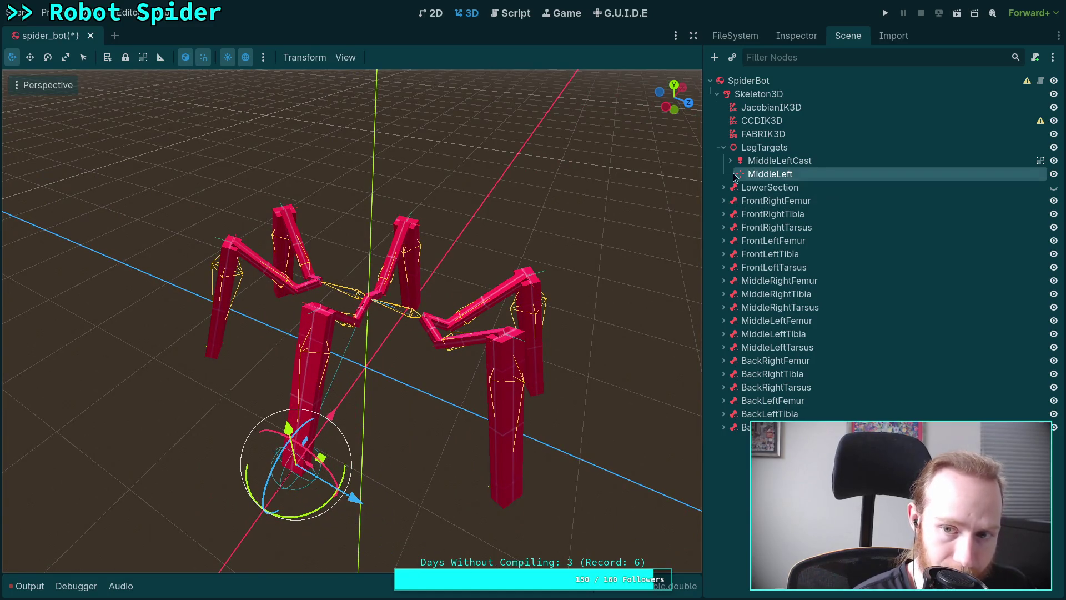
Step: Switch the JacobianIK3D solver off by unchecking Active
{"action": "left_click", "coordinate": [775, 108]}
{"action": "left_click", "coordinate": [796, 35]}
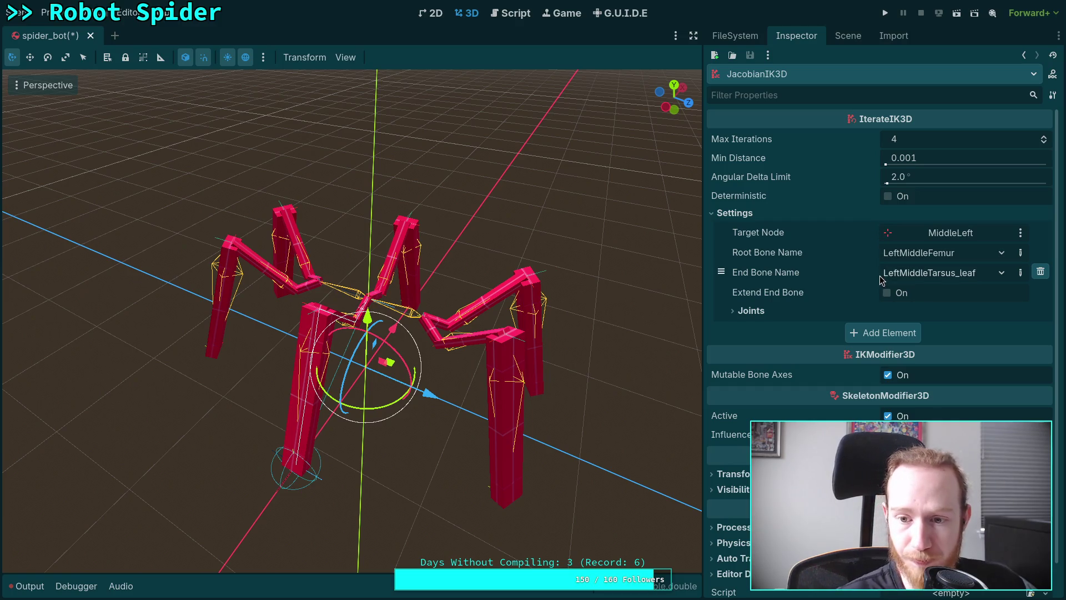
{"action": "left_click", "coordinate": [888, 416]}
{"action": "left_click", "coordinate": [848, 35]}
Step: Give CCDIK3D Target Node MiddleLeft, Root Bone LeftMiddleFemur and End Bone LeftMiddleTarsus_leaf
{"action": "left_click", "coordinate": [780, 122]}
{"action": "left_click", "coordinate": [796, 35]}
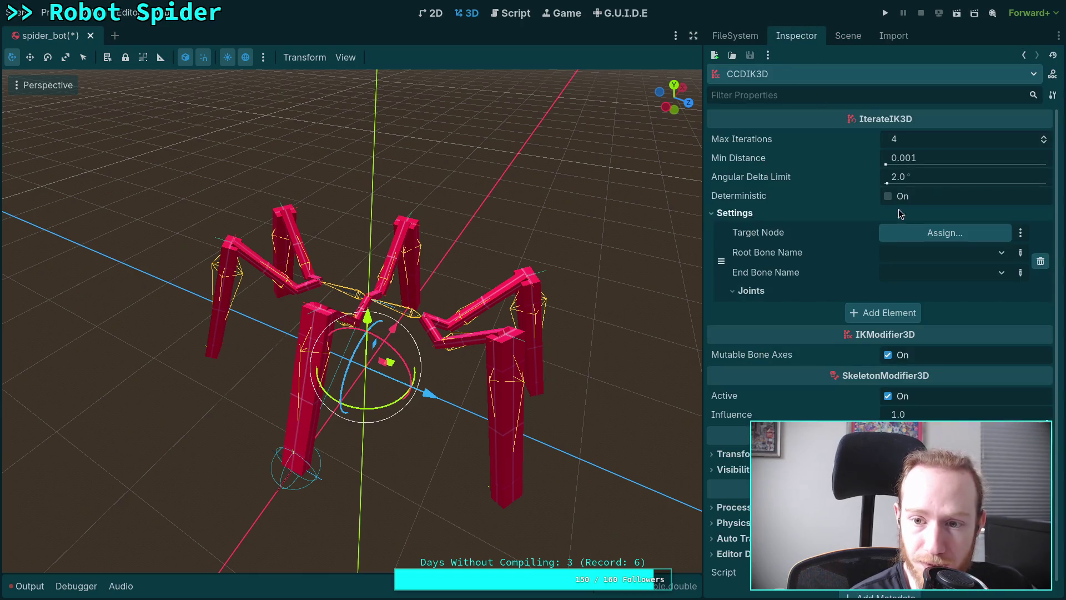
{"action": "left_click", "coordinate": [951, 233]}
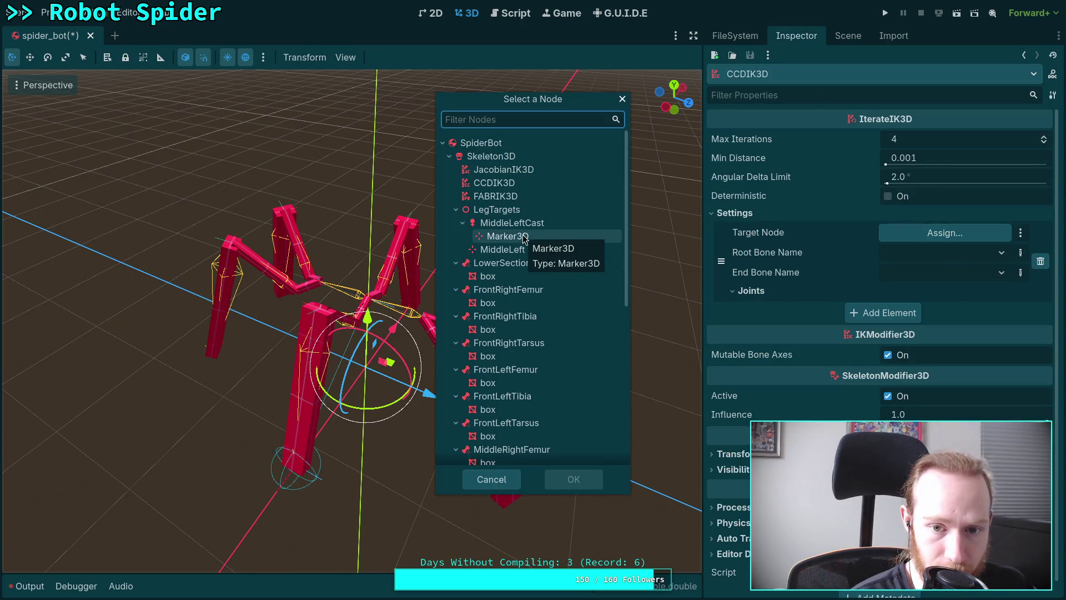
{"action": "left_click", "coordinate": [523, 255]}
{"action": "left_click", "coordinate": [574, 481]}
{"action": "left_click", "coordinate": [944, 253]}
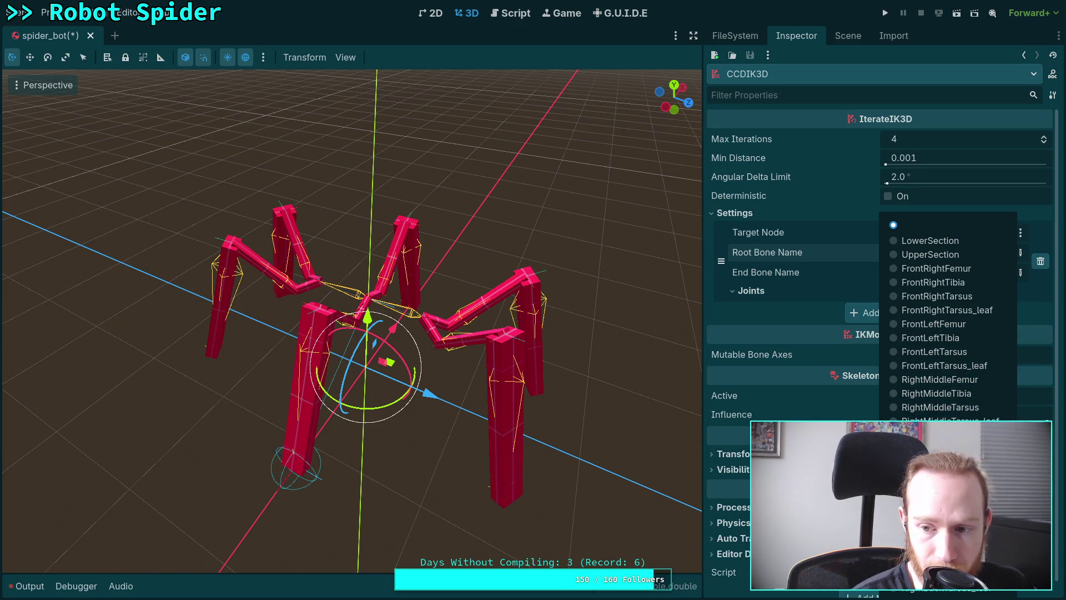
{"action": "left_click", "coordinate": [944, 393]}
{"action": "left_click", "coordinate": [931, 275]}
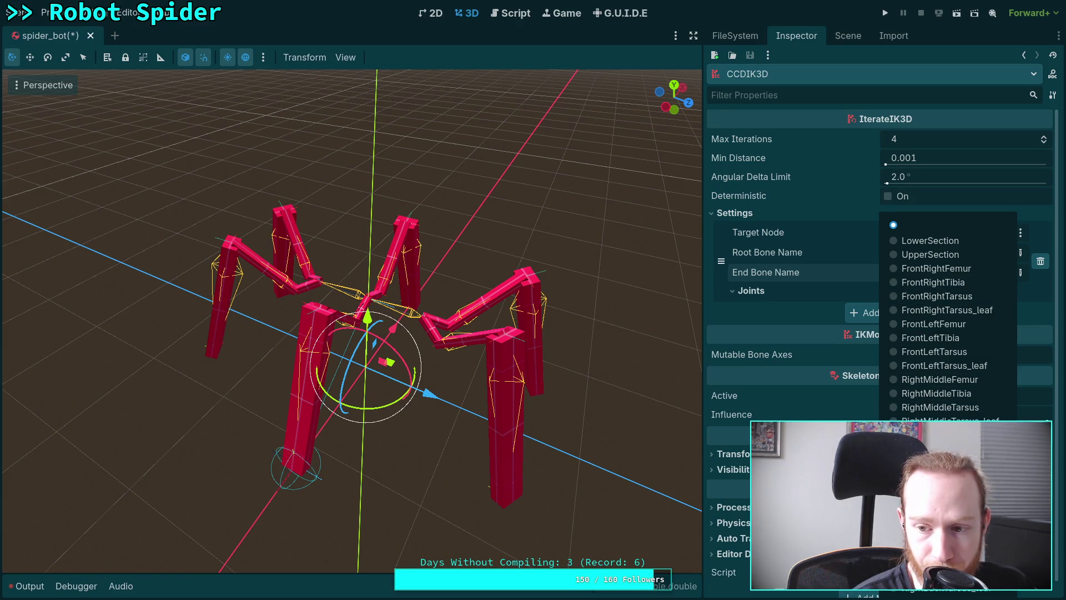
{"action": "left_click", "coordinate": [944, 477]}
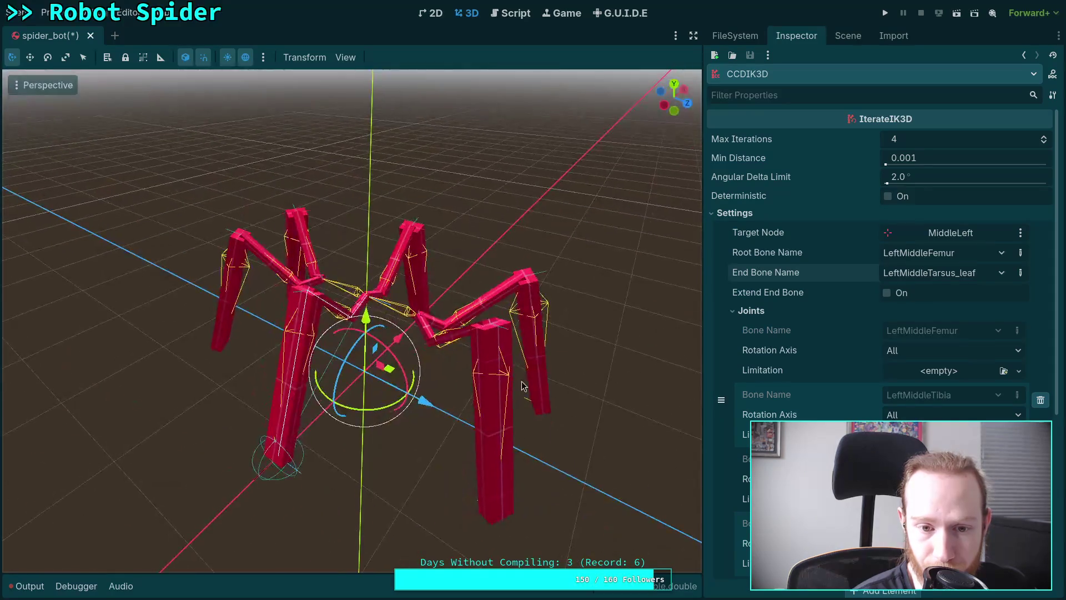
{"action": "left_click", "coordinate": [848, 36]}
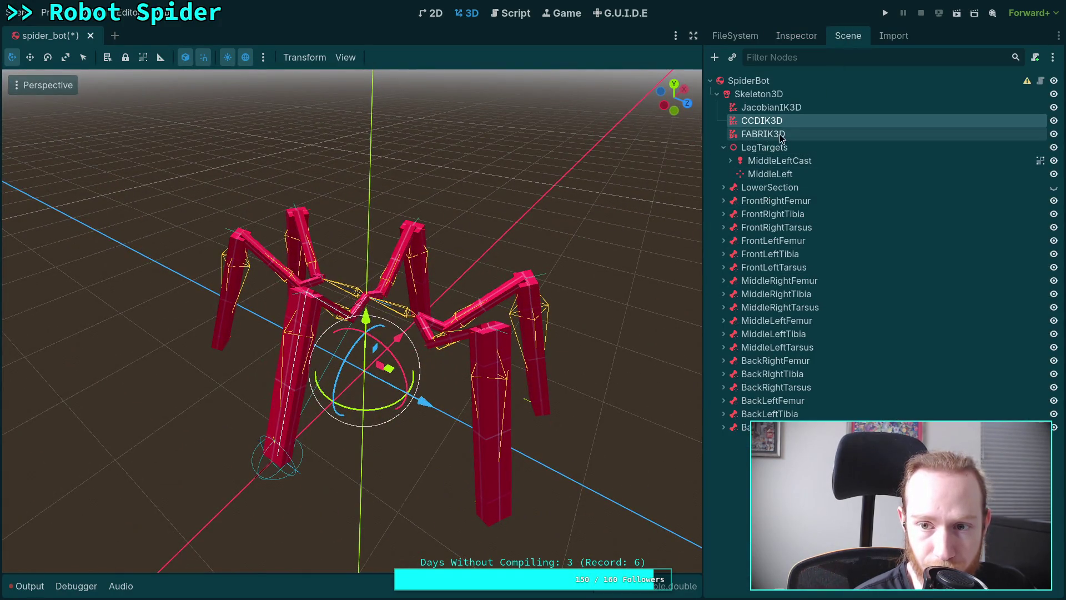
Step: Nudge the MiddleLeft target along Z and turn on CCDIK3D's Deterministic option
{"action": "left_click", "coordinate": [770, 174]}
{"action": "mouse_move", "coordinate": [329, 494]}
{"action": "left_mouse_down"}
{"action": "mouse_move", "coordinate": [274, 452]}
{"action": "mouse_move", "coordinate": [424, 527]}
{"action": "mouse_move", "coordinate": [219, 454]}
{"action": "mouse_move", "coordinate": [527, 542]}
{"action": "mouse_move", "coordinate": [328, 493]}
{"action": "mouse_move", "coordinate": [335, 484]}
{"action": "left_mouse_up"}
{"action": "mouse_move", "coordinate": [430, 298]}
{"action": "left_mouse_down"}
{"action": "mouse_move", "coordinate": [470, 225]}
{"action": "mouse_move", "coordinate": [555, 215]}
{"action": "left_mouse_up"}
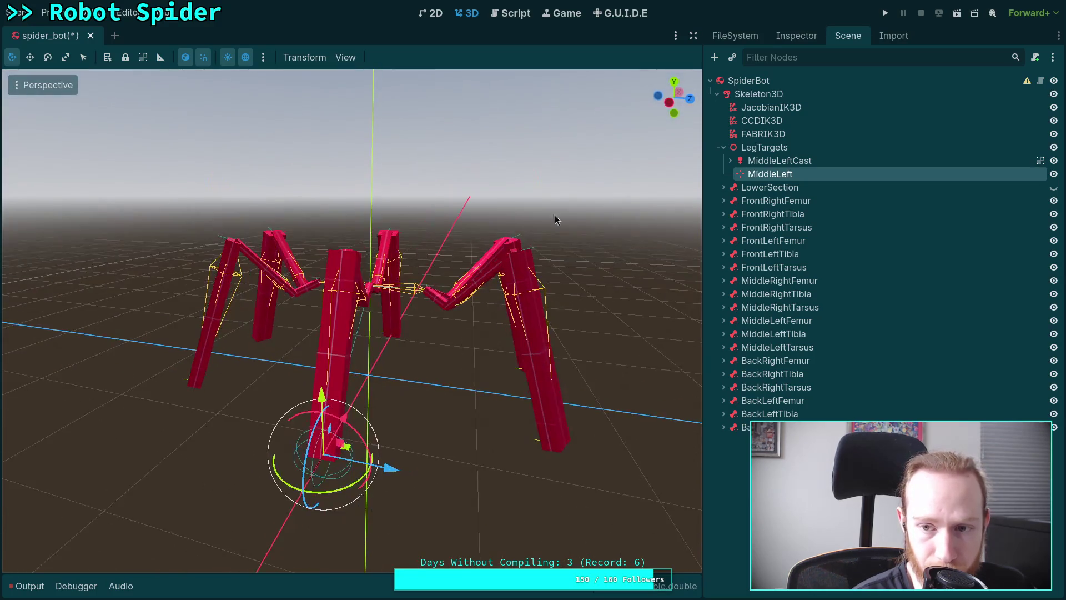
{"action": "left_click", "coordinate": [781, 122]}
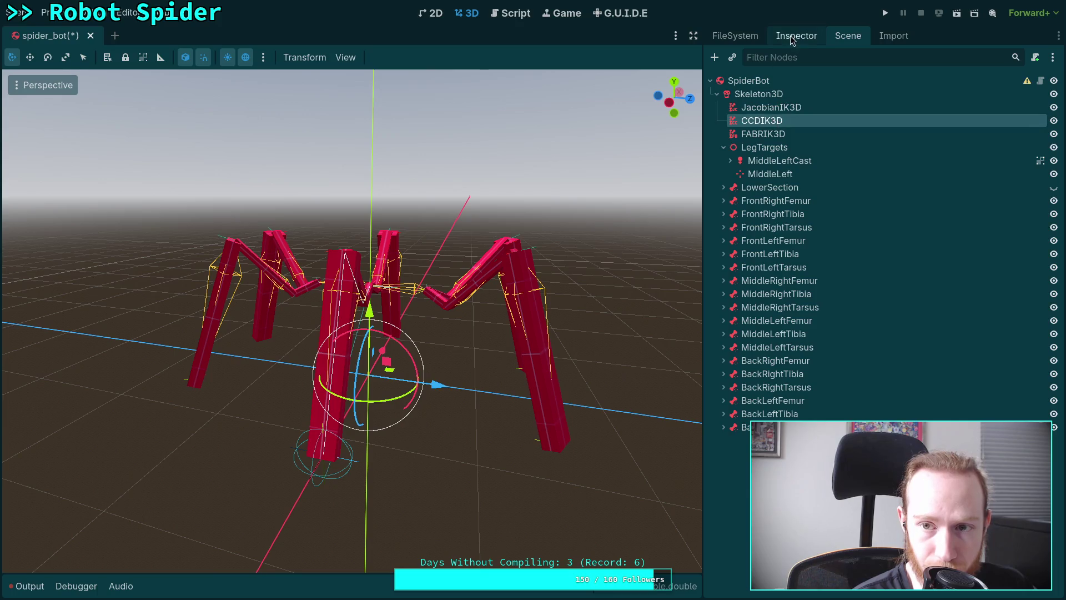
{"action": "left_click", "coordinate": [797, 36]}
{"action": "left_click", "coordinate": [887, 196]}
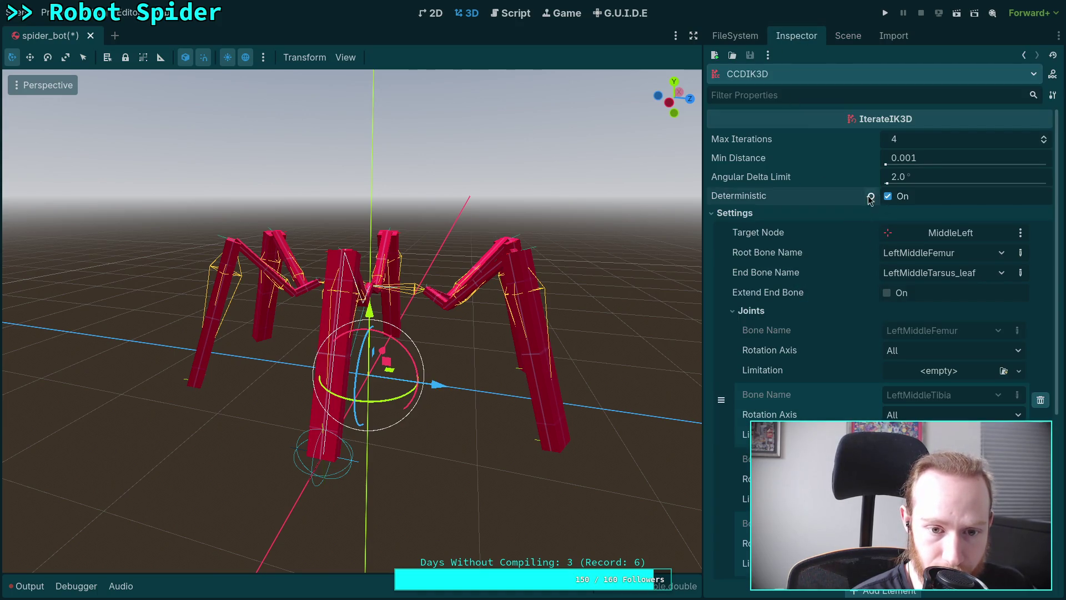
Step: Test the leg by dragging MiddleLeft along Z and X, then reselect CCDIK3D's properties
{"action": "left_click", "coordinate": [839, 38]}
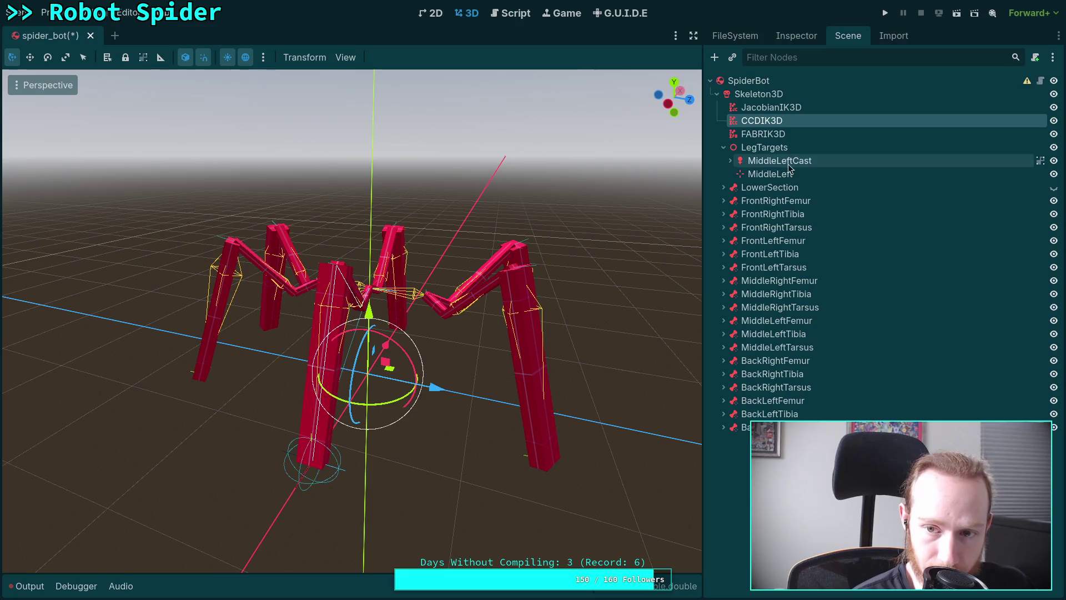
{"action": "left_click", "coordinate": [770, 174]}
{"action": "mouse_move", "coordinate": [396, 477]}
{"action": "left_mouse_down"}
{"action": "mouse_move", "coordinate": [516, 533]}
{"action": "mouse_move", "coordinate": [435, 500]}
{"action": "mouse_move", "coordinate": [234, 458]}
{"action": "mouse_move", "coordinate": [508, 521]}
{"action": "left_mouse_up"}
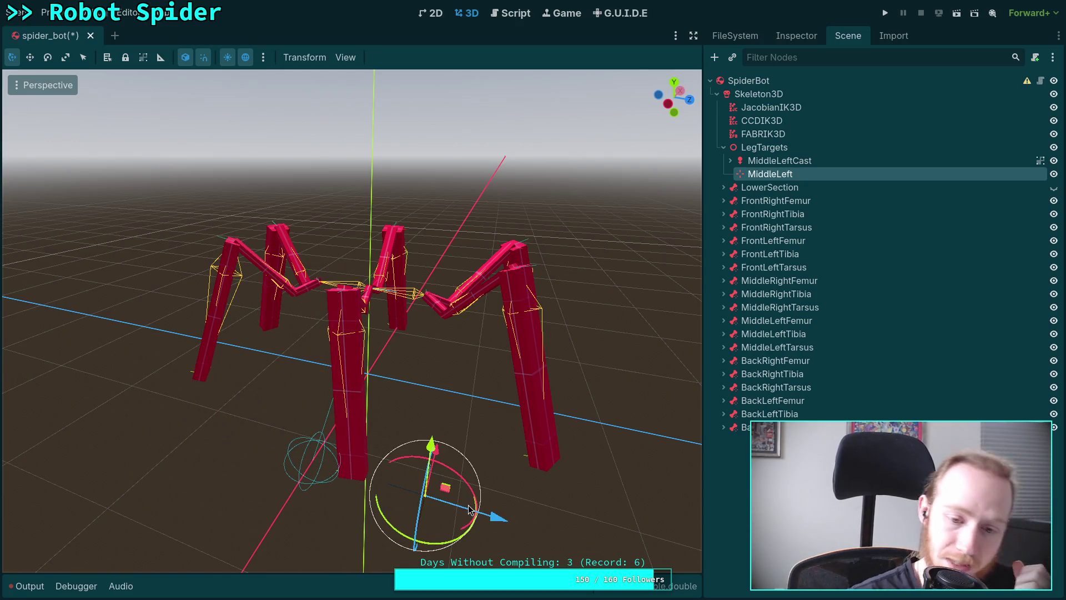
{"action": "mouse_move", "coordinate": [467, 380]}
{"action": "left_mouse_down"}
{"action": "mouse_move", "coordinate": [444, 356]}
{"action": "mouse_move", "coordinate": [416, 383]}
{"action": "mouse_move", "coordinate": [387, 389]}
{"action": "mouse_move", "coordinate": [405, 410]}
{"action": "left_mouse_up"}
{"action": "mouse_move", "coordinate": [394, 565]}
{"action": "left_mouse_down"}
{"action": "mouse_move", "coordinate": [306, 507]}
{"action": "mouse_move", "coordinate": [428, 557]}
{"action": "mouse_move", "coordinate": [308, 514]}
{"action": "mouse_move", "coordinate": [368, 558]}
{"action": "left_mouse_up"}
{"action": "mouse_move", "coordinate": [385, 478]}
{"action": "left_mouse_down"}
{"action": "mouse_move", "coordinate": [413, 447]}
{"action": "mouse_move", "coordinate": [361, 489]}
{"action": "mouse_move", "coordinate": [314, 501]}
{"action": "mouse_move", "coordinate": [404, 466]}
{"action": "mouse_move", "coordinate": [363, 491]}
{"action": "mouse_move", "coordinate": [387, 503]}
{"action": "mouse_move", "coordinate": [326, 443]}
{"action": "left_mouse_up"}
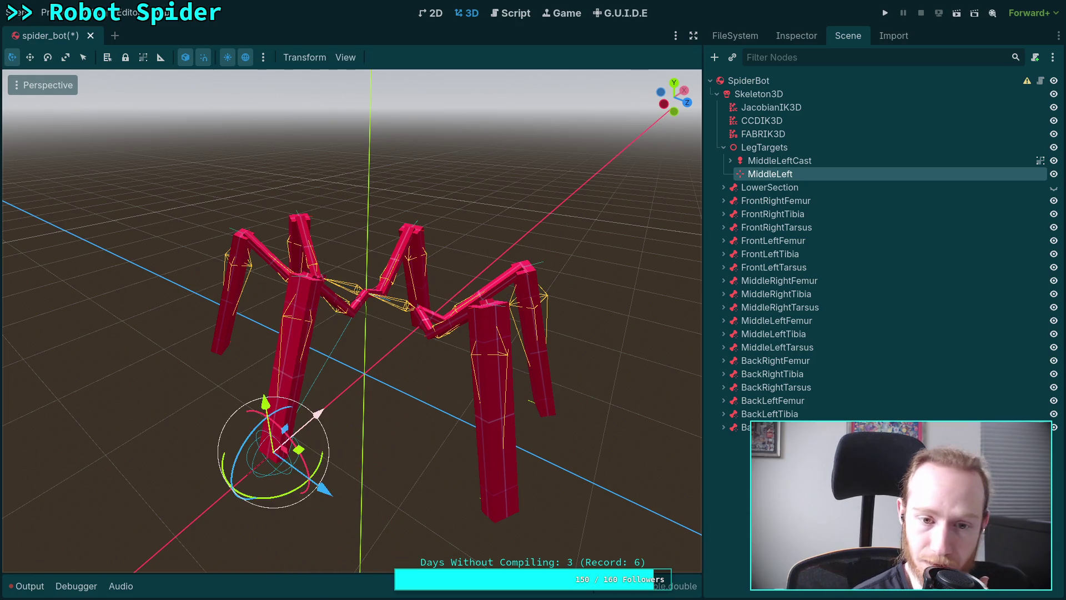
{"action": "left_click", "coordinate": [782, 116]}
{"action": "left_click", "coordinate": [784, 36]}
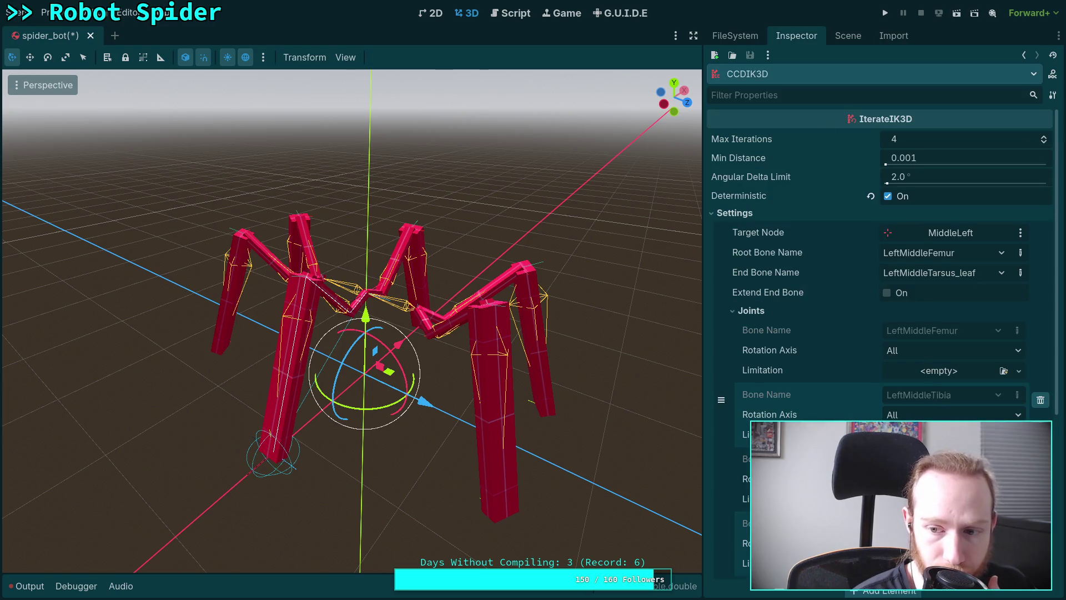
Step: Collapse Joints and try LeftMiddleTarsus as CCDIK3D's end bone before restoring LeftMiddleTarsus_leaf
{"action": "left_click", "coordinate": [752, 313]}
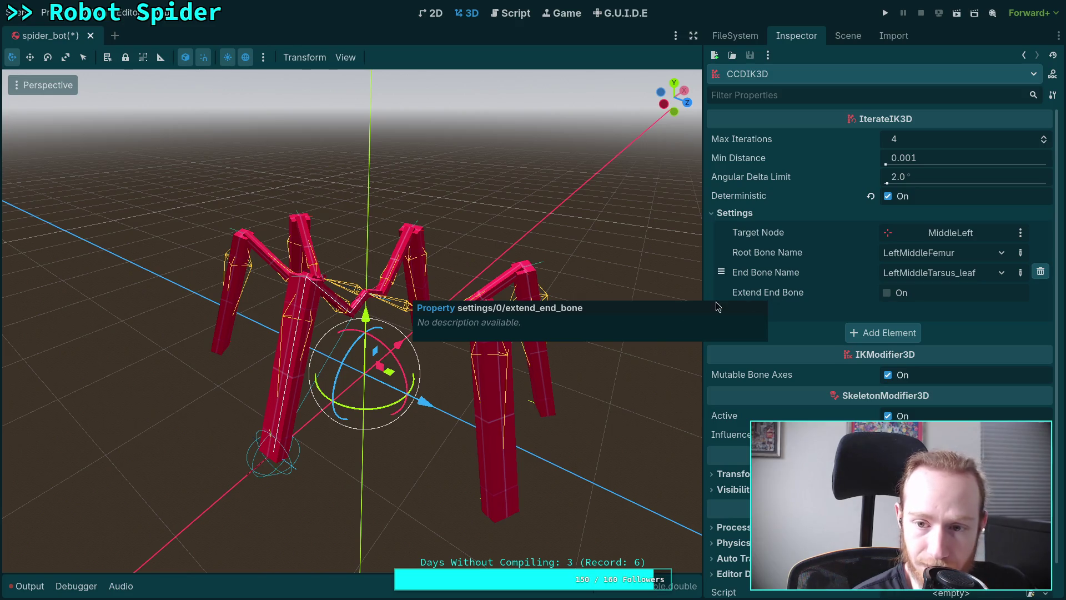
{"action": "left_click_drag", "start_coordinate": [489, 378], "coordinate": [444, 446]}
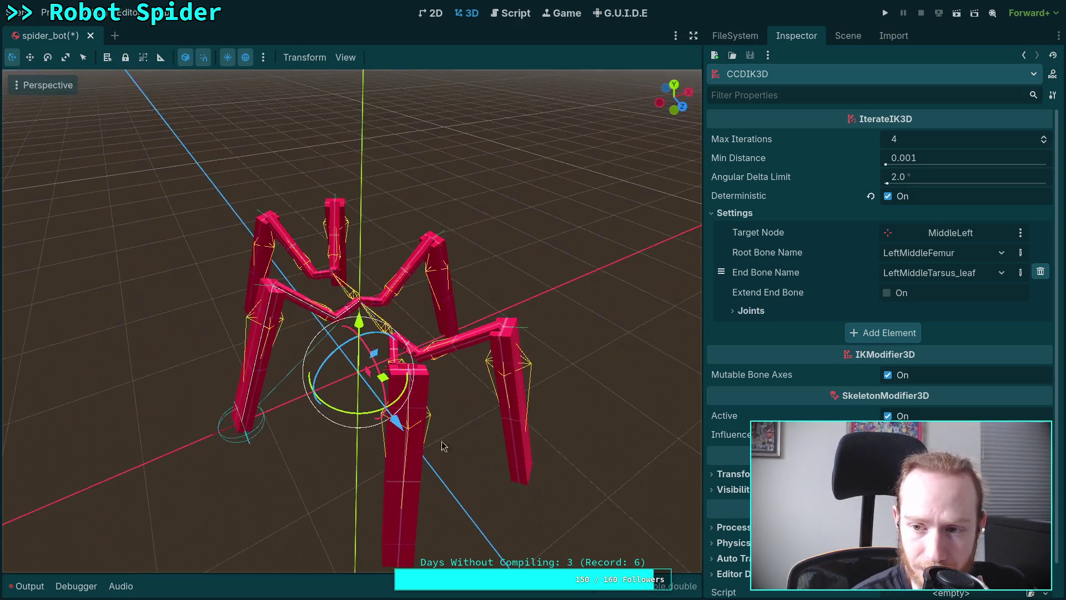
{"action": "left_click", "coordinate": [1001, 272]}
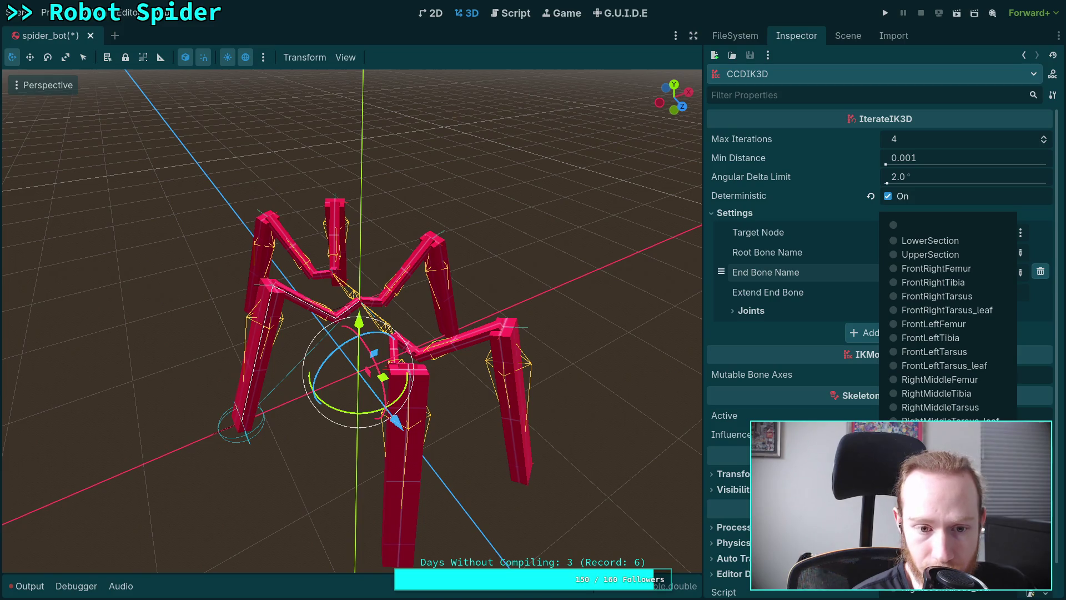
{"action": "left_click", "coordinate": [944, 256]}
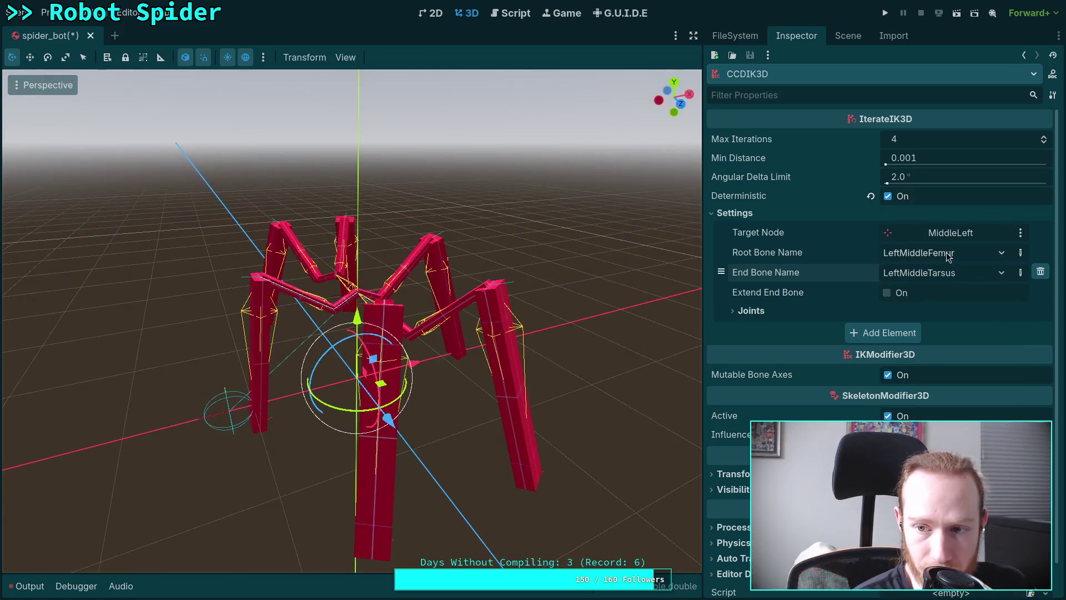
{"action": "left_click", "coordinate": [949, 254]}
{"action": "left_click", "coordinate": [944, 477]}
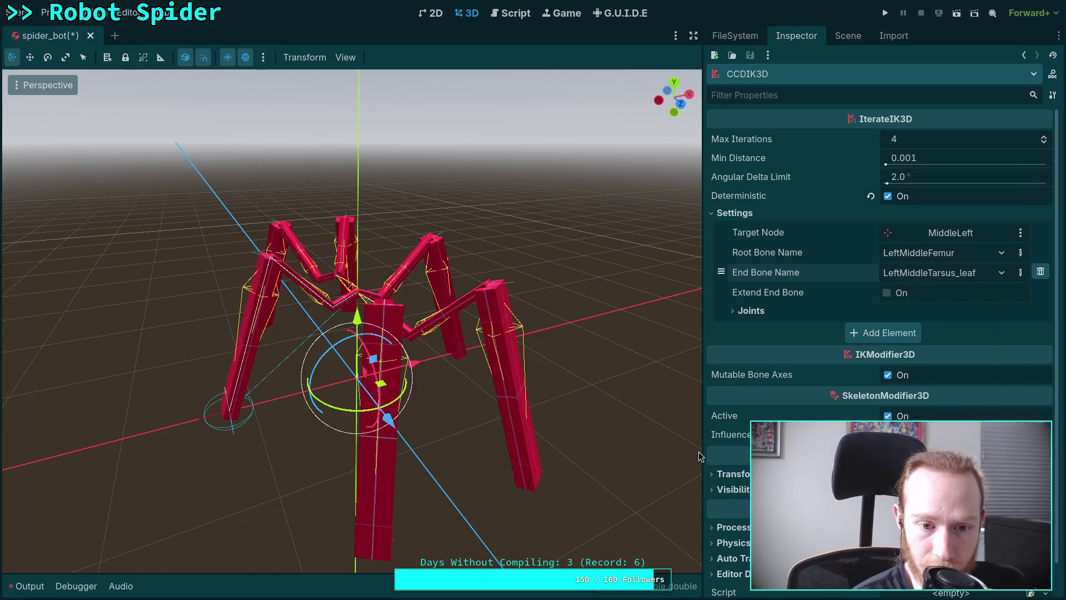
{"action": "mouse_move", "coordinate": [370, 432]}
{"action": "left_mouse_down"}
{"action": "mouse_move", "coordinate": [427, 366]}
{"action": "mouse_move", "coordinate": [501, 399]}
{"action": "left_mouse_up"}
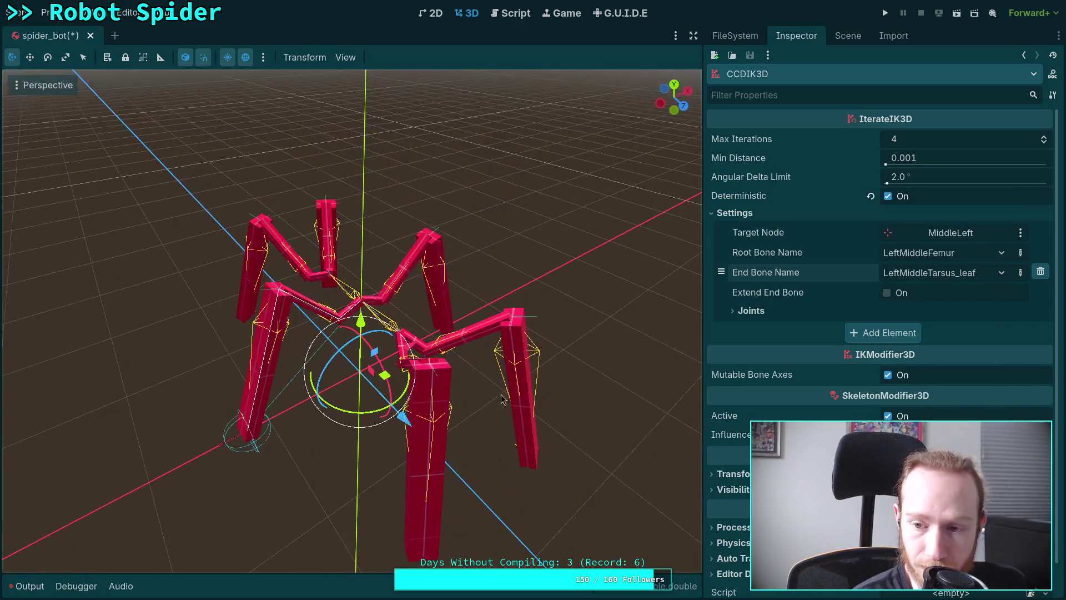
Step: Move the MiddleLeft target 0.7 along Z, back out by the left middle leg
{"action": "left_click", "coordinate": [847, 37]}
{"action": "left_click", "coordinate": [768, 177]}
{"action": "mouse_move", "coordinate": [274, 488]}
{"action": "left_mouse_down"}
{"action": "mouse_move", "coordinate": [333, 547]}
{"action": "mouse_move", "coordinate": [356, 544]}
{"action": "mouse_move", "coordinate": [261, 420]}
{"action": "mouse_move", "coordinate": [234, 446]}
{"action": "left_mouse_up"}
{"action": "left_click", "coordinate": [761, 122]}
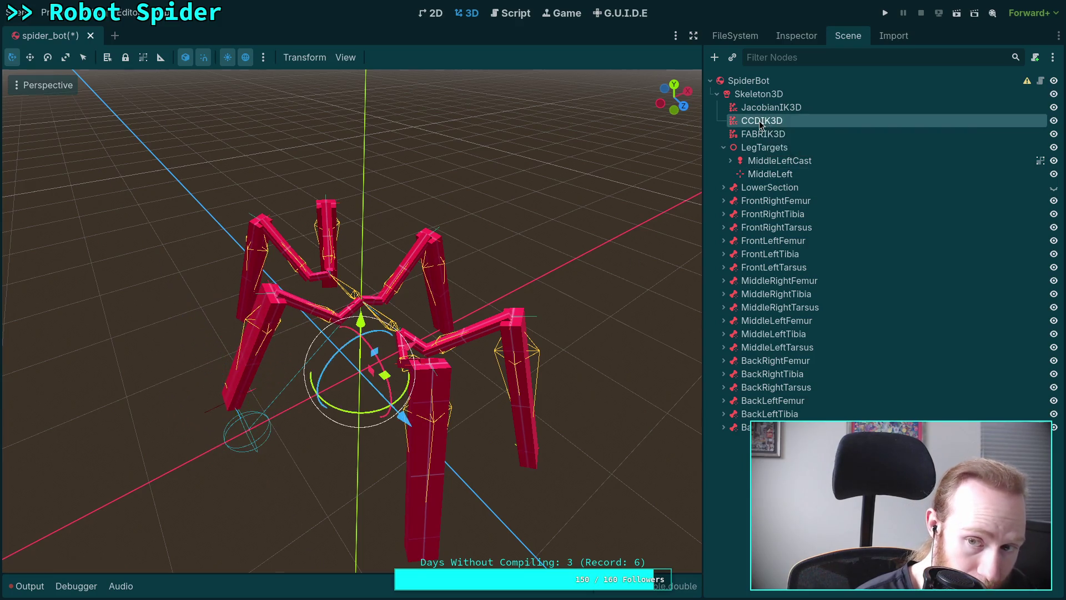
{"action": "right_click", "coordinate": [761, 122]}
{"action": "left_click", "coordinate": [819, 405]}
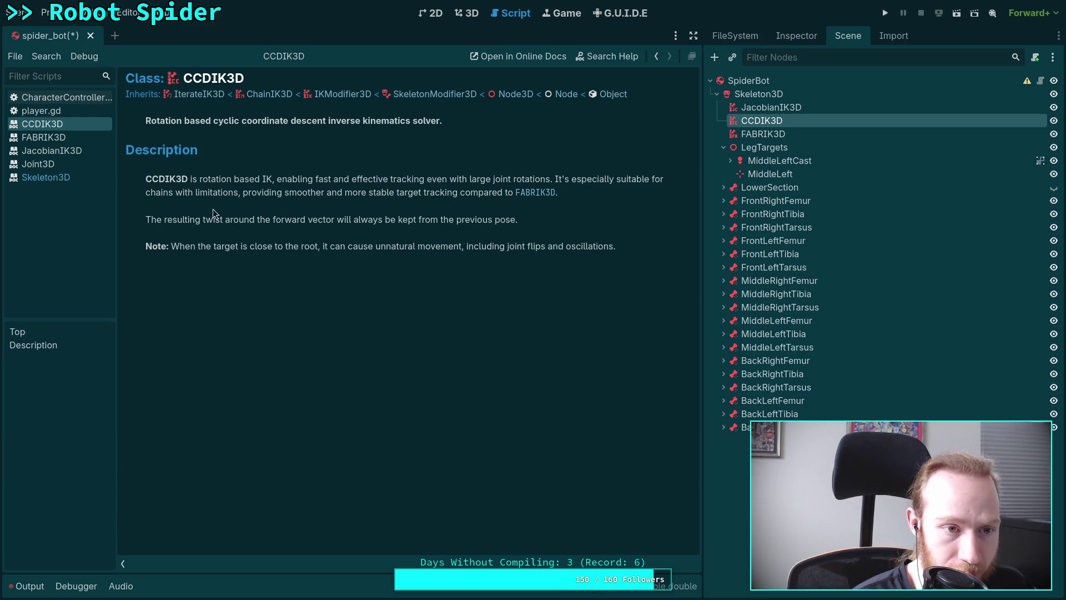
{"action": "left_click", "coordinate": [77, 137]}
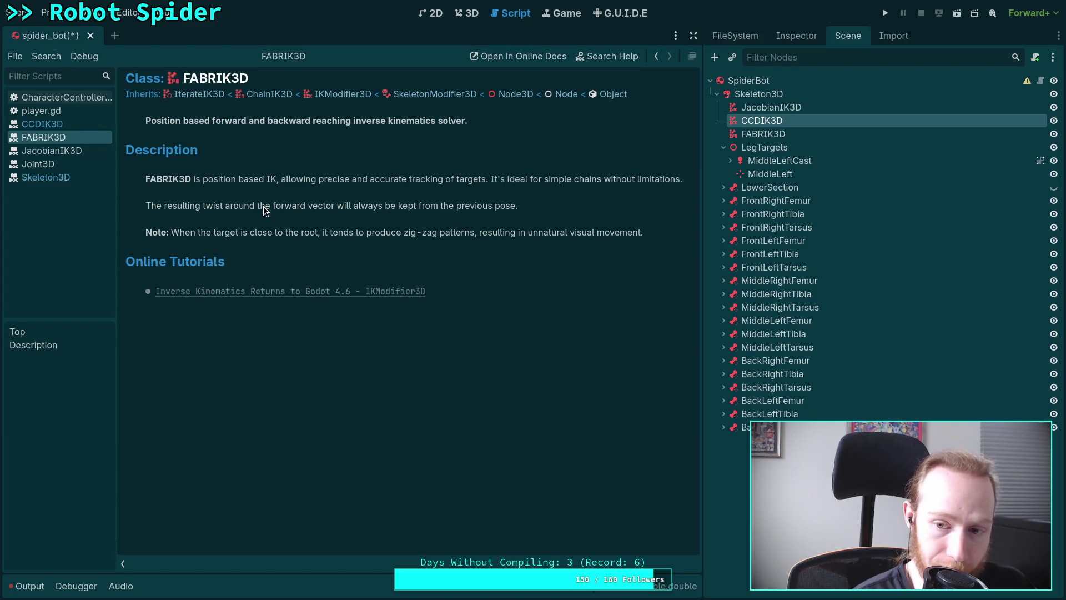
{"action": "left_click", "coordinate": [63, 124]}
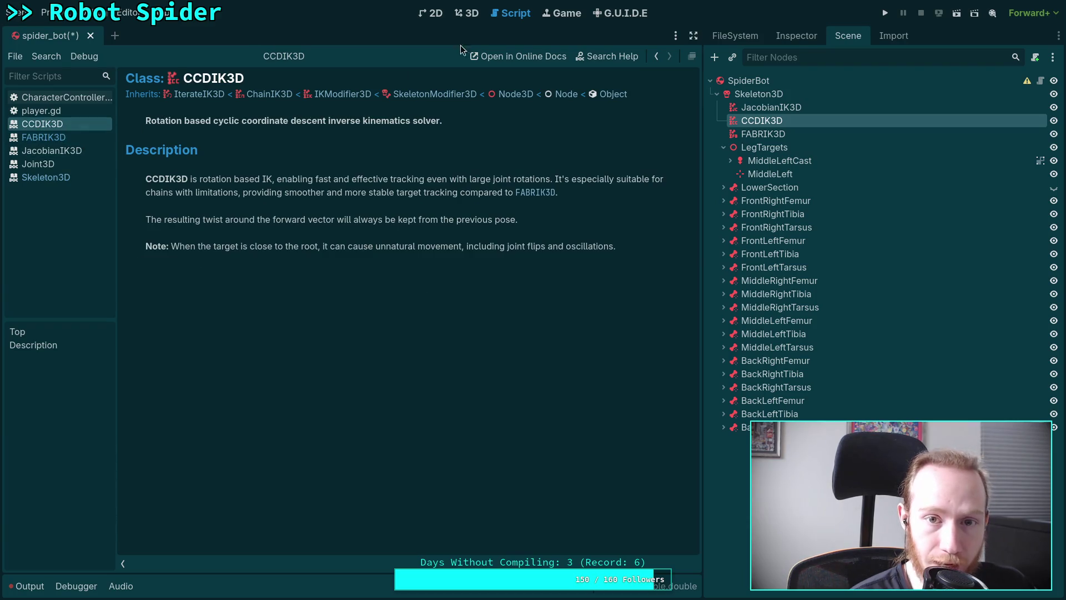
{"action": "key", "text": "ctrl+F2"}
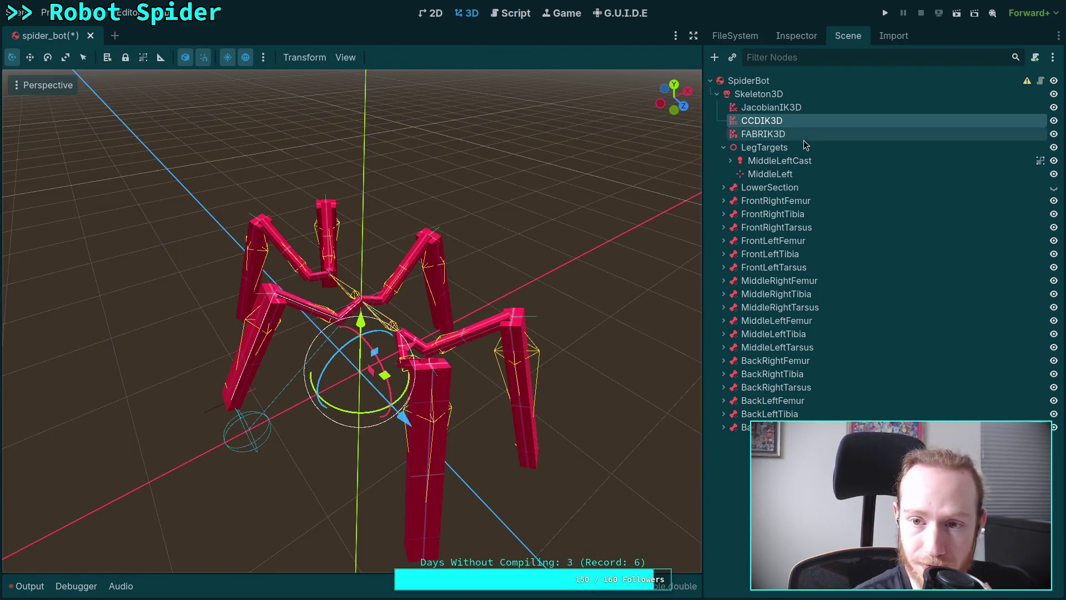
{"action": "left_click", "coordinate": [797, 35]}
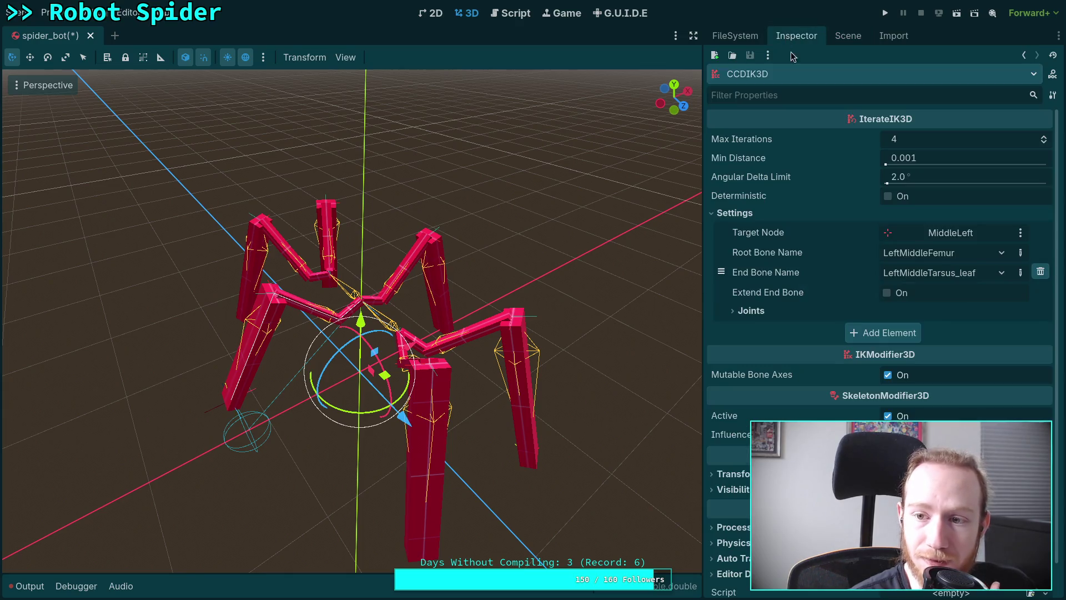
{"action": "left_click", "coordinate": [785, 312]}
{"action": "scroll", "coordinate": [795, 329], "scroll_direction": "down", "scroll_amount": 2}
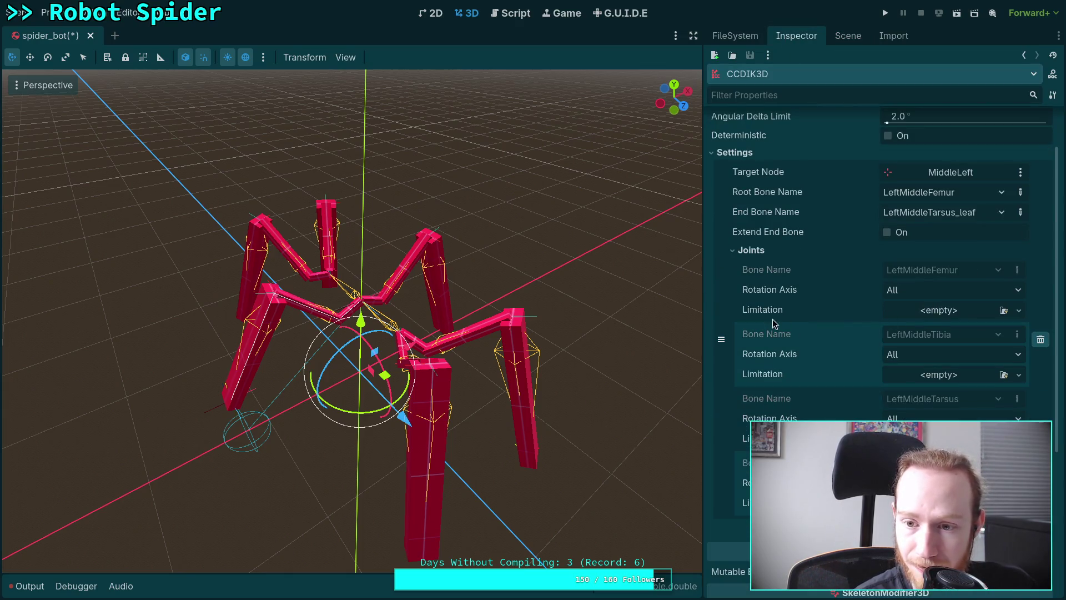
{"action": "left_click", "coordinate": [965, 313]}
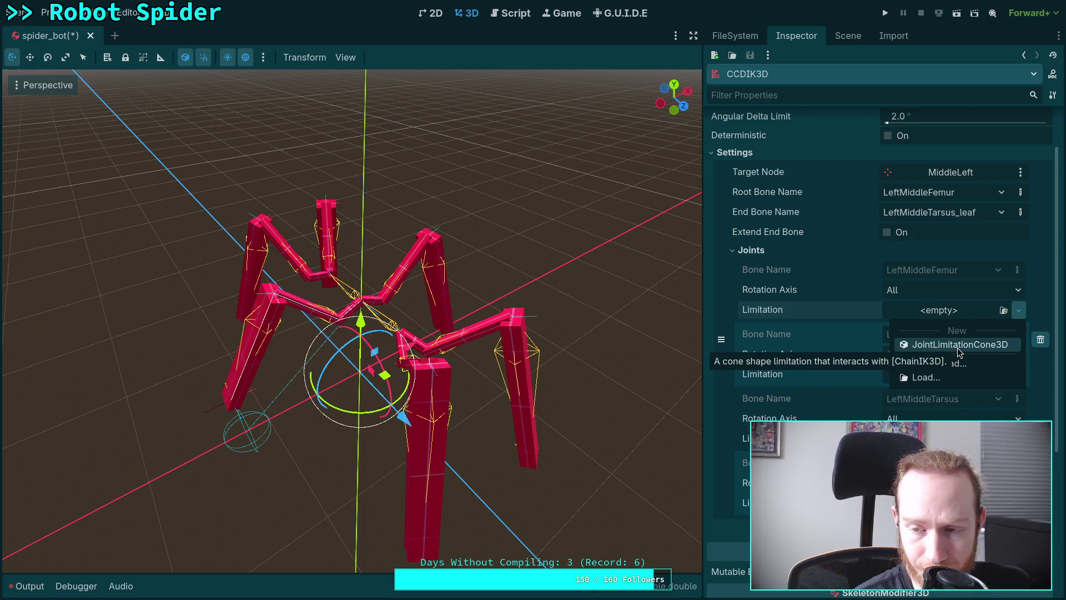
{"action": "left_click", "coordinate": [923, 289]}
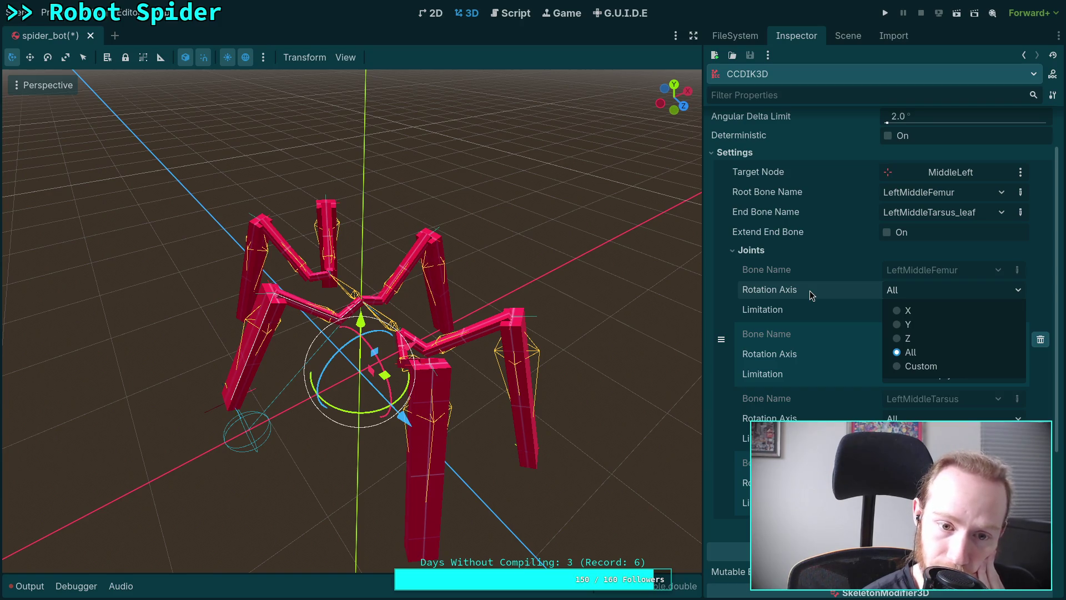
{"action": "left_click", "coordinate": [454, 310]}
{"action": "scroll", "coordinate": [466, 304], "scroll_direction": "up", "scroll_amount": 5}
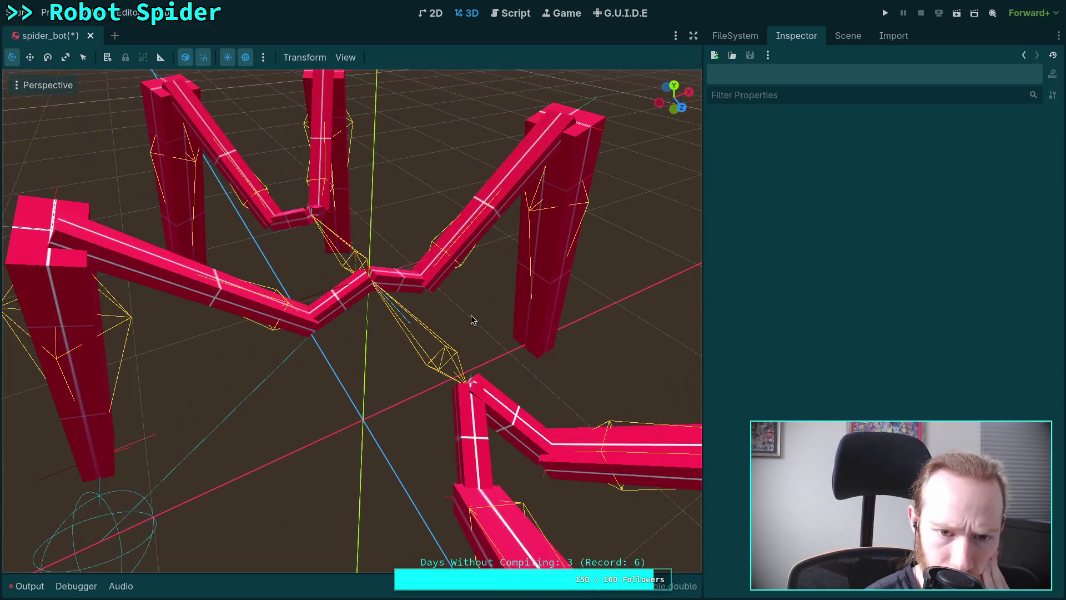
{"action": "mouse_move", "coordinate": [471, 316]}
{"action": "left_mouse_down"}
{"action": "mouse_move", "coordinate": [418, 193]}
{"action": "mouse_move", "coordinate": [390, 360]}
{"action": "mouse_move", "coordinate": [555, 233]}
{"action": "left_mouse_up"}
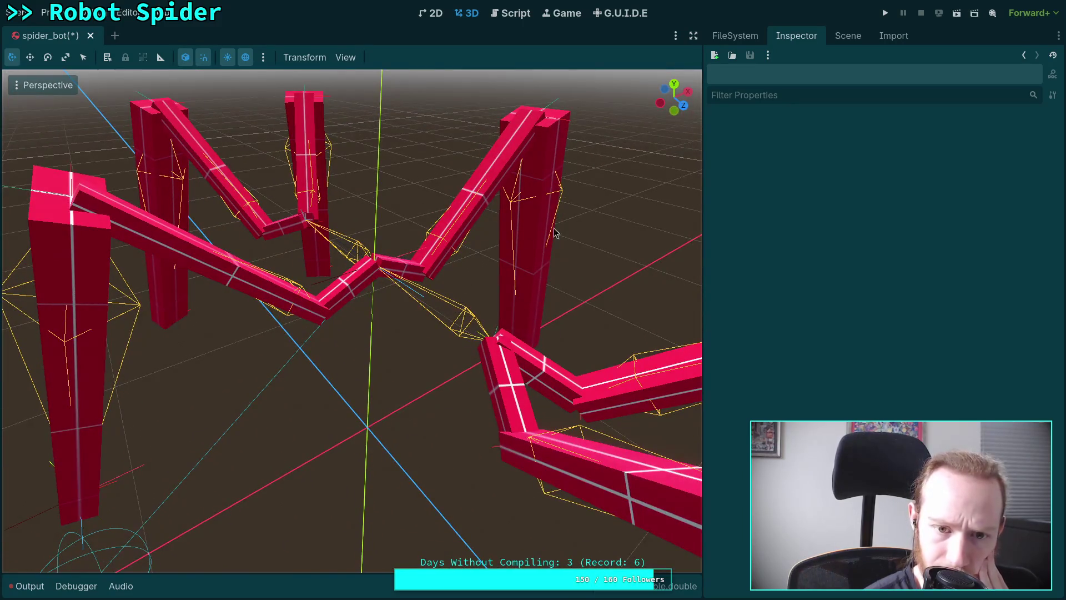
Step: Try Y and X, then set the LeftMiddleFemur joint's Rotation Axis to Z
{"action": "left_click", "coordinate": [848, 37]}
{"action": "left_click", "coordinate": [762, 120]}
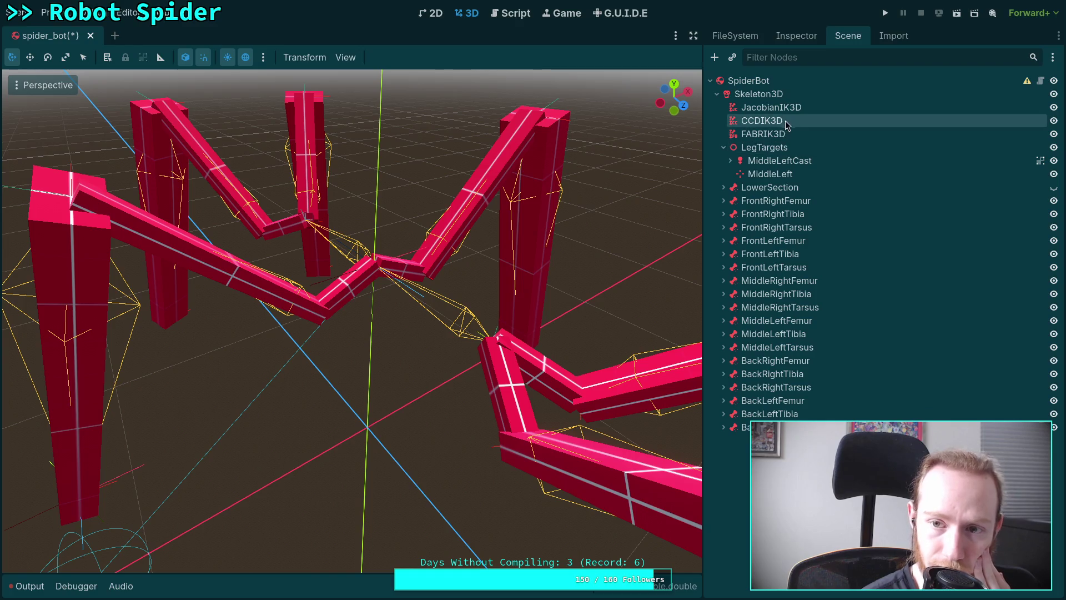
{"action": "left_click", "coordinate": [799, 39]}
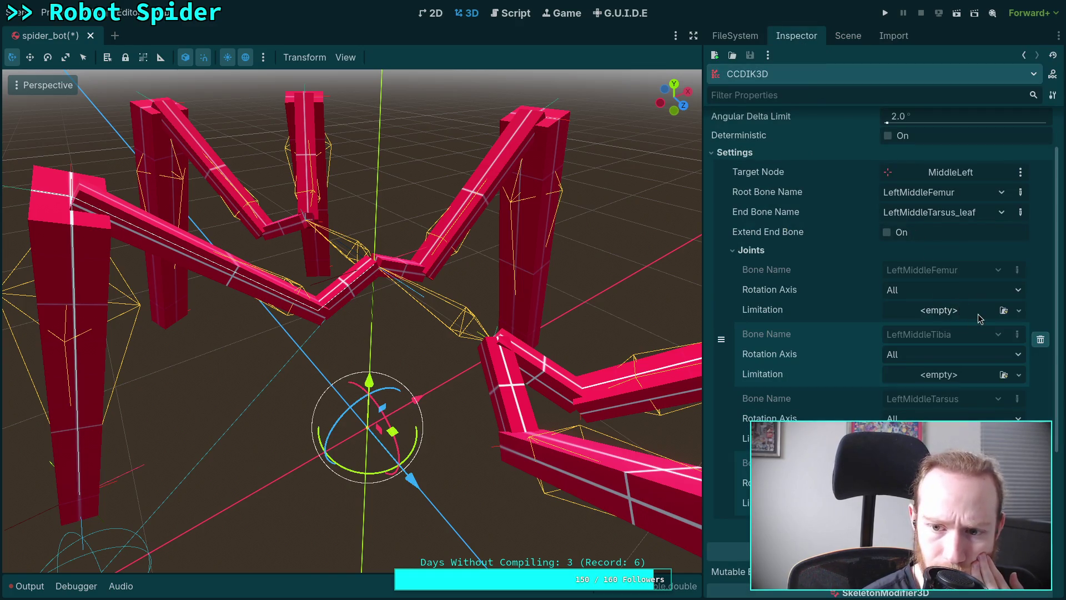
{"action": "left_click", "coordinate": [933, 290]}
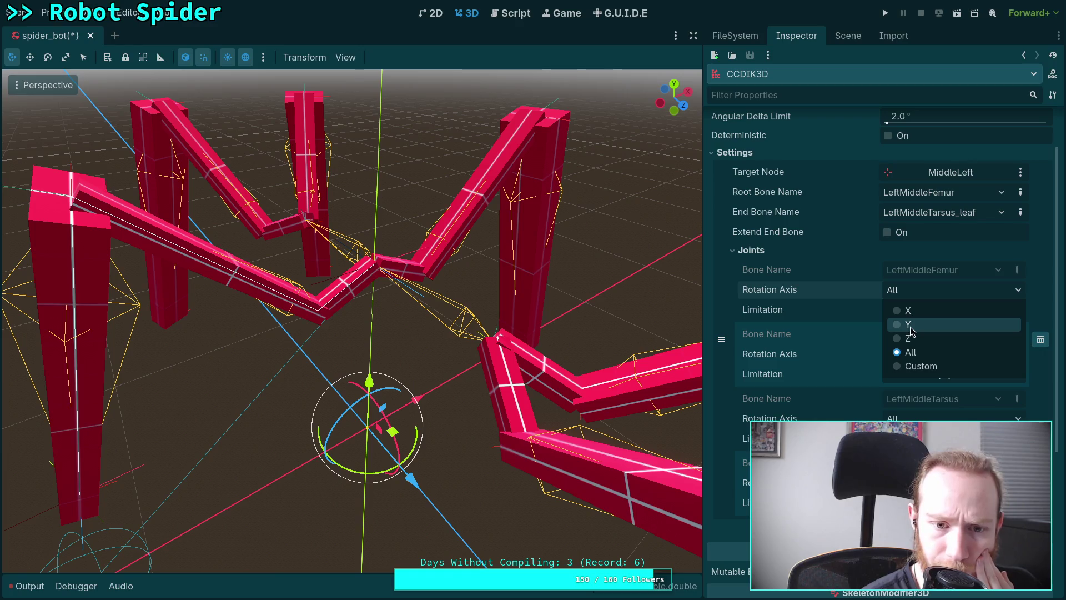
{"action": "left_click", "coordinate": [909, 325]}
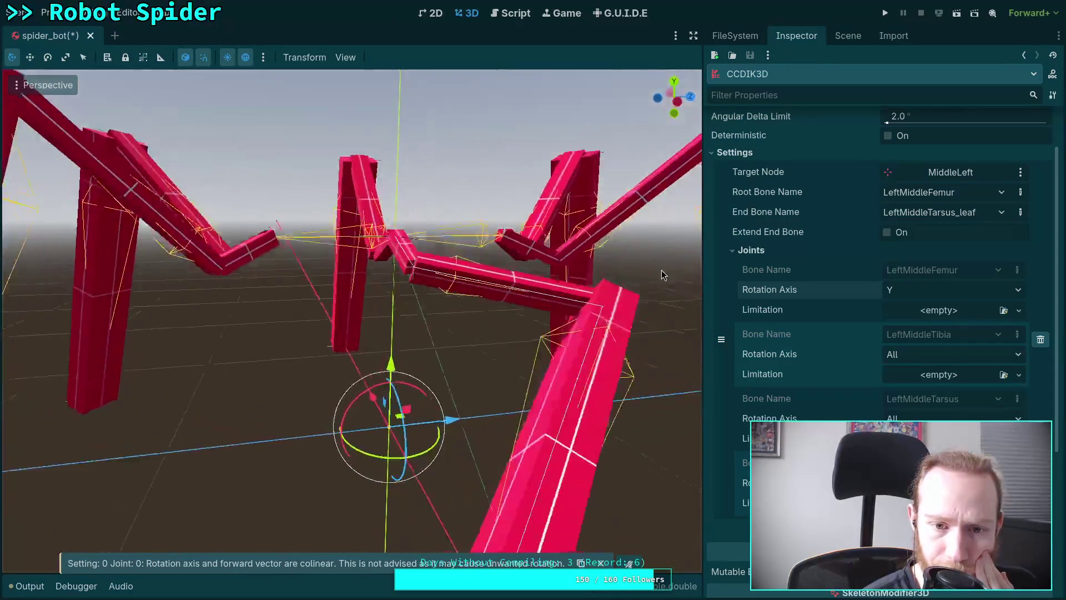
{"action": "scroll", "coordinate": [662, 270], "scroll_direction": "down", "scroll_amount": 5}
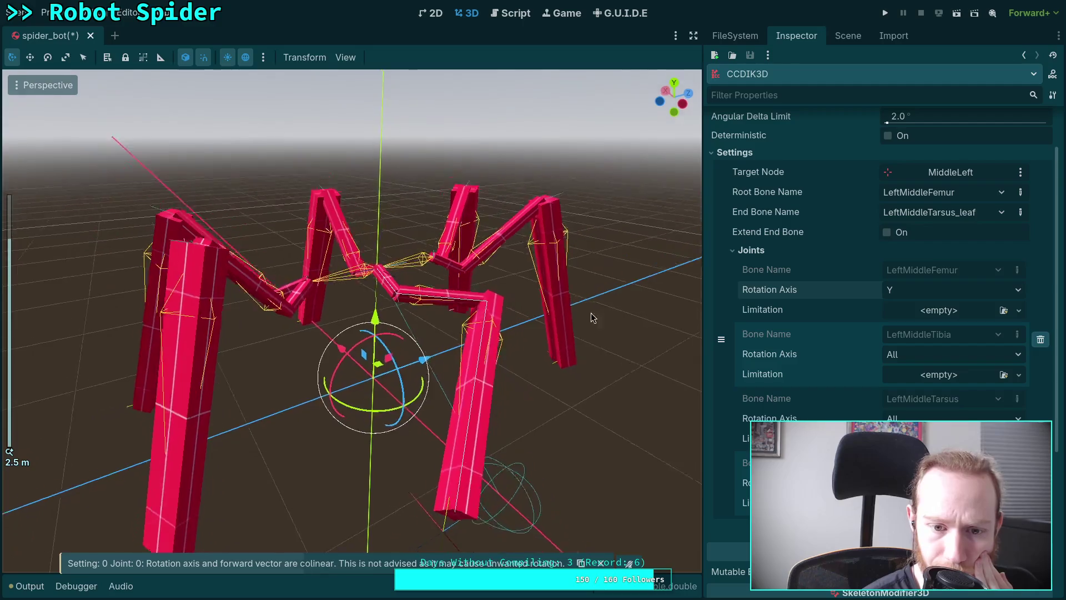
{"action": "mouse_move", "coordinate": [561, 309]}
{"action": "left_mouse_down"}
{"action": "mouse_move", "coordinate": [535, 290]}
{"action": "mouse_move", "coordinate": [564, 300]}
{"action": "left_mouse_up"}
{"action": "left_click", "coordinate": [947, 291]}
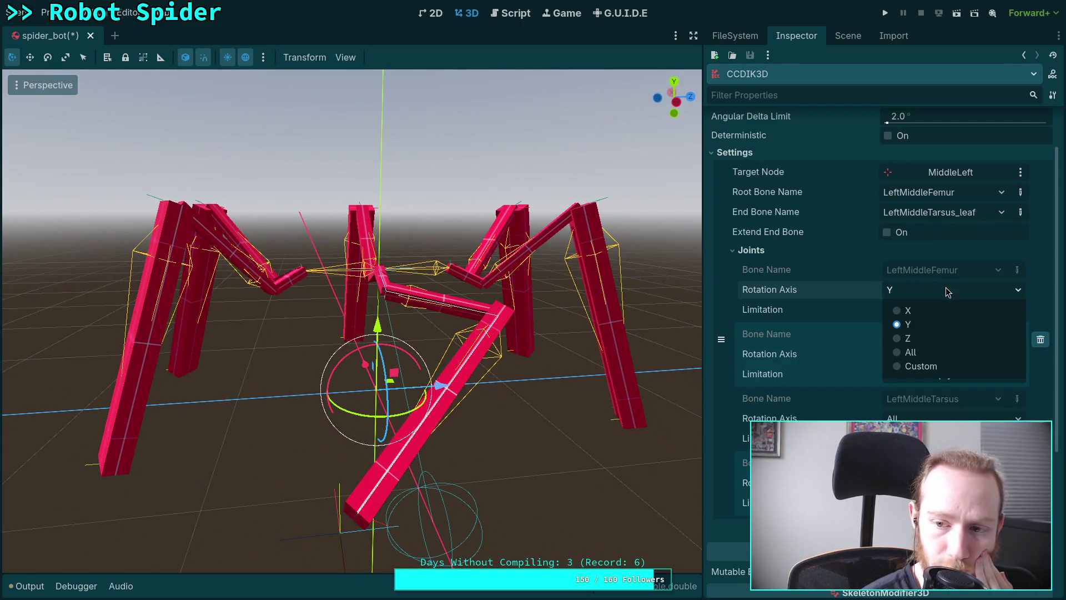
{"action": "left_click", "coordinate": [913, 307]}
{"action": "mouse_move", "coordinate": [489, 273]}
{"action": "left_mouse_down"}
{"action": "mouse_move", "coordinate": [525, 274]}
{"action": "mouse_move", "coordinate": [554, 300]}
{"action": "mouse_move", "coordinate": [467, 357]}
{"action": "mouse_move", "coordinate": [436, 362]}
{"action": "mouse_move", "coordinate": [444, 333]}
{"action": "mouse_move", "coordinate": [432, 333]}
{"action": "left_mouse_up"}
{"action": "left_click", "coordinate": [903, 297]}
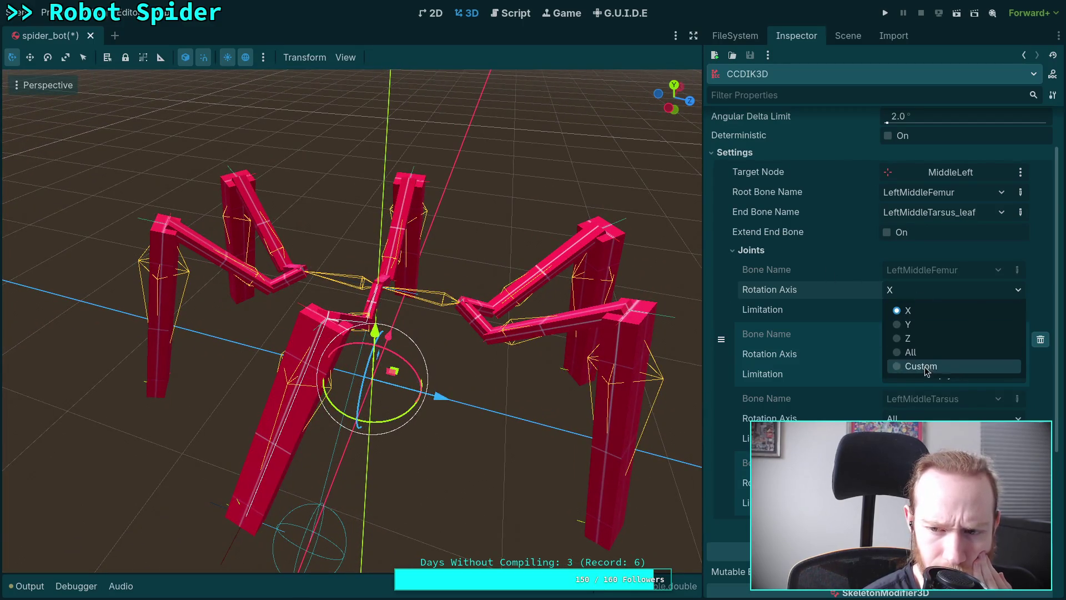
{"action": "left_click", "coordinate": [911, 337]}
{"action": "left_click_drag", "start_coordinate": [525, 300], "coordinate": [519, 314]}
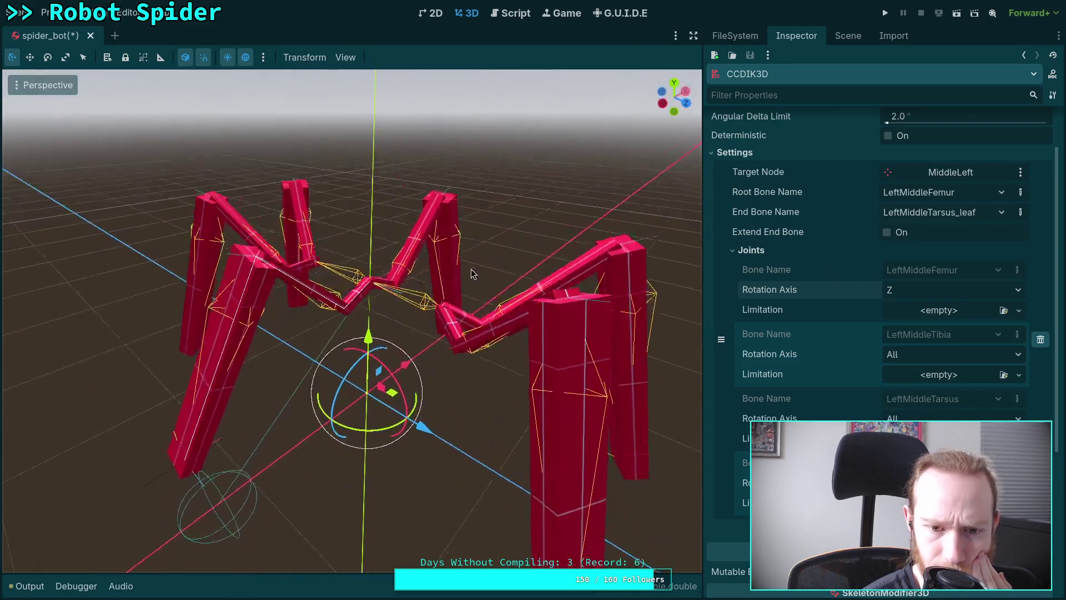
Step: Drag the MiddleLeft target around to re-pose the left middle leg
{"action": "left_click", "coordinate": [187, 468]}
{"action": "left_click", "coordinate": [173, 481]}
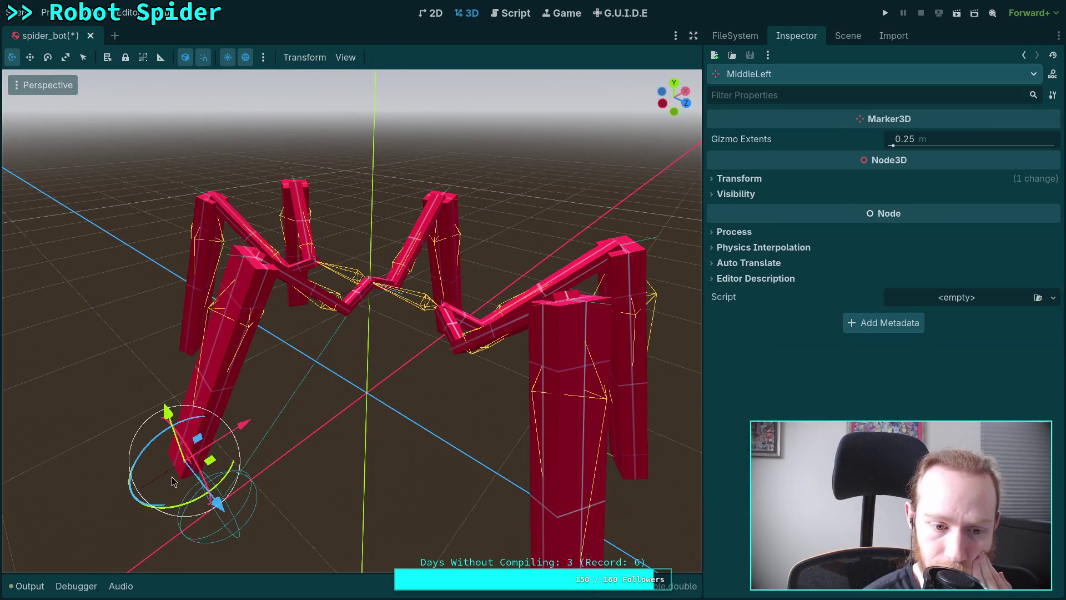
{"action": "left_click_drag", "start_coordinate": [217, 502], "coordinate": [147, 420]}
{"action": "mouse_move", "coordinate": [348, 468]}
{"action": "left_mouse_down"}
{"action": "mouse_move", "coordinate": [350, 357]}
{"action": "mouse_move", "coordinate": [373, 391]}
{"action": "mouse_move", "coordinate": [387, 387]}
{"action": "left_mouse_up"}
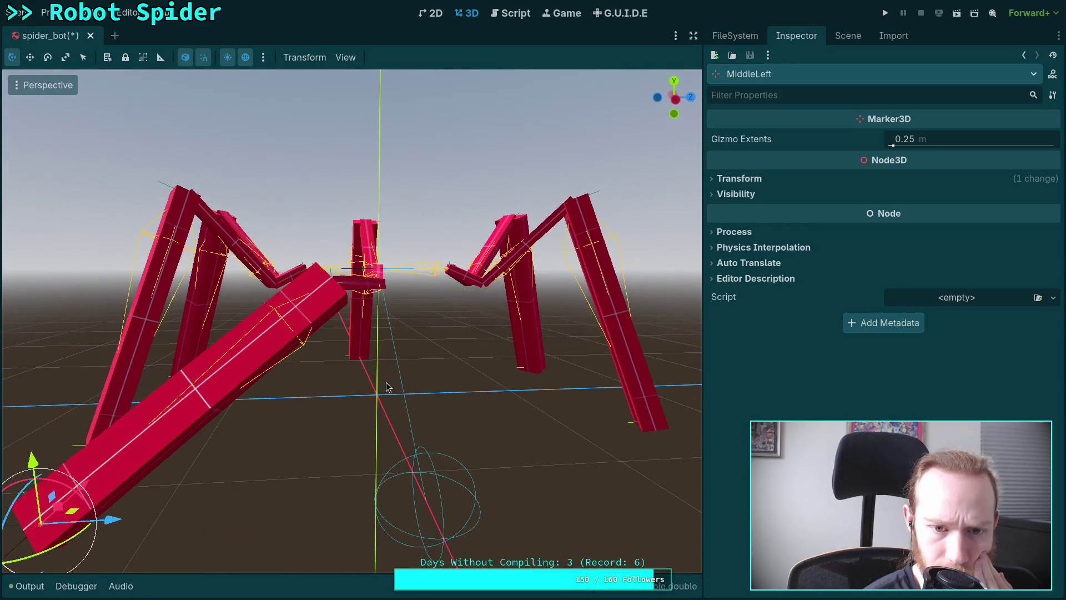
{"action": "mouse_move", "coordinate": [122, 521]}
{"action": "left_mouse_down"}
{"action": "mouse_move", "coordinate": [694, 466]}
{"action": "mouse_move", "coordinate": [293, 512]}
{"action": "mouse_move", "coordinate": [9, 502]}
{"action": "mouse_move", "coordinate": [45, 491]}
{"action": "mouse_move", "coordinate": [111, 500]}
{"action": "mouse_move", "coordinate": [191, 491]}
{"action": "mouse_move", "coordinate": [267, 473]}
{"action": "left_mouse_up"}
{"action": "left_click_drag", "start_coordinate": [383, 329], "coordinate": [497, 268]}
{"action": "mouse_move", "coordinate": [483, 535]}
{"action": "left_mouse_down"}
{"action": "mouse_move", "coordinate": [614, 307]}
{"action": "mouse_move", "coordinate": [533, 472]}
{"action": "mouse_move", "coordinate": [421, 552]}
{"action": "mouse_move", "coordinate": [536, 452]}
{"action": "mouse_move", "coordinate": [571, 496]}
{"action": "mouse_move", "coordinate": [535, 462]}
{"action": "left_mouse_up"}
{"action": "left_click_drag", "start_coordinate": [359, 468], "coordinate": [537, 417]}
Step: Set the LeftMiddleTibia joint's Rotation Axis to X and slide MiddleLeft to test it
{"action": "left_click", "coordinate": [847, 38]}
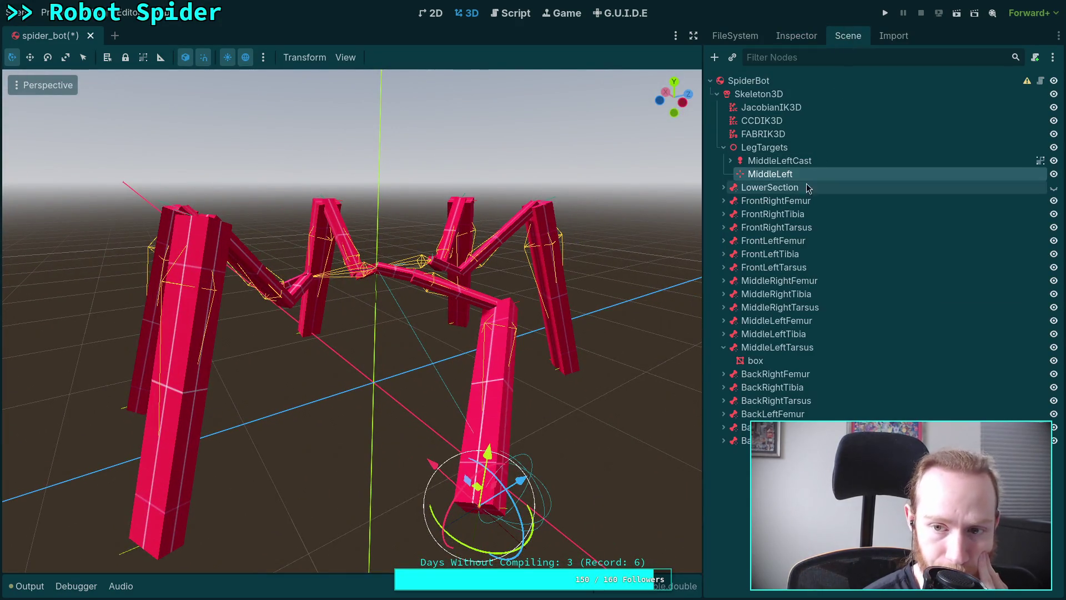
{"action": "left_click", "coordinate": [789, 120]}
{"action": "left_click", "coordinate": [790, 38]}
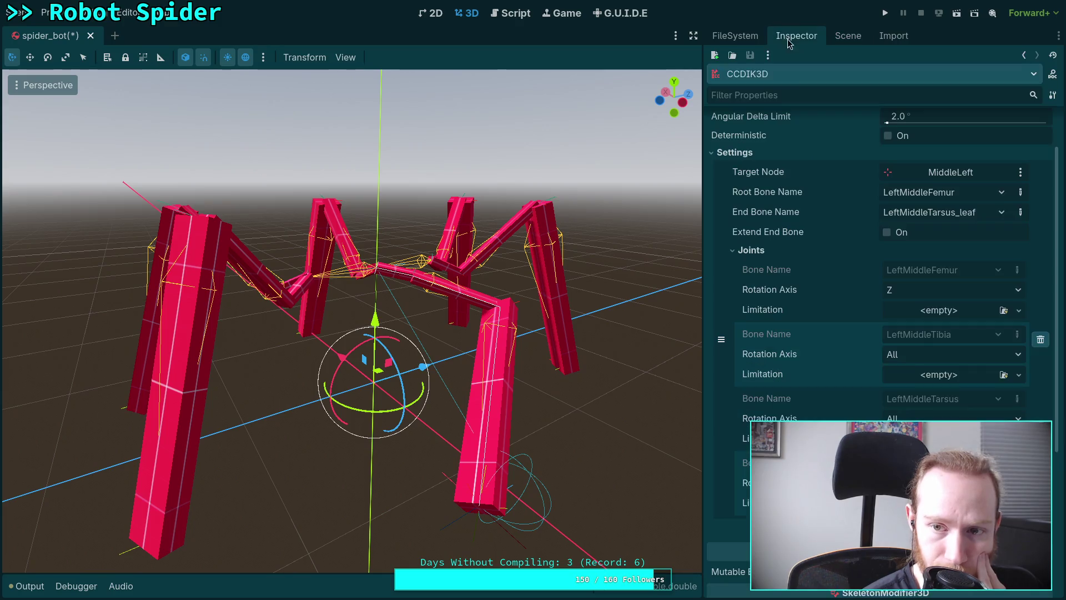
{"action": "left_click", "coordinate": [933, 359]}
{"action": "left_click", "coordinate": [911, 376]}
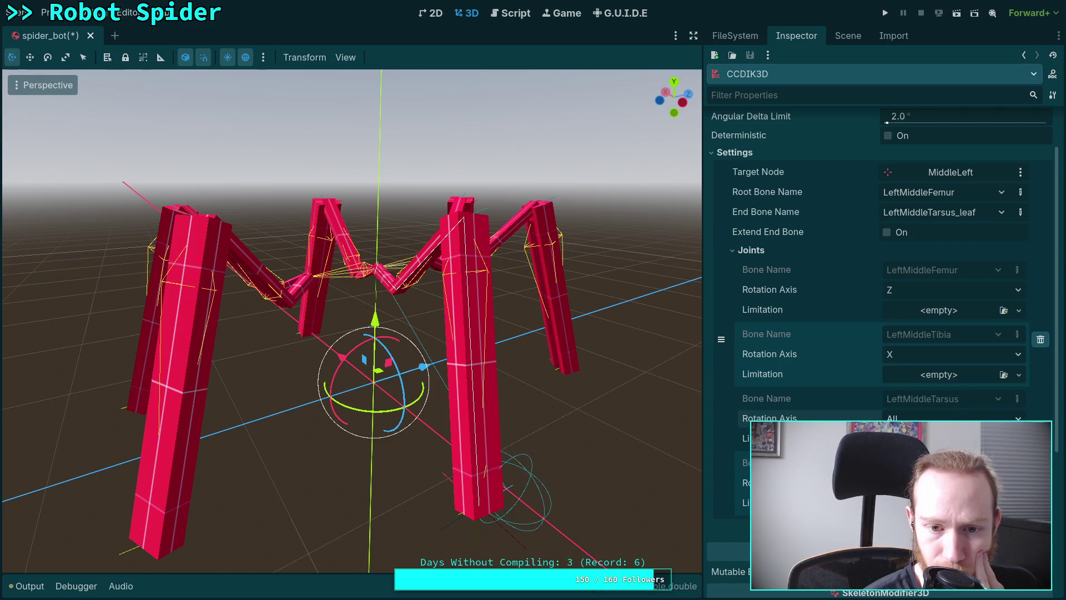
{"action": "mouse_move", "coordinate": [583, 393]}
{"action": "left_mouse_down"}
{"action": "mouse_move", "coordinate": [483, 404]}
{"action": "mouse_move", "coordinate": [512, 369]}
{"action": "mouse_move", "coordinate": [522, 378]}
{"action": "left_mouse_up"}
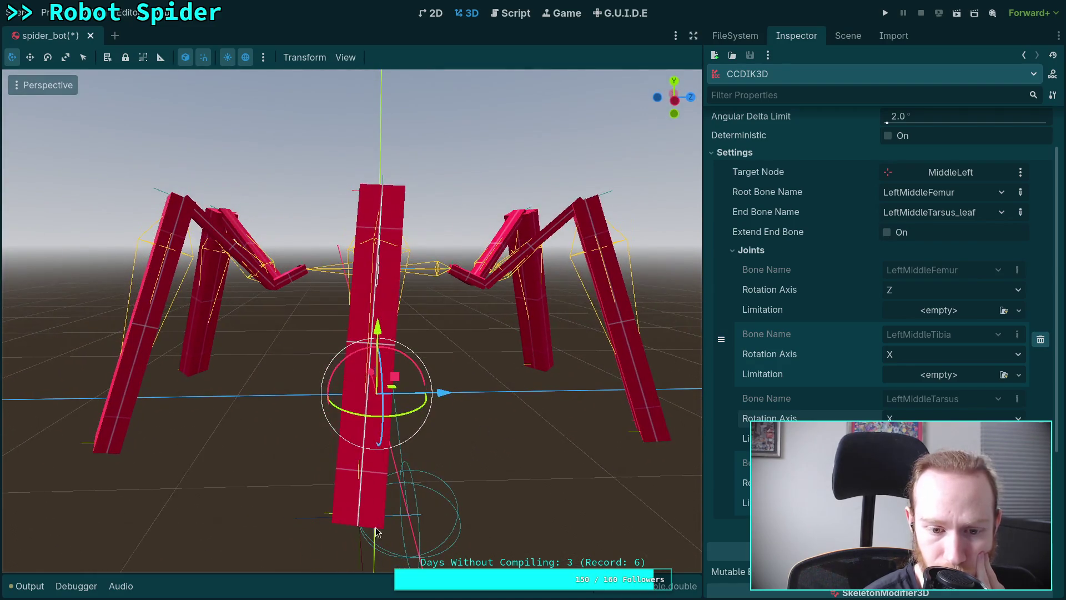
{"action": "left_click", "coordinate": [314, 527]}
{"action": "mouse_move", "coordinate": [425, 513]}
{"action": "left_mouse_down"}
{"action": "mouse_move", "coordinate": [249, 507]}
{"action": "mouse_move", "coordinate": [269, 519]}
{"action": "mouse_move", "coordinate": [666, 508]}
{"action": "mouse_move", "coordinate": [459, 549]}
{"action": "mouse_move", "coordinate": [327, 538]}
{"action": "mouse_move", "coordinate": [644, 536]}
{"action": "mouse_move", "coordinate": [489, 533]}
{"action": "mouse_move", "coordinate": [549, 513]}
{"action": "mouse_move", "coordinate": [483, 423]}
{"action": "left_mouse_up"}
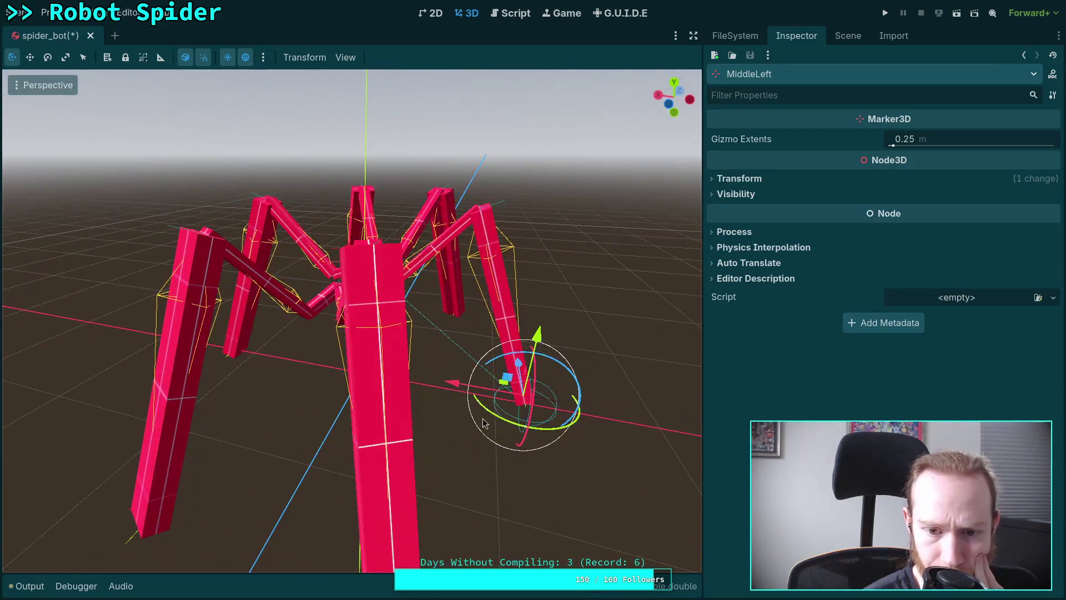
Step: Drag the MiddleLeft marker along X, Y and Z so the left middle leg stretches after it
{"action": "mouse_move", "coordinate": [361, 391]}
{"action": "left_mouse_down"}
{"action": "mouse_move", "coordinate": [608, 438]}
{"action": "mouse_move", "coordinate": [477, 425]}
{"action": "left_mouse_up"}
{"action": "mouse_move", "coordinate": [561, 371]}
{"action": "left_mouse_down"}
{"action": "mouse_move", "coordinate": [599, 285]}
{"action": "mouse_move", "coordinate": [602, 195]}
{"action": "mouse_move", "coordinate": [555, 405]}
{"action": "mouse_move", "coordinate": [572, 383]}
{"action": "mouse_move", "coordinate": [562, 371]}
{"action": "mouse_move", "coordinate": [576, 245]}
{"action": "mouse_move", "coordinate": [567, 367]}
{"action": "mouse_move", "coordinate": [555, 289]}
{"action": "mouse_move", "coordinate": [464, 364]}
{"action": "left_mouse_up"}
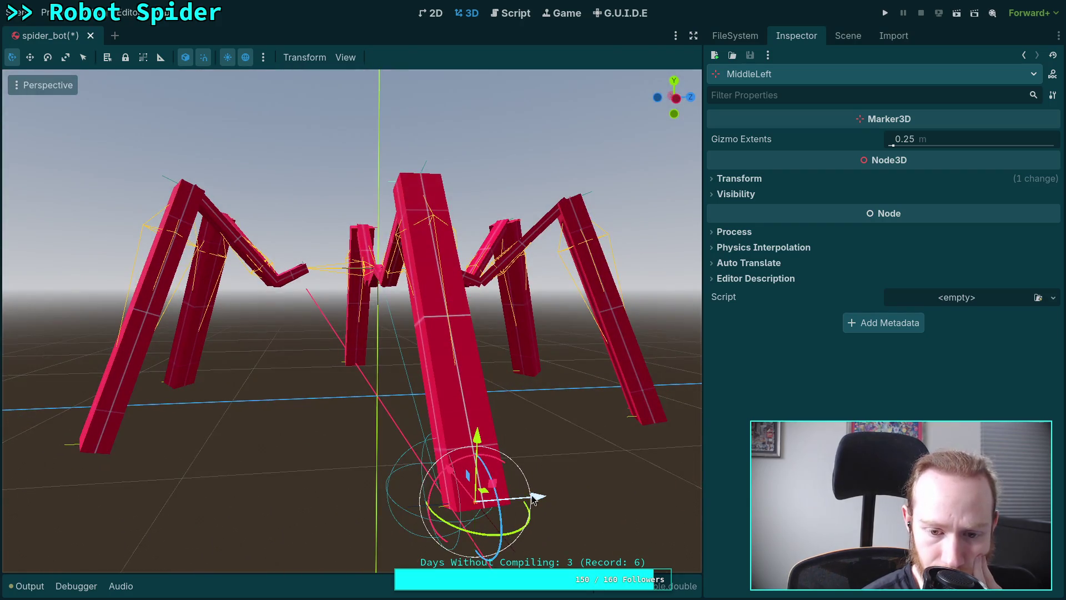
{"action": "left_click_drag", "start_coordinate": [532, 498], "coordinate": [512, 506]}
{"action": "left_click_drag", "start_coordinate": [416, 489], "coordinate": [421, 457]}
{"action": "mouse_move", "coordinate": [591, 442]}
{"action": "left_mouse_down"}
{"action": "mouse_move", "coordinate": [528, 411]}
{"action": "mouse_move", "coordinate": [541, 404]}
{"action": "mouse_move", "coordinate": [388, 439]}
{"action": "mouse_move", "coordinate": [316, 429]}
{"action": "mouse_move", "coordinate": [275, 484]}
{"action": "mouse_move", "coordinate": [247, 488]}
{"action": "mouse_move", "coordinate": [249, 512]}
{"action": "mouse_move", "coordinate": [229, 317]}
{"action": "mouse_move", "coordinate": [220, 432]}
{"action": "mouse_move", "coordinate": [222, 322]}
{"action": "mouse_move", "coordinate": [244, 514]}
{"action": "mouse_move", "coordinate": [253, 387]}
{"action": "mouse_move", "coordinate": [281, 400]}
{"action": "mouse_move", "coordinate": [583, 259]}
{"action": "left_mouse_up"}
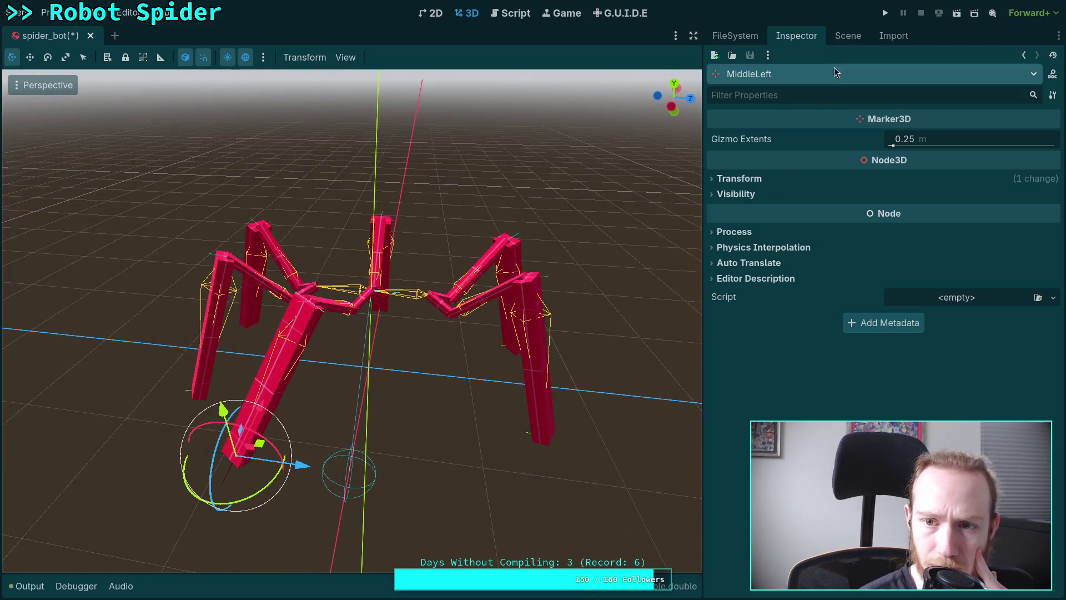
Step: On the CCDIK3D solver, try Y and X as the first joint's rotation axis, then restore Z
{"action": "left_click", "coordinate": [848, 35]}
{"action": "left_click", "coordinate": [802, 161]}
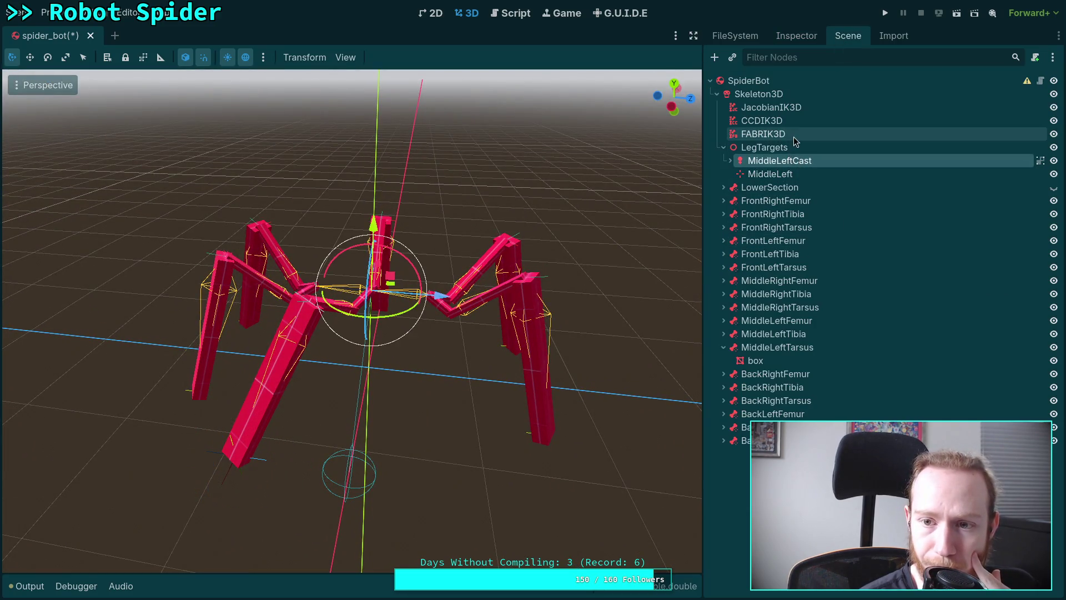
{"action": "left_click", "coordinate": [777, 121]}
{"action": "left_click", "coordinate": [797, 36]}
{"action": "left_click", "coordinate": [892, 286]}
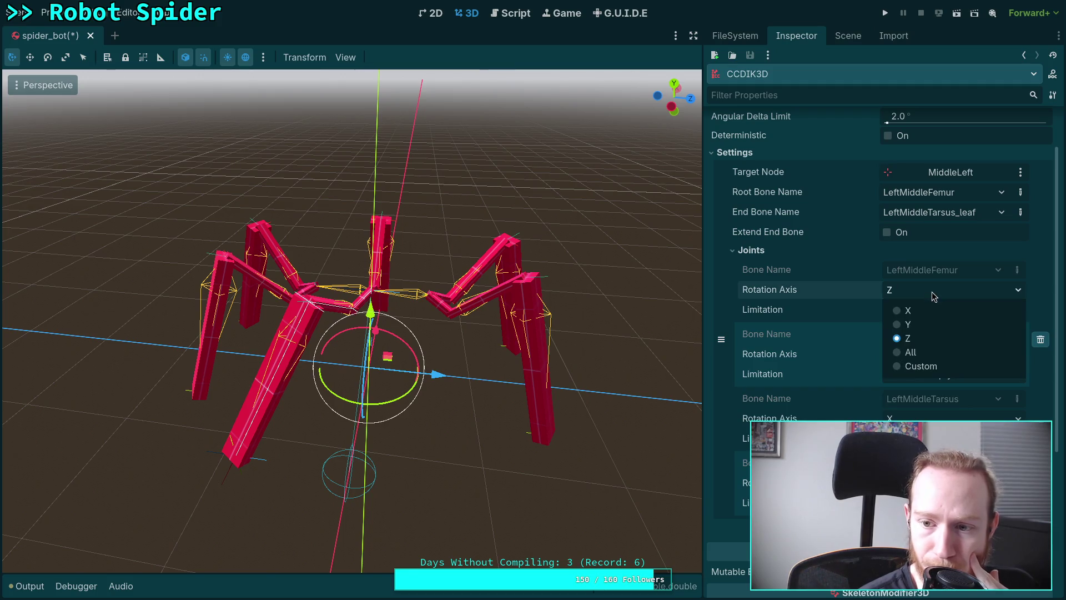
{"action": "left_click", "coordinate": [913, 327]}
{"action": "left_click", "coordinate": [926, 293]}
{"action": "left_click", "coordinate": [911, 310]}
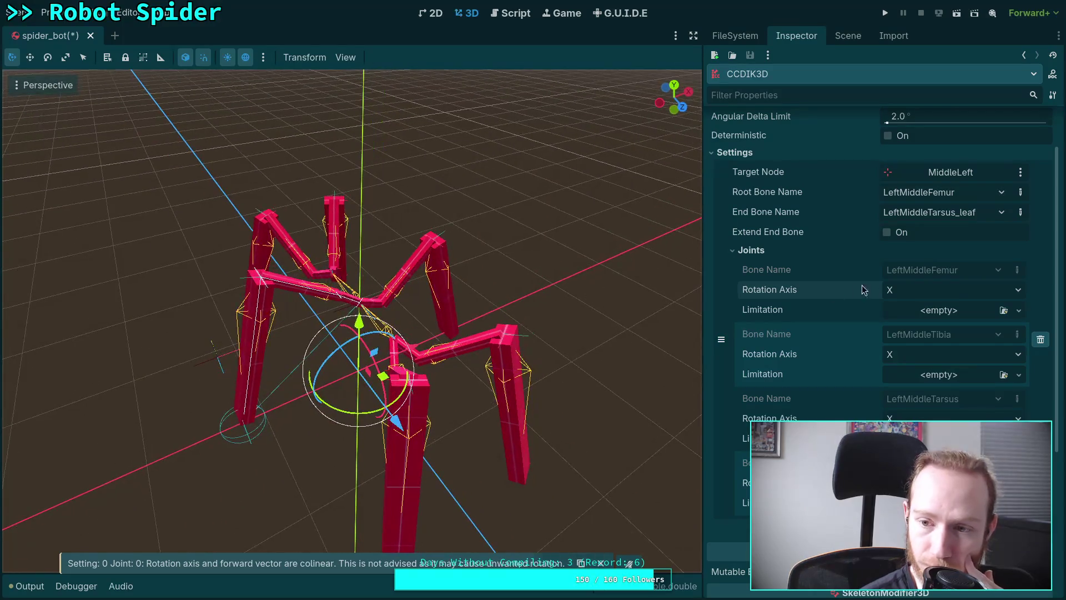
{"action": "left_click", "coordinate": [911, 291]}
{"action": "left_click", "coordinate": [930, 344]}
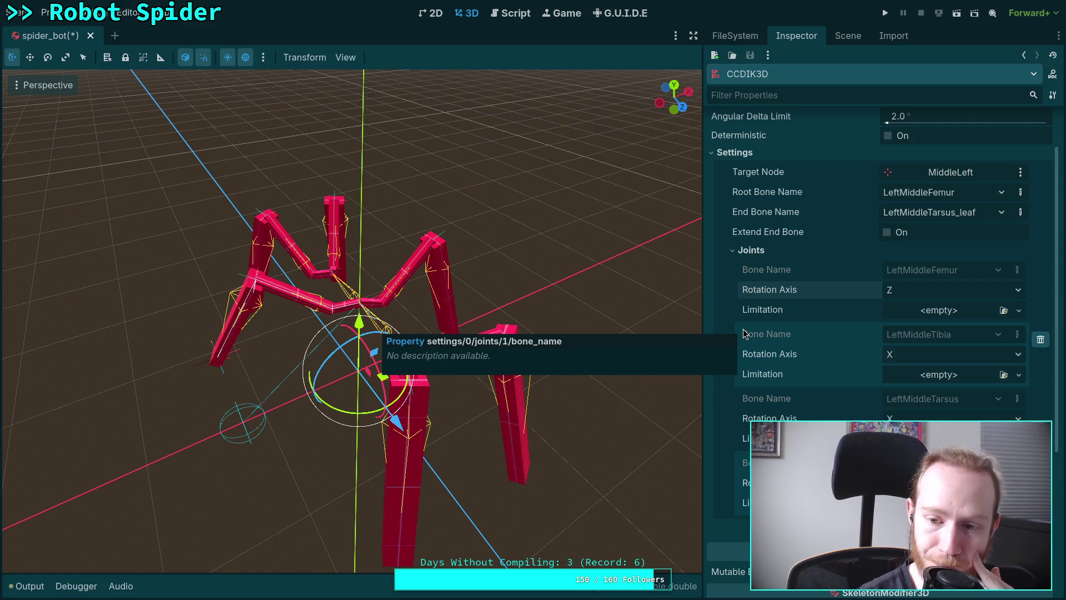
Step: Give the first CCDIK3D joint a JointLimitationCone3D, adjust its angle, then clear it
{"action": "left_click", "coordinate": [950, 317]}
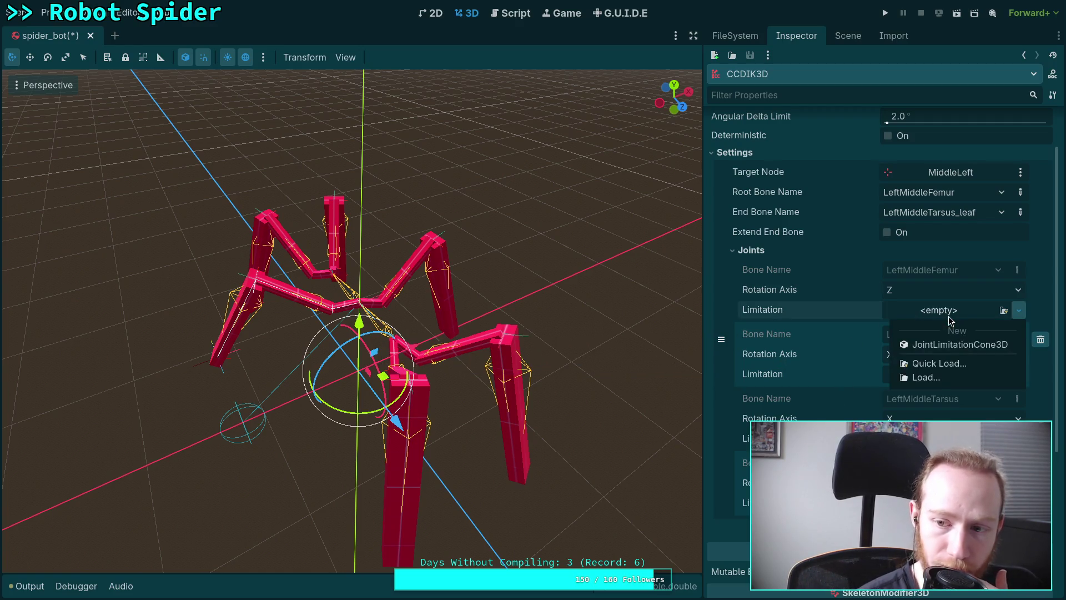
{"action": "left_click", "coordinate": [941, 345]}
{"action": "left_click", "coordinate": [938, 313]}
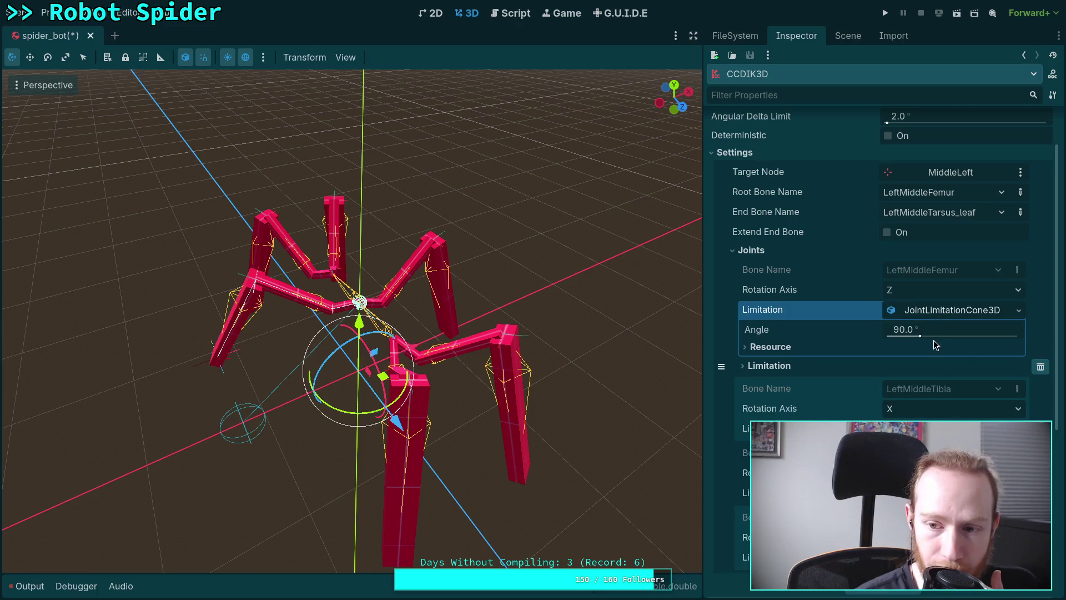
{"action": "scroll", "coordinate": [646, 362], "scroll_direction": "up", "scroll_amount": 5}
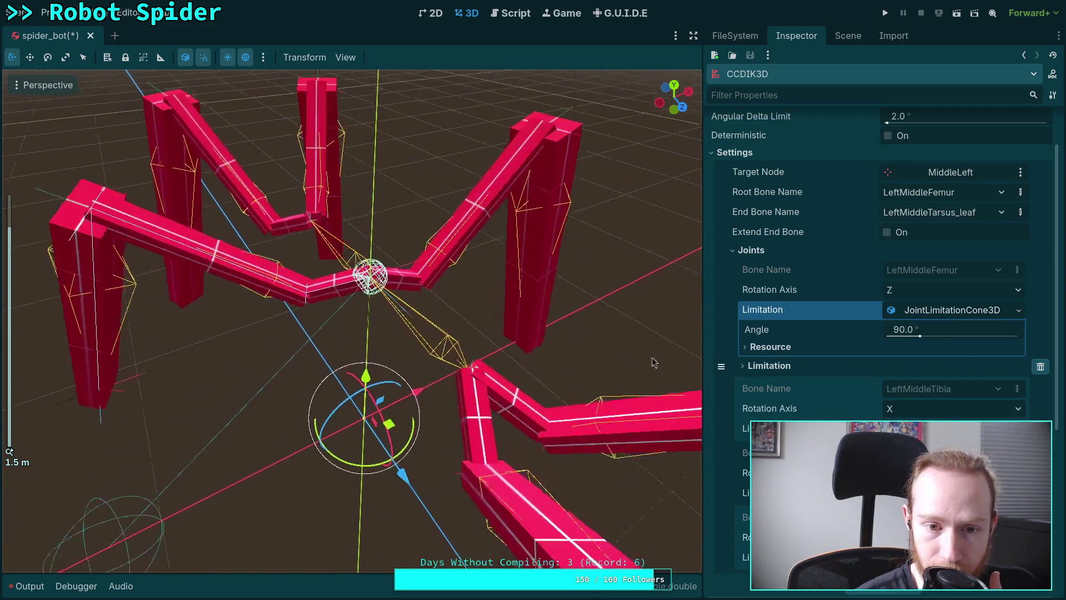
{"action": "mouse_move", "coordinate": [918, 336]}
{"action": "left_mouse_down"}
{"action": "mouse_move", "coordinate": [928, 335]}
{"action": "mouse_move", "coordinate": [895, 334]}
{"action": "mouse_move", "coordinate": [902, 346]}
{"action": "mouse_move", "coordinate": [910, 336]}
{"action": "left_mouse_up"}
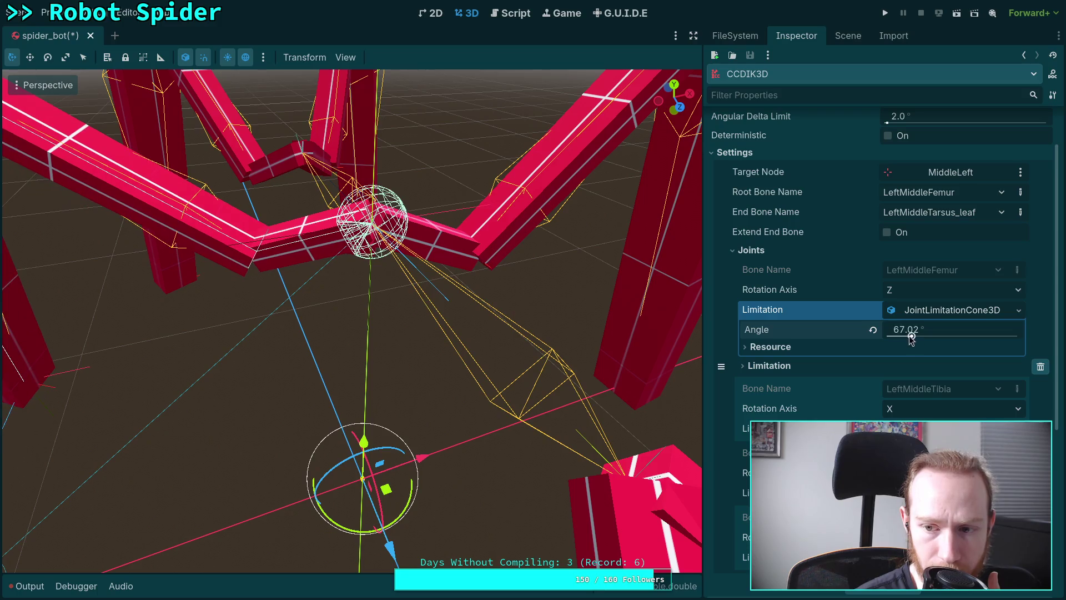
{"action": "left_click", "coordinate": [1019, 310]}
{"action": "left_click", "coordinate": [1040, 314]}
{"action": "left_click", "coordinate": [1019, 310]}
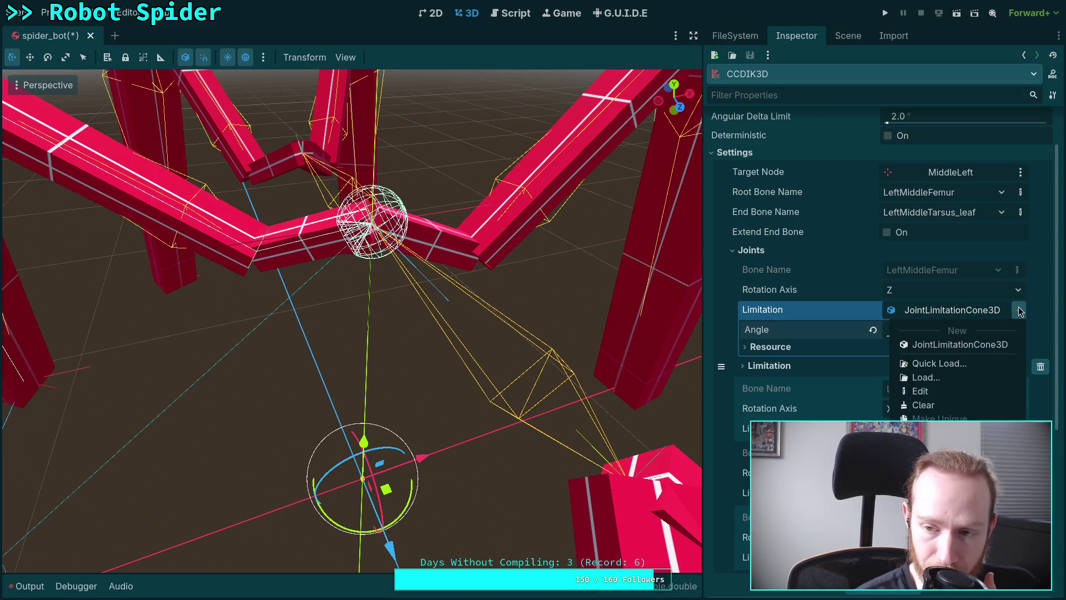
{"action": "left_click", "coordinate": [864, 322]}
{"action": "left_click", "coordinate": [1018, 312]}
{"action": "left_click", "coordinate": [940, 406]}
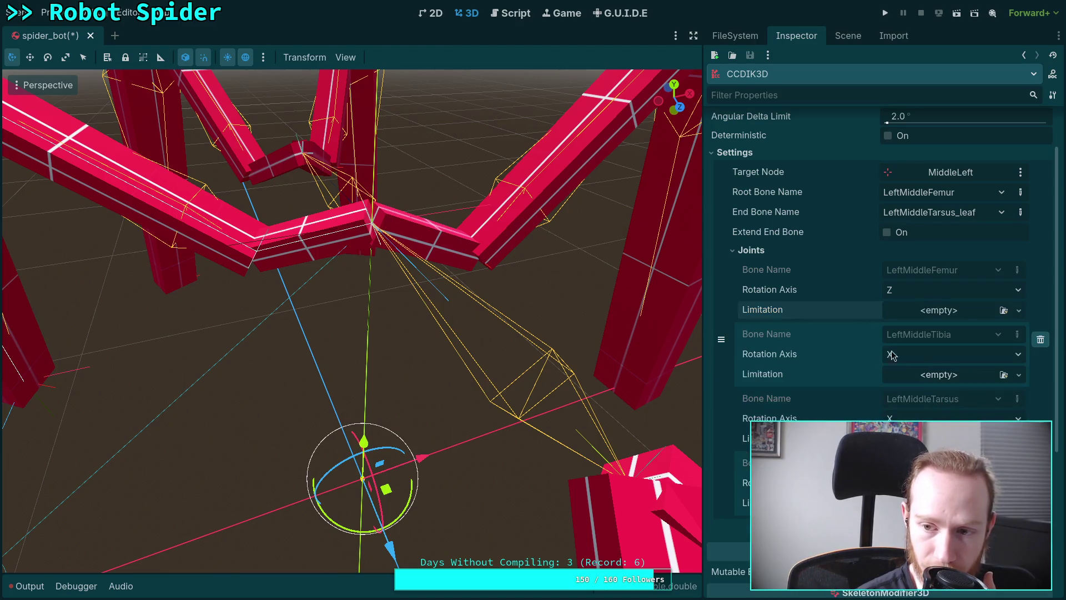
Step: Orbit to an elevated view of the spider and bring back the scene tree
{"action": "scroll", "coordinate": [386, 308], "scroll_direction": "down", "scroll_amount": 5}
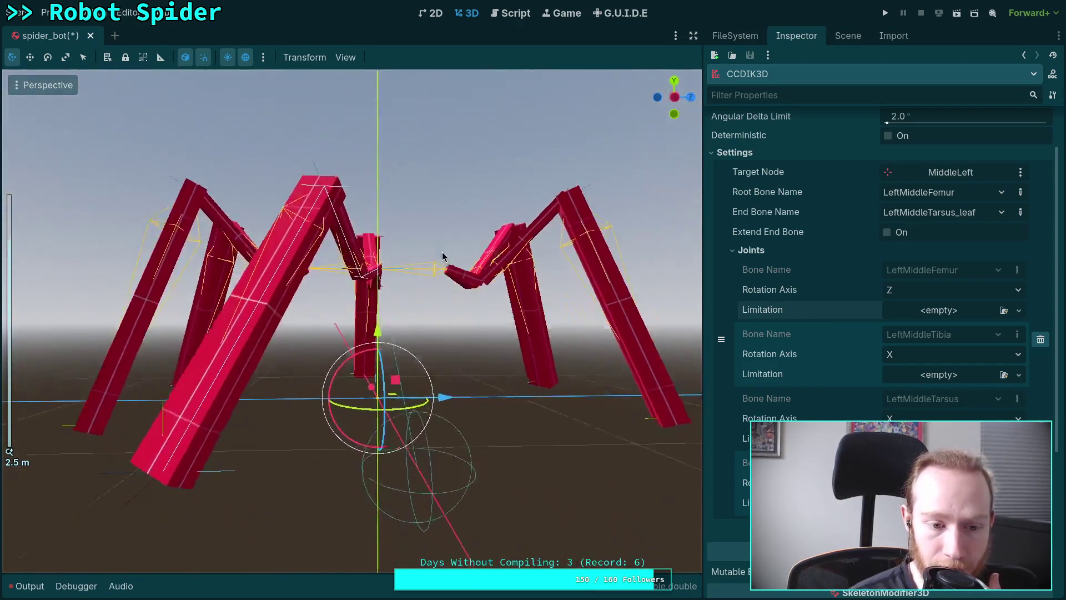
{"action": "left_click_drag", "start_coordinate": [442, 256], "coordinate": [266, 474]}
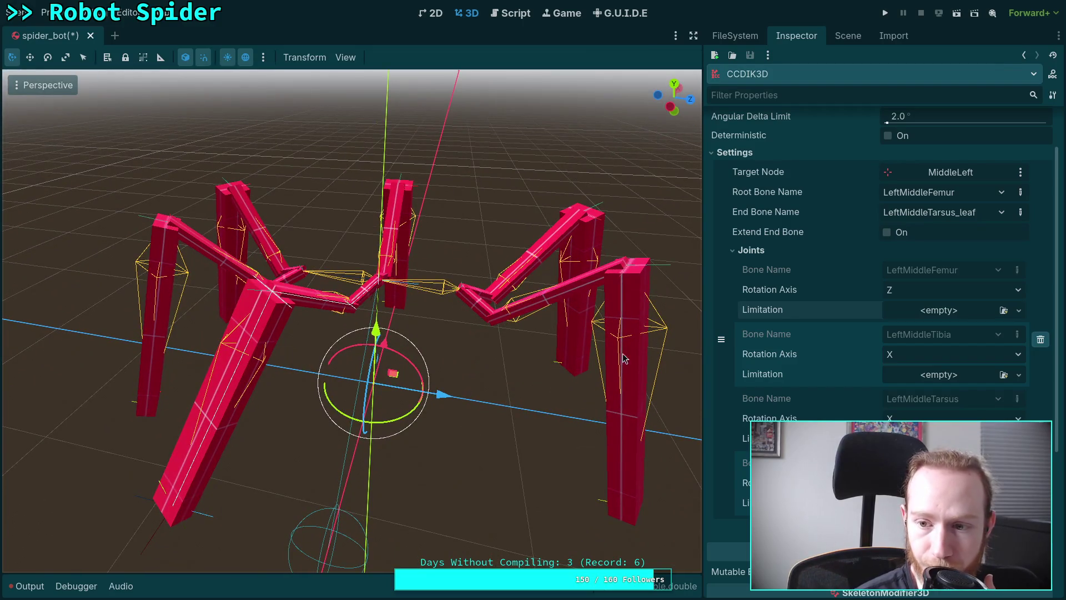
{"action": "scroll", "coordinate": [816, 318], "scroll_direction": "up", "scroll_amount": 3}
{"action": "left_click", "coordinate": [848, 35]}
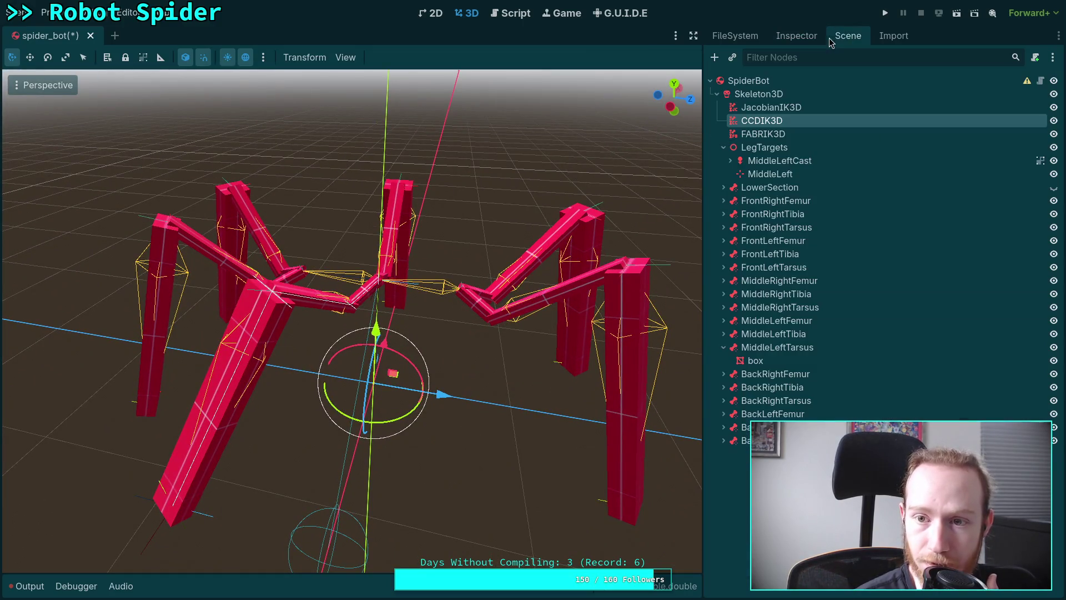
Step: Set the JacobianIK3D joint rotation axes: LeftMiddleFemur Z, LeftMiddleTibia X, third joint Y
{"action": "left_click", "coordinate": [771, 107]}
{"action": "left_click", "coordinate": [797, 36]}
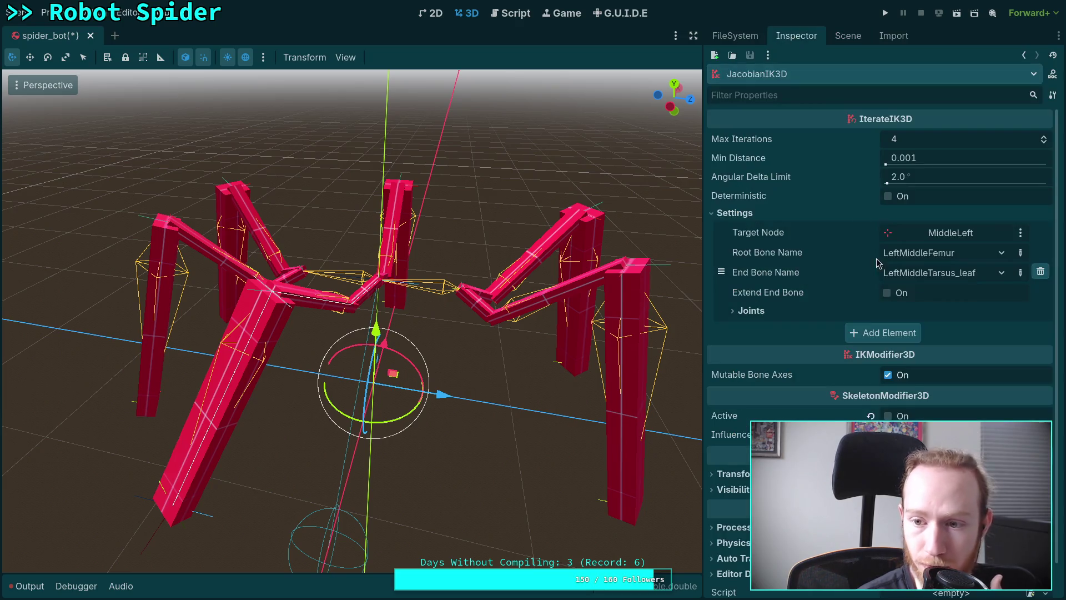
{"action": "left_click", "coordinate": [825, 311]}
{"action": "left_click", "coordinate": [944, 350]}
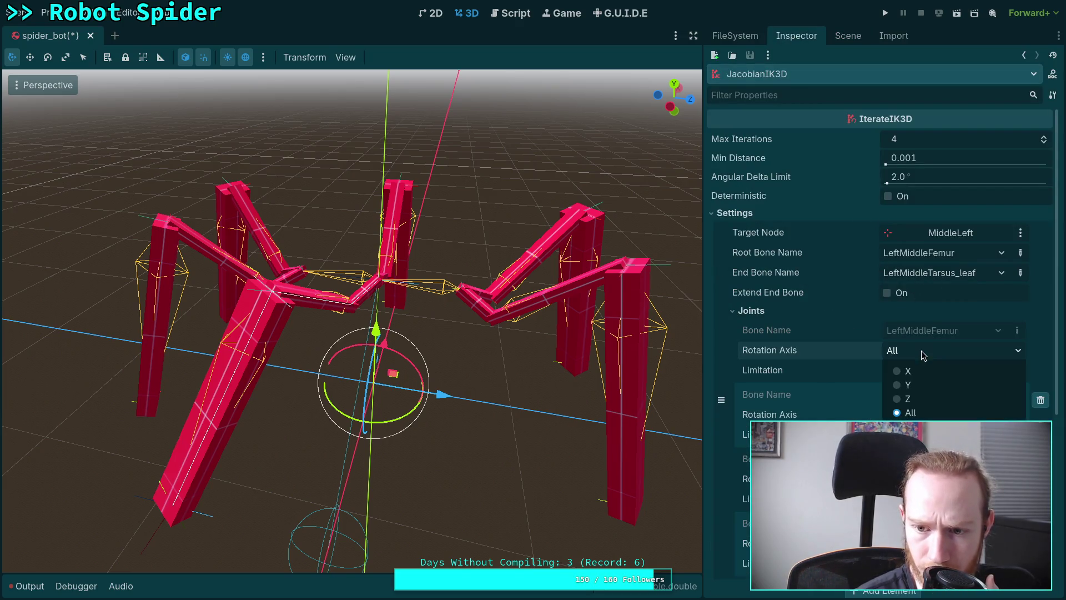
{"action": "left_click", "coordinate": [900, 394]}
{"action": "scroll", "coordinate": [879, 386], "scroll_direction": "down", "scroll_amount": 2}
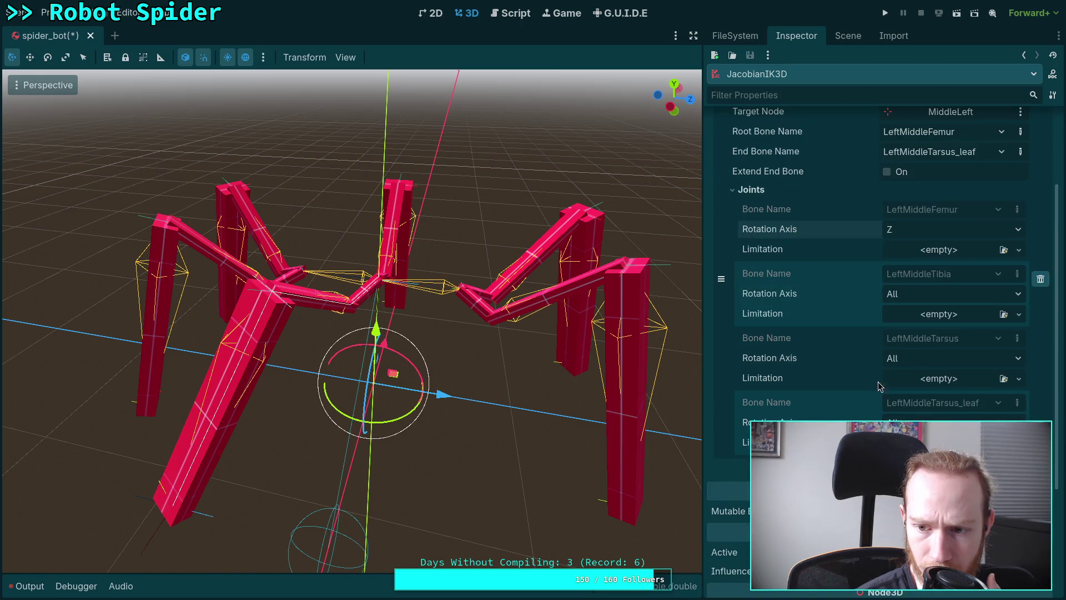
{"action": "left_click", "coordinate": [913, 294]}
{"action": "left_click", "coordinate": [908, 314]}
{"action": "left_click", "coordinate": [911, 358]}
{"action": "left_click", "coordinate": [912, 393]}
{"action": "scroll", "coordinate": [818, 368], "scroll_direction": "up", "scroll_amount": 2}
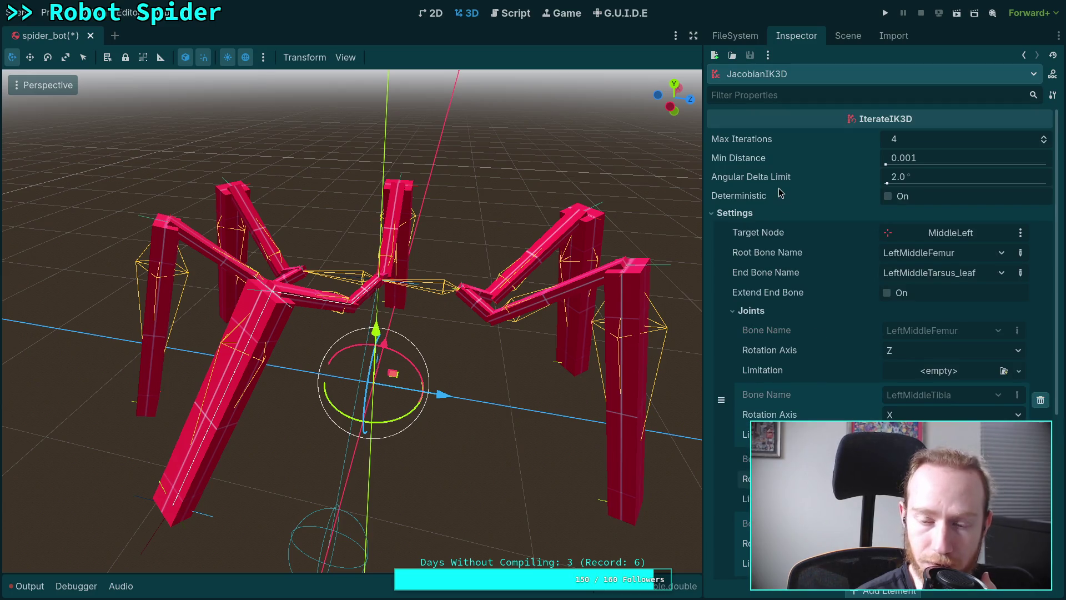
Step: Collapse the CCDIK3D and JacobianIK3D settings sections and make JacobianIK3D active
{"action": "mouse_move", "coordinate": [778, 188]}
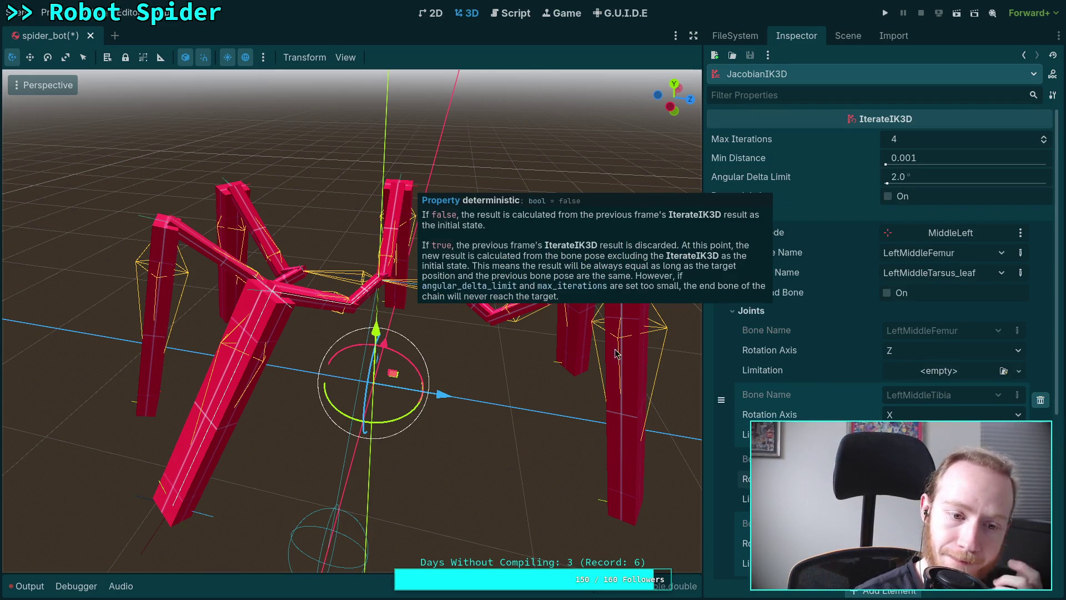
{"action": "mouse_move", "coordinate": [463, 375]}
{"action": "left_mouse_down"}
{"action": "mouse_move", "coordinate": [339, 363]}
{"action": "mouse_move", "coordinate": [575, 378]}
{"action": "left_mouse_up"}
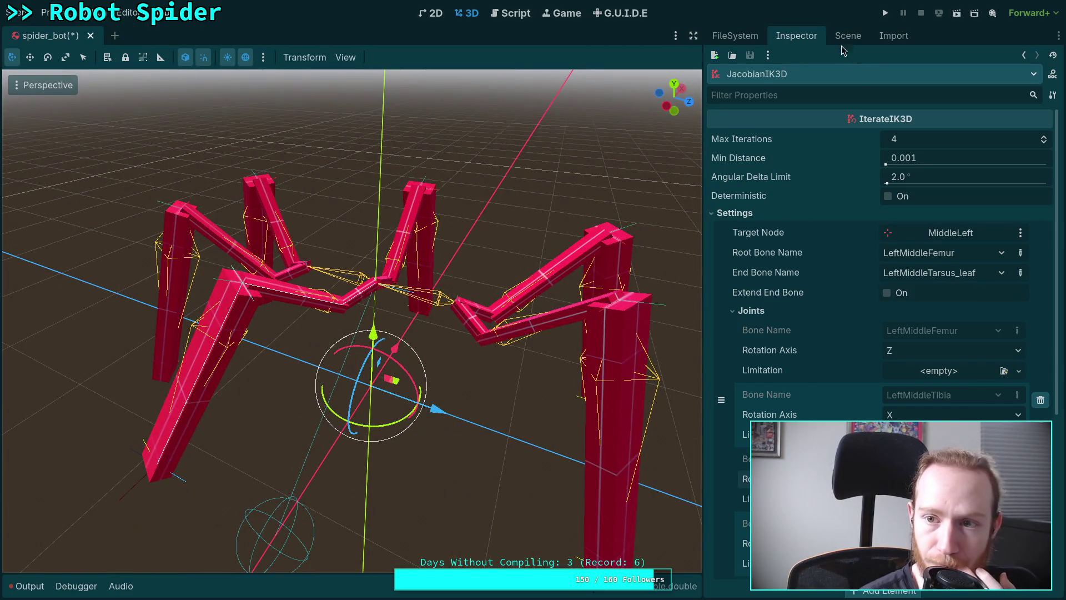
{"action": "left_click", "coordinate": [846, 36]}
{"action": "left_click", "coordinate": [765, 123]}
{"action": "left_click", "coordinate": [796, 36]}
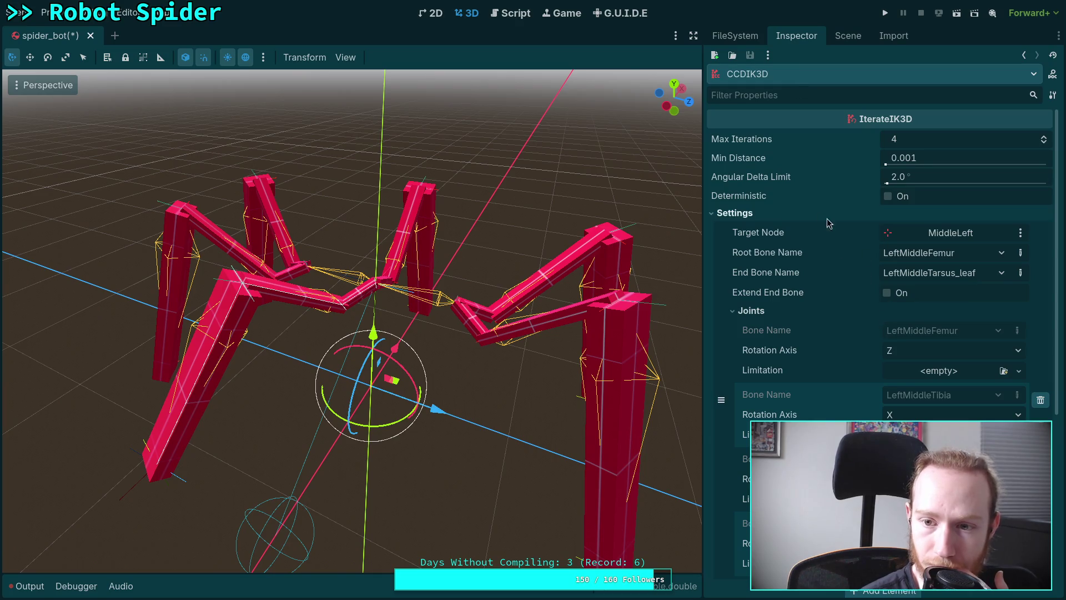
{"action": "left_click", "coordinate": [827, 215]}
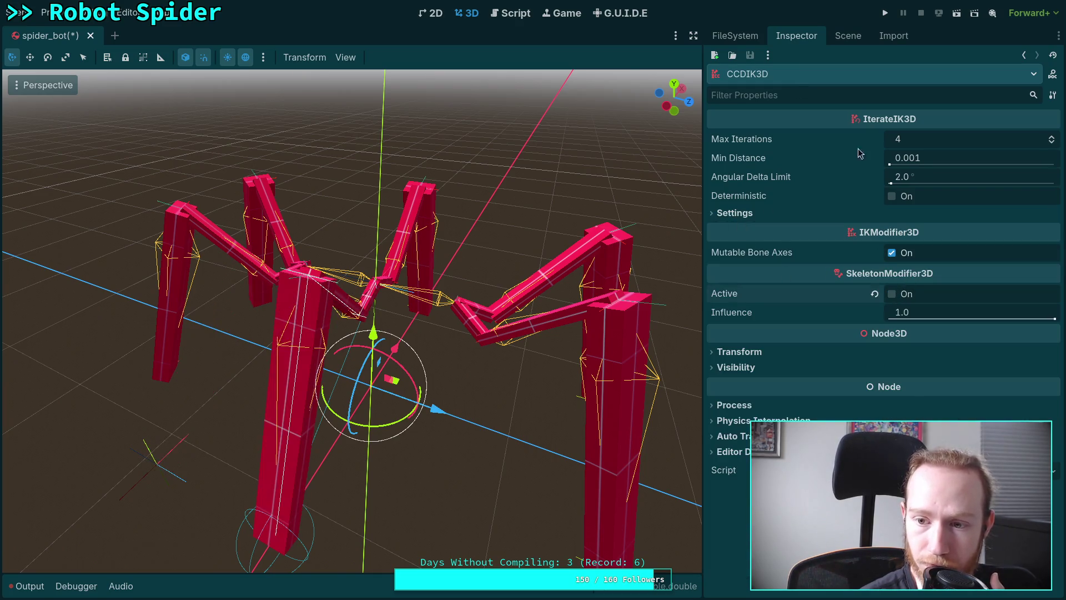
{"action": "left_click", "coordinate": [852, 37]}
{"action": "left_click", "coordinate": [783, 107]}
{"action": "left_click", "coordinate": [797, 36]}
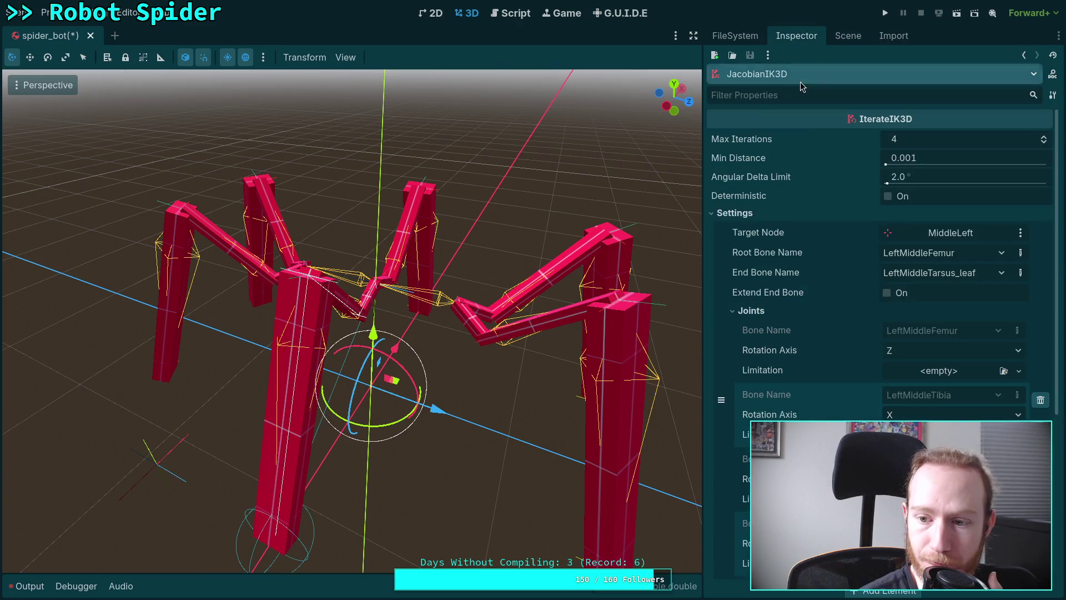
{"action": "left_click", "coordinate": [747, 213]}
{"action": "left_click", "coordinate": [892, 293]}
Step: Move the MiddleLeft marker along its Z axis to test the leg's response
{"action": "left_click_drag", "start_coordinate": [389, 333], "coordinate": [459, 356]}
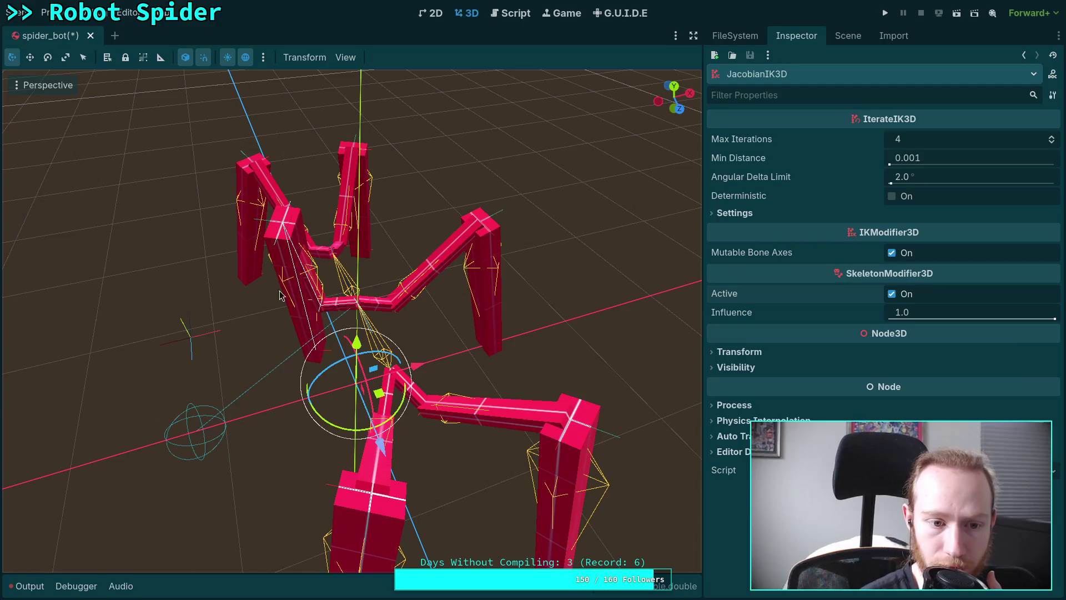
{"action": "left_click", "coordinate": [187, 343]}
{"action": "mouse_move", "coordinate": [164, 442]}
{"action": "left_mouse_down"}
{"action": "mouse_move", "coordinate": [286, 547]}
{"action": "mouse_move", "coordinate": [284, 566]}
{"action": "mouse_move", "coordinate": [320, 567]}
{"action": "mouse_move", "coordinate": [163, 495]}
{"action": "mouse_move", "coordinate": [189, 489]}
{"action": "left_mouse_up"}
{"action": "mouse_move", "coordinate": [261, 468]}
{"action": "left_mouse_down"}
{"action": "mouse_move", "coordinate": [211, 492]}
{"action": "mouse_move", "coordinate": [210, 476]}
{"action": "mouse_move", "coordinate": [251, 464]}
{"action": "mouse_move", "coordinate": [190, 463]}
{"action": "left_mouse_up"}
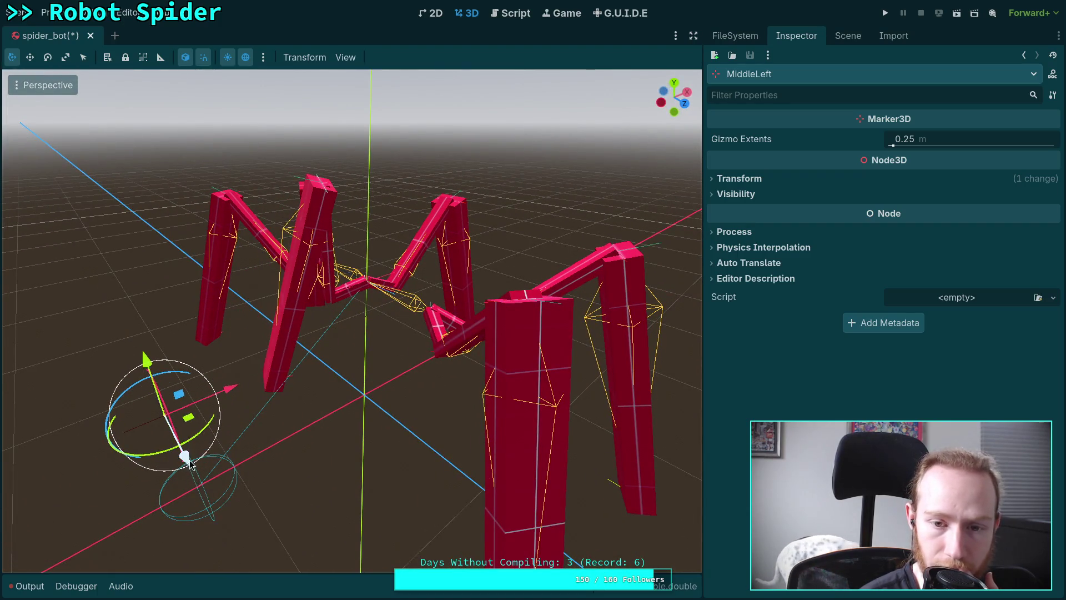
Step: Try Y and Z rotation axes for the LeftMiddleTibia joint, then return it to X
{"action": "left_click", "coordinate": [848, 35]}
{"action": "left_click_drag", "start_coordinate": [410, 244], "coordinate": [442, 241]}
{"action": "left_click", "coordinate": [772, 107]}
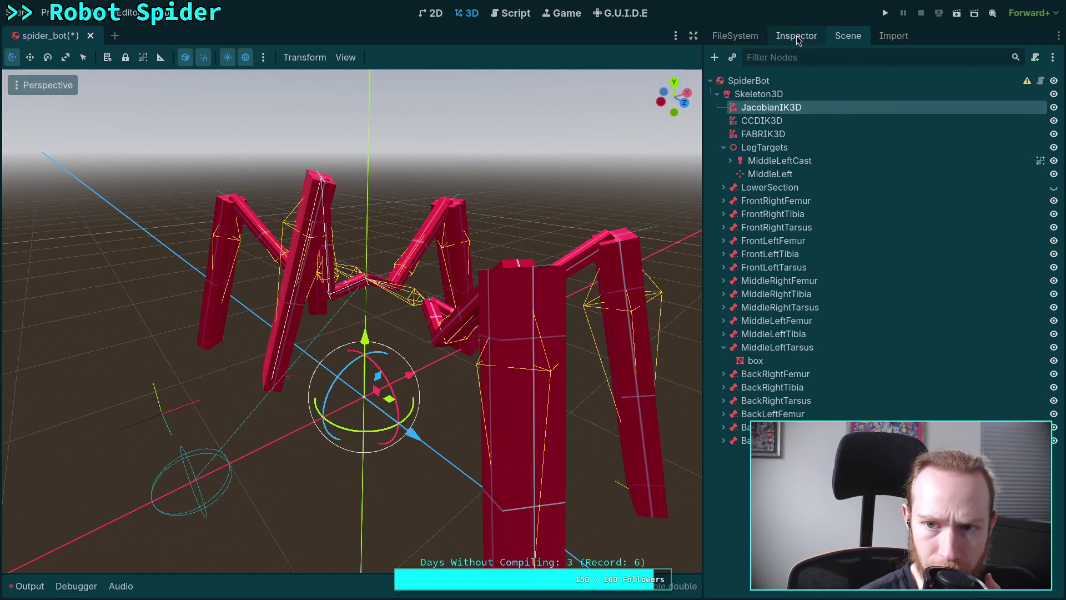
{"action": "left_click", "coordinate": [796, 35]}
{"action": "left_click", "coordinate": [768, 215]}
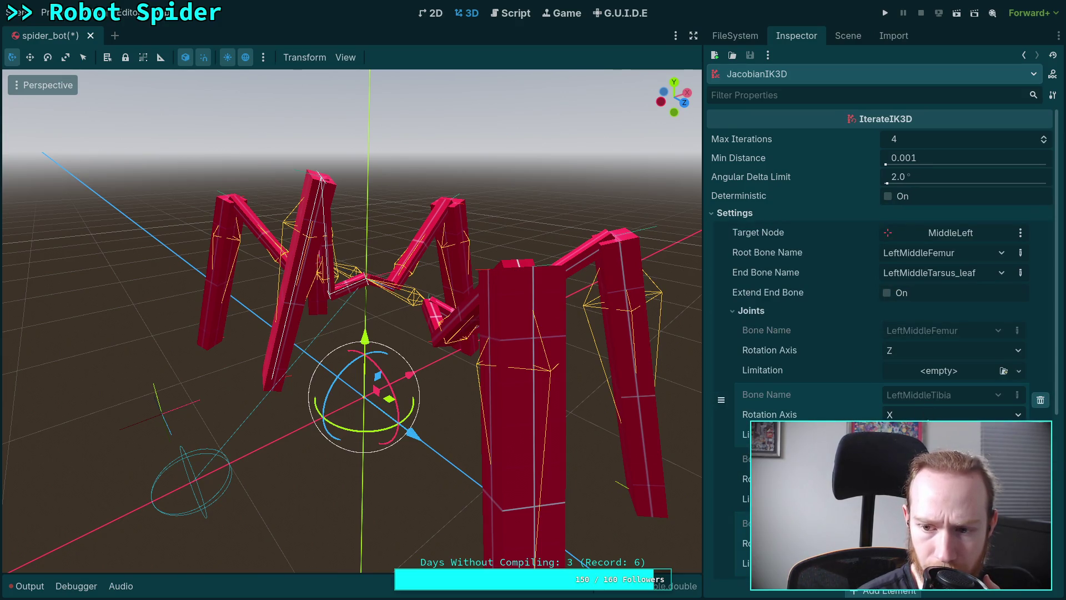
{"action": "left_click", "coordinate": [914, 441]}
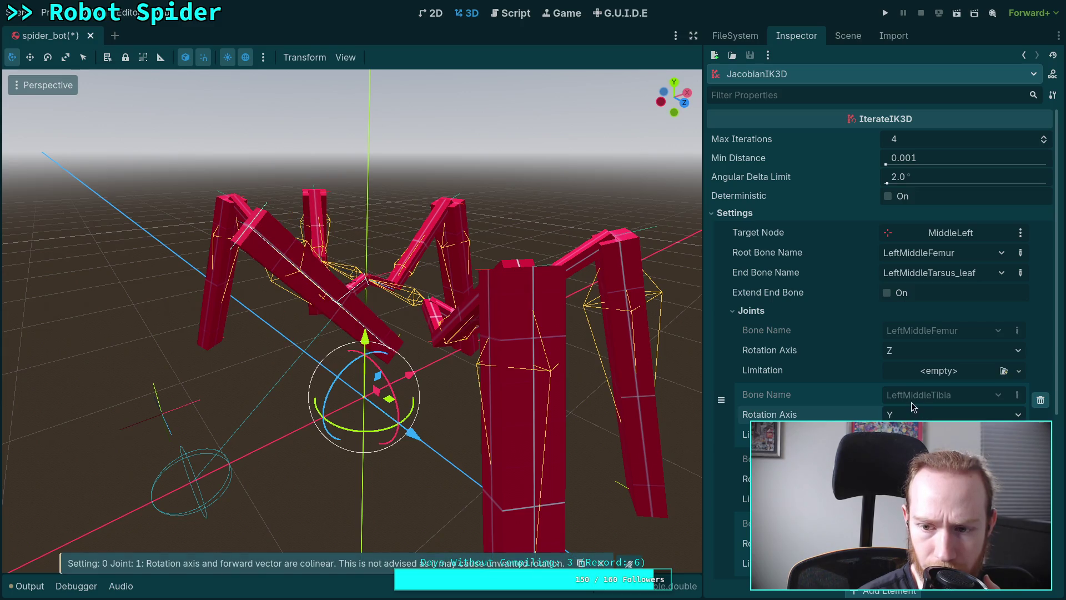
{"action": "left_click", "coordinate": [913, 457]}
{"action": "left_click_drag", "start_coordinate": [453, 360], "coordinate": [669, 369]}
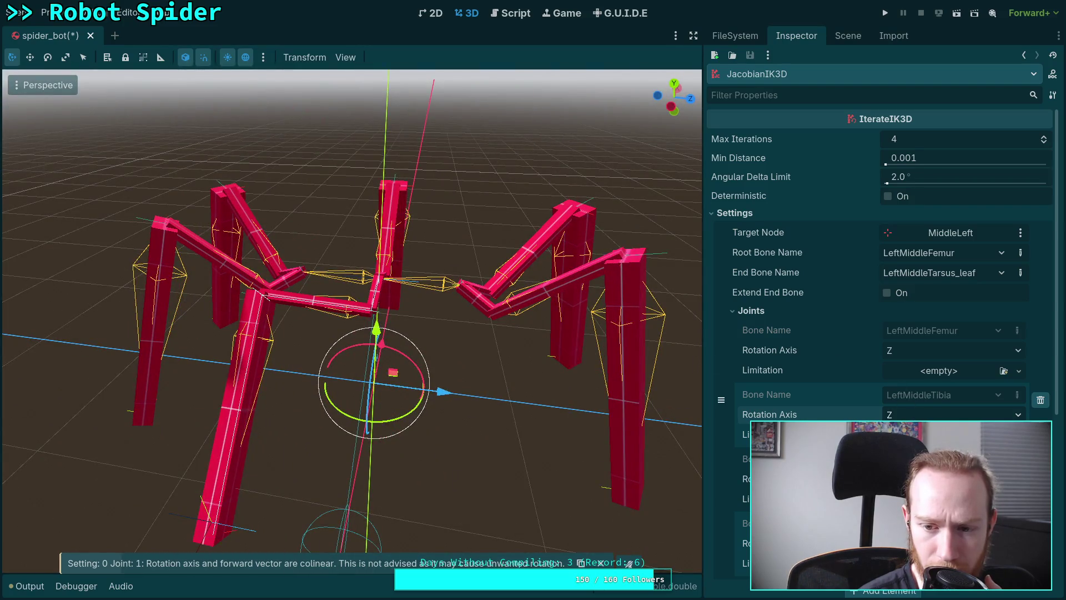
{"action": "left_click", "coordinate": [914, 427]}
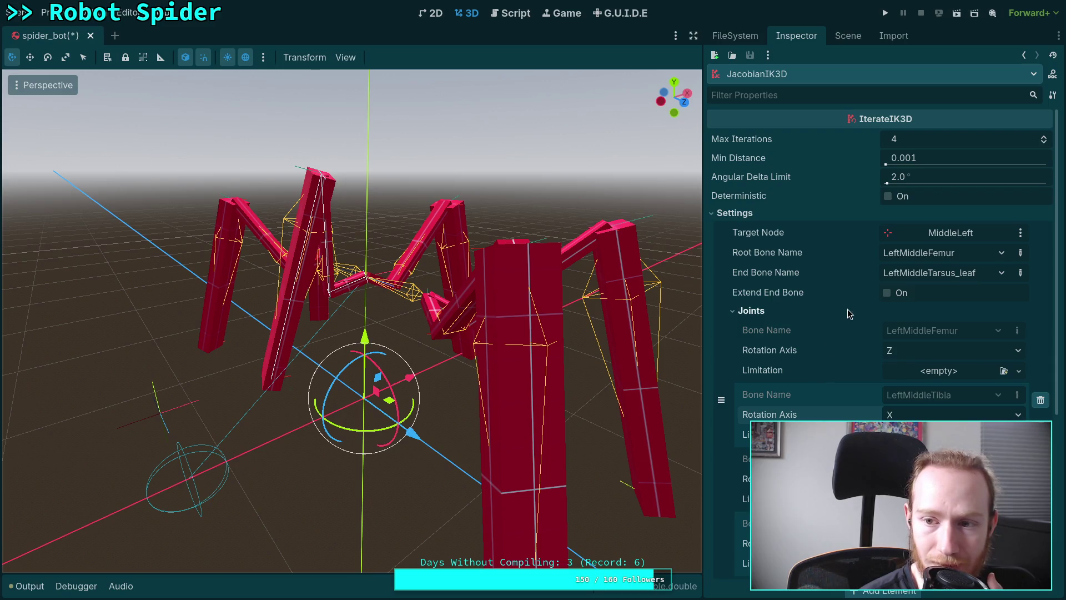
Step: Switch JacobianIK3D's Deterministic option on, then back off
{"action": "left_click", "coordinate": [888, 197]}
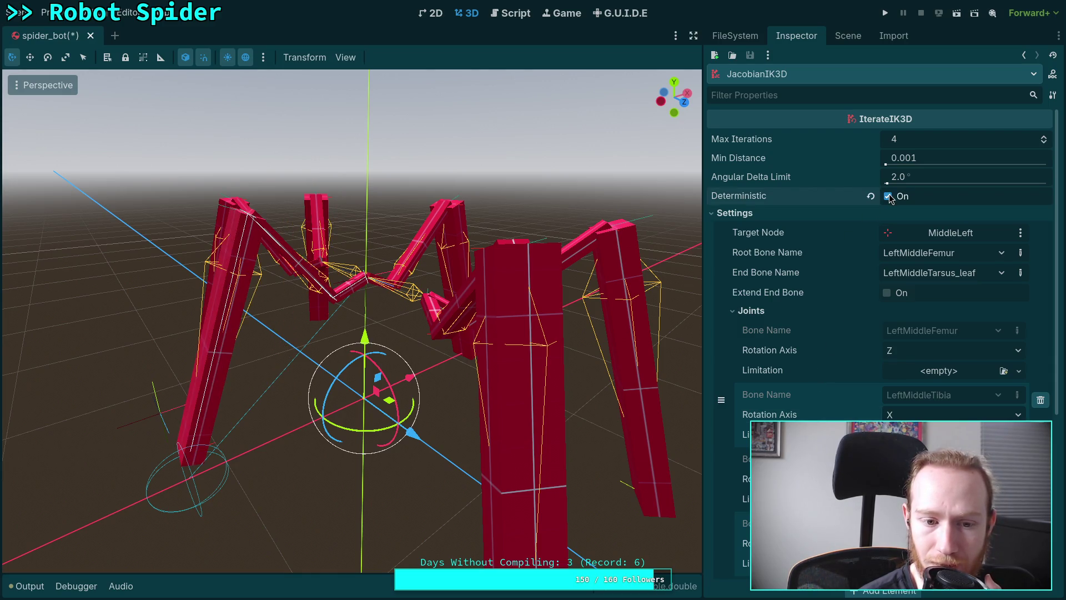
{"action": "left_click", "coordinate": [888, 197]}
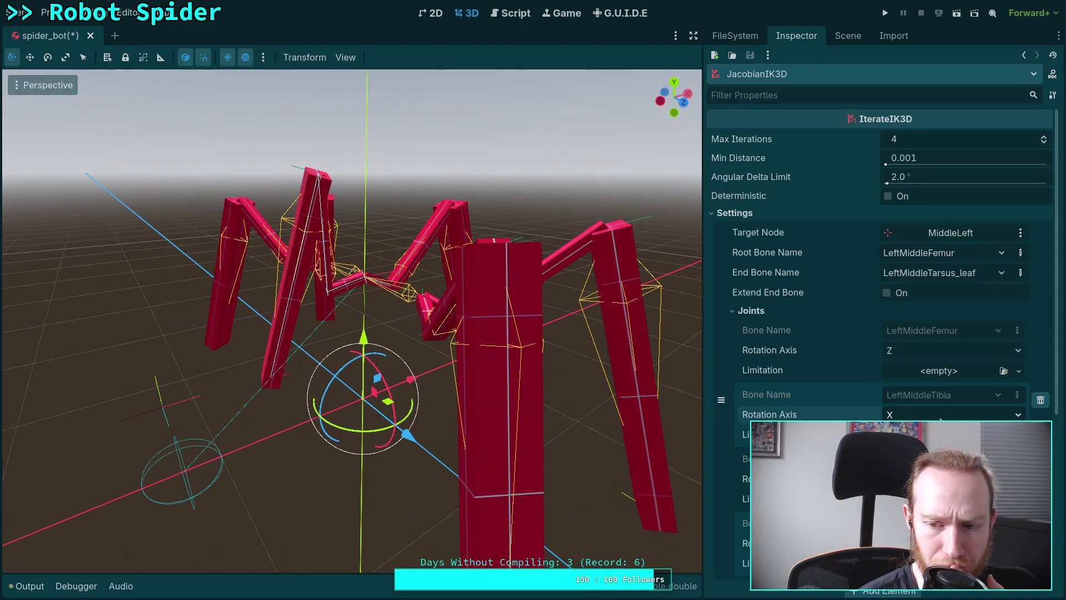
{"action": "scroll", "coordinate": [950, 415], "scroll_direction": "down", "scroll_amount": 3}
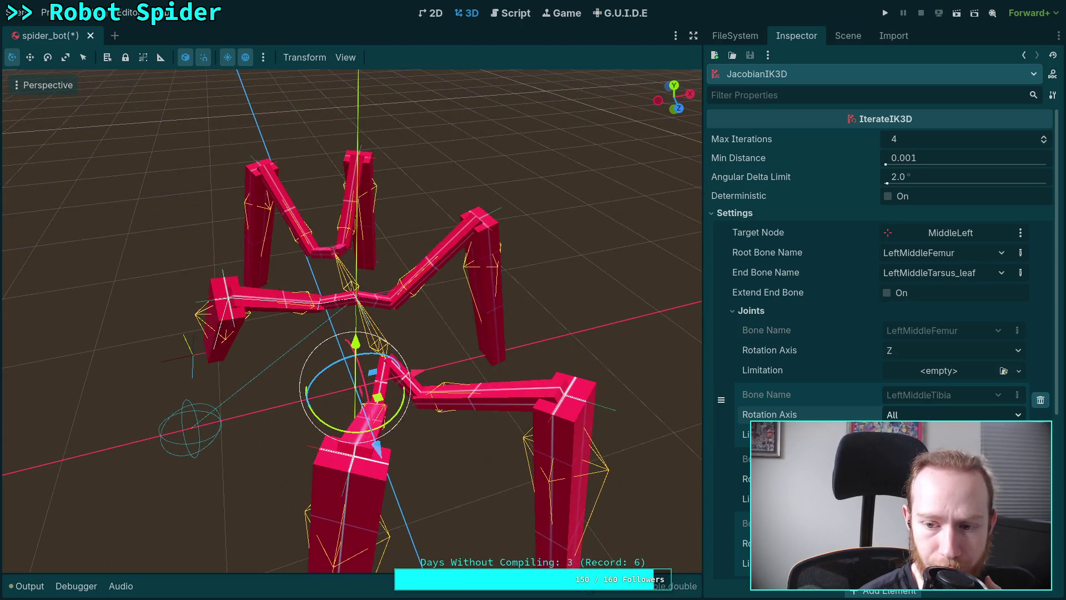
{"action": "scroll", "coordinate": [942, 413], "scroll_direction": "up", "scroll_amount": 1}
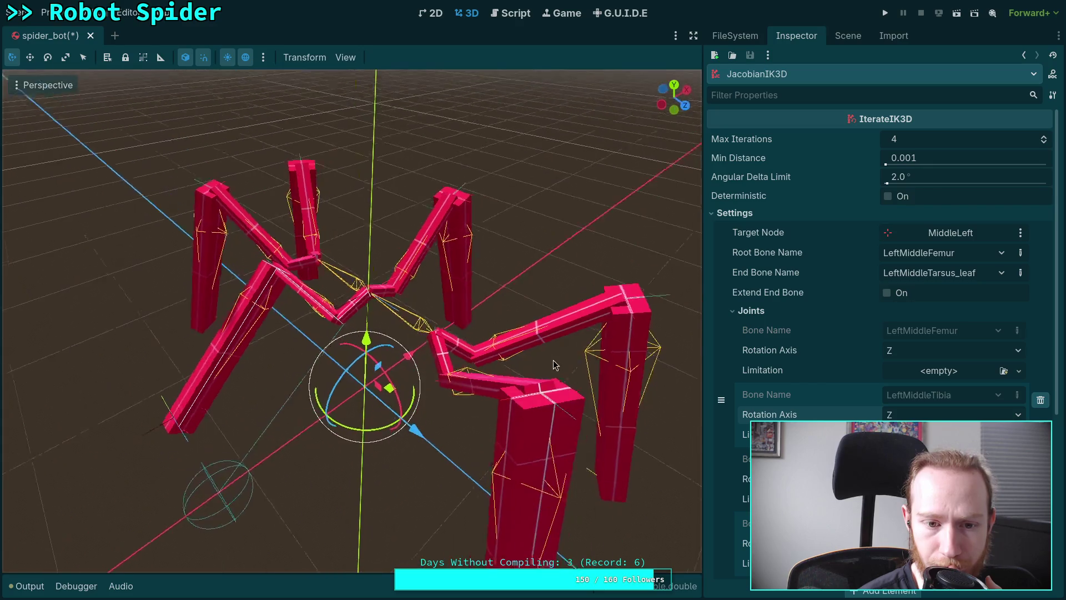
{"action": "scroll", "coordinate": [938, 414], "scroll_direction": "up", "scroll_amount": 1}
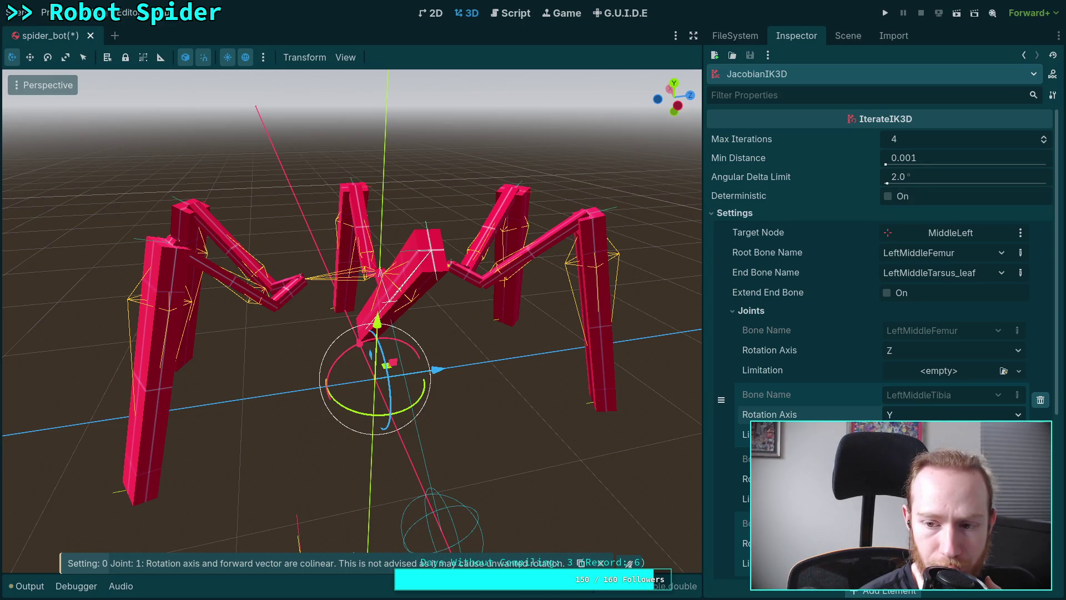
{"action": "scroll", "coordinate": [943, 414], "scroll_direction": "up", "scroll_amount": 1}
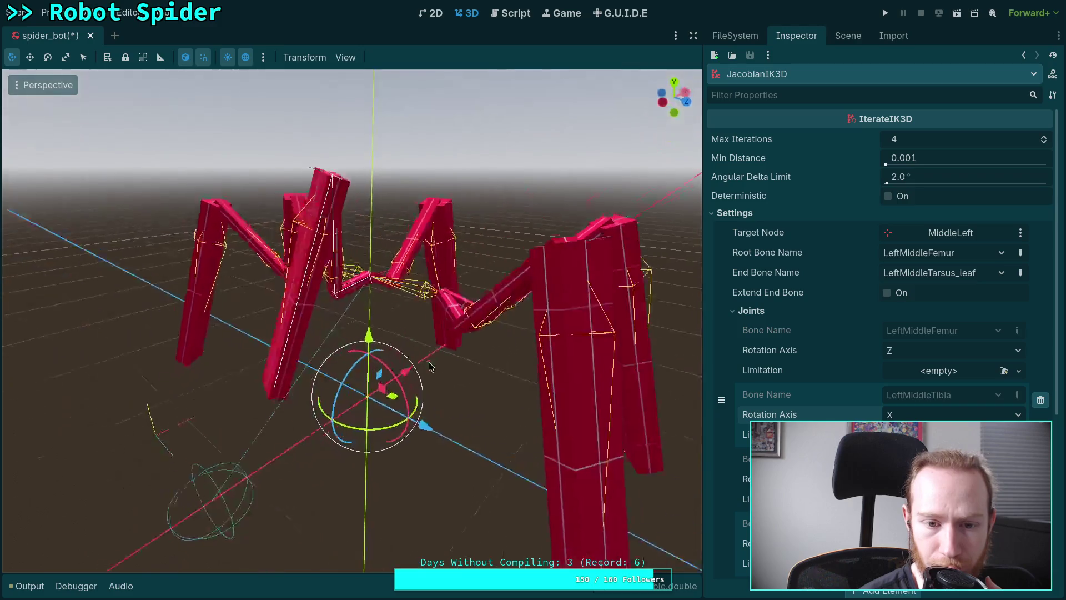
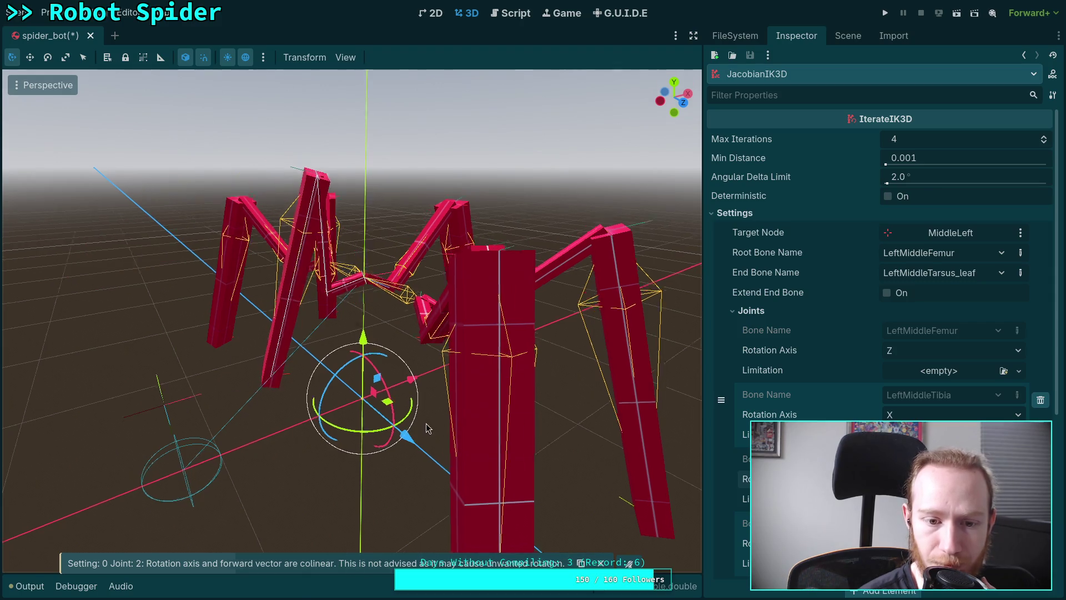
Step: Select the MiddleLeft leg target and move it 0.6 along Z
{"action": "left_click", "coordinate": [845, 37]}
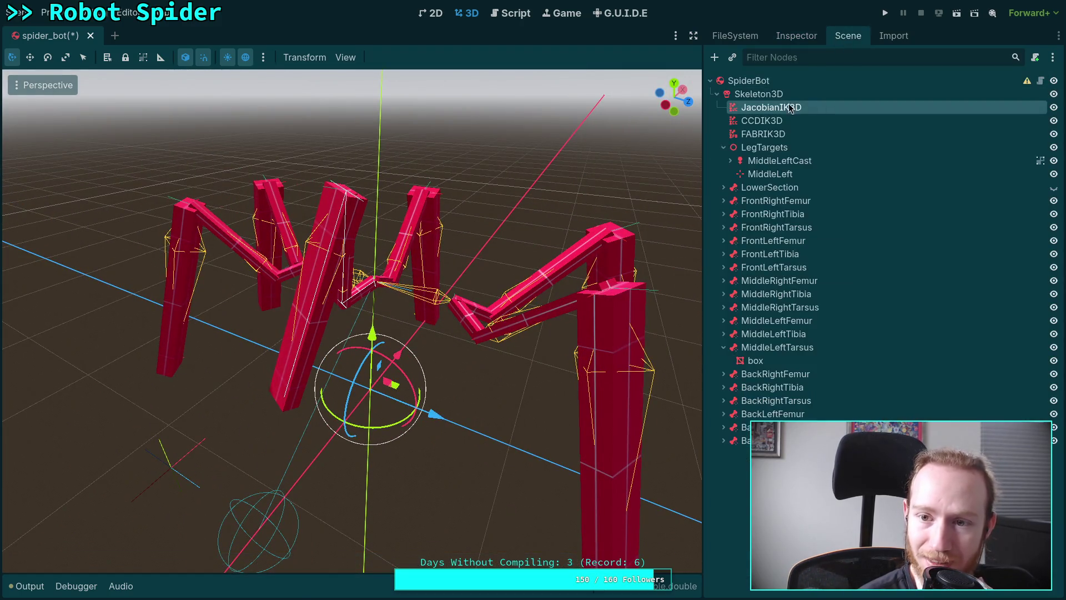
{"action": "left_click", "coordinate": [766, 175]}
{"action": "mouse_move", "coordinate": [207, 498]}
{"action": "left_mouse_down"}
{"action": "mouse_move", "coordinate": [296, 544]}
{"action": "mouse_move", "coordinate": [255, 531]}
{"action": "mouse_move", "coordinate": [266, 455]}
{"action": "mouse_move", "coordinate": [292, 445]}
{"action": "mouse_move", "coordinate": [289, 483]}
{"action": "mouse_move", "coordinate": [263, 476]}
{"action": "mouse_move", "coordinate": [368, 523]}
{"action": "mouse_move", "coordinate": [488, 550]}
{"action": "mouse_move", "coordinate": [466, 508]}
{"action": "mouse_move", "coordinate": [272, 485]}
{"action": "mouse_move", "coordinate": [297, 498]}
{"action": "mouse_move", "coordinate": [433, 479]}
{"action": "left_mouse_up"}
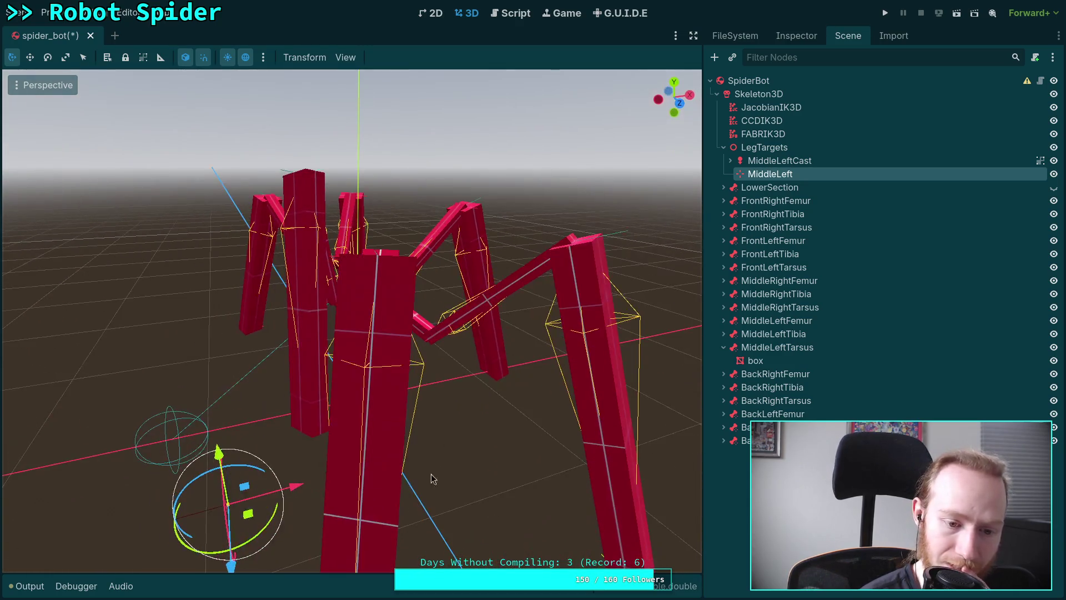
{"action": "mouse_move", "coordinate": [249, 522]}
{"action": "left_mouse_down"}
{"action": "mouse_move", "coordinate": [281, 532]}
{"action": "mouse_move", "coordinate": [115, 461]}
{"action": "mouse_move", "coordinate": [32, 472]}
{"action": "mouse_move", "coordinate": [219, 464]}
{"action": "mouse_move", "coordinate": [355, 484]}
{"action": "mouse_move", "coordinate": [326, 476]}
{"action": "mouse_move", "coordinate": [358, 475]}
{"action": "mouse_move", "coordinate": [385, 494]}
{"action": "mouse_move", "coordinate": [458, 500]}
{"action": "left_mouse_up"}
Step: Test the leg's follow and nudge the MiddleLeft target 0.2 along X
{"action": "scroll", "coordinate": [354, 484], "scroll_direction": "down", "scroll_amount": 3}
{"action": "scroll", "coordinate": [326, 476], "scroll_direction": "down", "scroll_amount": 1}
{"action": "mouse_move", "coordinate": [505, 498]}
{"action": "left_mouse_down"}
{"action": "mouse_move", "coordinate": [556, 495]}
{"action": "mouse_move", "coordinate": [506, 503]}
{"action": "mouse_move", "coordinate": [532, 497]}
{"action": "mouse_move", "coordinate": [344, 466]}
{"action": "mouse_move", "coordinate": [307, 497]}
{"action": "mouse_move", "coordinate": [367, 475]}
{"action": "left_mouse_up"}
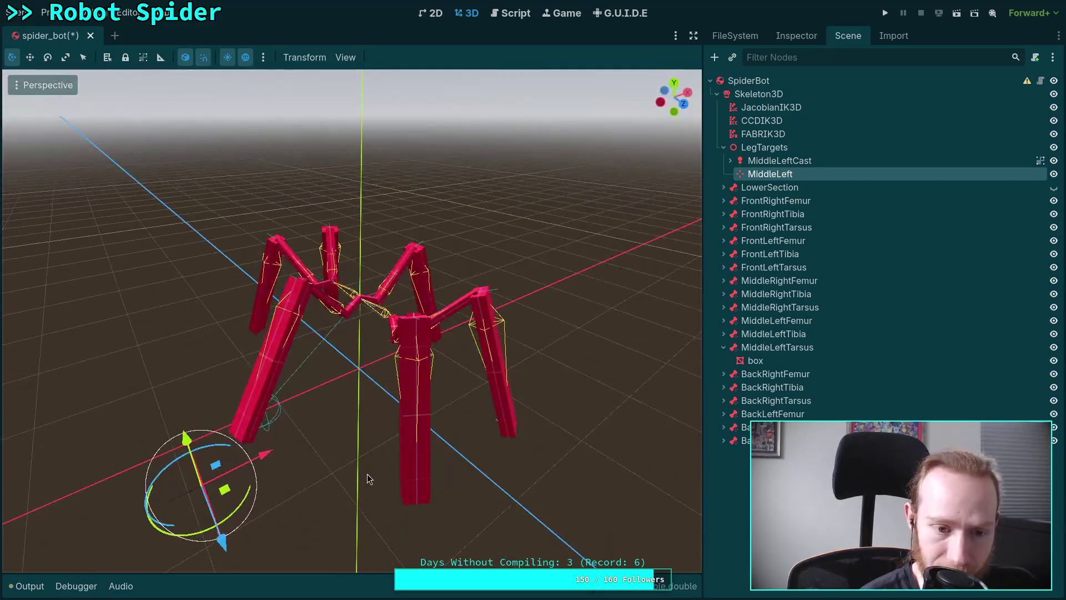
{"action": "mouse_move", "coordinate": [267, 462]}
{"action": "left_mouse_down"}
{"action": "mouse_move", "coordinate": [291, 455]}
{"action": "mouse_move", "coordinate": [282, 459]}
{"action": "left_mouse_up"}
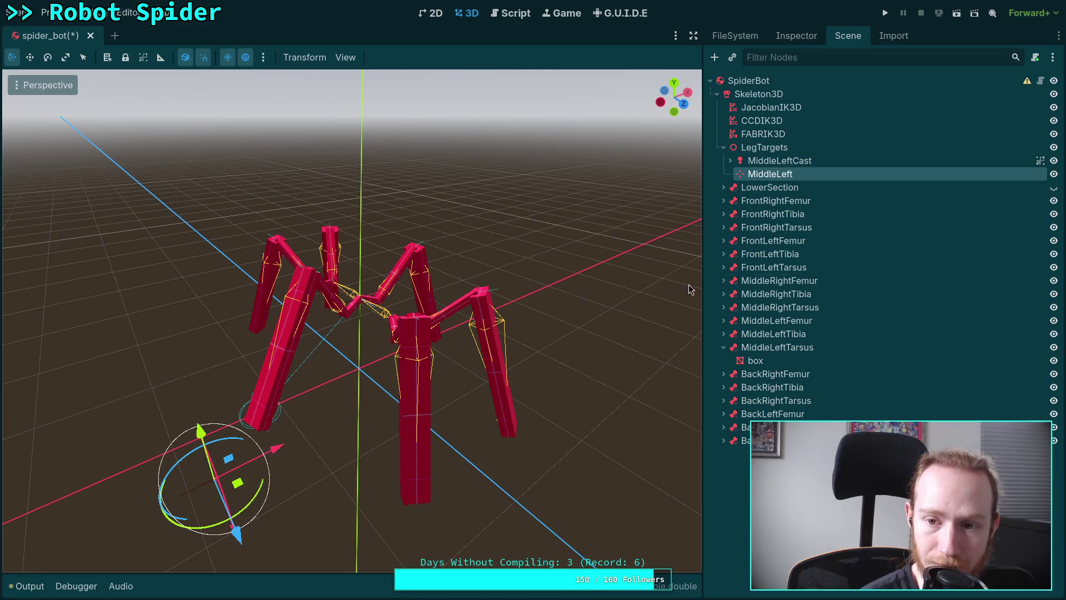
{"action": "left_click", "coordinate": [777, 107]}
Step: Toggle JacobianIK3D's Extend End Bone on, then back off
{"action": "left_click", "coordinate": [795, 36]}
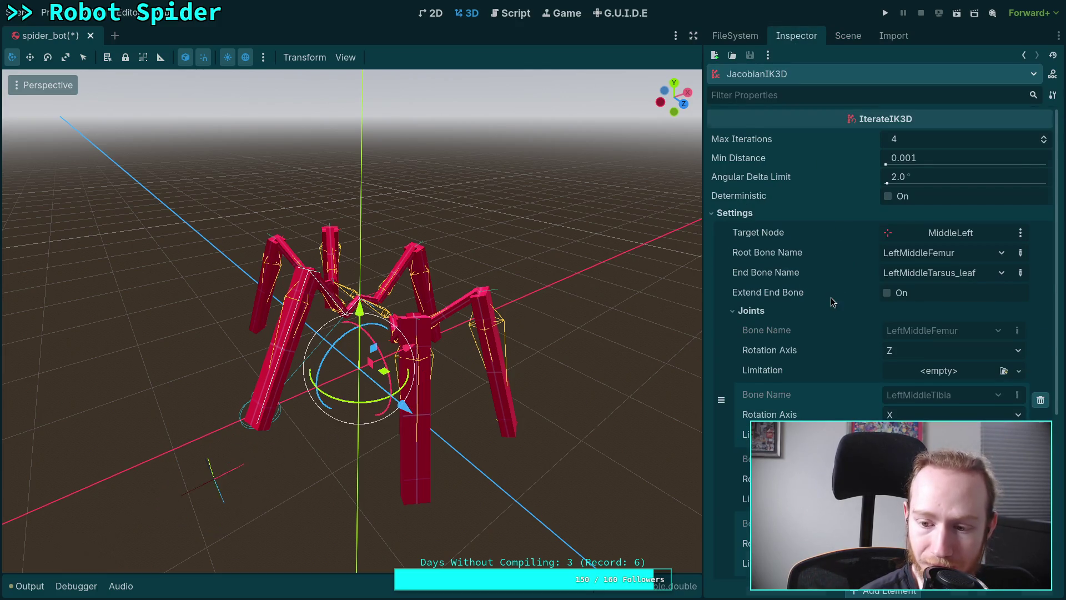
{"action": "scroll", "coordinate": [831, 300], "scroll_direction": "down", "scroll_amount": 3}
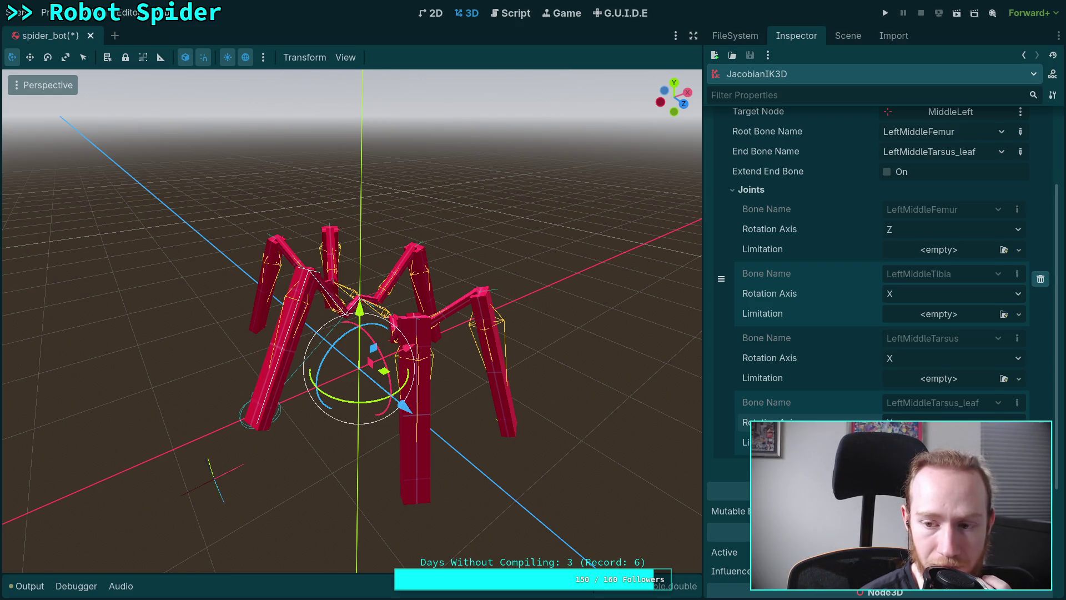
{"action": "scroll", "coordinate": [878, 278], "scroll_direction": "up", "scroll_amount": 3}
{"action": "left_click", "coordinate": [895, 294]}
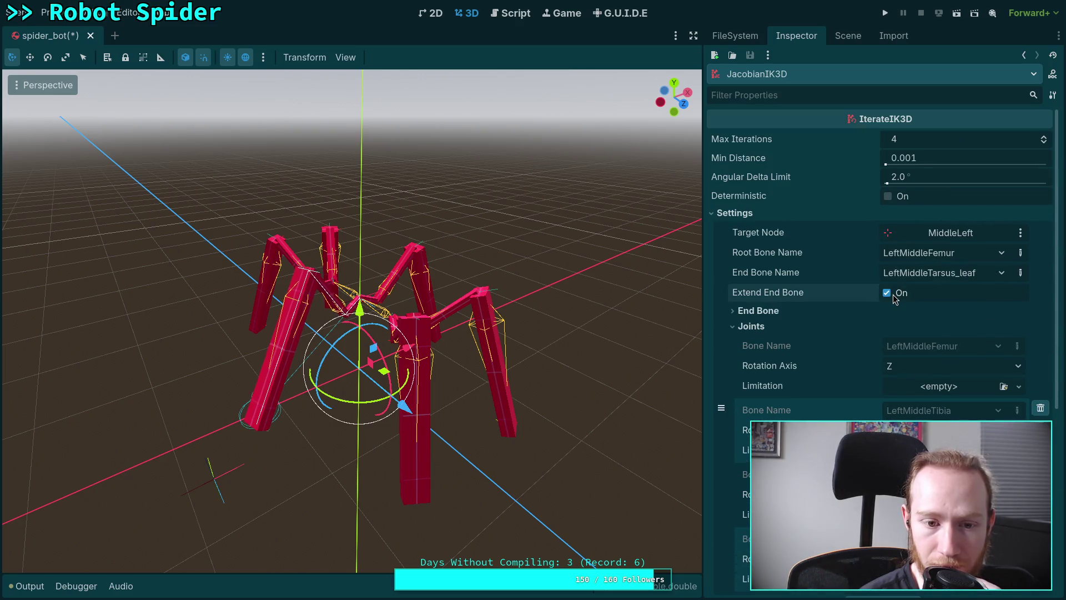
{"action": "scroll", "coordinate": [821, 325], "scroll_direction": "down", "scroll_amount": 2}
{"action": "left_click", "coordinate": [768, 251]}
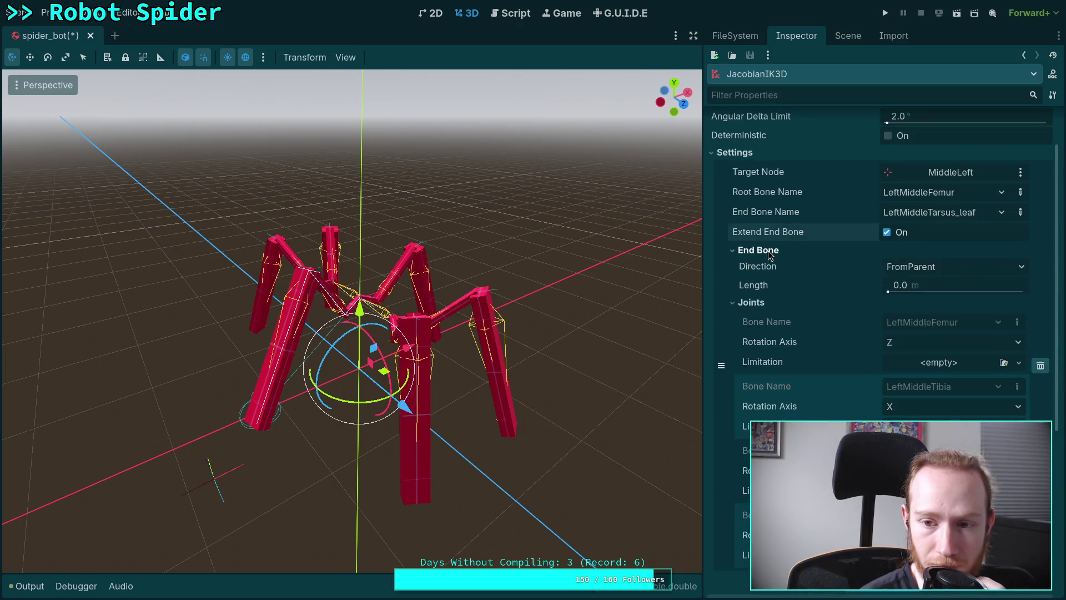
{"action": "left_click", "coordinate": [886, 233]}
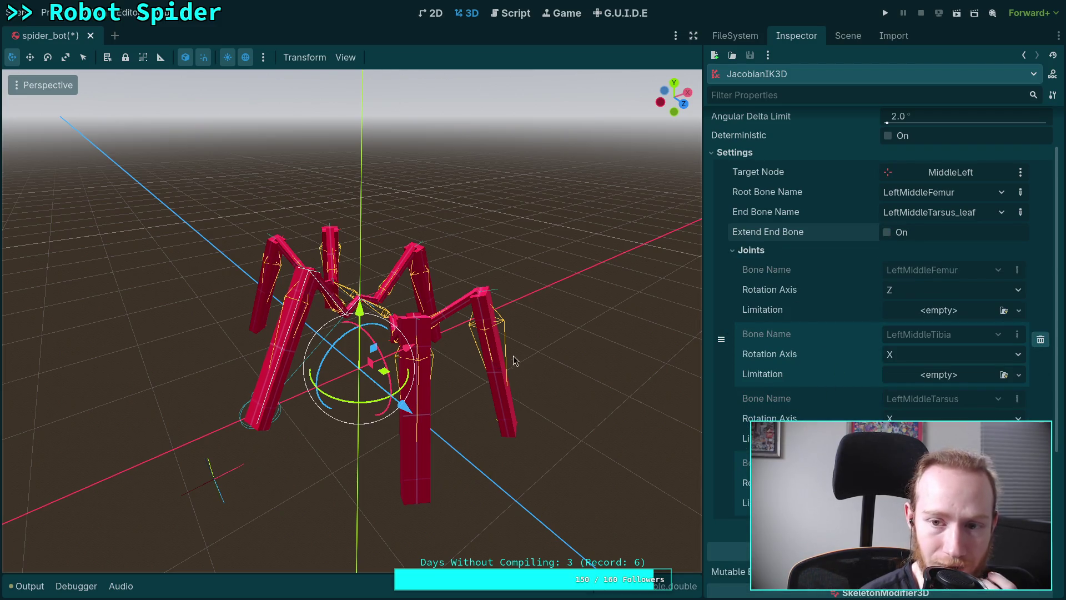
Step: Set the first joint's (LeftMiddleFemur) Rotation Axis to All
{"action": "left_click", "coordinate": [905, 291]}
{"action": "left_click", "coordinate": [915, 354]}
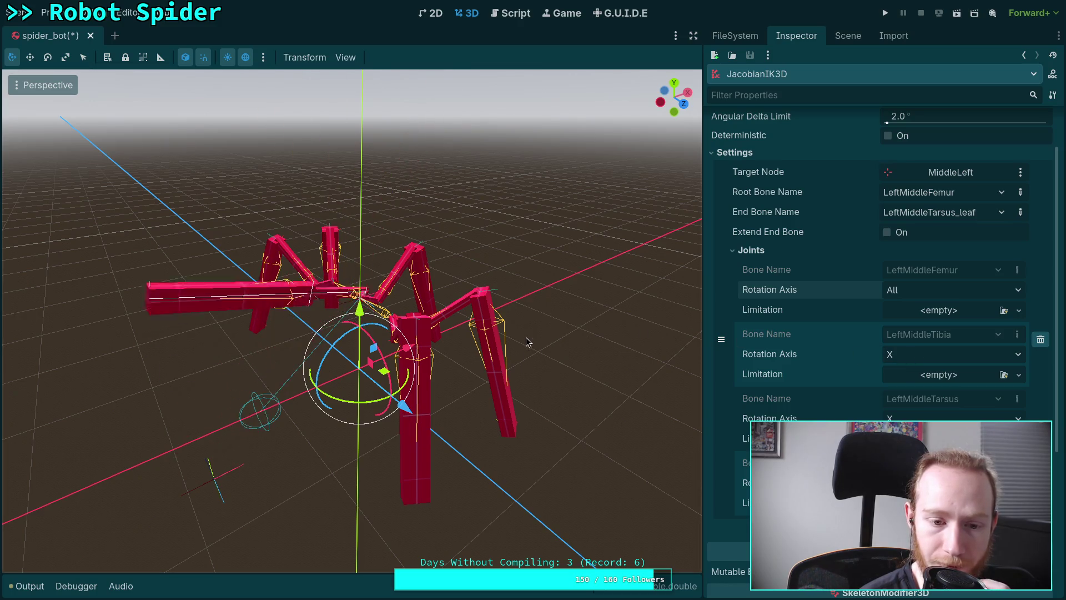
{"action": "scroll", "coordinate": [788, 132], "scroll_direction": "up", "scroll_amount": 3}
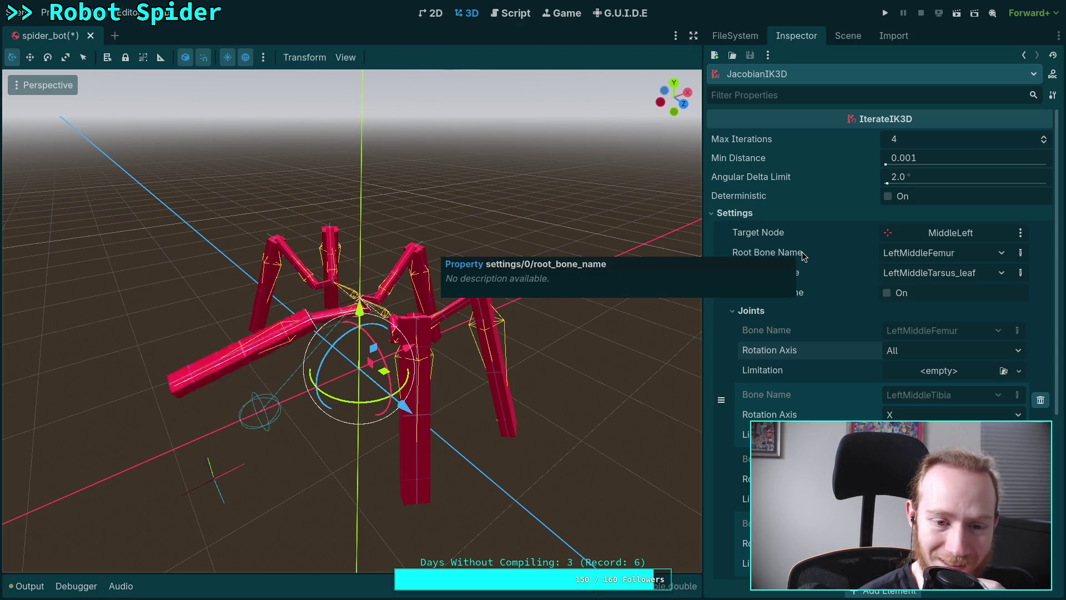
{"action": "mouse_move", "coordinate": [484, 395]}
{"action": "left_mouse_down"}
{"action": "mouse_move", "coordinate": [178, 421]}
{"action": "mouse_move", "coordinate": [203, 422]}
{"action": "mouse_move", "coordinate": [228, 397]}
{"action": "mouse_move", "coordinate": [201, 408]}
{"action": "mouse_move", "coordinate": [245, 456]}
{"action": "mouse_move", "coordinate": [242, 435]}
{"action": "mouse_move", "coordinate": [299, 414]}
{"action": "mouse_move", "coordinate": [266, 431]}
{"action": "mouse_move", "coordinate": [272, 415]}
{"action": "mouse_move", "coordinate": [250, 389]}
{"action": "mouse_move", "coordinate": [177, 404]}
{"action": "mouse_move", "coordinate": [257, 404]}
{"action": "mouse_move", "coordinate": [157, 405]}
{"action": "mouse_move", "coordinate": [231, 405]}
{"action": "left_mouse_up"}
Step: Drag the MiddleLeft marker along Z so the stretched leg follows sideways
{"action": "left_click", "coordinate": [179, 421]}
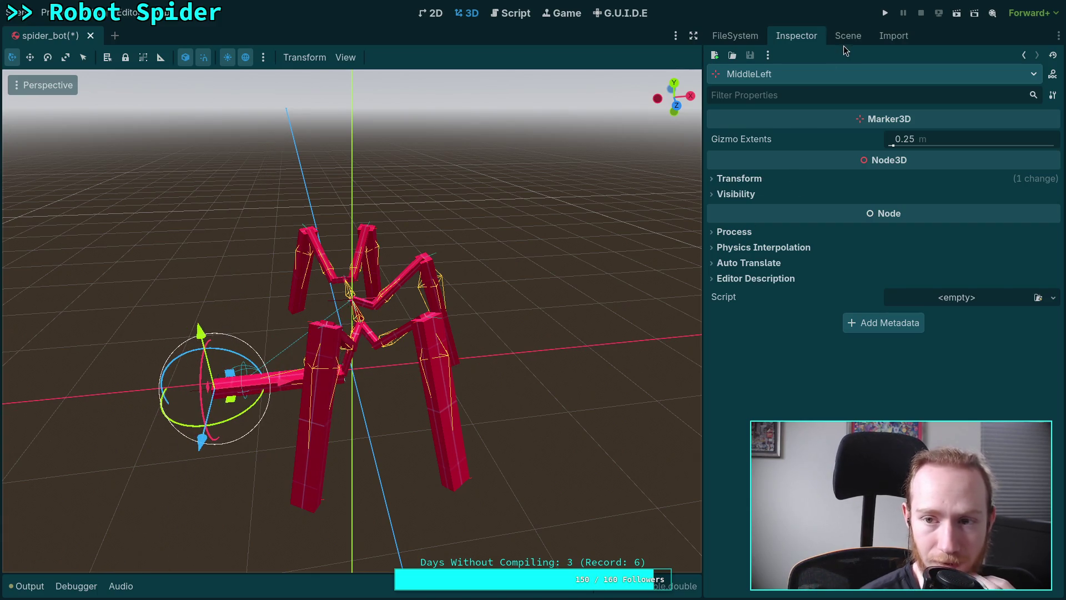
{"action": "left_click", "coordinate": [846, 37]}
{"action": "left_click", "coordinate": [797, 109]}
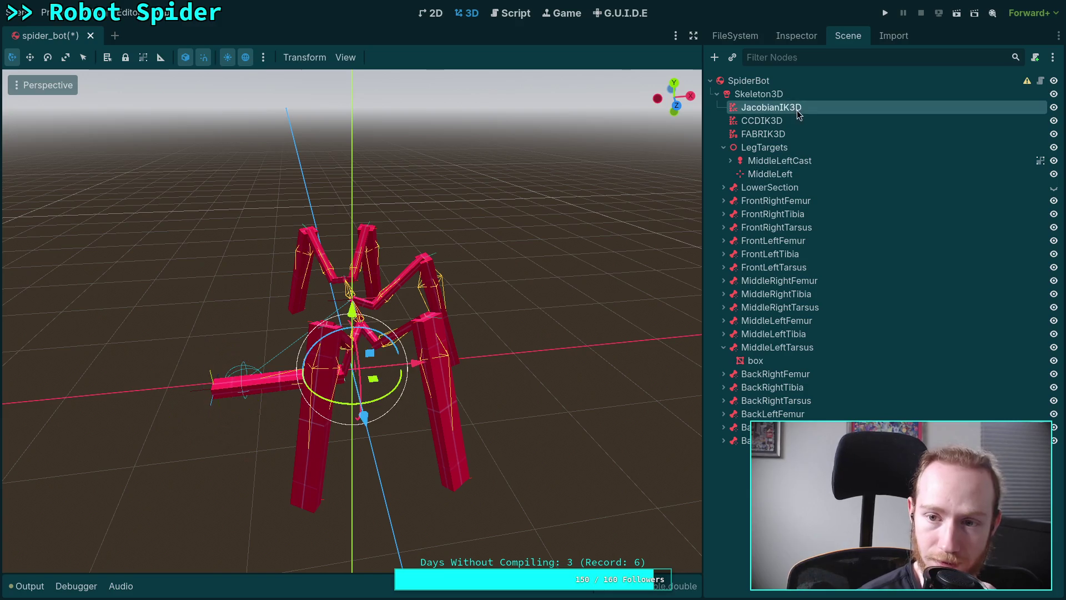
Step: Make JacobianIK3D deterministic and try Angular Delta Limit values around 5° and 22°
{"action": "left_click", "coordinate": [798, 36]}
{"action": "left_click", "coordinate": [888, 196]}
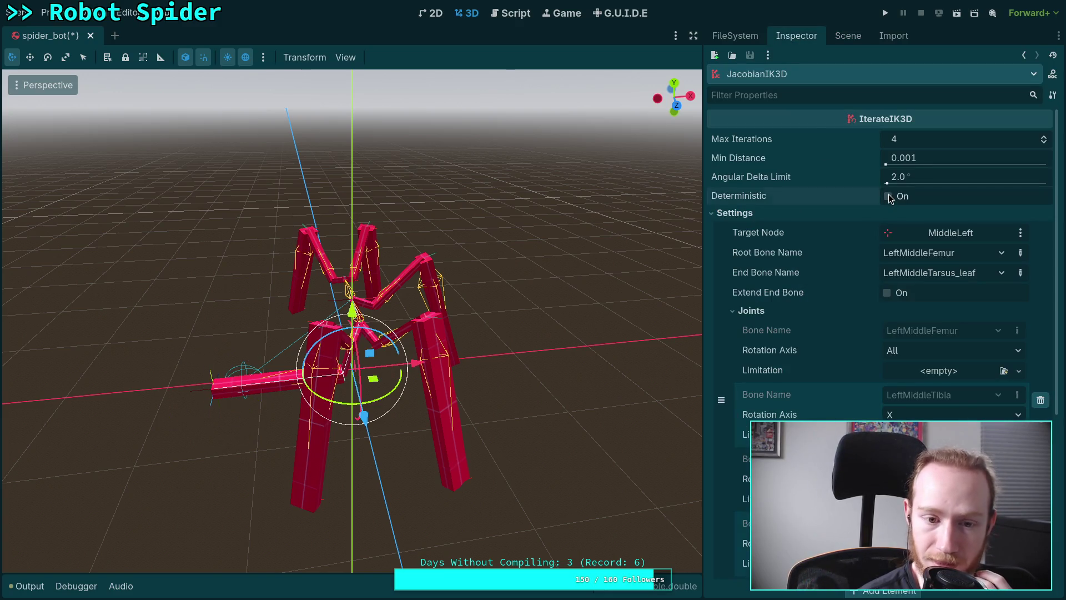
{"action": "left_click_drag", "start_coordinate": [420, 341], "coordinate": [486, 348]}
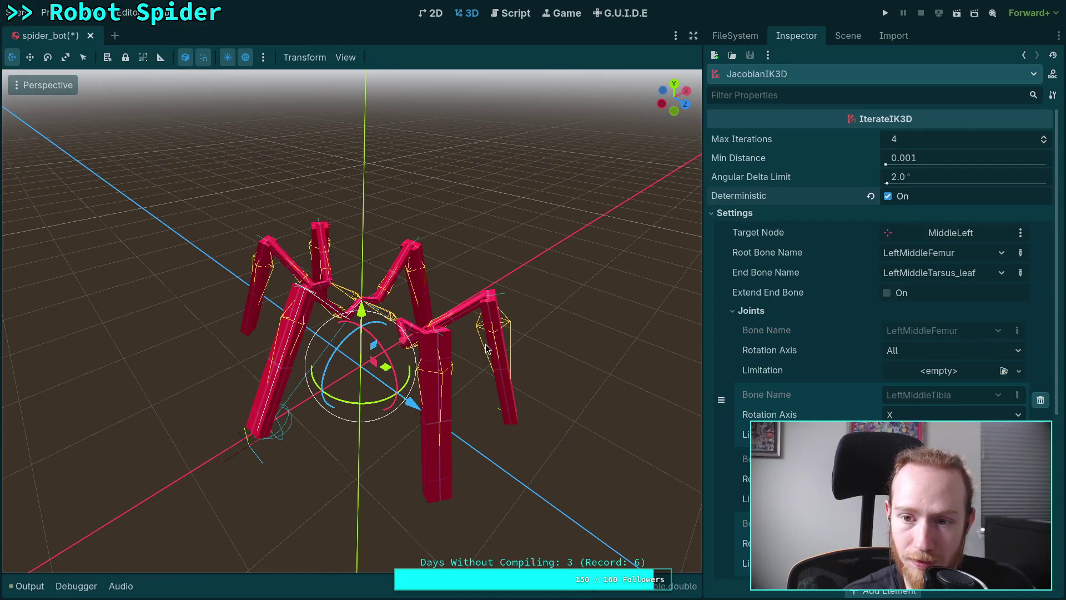
{"action": "left_click_drag", "start_coordinate": [888, 184], "coordinate": [889, 184]}
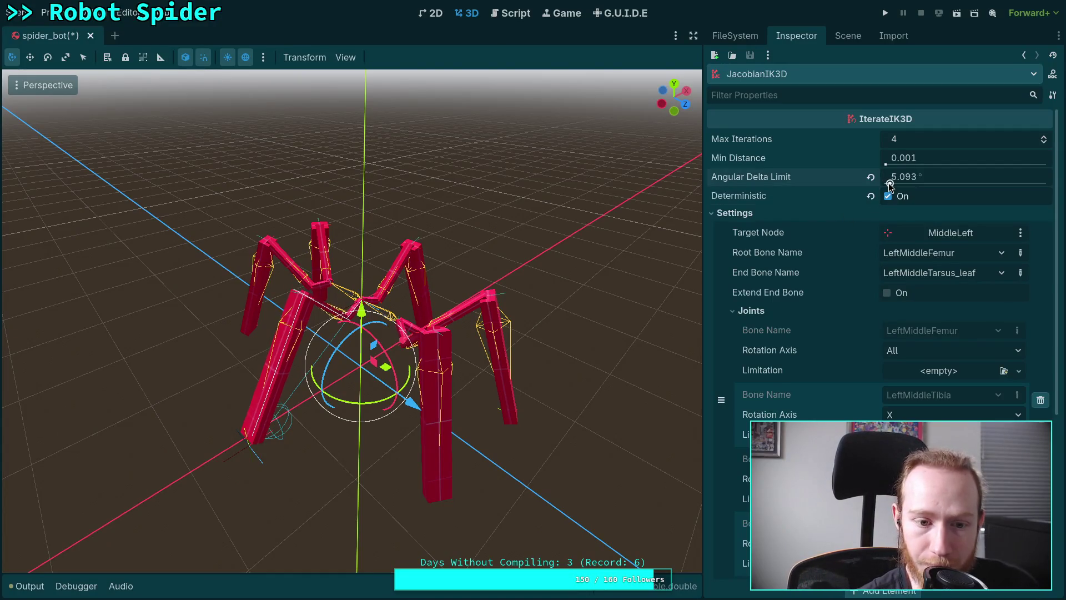
{"action": "left_click", "coordinate": [871, 178]}
{"action": "left_click_drag", "start_coordinate": [887, 184], "coordinate": [906, 185]}
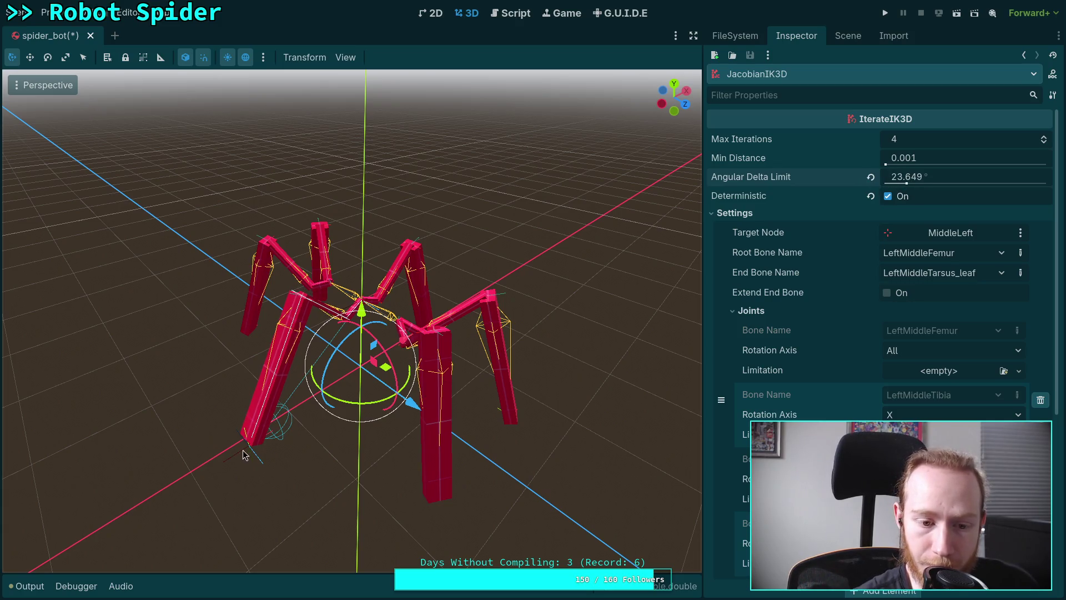
Step: Move the MiddleLeft target 1.0 back along Z to test the leg
{"action": "left_click", "coordinate": [243, 454]}
{"action": "mouse_move", "coordinate": [275, 448]}
{"action": "left_mouse_down"}
{"action": "mouse_move", "coordinate": [224, 391]}
{"action": "mouse_move", "coordinate": [160, 429]}
{"action": "mouse_move", "coordinate": [188, 464]}
{"action": "mouse_move", "coordinate": [215, 414]}
{"action": "mouse_move", "coordinate": [295, 383]}
{"action": "mouse_move", "coordinate": [296, 432]}
{"action": "mouse_move", "coordinate": [278, 375]}
{"action": "mouse_move", "coordinate": [265, 368]}
{"action": "left_mouse_up"}
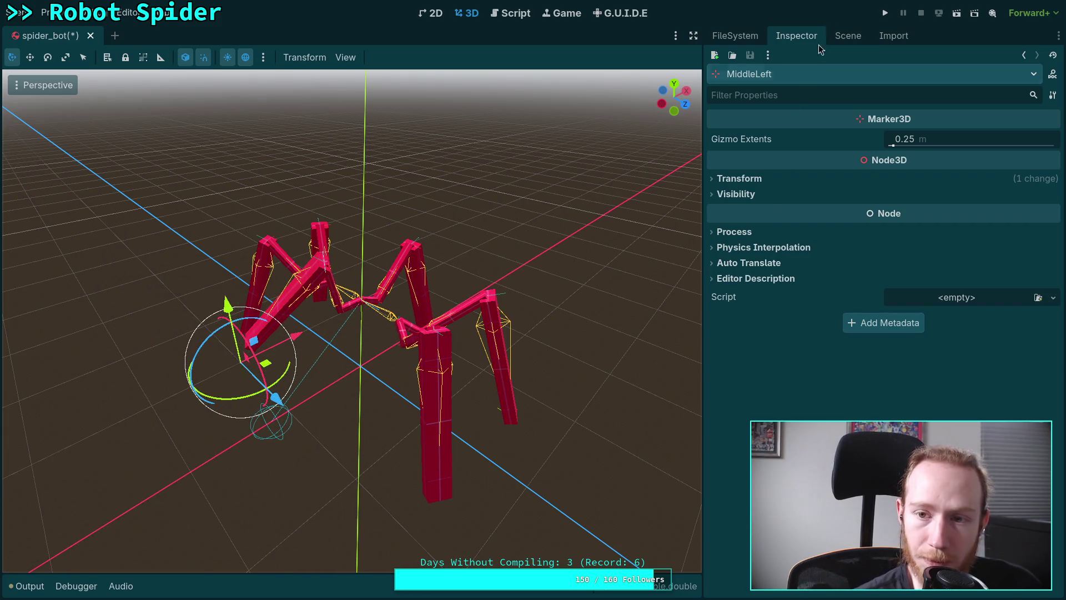
{"action": "left_click", "coordinate": [843, 36]}
{"action": "left_click", "coordinate": [774, 110]}
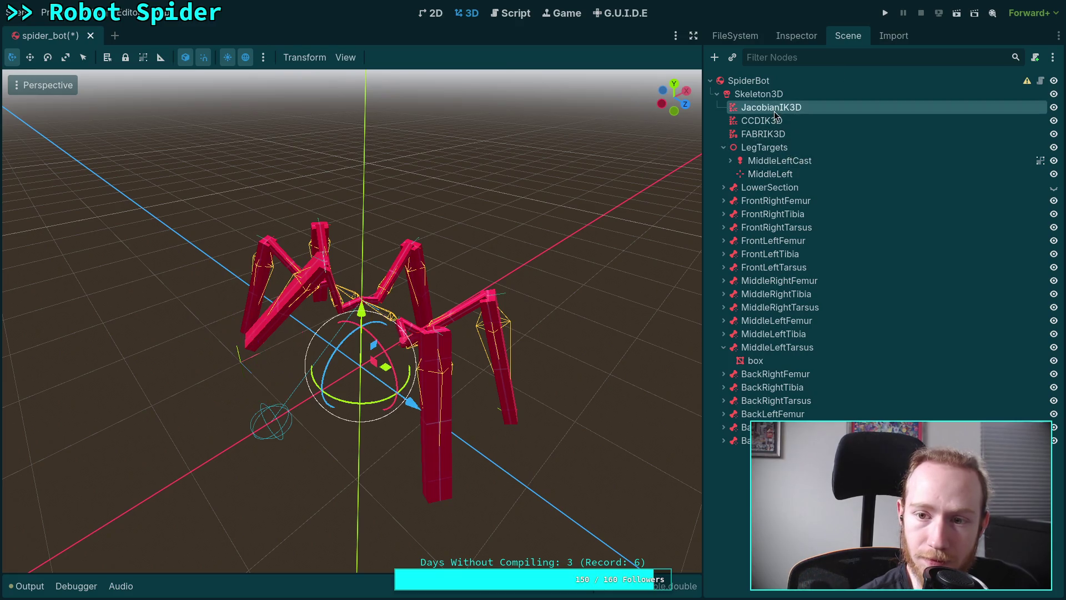
{"action": "left_click", "coordinate": [798, 31]}
Step: Settle JacobianIK3D's Angular Delta Limit at 53.34°
{"action": "mouse_move", "coordinate": [911, 180]}
{"action": "left_mouse_down"}
{"action": "mouse_move", "coordinate": [968, 188]}
{"action": "mouse_move", "coordinate": [910, 184]}
{"action": "mouse_move", "coordinate": [892, 165]}
{"action": "left_mouse_up"}
{"action": "left_click", "coordinate": [871, 178]}
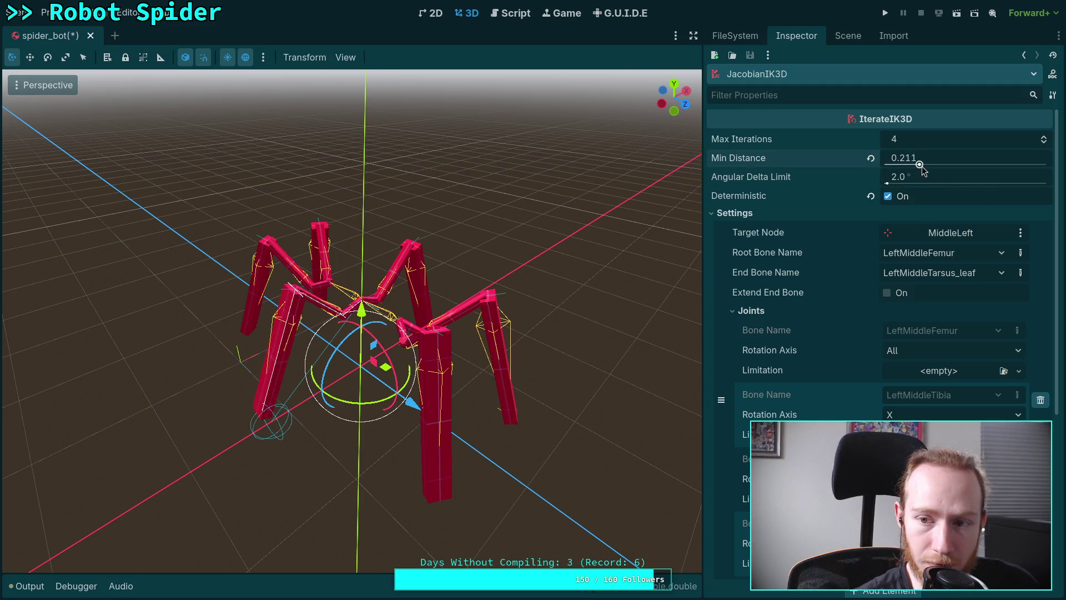
{"action": "mouse_move", "coordinate": [888, 183]}
{"action": "left_mouse_down"}
{"action": "mouse_move", "coordinate": [917, 184]}
{"action": "mouse_move", "coordinate": [894, 165]}
{"action": "mouse_move", "coordinate": [990, 183]}
{"action": "mouse_move", "coordinate": [899, 183]}
{"action": "mouse_move", "coordinate": [936, 188]}
{"action": "left_mouse_up"}
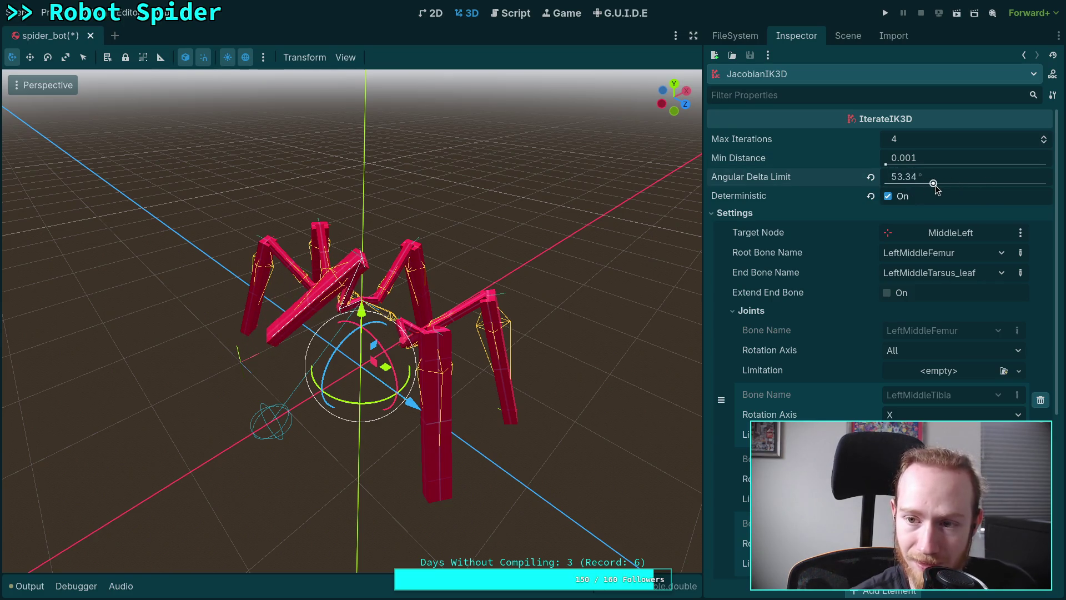
Step: Try higher Max Iterations, reset it to 4, then delete the JacobianIK3D modifier
{"action": "left_click", "coordinate": [1047, 136]}
{"action": "left_click", "coordinate": [1044, 137]}
{"action": "left_click", "coordinate": [1044, 138]}
{"action": "left_click", "coordinate": [1044, 138]}
{"action": "left_click", "coordinate": [1044, 137]}
{"action": "left_click", "coordinate": [1044, 137]}
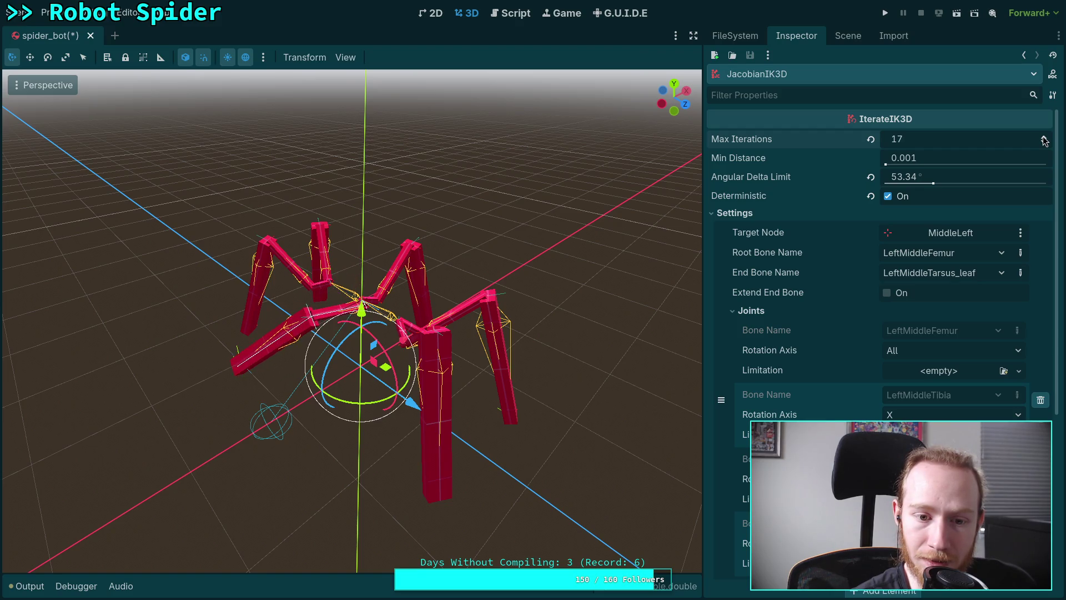
{"action": "left_click", "coordinate": [871, 139]}
{"action": "left_click", "coordinate": [840, 37]}
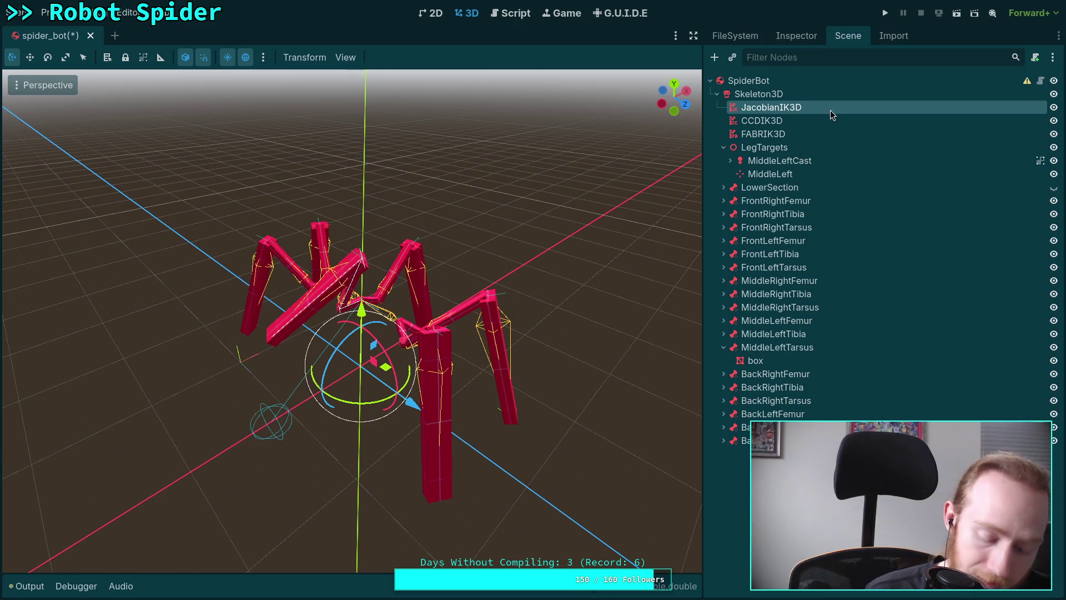
{"action": "key", "text": "Delete"}
Step: Confirm the JacobianIK3D deletion and turn on the CCDIK3D modifier
{"action": "key", "text": "Return"}
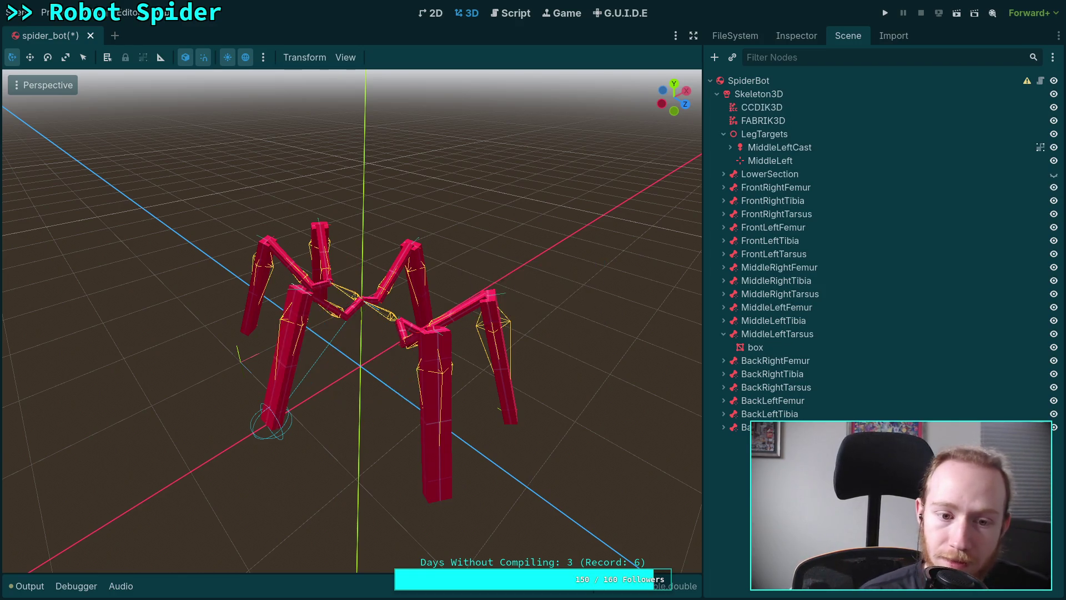
{"action": "left_click", "coordinate": [813, 107]}
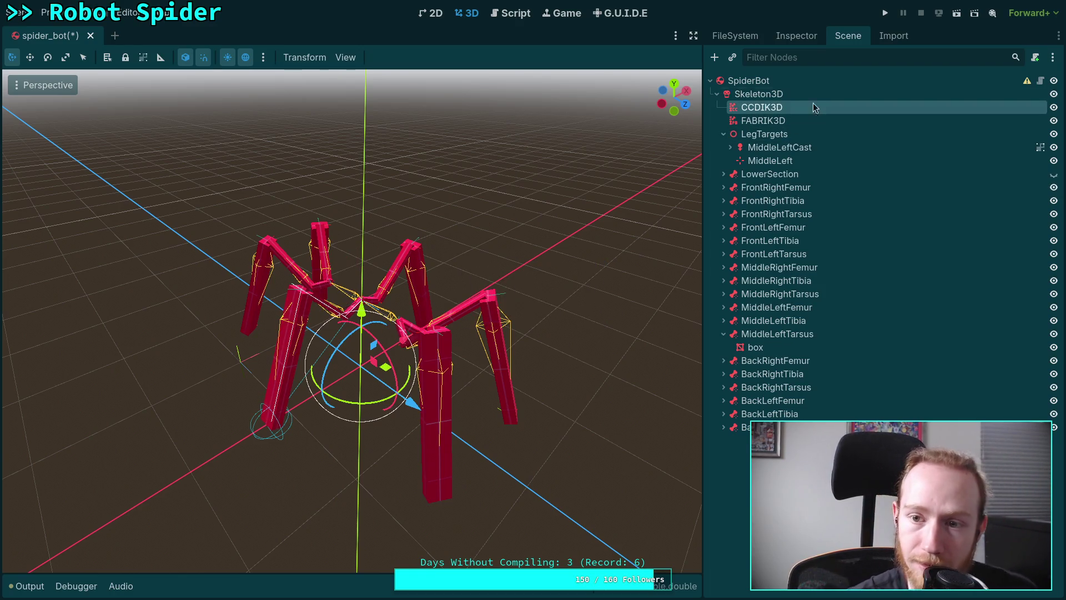
{"action": "left_click", "coordinate": [795, 36]}
{"action": "left_click", "coordinate": [835, 215]}
{"action": "left_click", "coordinate": [834, 215]}
{"action": "left_click", "coordinate": [884, 298]}
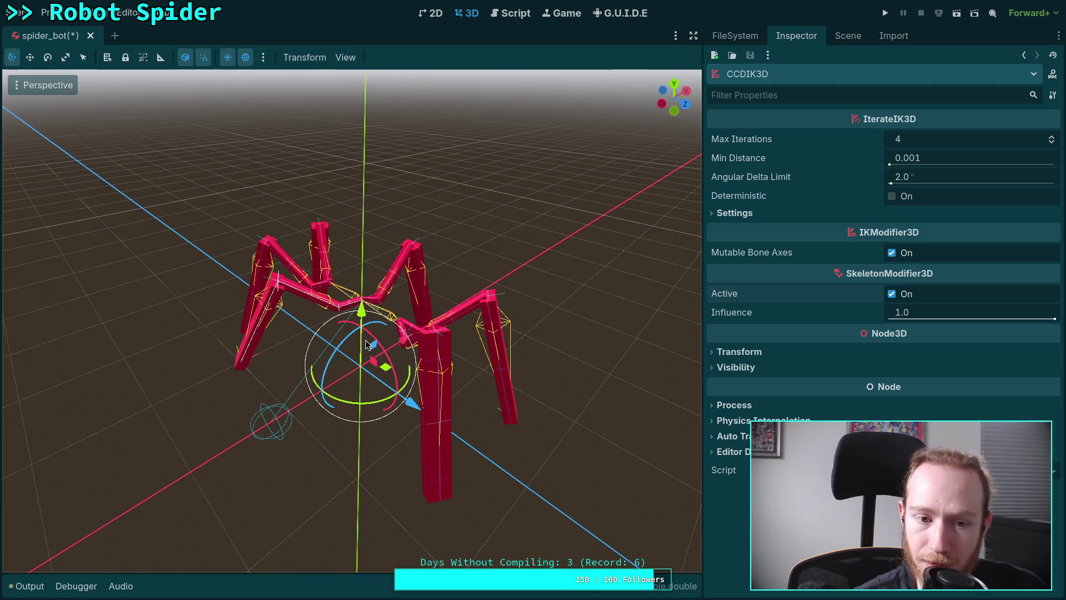
Step: Select MiddleLeft and move it across the floor
{"action": "left_click", "coordinate": [241, 364]}
{"action": "left_click", "coordinate": [848, 36]}
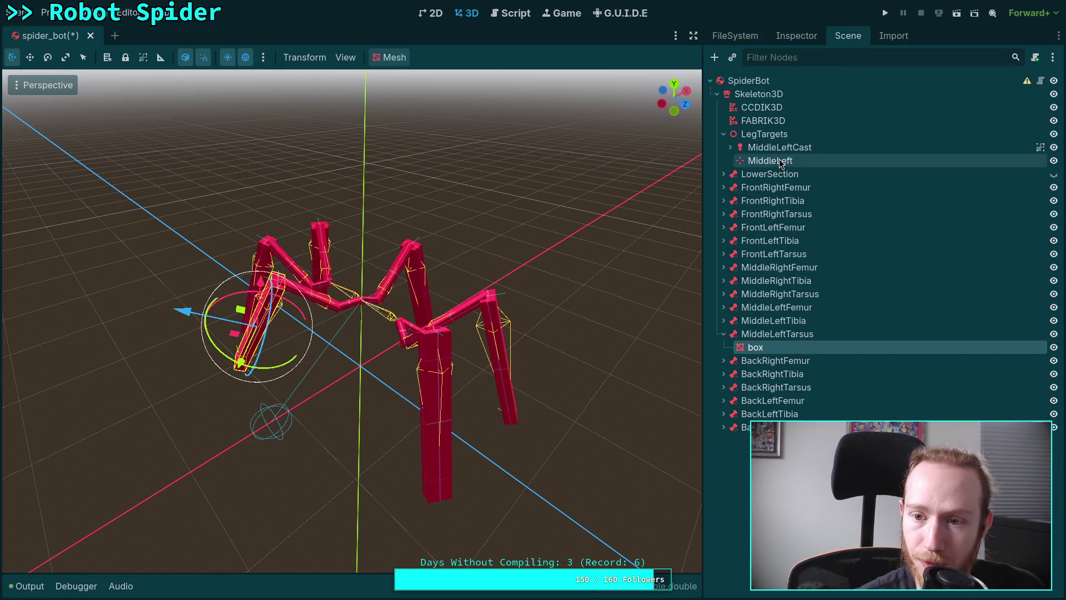
{"action": "left_click", "coordinate": [771, 160]}
{"action": "left_click", "coordinate": [724, 334]}
{"action": "left_click_drag", "start_coordinate": [288, 281], "coordinate": [409, 280]}
{"action": "mouse_move", "coordinate": [291, 408]}
{"action": "left_mouse_down"}
{"action": "mouse_move", "coordinate": [439, 431]}
{"action": "mouse_move", "coordinate": [307, 491]}
{"action": "mouse_move", "coordinate": [214, 411]}
{"action": "mouse_move", "coordinate": [419, 471]}
{"action": "mouse_move", "coordinate": [595, 433]}
{"action": "mouse_move", "coordinate": [532, 442]}
{"action": "mouse_move", "coordinate": [422, 417]}
{"action": "mouse_move", "coordinate": [390, 429]}
{"action": "left_mouse_up"}
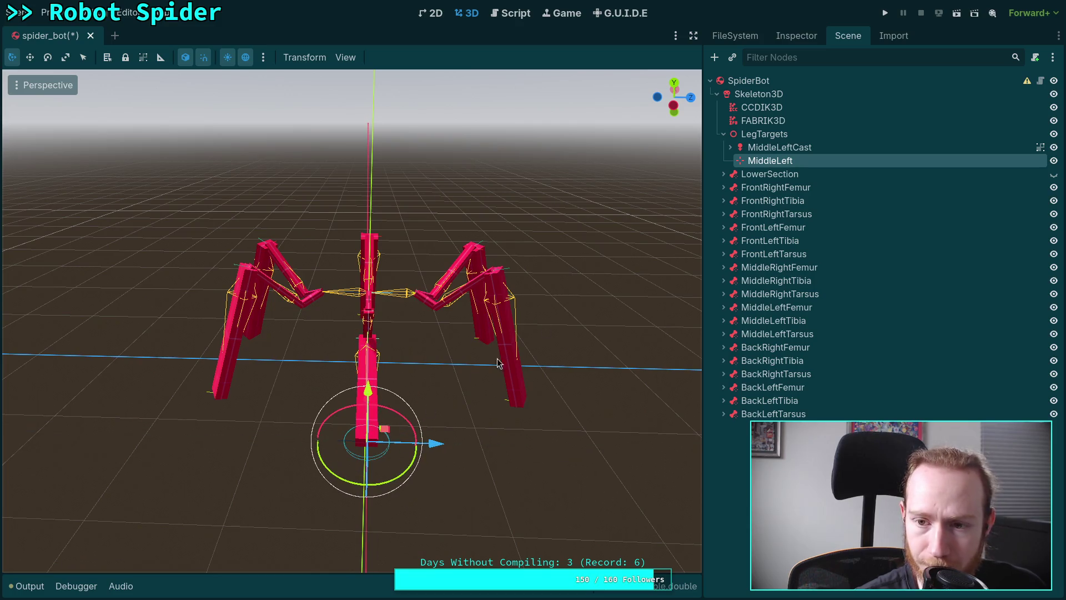
Step: Make the CCDIK3D solve deterministic
{"action": "left_click", "coordinate": [774, 107]}
{"action": "left_click", "coordinate": [791, 40]}
{"action": "left_click", "coordinate": [892, 196]}
{"action": "left_click_drag", "start_coordinate": [688, 206], "coordinate": [574, 201]}
Step: Raise CCDIK3D's Angular Delta Limit to 45°
{"action": "left_click", "coordinate": [848, 36]}
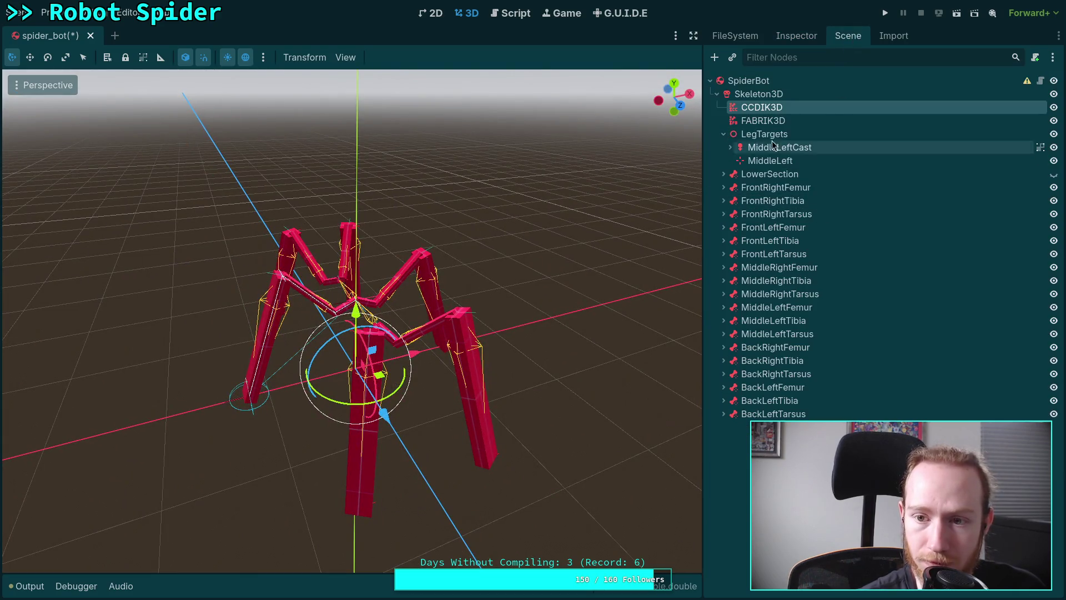
{"action": "left_click", "coordinate": [771, 160]}
{"action": "mouse_move", "coordinate": [448, 260]}
{"action": "left_mouse_down"}
{"action": "mouse_move", "coordinate": [290, 444]}
{"action": "mouse_move", "coordinate": [263, 364]}
{"action": "mouse_move", "coordinate": [252, 371]}
{"action": "mouse_move", "coordinate": [312, 451]}
{"action": "mouse_move", "coordinate": [406, 479]}
{"action": "mouse_move", "coordinate": [363, 468]}
{"action": "left_mouse_up"}
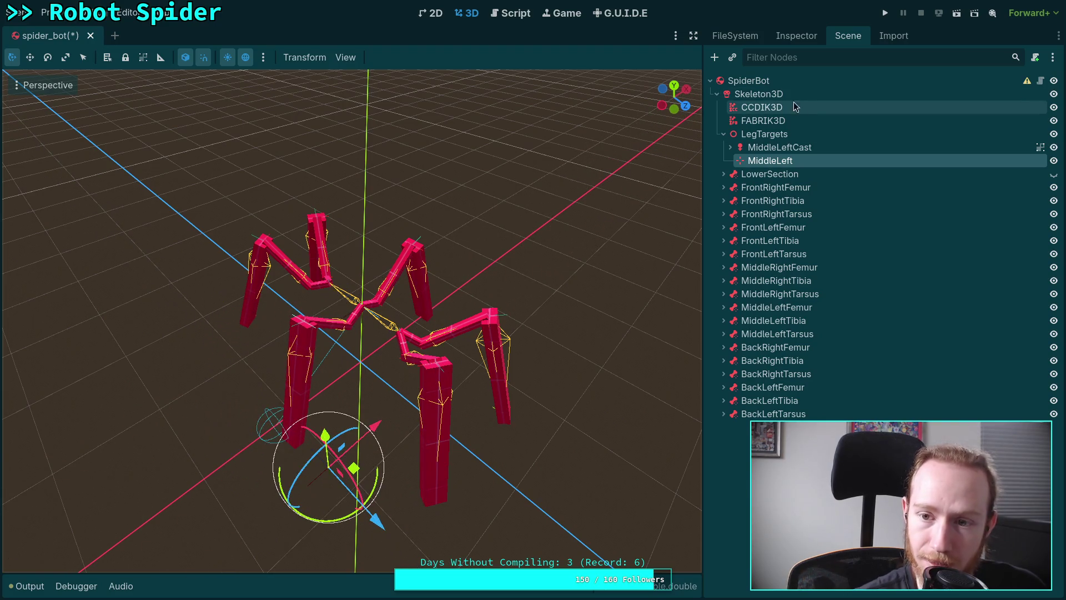
{"action": "left_click", "coordinate": [783, 111]}
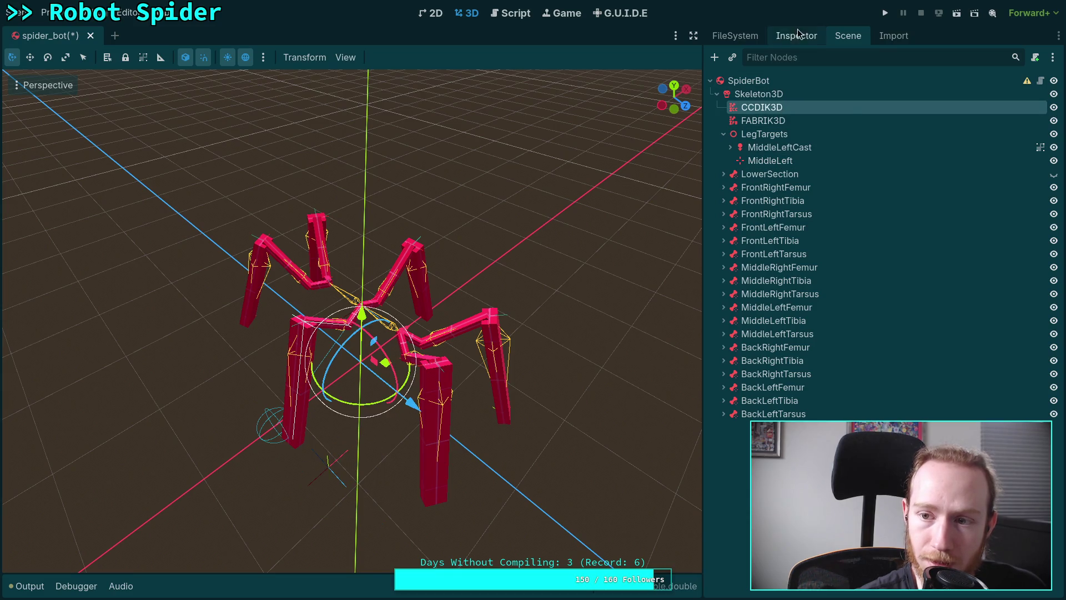
{"action": "left_click", "coordinate": [797, 31]}
{"action": "left_click_drag", "start_coordinate": [891, 183], "coordinate": [900, 184]}
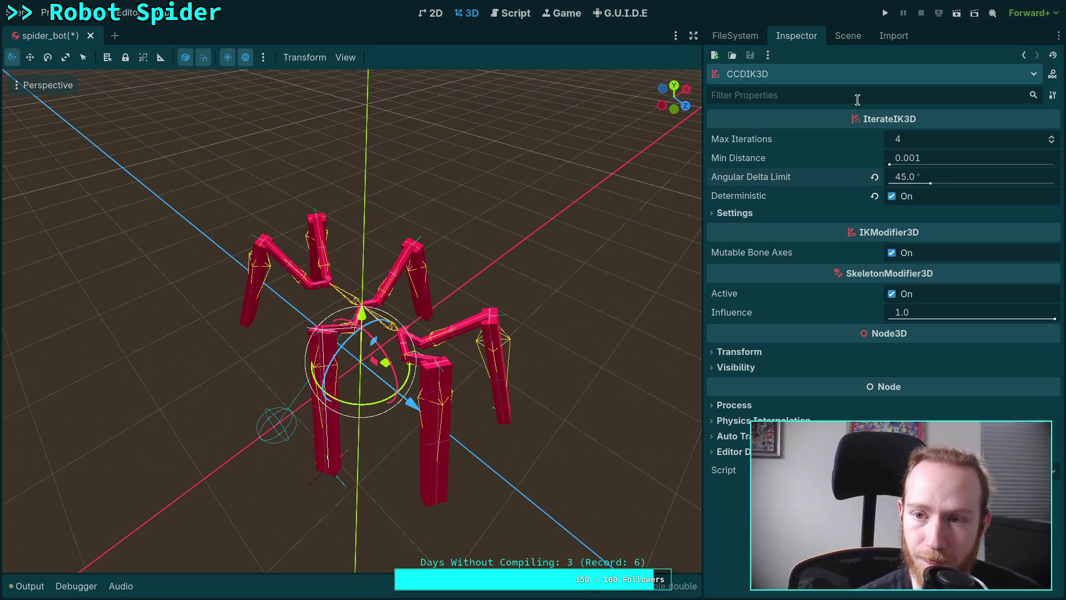
{"action": "left_click", "coordinate": [849, 40]}
Step: Drag MiddleLeft left, then along X to new floor spots, watching the leg track
{"action": "left_click", "coordinate": [764, 161]}
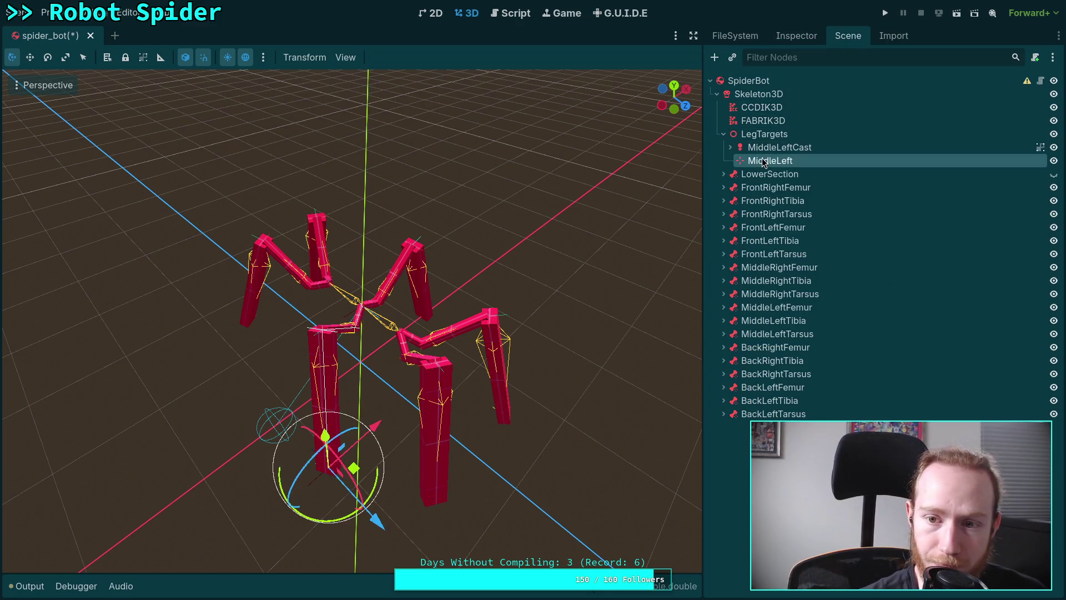
{"action": "mouse_move", "coordinate": [355, 466]}
{"action": "left_mouse_down"}
{"action": "mouse_move", "coordinate": [409, 480]}
{"action": "mouse_move", "coordinate": [268, 455]}
{"action": "mouse_move", "coordinate": [227, 381]}
{"action": "mouse_move", "coordinate": [235, 350]}
{"action": "mouse_move", "coordinate": [232, 395]}
{"action": "mouse_move", "coordinate": [385, 472]}
{"action": "mouse_move", "coordinate": [375, 491]}
{"action": "mouse_move", "coordinate": [239, 469]}
{"action": "mouse_move", "coordinate": [119, 381]}
{"action": "mouse_move", "coordinate": [235, 394]}
{"action": "mouse_move", "coordinate": [272, 357]}
{"action": "mouse_move", "coordinate": [332, 444]}
{"action": "mouse_move", "coordinate": [295, 410]}
{"action": "mouse_move", "coordinate": [351, 427]}
{"action": "mouse_move", "coordinate": [378, 362]}
{"action": "mouse_move", "coordinate": [292, 404]}
{"action": "mouse_move", "coordinate": [296, 415]}
{"action": "mouse_move", "coordinate": [299, 379]}
{"action": "mouse_move", "coordinate": [361, 411]}
{"action": "mouse_move", "coordinate": [337, 467]}
{"action": "mouse_move", "coordinate": [254, 419]}
{"action": "mouse_move", "coordinate": [282, 351]}
{"action": "mouse_move", "coordinate": [318, 434]}
{"action": "mouse_move", "coordinate": [274, 395]}
{"action": "mouse_move", "coordinate": [264, 308]}
{"action": "left_mouse_up"}
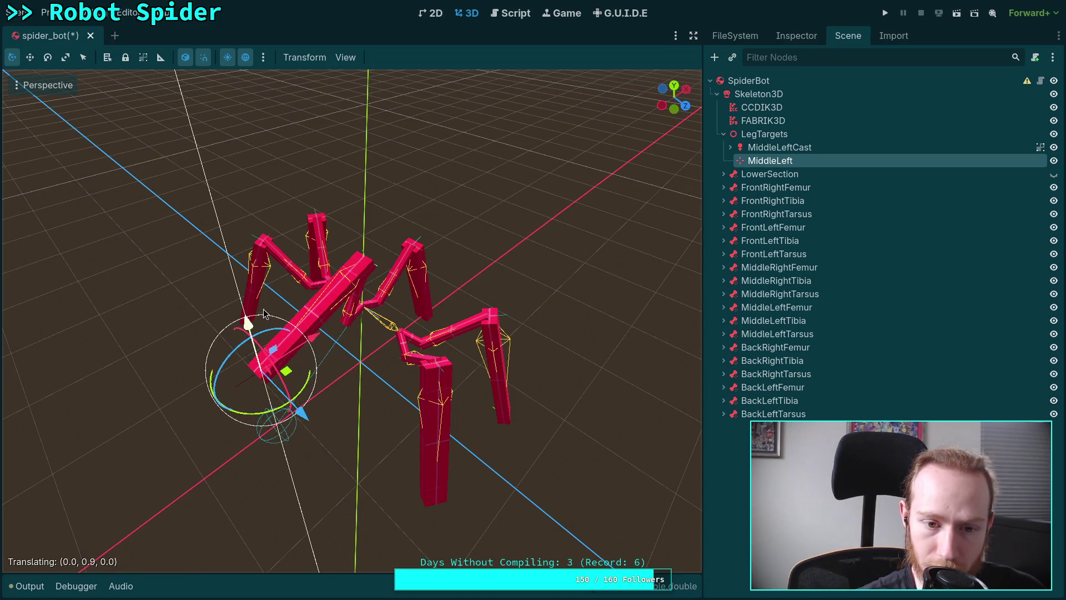
{"action": "mouse_move", "coordinate": [304, 356]}
{"action": "left_mouse_down"}
{"action": "mouse_move", "coordinate": [242, 361]}
{"action": "mouse_move", "coordinate": [293, 348]}
{"action": "mouse_move", "coordinate": [217, 396]}
{"action": "mouse_move", "coordinate": [127, 394]}
{"action": "mouse_move", "coordinate": [148, 472]}
{"action": "left_mouse_up"}
{"action": "mouse_move", "coordinate": [261, 465]}
{"action": "left_mouse_down"}
{"action": "mouse_move", "coordinate": [331, 410]}
{"action": "mouse_move", "coordinate": [359, 409]}
{"action": "mouse_move", "coordinate": [366, 386]}
{"action": "left_mouse_up"}
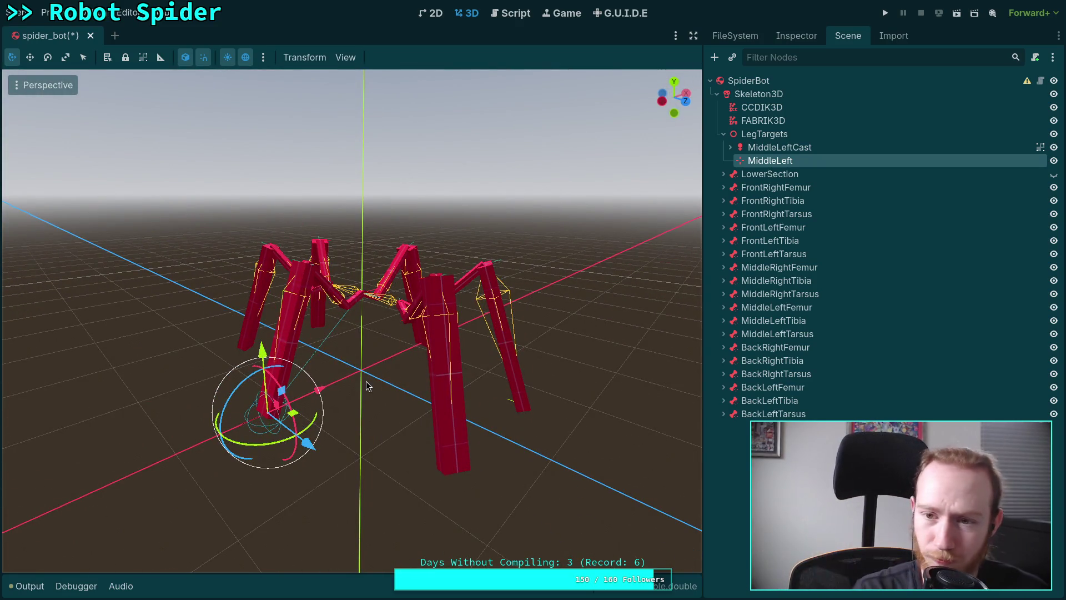
Step: Add a new chain element to the FABRIK3D settings
{"action": "left_click", "coordinate": [761, 133]}
{"action": "left_click", "coordinate": [754, 121]}
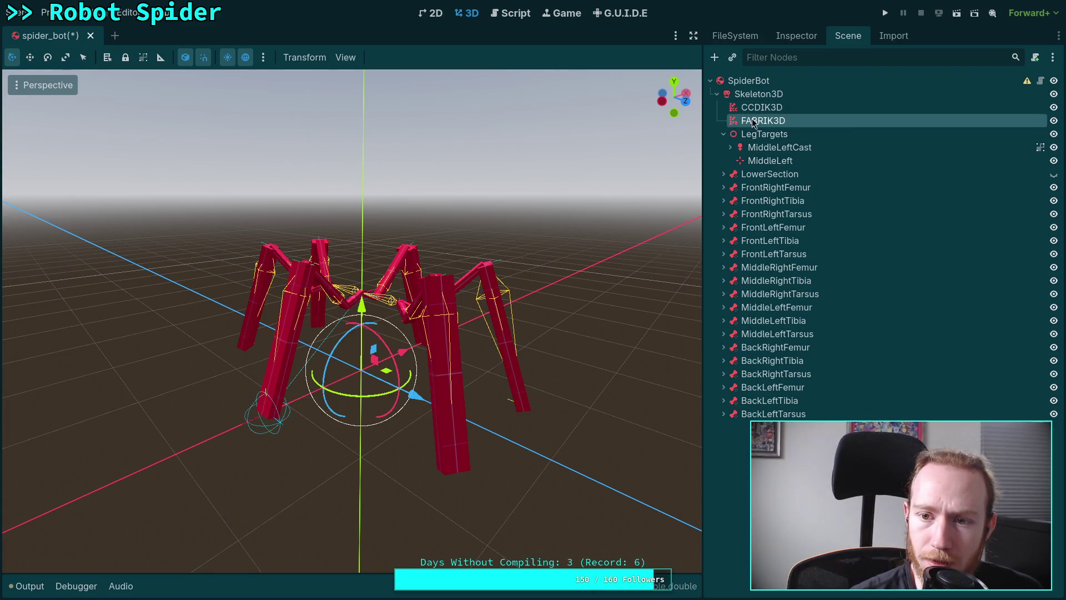
{"action": "left_click", "coordinate": [788, 38]}
{"action": "left_click", "coordinate": [872, 229]}
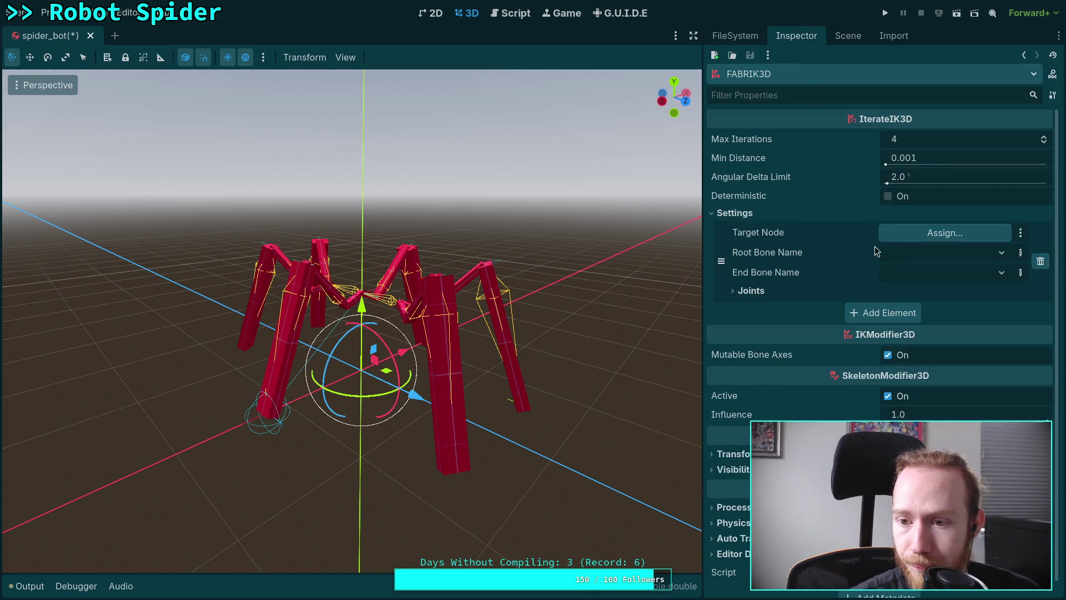
Step: Deactivate the CCDIK3D solver
{"action": "left_click", "coordinate": [848, 35]}
{"action": "left_click", "coordinate": [755, 108]}
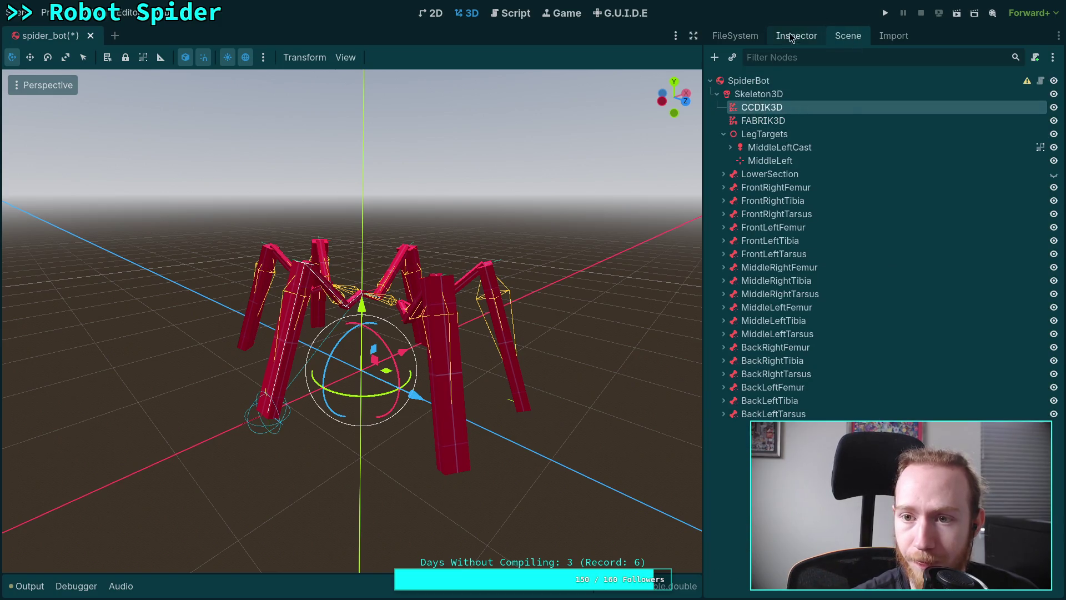
{"action": "left_click", "coordinate": [792, 38]}
{"action": "left_click", "coordinate": [895, 295]}
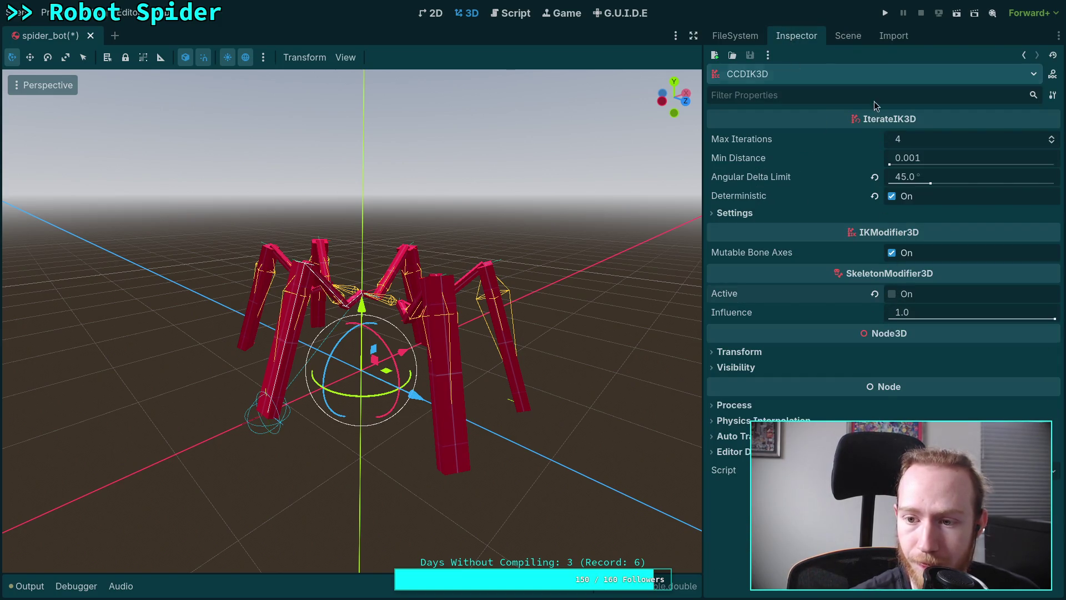
{"action": "left_click", "coordinate": [852, 36]}
Step: Assign MiddleLeft as the FABRIK3D chain's Target Node
{"action": "left_click", "coordinate": [772, 124]}
{"action": "left_click", "coordinate": [800, 37]}
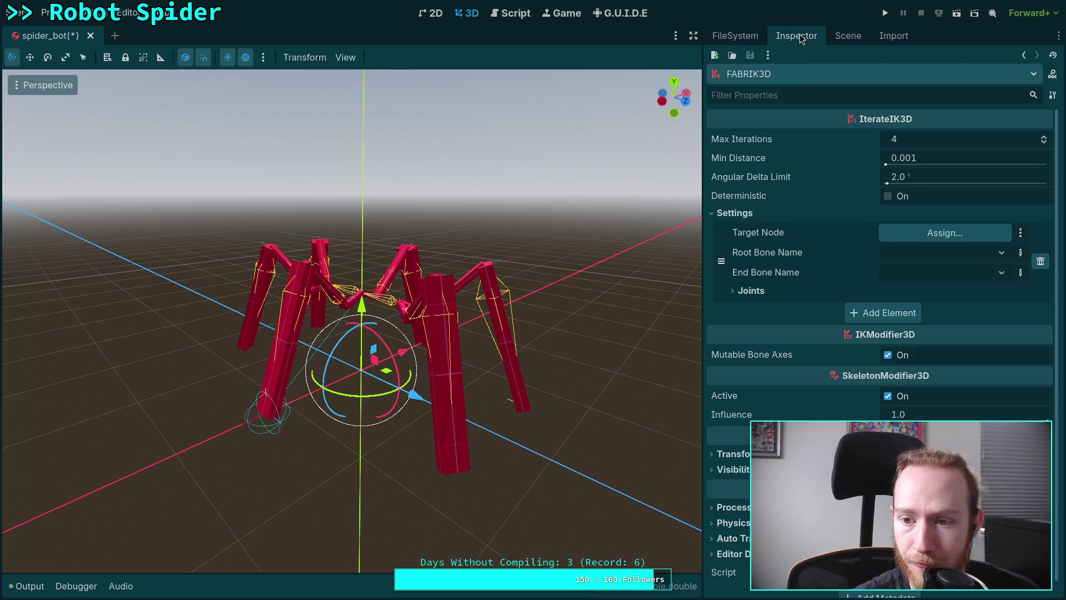
{"action": "left_click", "coordinate": [945, 233]}
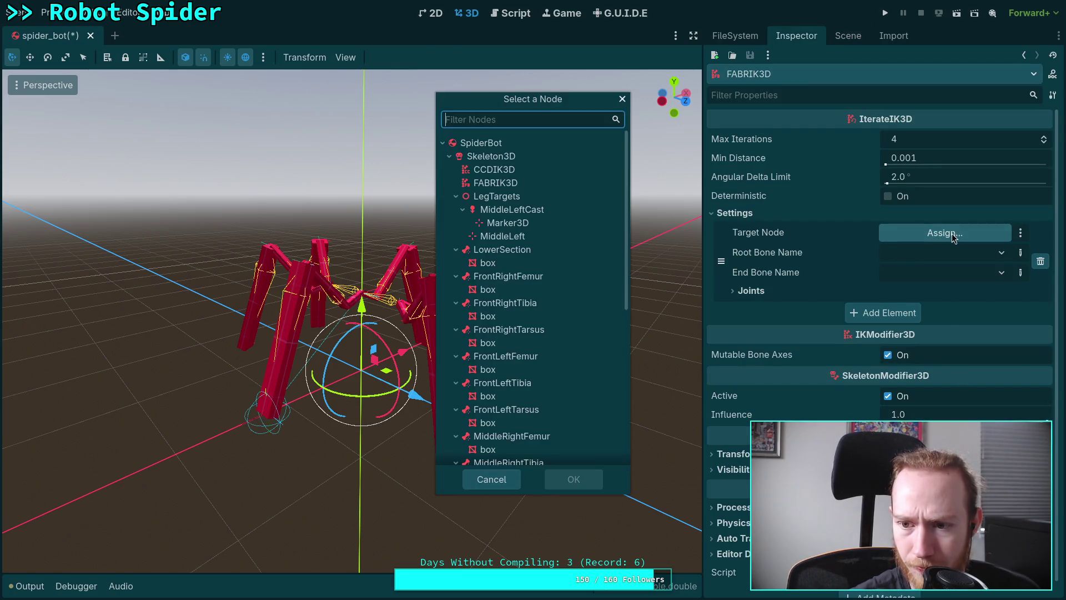
{"action": "left_click", "coordinate": [516, 238]}
{"action": "left_click", "coordinate": [576, 478]}
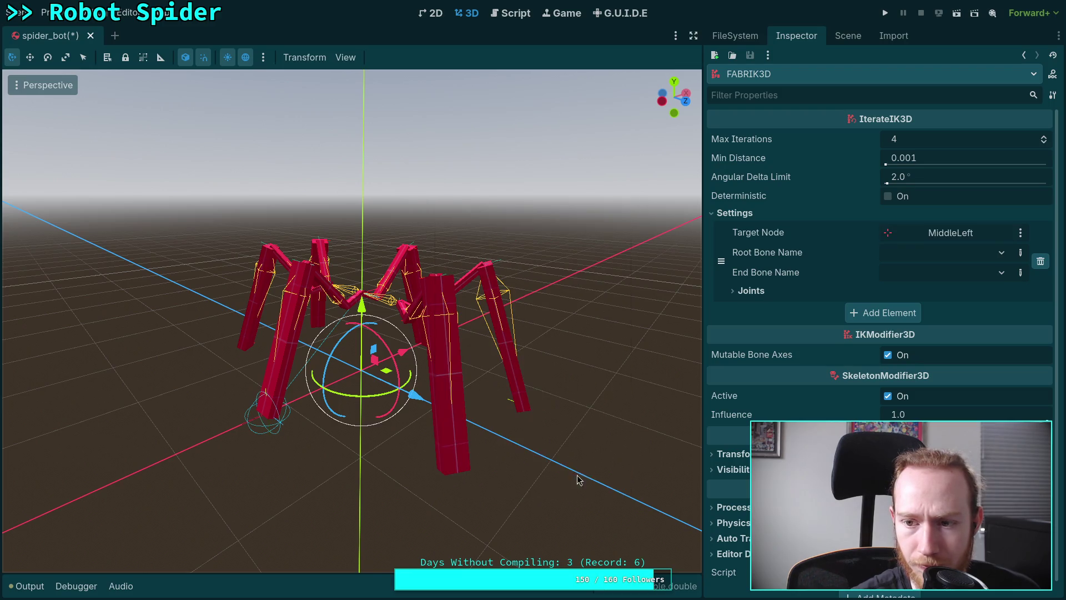
Step: Set the chain's root bone to LeftMiddleFemur and end bone to LeftMiddleTarsus_leaf
{"action": "left_click", "coordinate": [899, 255]}
{"action": "left_click", "coordinate": [944, 370]}
{"action": "left_click", "coordinate": [944, 272]}
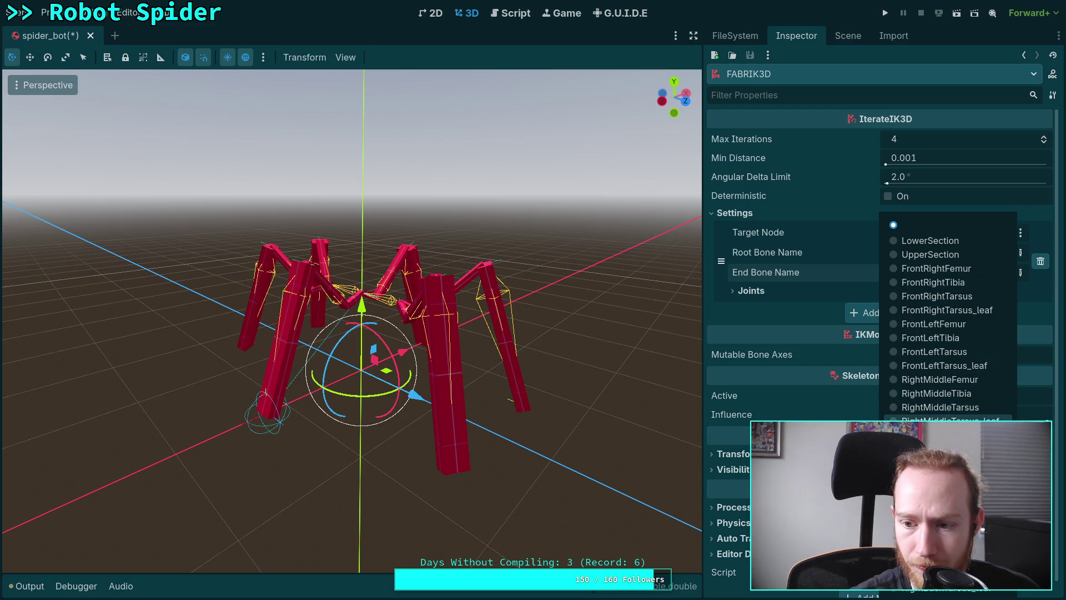
{"action": "left_click", "coordinate": [944, 419]}
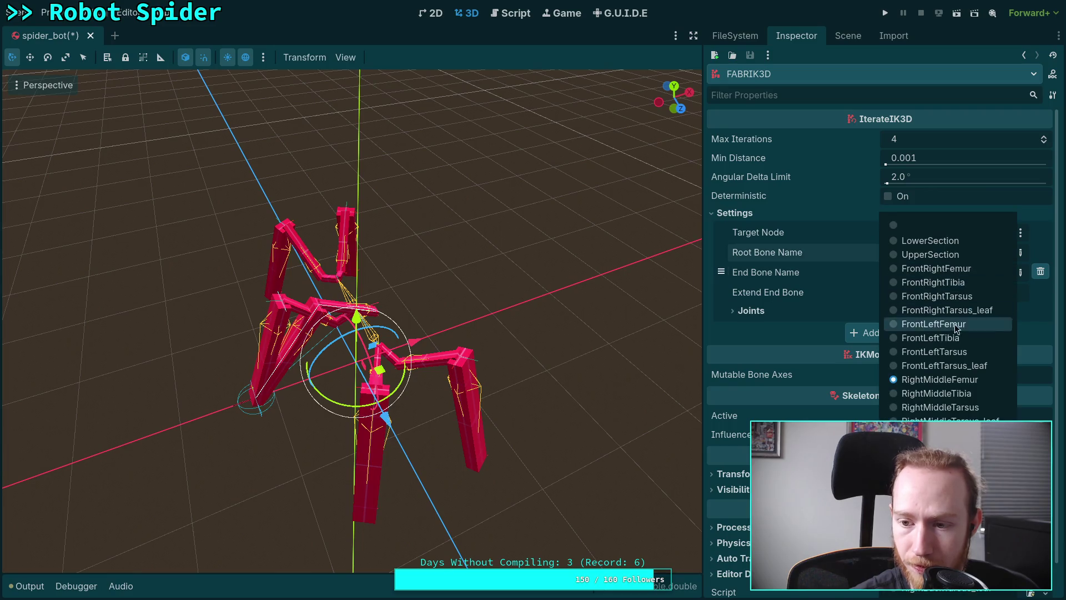
{"action": "left_click", "coordinate": [951, 421]}
{"action": "left_click", "coordinate": [951, 272]}
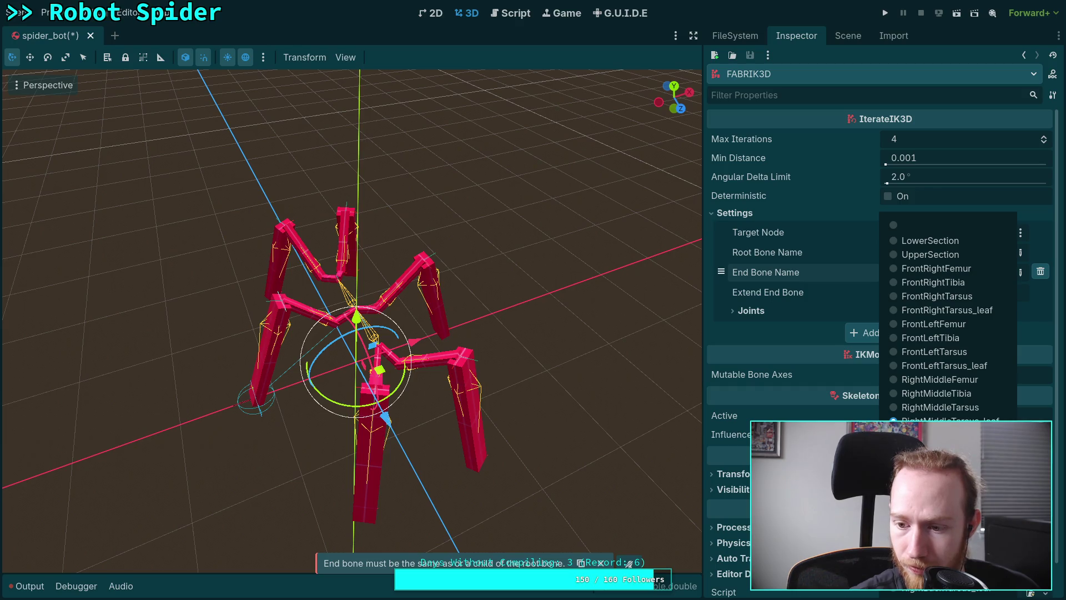
{"action": "left_click", "coordinate": [944, 476]}
{"action": "scroll", "coordinate": [392, 362], "scroll_direction": "up", "scroll_amount": 5}
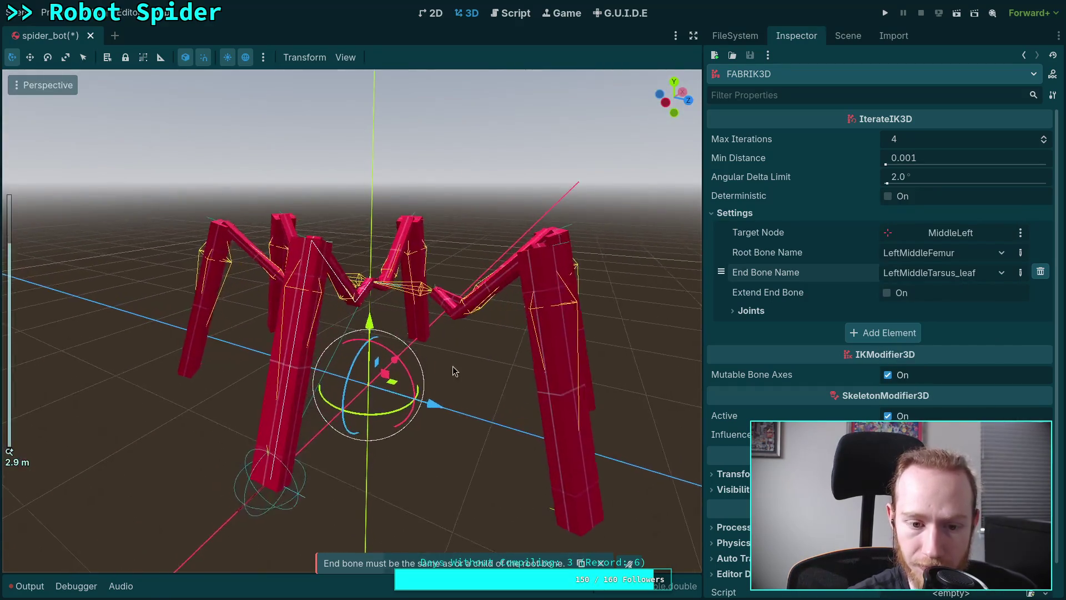
Step: Move the MiddleLeft target to test the FABRIK-driven leg
{"action": "left_click_drag", "start_coordinate": [528, 309], "coordinate": [491, 347]}
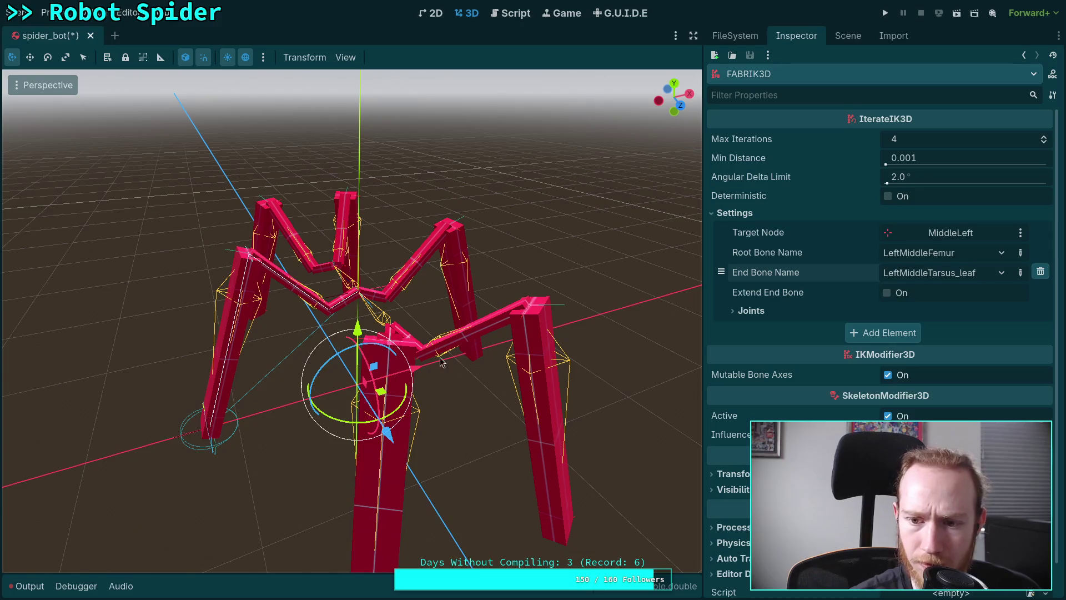
{"action": "left_click_drag", "start_coordinate": [293, 357], "coordinate": [268, 446]}
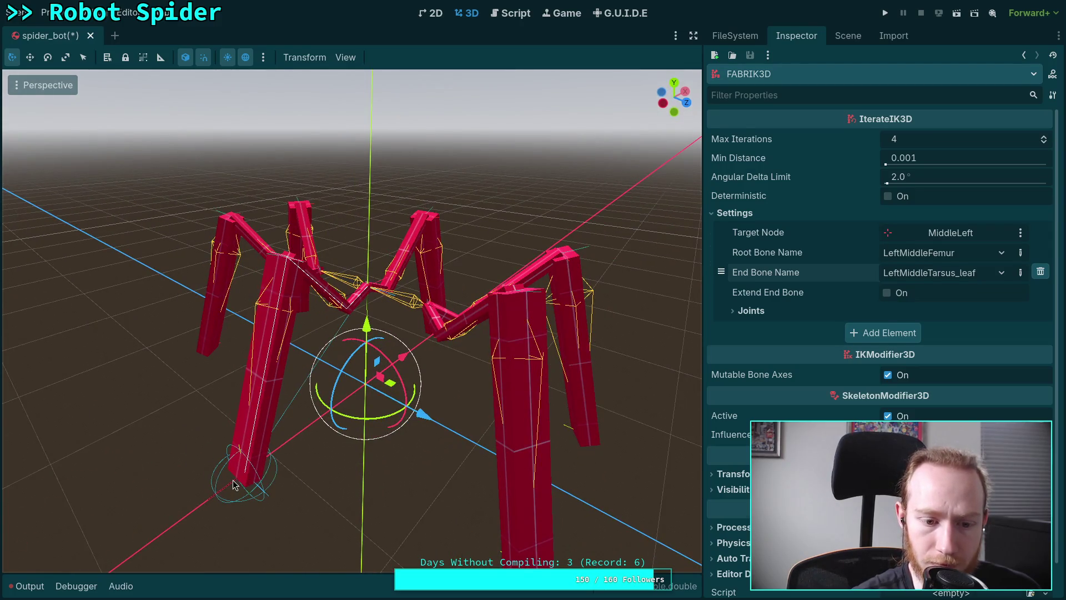
{"action": "left_click", "coordinate": [233, 485]}
{"action": "mouse_move", "coordinate": [286, 514]}
{"action": "left_mouse_down"}
{"action": "mouse_move", "coordinate": [171, 381]}
{"action": "mouse_move", "coordinate": [209, 441]}
{"action": "mouse_move", "coordinate": [404, 457]}
{"action": "mouse_move", "coordinate": [322, 400]}
{"action": "mouse_move", "coordinate": [400, 450]}
{"action": "left_mouse_up"}
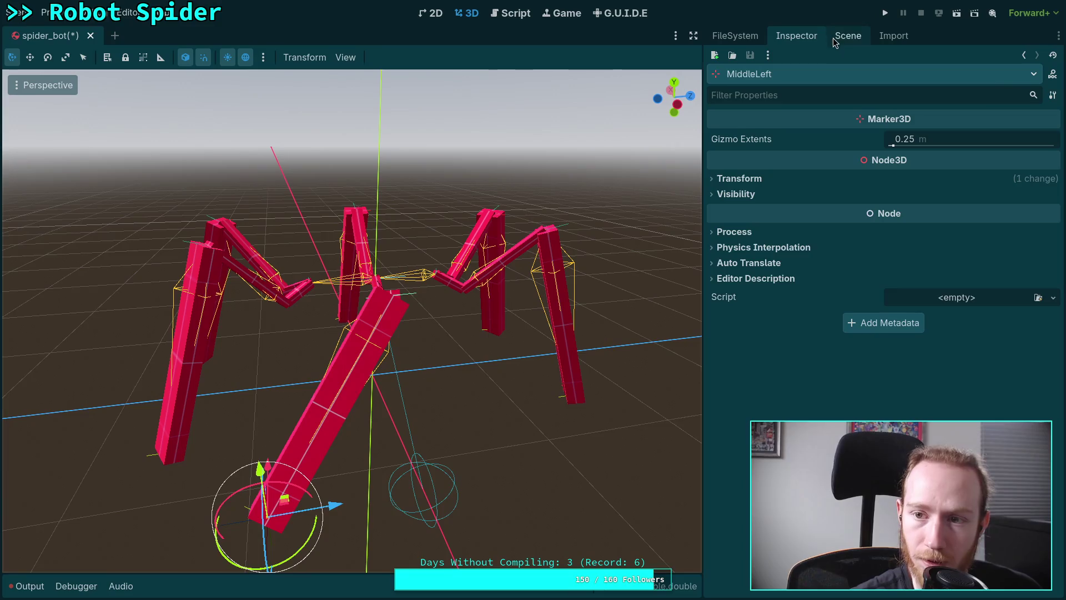
{"action": "left_click", "coordinate": [834, 40]}
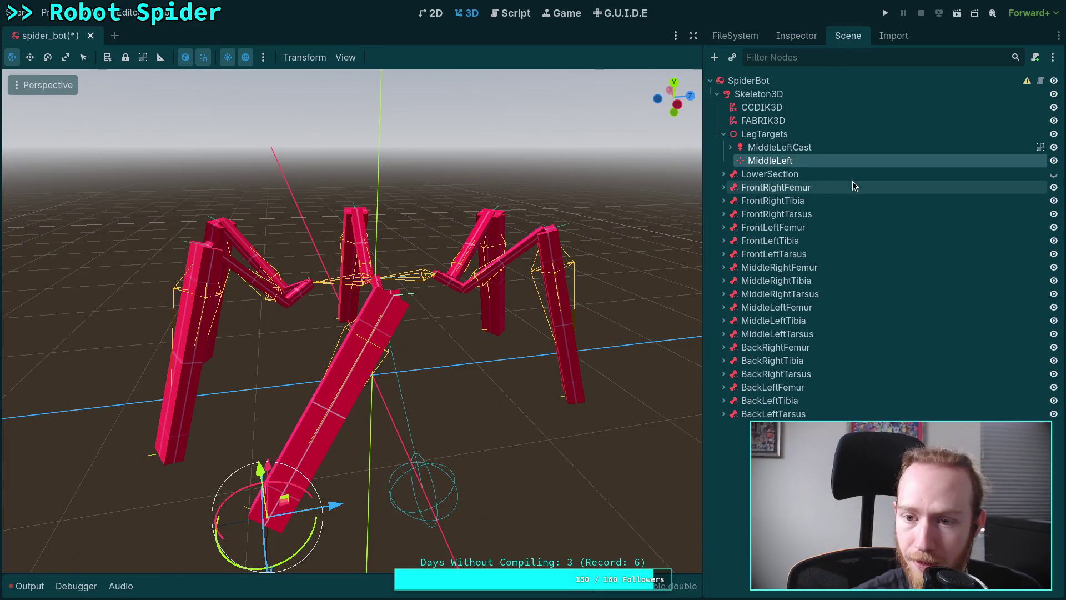
Step: Set FABRIK3D joint rotation axes: femur to Z, tibia and third joint to X
{"action": "left_click", "coordinate": [789, 118]}
{"action": "left_click", "coordinate": [796, 36]}
{"action": "left_click", "coordinate": [782, 311]}
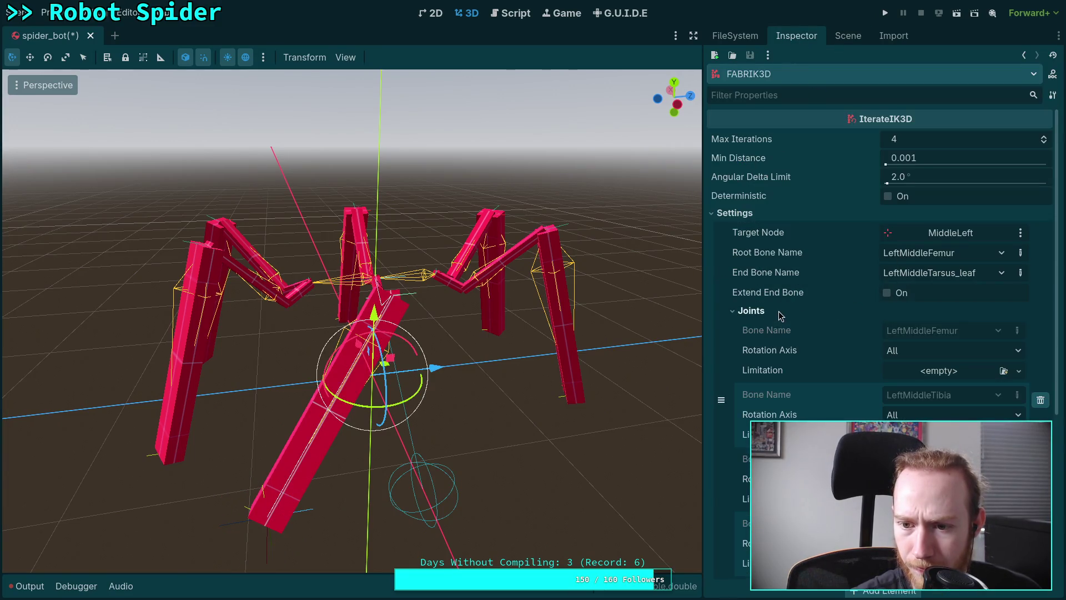
{"action": "scroll", "coordinate": [875, 368], "scroll_direction": "down", "scroll_amount": 2}
{"action": "left_click", "coordinate": [957, 315]}
{"action": "left_click", "coordinate": [949, 291]}
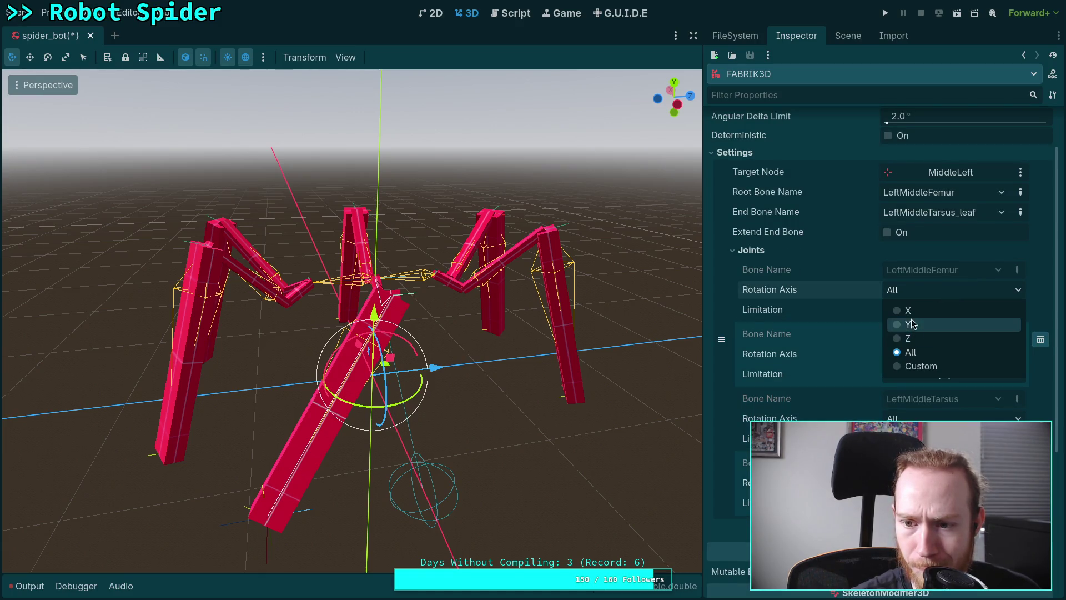
{"action": "left_click", "coordinate": [912, 338]}
{"action": "left_click", "coordinate": [937, 354]}
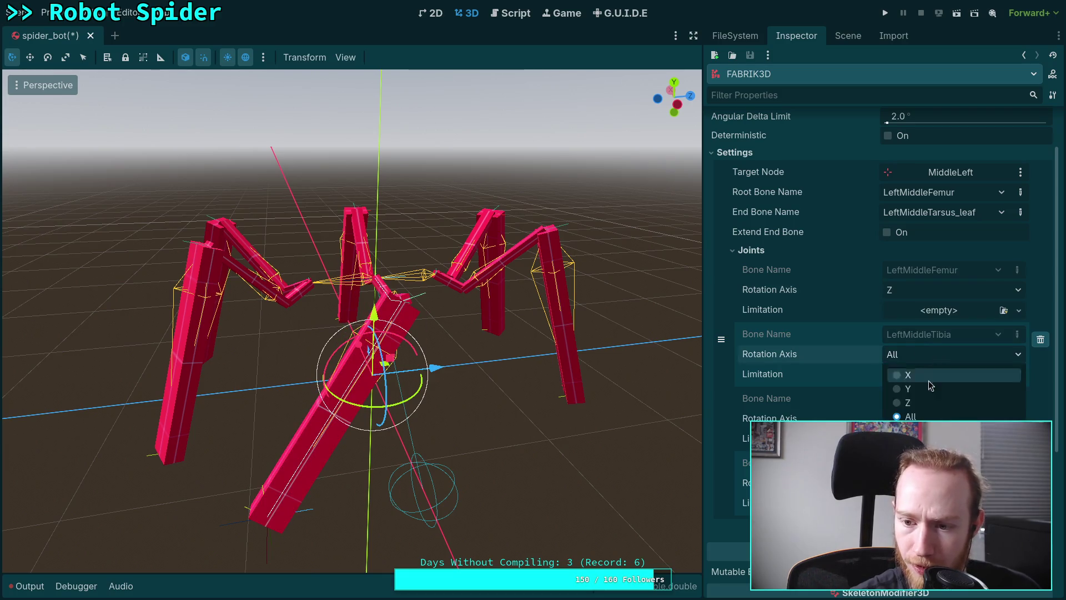
{"action": "left_click", "coordinate": [929, 383]}
{"action": "left_click", "coordinate": [944, 418]}
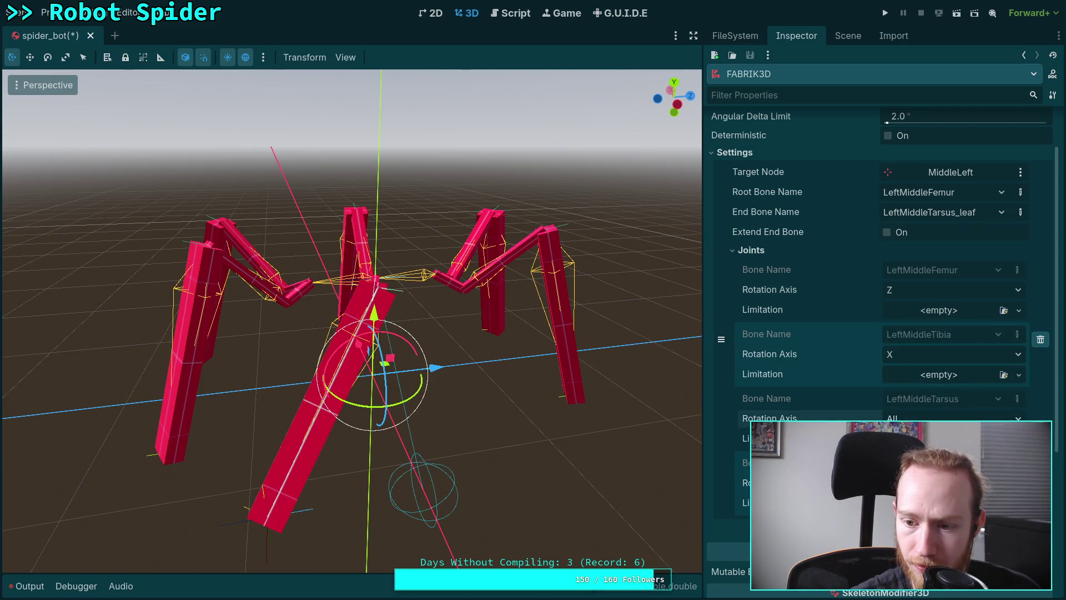
{"action": "left_click", "coordinate": [933, 448]}
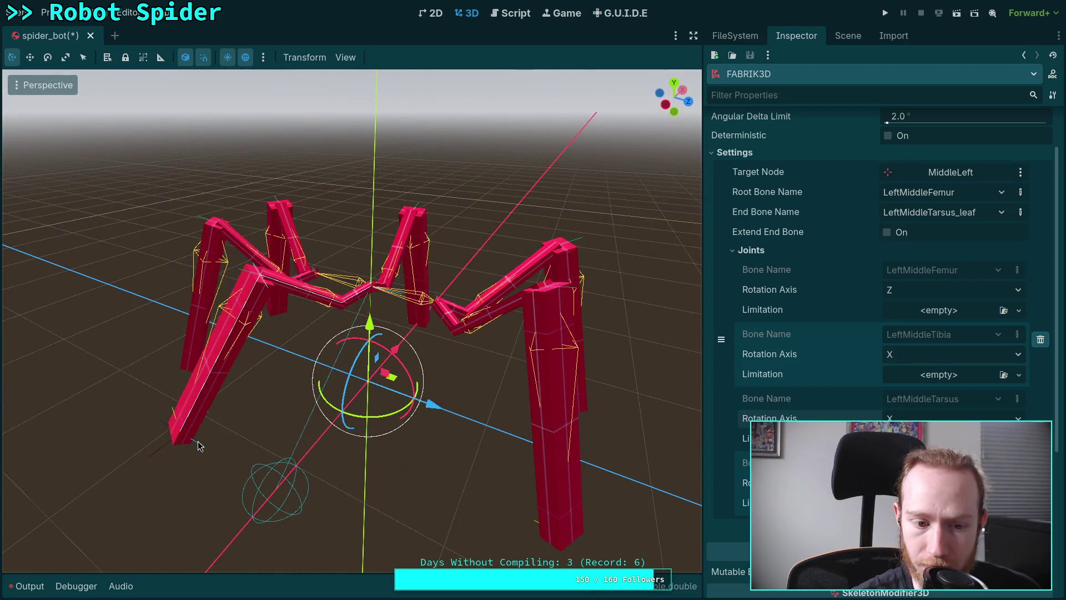
Step: Select MiddleLeft and slide it across the floor to re-pose the leg
{"action": "left_click", "coordinate": [200, 446]}
{"action": "mouse_move", "coordinate": [233, 463]}
{"action": "left_mouse_down"}
{"action": "mouse_move", "coordinate": [281, 493]}
{"action": "mouse_move", "coordinate": [518, 545]}
{"action": "mouse_move", "coordinate": [271, 504]}
{"action": "left_mouse_up"}
{"action": "mouse_move", "coordinate": [265, 418]}
{"action": "left_mouse_down"}
{"action": "mouse_move", "coordinate": [325, 377]}
{"action": "mouse_move", "coordinate": [356, 339]}
{"action": "mouse_move", "coordinate": [418, 401]}
{"action": "mouse_move", "coordinate": [305, 467]}
{"action": "mouse_move", "coordinate": [421, 522]}
{"action": "mouse_move", "coordinate": [419, 438]}
{"action": "left_mouse_up"}
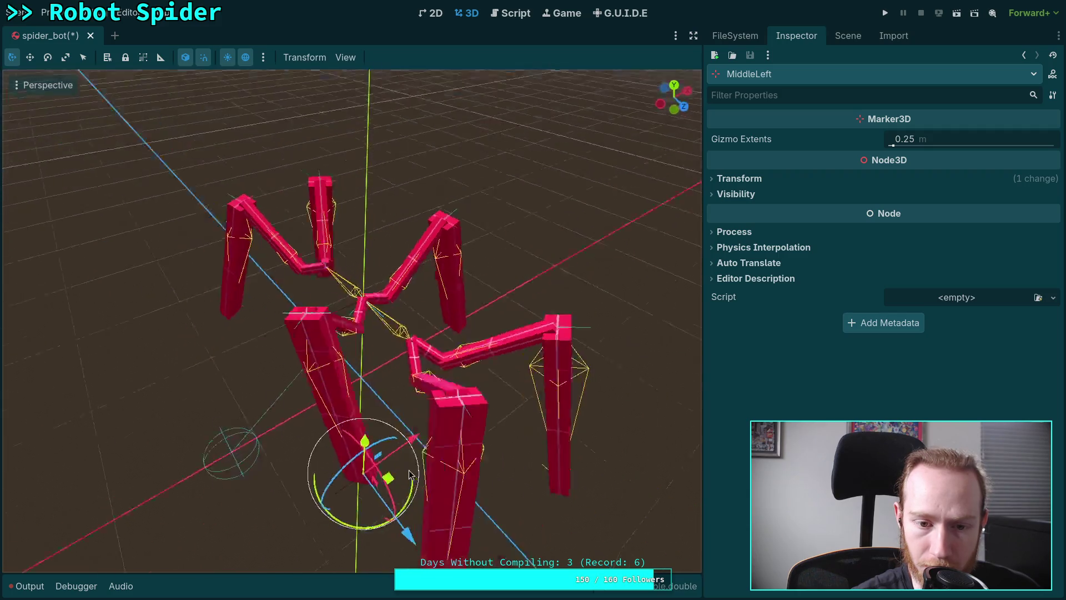
{"action": "mouse_move", "coordinate": [399, 478]}
{"action": "left_mouse_down"}
{"action": "mouse_move", "coordinate": [328, 517]}
{"action": "mouse_move", "coordinate": [209, 388]}
{"action": "mouse_move", "coordinate": [119, 495]}
{"action": "mouse_move", "coordinate": [253, 504]}
{"action": "mouse_move", "coordinate": [79, 434]}
{"action": "mouse_move", "coordinate": [71, 376]}
{"action": "mouse_move", "coordinate": [83, 476]}
{"action": "mouse_move", "coordinate": [225, 466]}
{"action": "mouse_move", "coordinate": [217, 329]}
{"action": "mouse_move", "coordinate": [236, 336]}
{"action": "left_mouse_up"}
{"action": "mouse_move", "coordinate": [289, 370]}
{"action": "left_mouse_down"}
{"action": "mouse_move", "coordinate": [156, 389]}
{"action": "mouse_move", "coordinate": [251, 393]}
{"action": "mouse_move", "coordinate": [200, 422]}
{"action": "mouse_move", "coordinate": [297, 396]}
{"action": "mouse_move", "coordinate": [238, 378]}
{"action": "mouse_move", "coordinate": [236, 417]}
{"action": "mouse_move", "coordinate": [300, 436]}
{"action": "mouse_move", "coordinate": [462, 398]}
{"action": "mouse_move", "coordinate": [472, 383]}
{"action": "mouse_move", "coordinate": [298, 428]}
{"action": "mouse_move", "coordinate": [307, 429]}
{"action": "mouse_move", "coordinate": [282, 442]}
{"action": "mouse_move", "coordinate": [289, 456]}
{"action": "left_mouse_up"}
Step: Slide the leg target right and raise it upward
{"action": "mouse_move", "coordinate": [261, 526]}
{"action": "left_mouse_down"}
{"action": "mouse_move", "coordinate": [238, 500]}
{"action": "mouse_move", "coordinate": [361, 441]}
{"action": "left_mouse_up"}
{"action": "left_click_drag", "start_coordinate": [414, 467], "coordinate": [418, 467]}
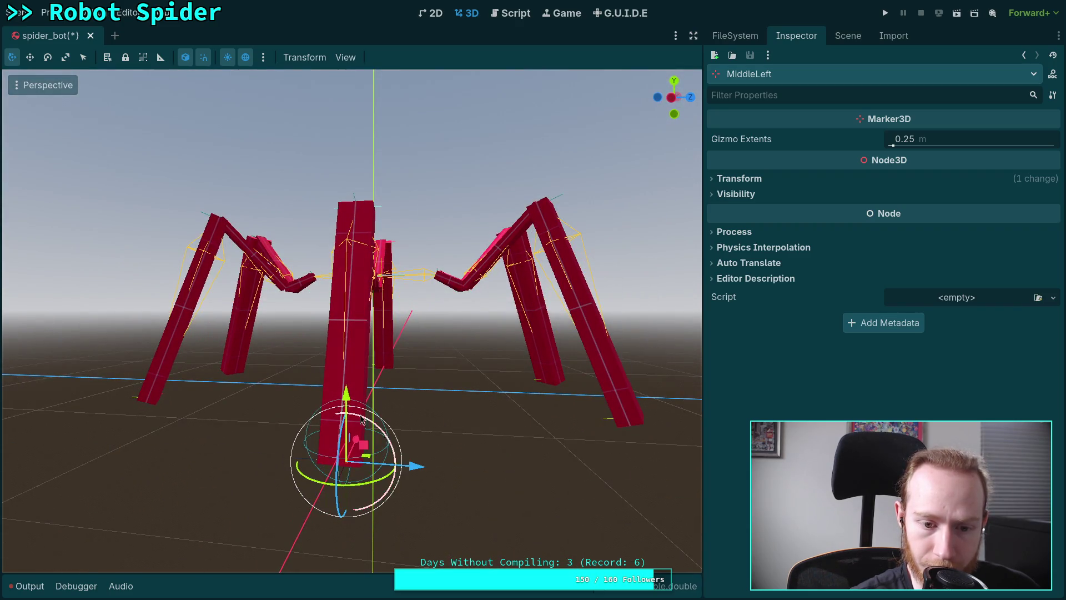
{"action": "mouse_move", "coordinate": [346, 392]}
{"action": "left_mouse_down"}
{"action": "mouse_move", "coordinate": [345, 367]}
{"action": "mouse_move", "coordinate": [288, 366]}
{"action": "left_mouse_up"}
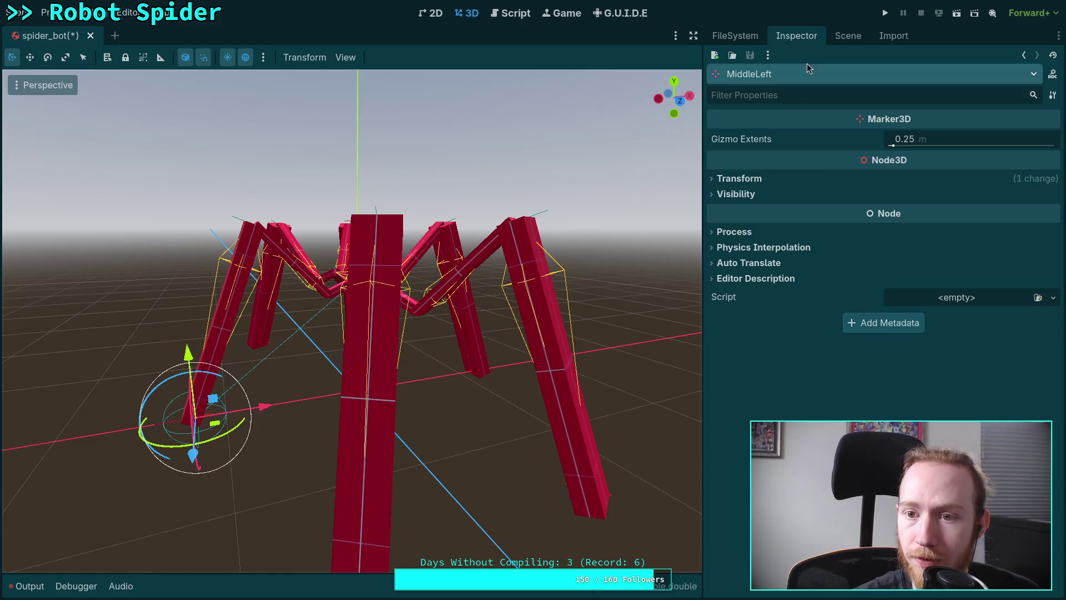
{"action": "left_click", "coordinate": [848, 35]}
{"action": "left_click", "coordinate": [784, 119]}
{"action": "left_click", "coordinate": [795, 37]}
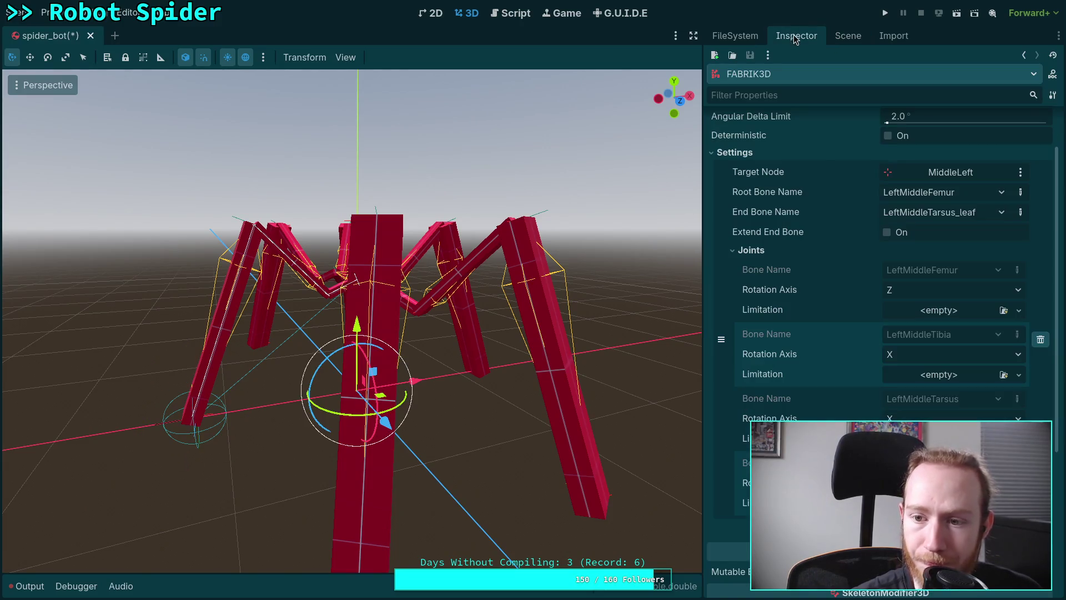
Step: Collapse the FABRIK3D Settings and turn on Deterministic solving
{"action": "left_click", "coordinate": [777, 158]}
{"action": "left_click", "coordinate": [892, 197]}
{"action": "left_click_drag", "start_coordinate": [564, 277], "coordinate": [641, 288]}
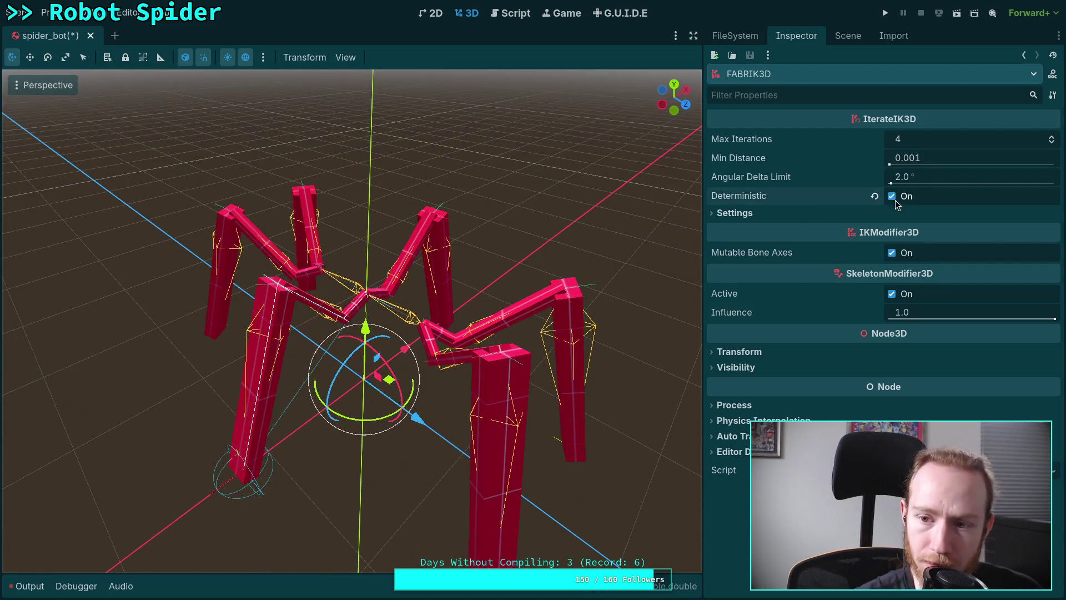
Step: Move the MiddleLeft target outward across the floor
{"action": "left_click", "coordinate": [836, 35]}
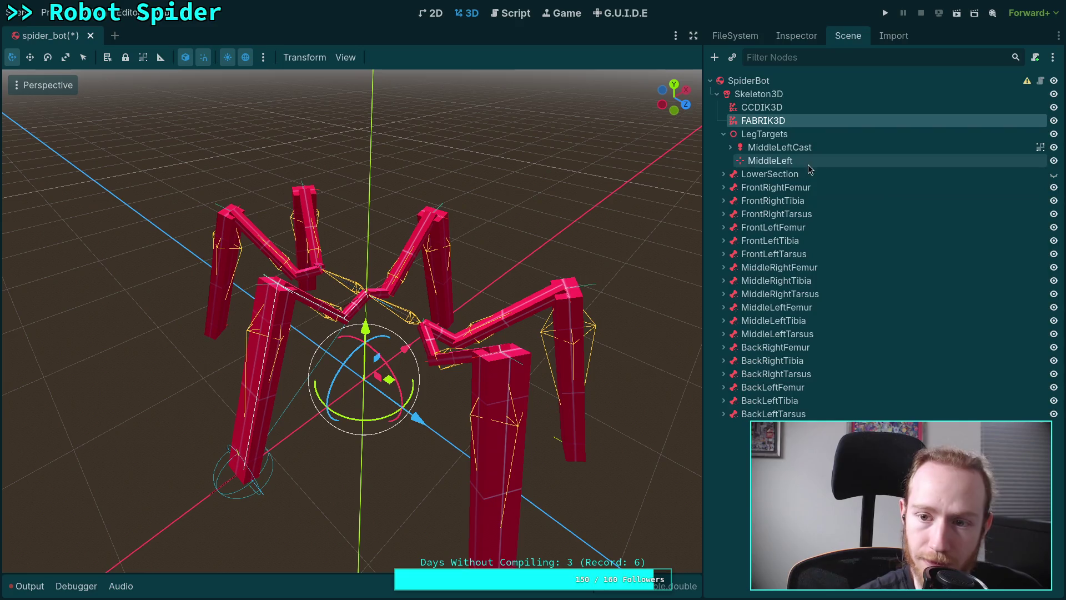
{"action": "left_click", "coordinate": [768, 162]}
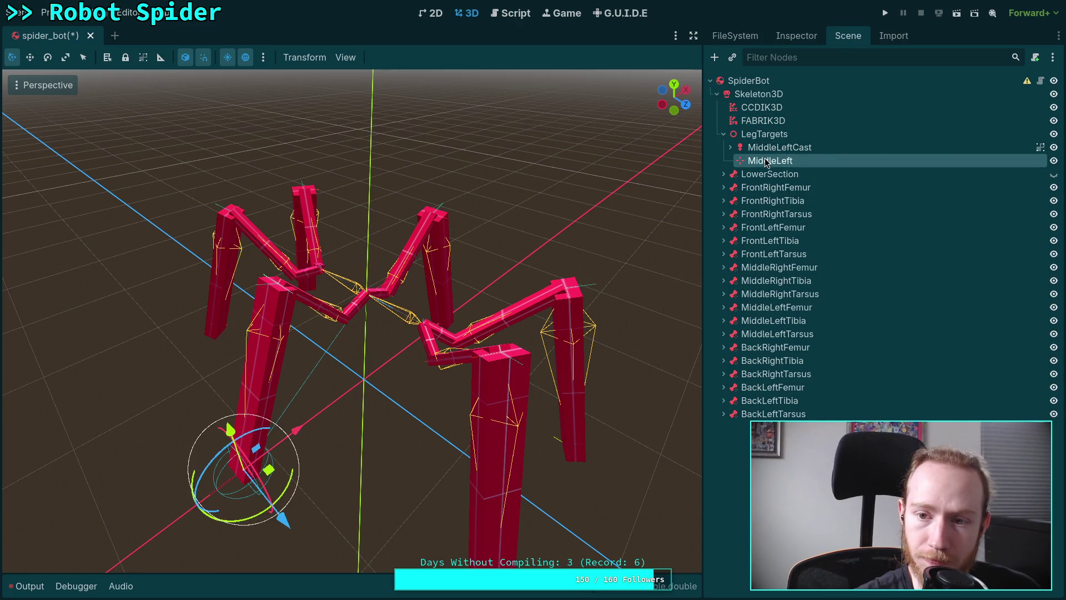
{"action": "mouse_move", "coordinate": [268, 470]}
{"action": "left_mouse_down"}
{"action": "mouse_move", "coordinate": [252, 469]}
{"action": "mouse_move", "coordinate": [209, 408]}
{"action": "mouse_move", "coordinate": [225, 478]}
{"action": "mouse_move", "coordinate": [351, 482]}
{"action": "left_mouse_up"}
{"action": "left_click", "coordinate": [763, 121]}
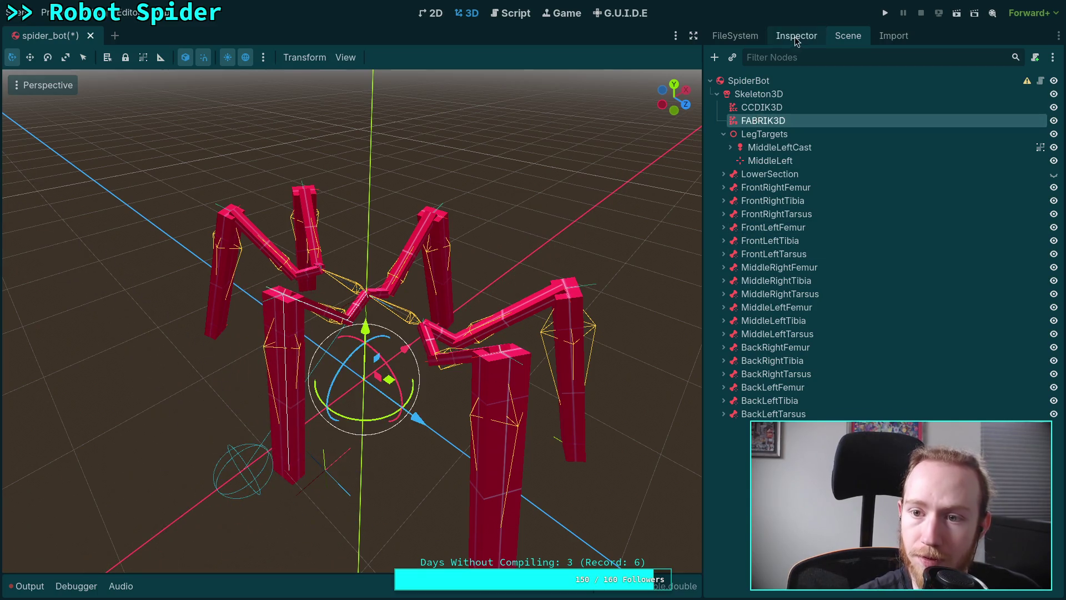
{"action": "left_click", "coordinate": [797, 35]}
Step: Set FABRIK3D's Angular Delta Limit to 45° and move MiddleLeft to re-pose the leg
{"action": "left_click_drag", "start_coordinate": [892, 183], "coordinate": [917, 183]}
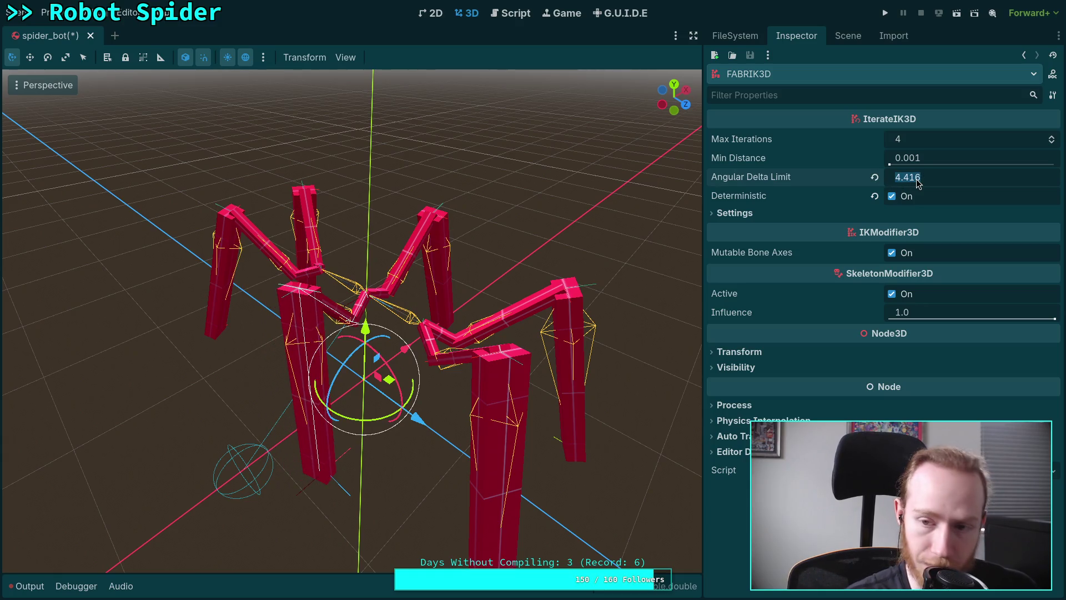
{"action": "key", "text": "Return"}
{"action": "mouse_move", "coordinate": [492, 272]}
{"action": "left_mouse_down"}
{"action": "mouse_move", "coordinate": [441, 203]}
{"action": "mouse_move", "coordinate": [474, 281]}
{"action": "left_mouse_up"}
{"action": "left_click", "coordinate": [295, 451]}
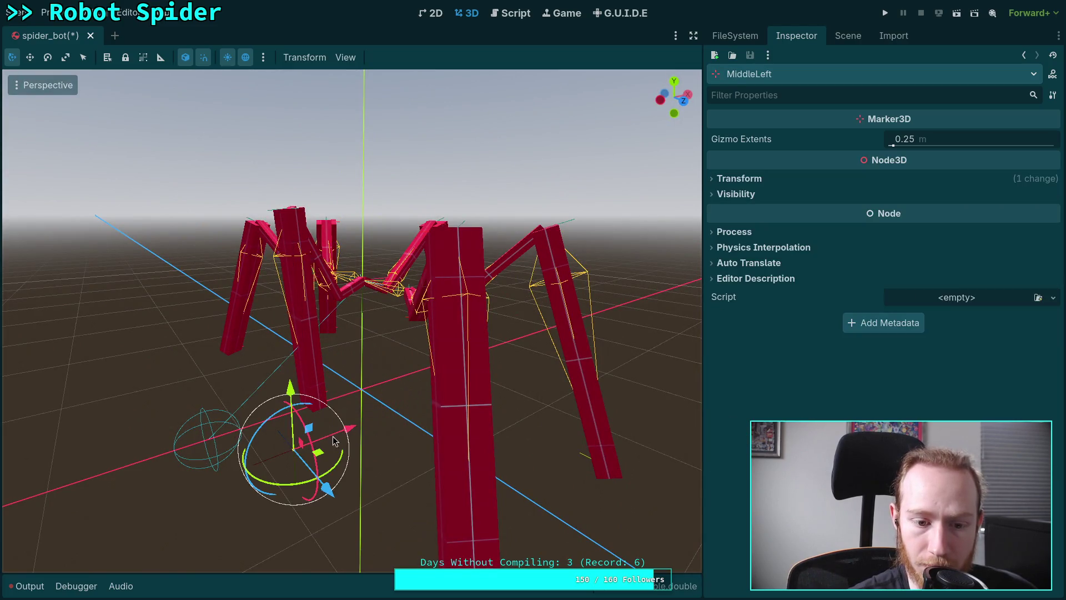
{"action": "mouse_move", "coordinate": [353, 489]}
{"action": "left_mouse_down"}
{"action": "mouse_move", "coordinate": [322, 466]}
{"action": "mouse_move", "coordinate": [246, 498]}
{"action": "mouse_move", "coordinate": [191, 395]}
{"action": "mouse_move", "coordinate": [222, 420]}
{"action": "left_mouse_up"}
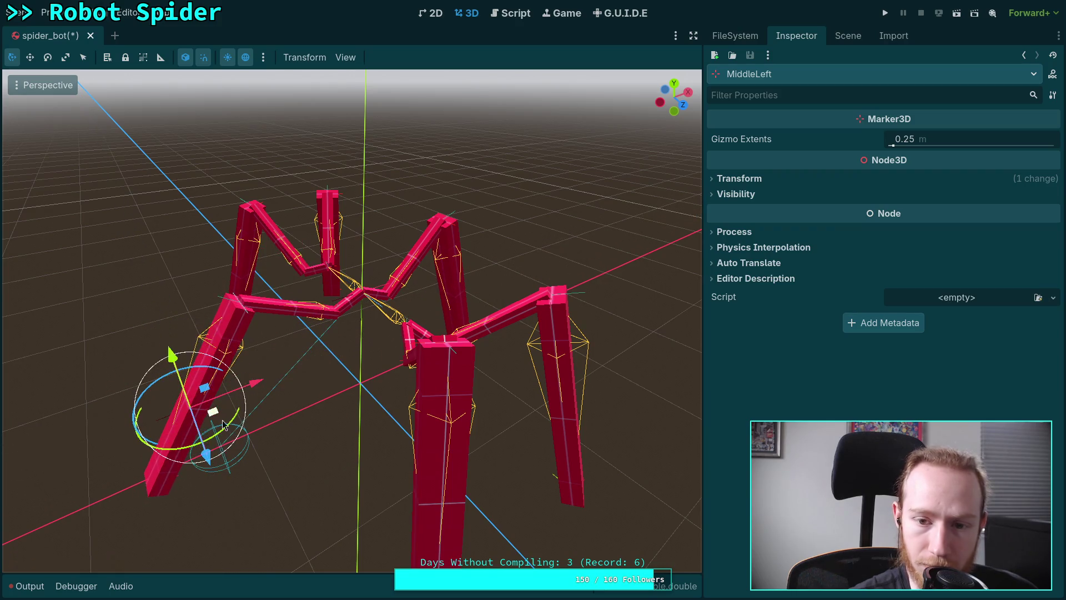
Step: Increase FABRIK3D's Min Distance to 1.0
{"action": "left_click", "coordinate": [848, 36]}
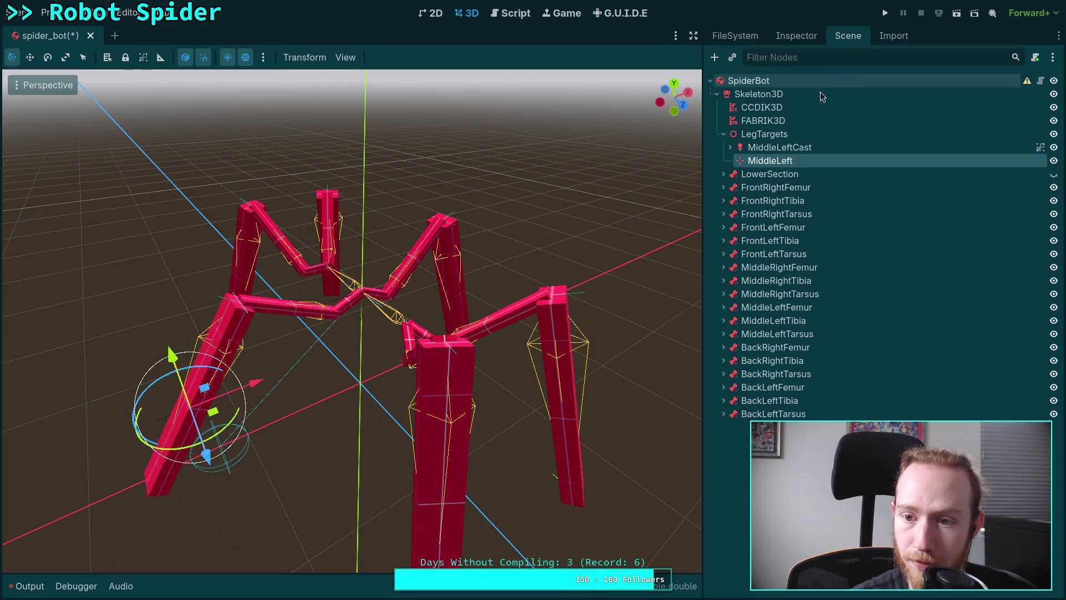
{"action": "left_click", "coordinate": [789, 122]}
{"action": "left_click", "coordinate": [800, 37]}
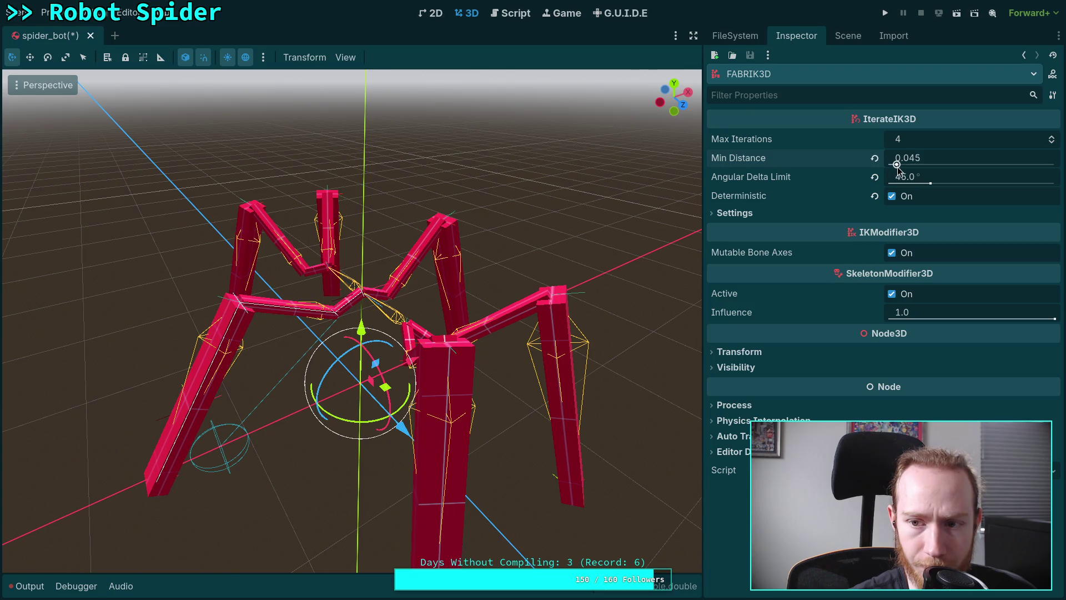
{"action": "mouse_move", "coordinate": [899, 166]}
{"action": "left_mouse_down"}
{"action": "mouse_move", "coordinate": [1064, 164]}
{"action": "mouse_move", "coordinate": [1055, 164]}
{"action": "left_mouse_up"}
Step: Lower the FABRIK3D Min Distance, raise Max Iterations, and raise Angular Delta Limit to about 98°
{"action": "mouse_move", "coordinate": [481, 276]}
{"action": "left_mouse_down"}
{"action": "mouse_move", "coordinate": [574, 218]}
{"action": "mouse_move", "coordinate": [534, 256]}
{"action": "mouse_move", "coordinate": [438, 301]}
{"action": "left_mouse_up"}
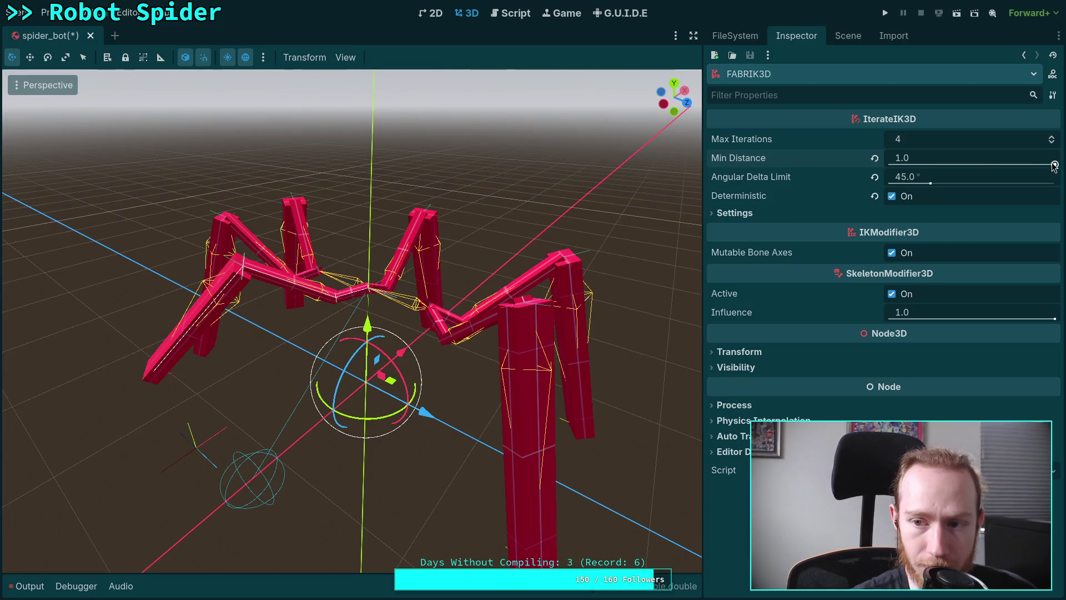
{"action": "left_click_drag", "start_coordinate": [1053, 166], "coordinate": [1016, 164]}
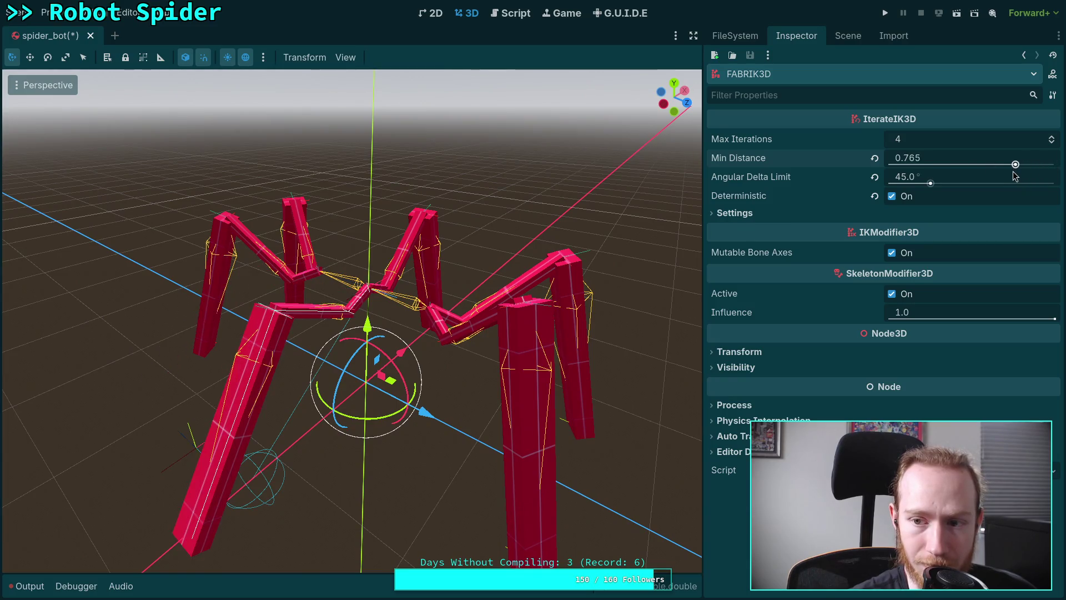
{"action": "left_click", "coordinate": [1051, 138]}
{"action": "left_click", "coordinate": [1051, 138]}
{"action": "scroll", "coordinate": [1052, 141], "scroll_direction": "up", "scroll_amount": 10}
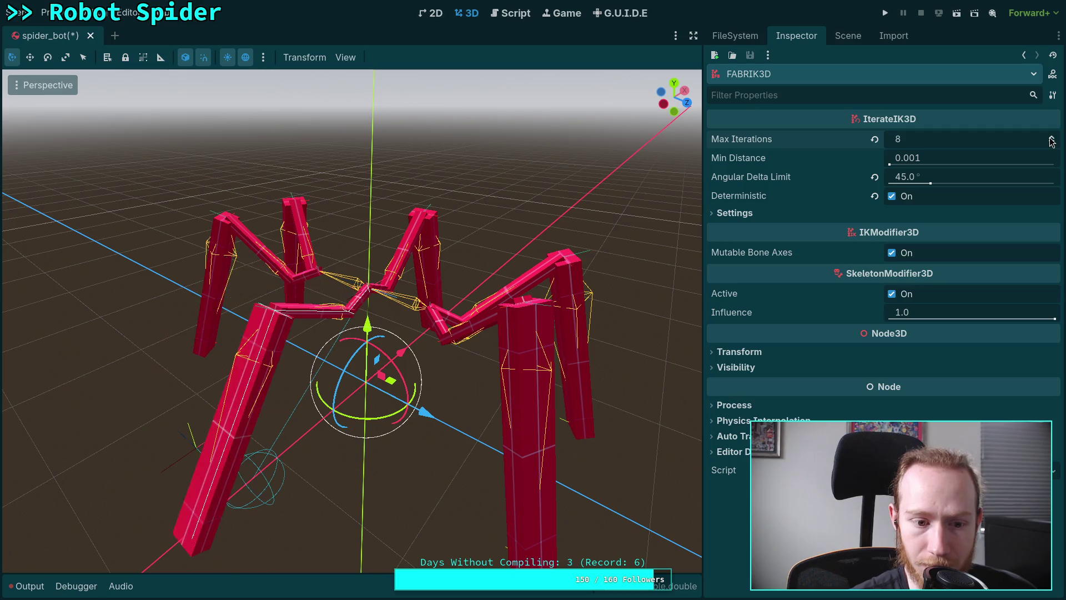
{"action": "scroll", "coordinate": [1051, 140], "scroll_direction": "up", "scroll_amount": 6}
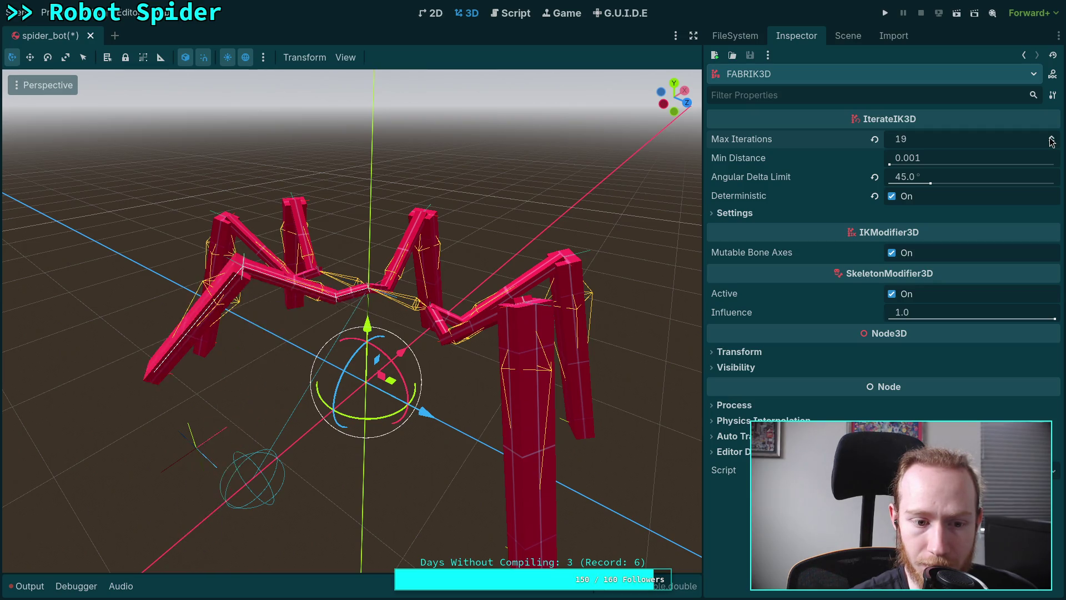
{"action": "scroll", "coordinate": [1051, 140], "scroll_direction": "up", "scroll_amount": 1}
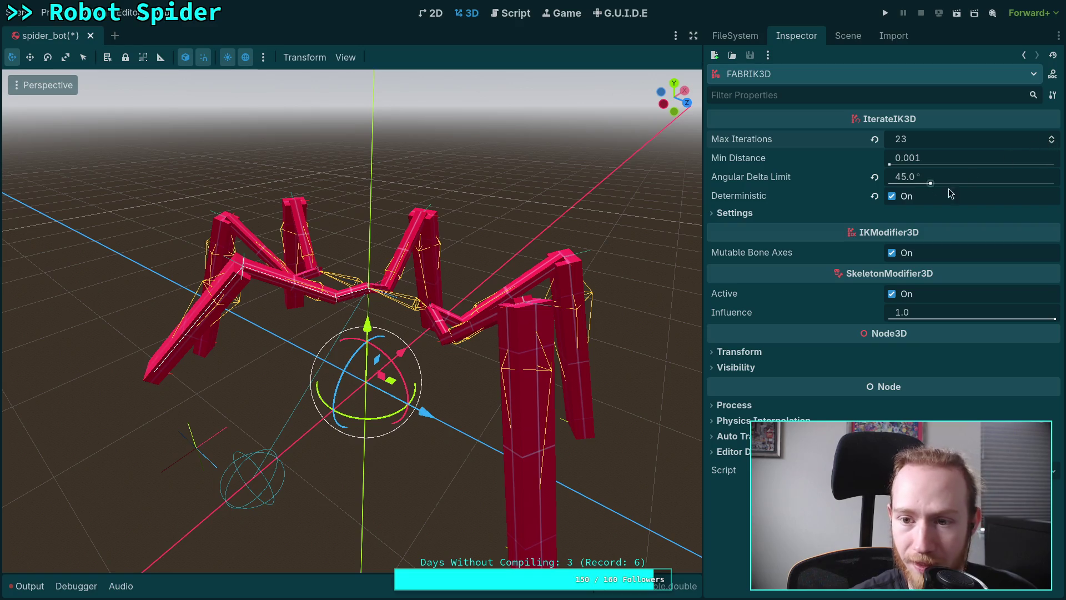
{"action": "mouse_move", "coordinate": [932, 186]}
{"action": "left_mouse_down"}
{"action": "mouse_move", "coordinate": [981, 178]}
{"action": "mouse_move", "coordinate": [903, 183]}
{"action": "mouse_move", "coordinate": [975, 181]}
{"action": "left_mouse_up"}
Step: Expand the Settings section and drag the MiddleLeft target to test the leg
{"action": "left_click", "coordinate": [779, 213]}
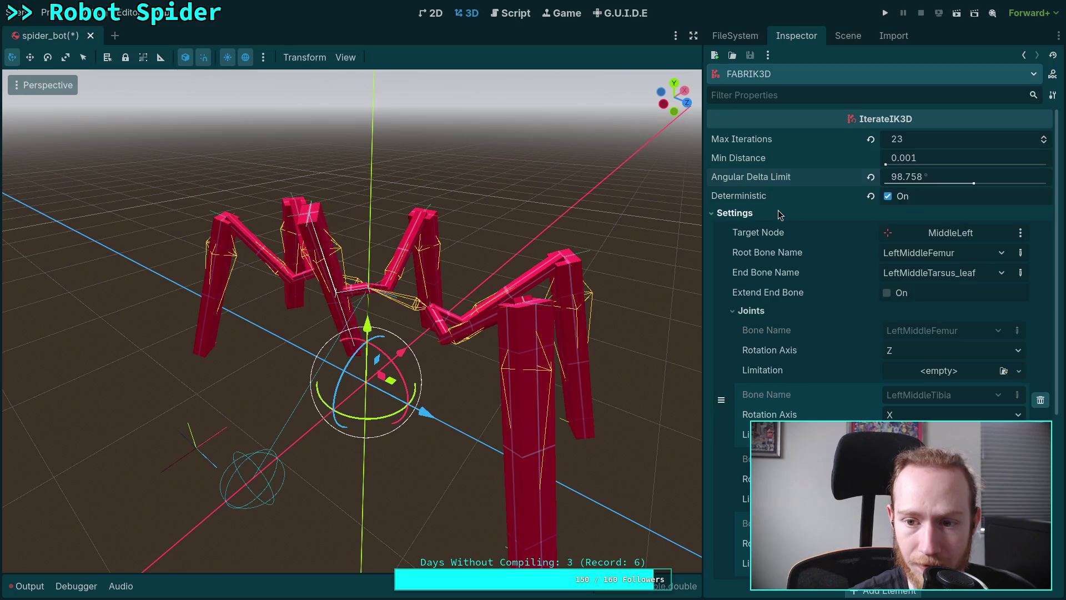
{"action": "left_click", "coordinate": [194, 456]}
{"action": "mouse_move", "coordinate": [222, 441]}
{"action": "left_mouse_down"}
{"action": "mouse_move", "coordinate": [231, 478]}
{"action": "mouse_move", "coordinate": [500, 484]}
{"action": "mouse_move", "coordinate": [302, 454]}
{"action": "mouse_move", "coordinate": [224, 471]}
{"action": "left_mouse_up"}
Step: Raise FABRIK3D's Min Distance back to 1.0 and revert Max Iterations to its default 4
{"action": "left_click", "coordinate": [848, 36]}
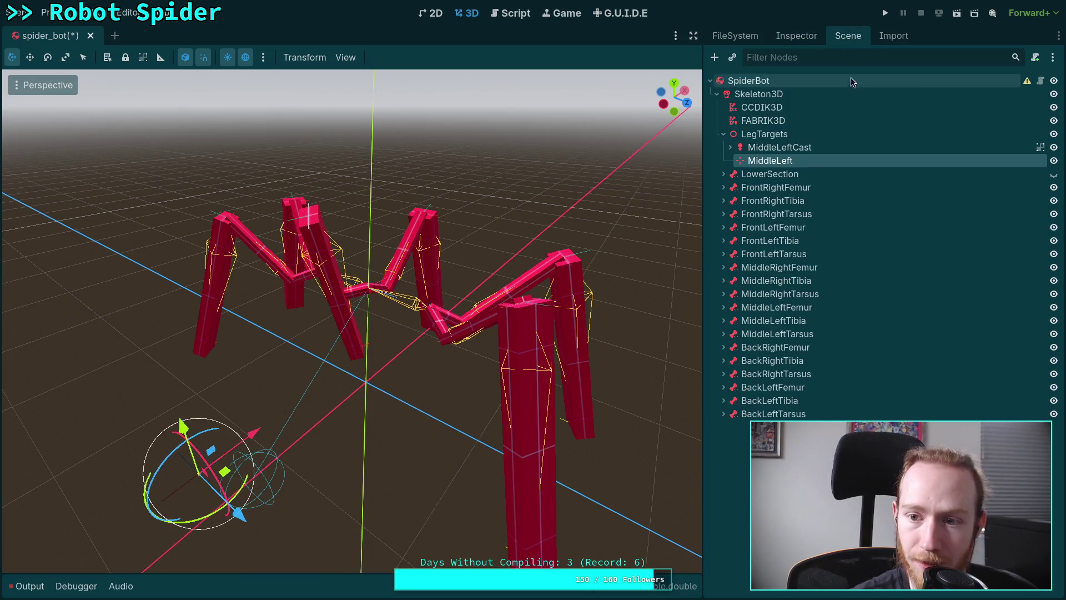
{"action": "left_click", "coordinate": [765, 121]}
{"action": "left_click", "coordinate": [798, 35]}
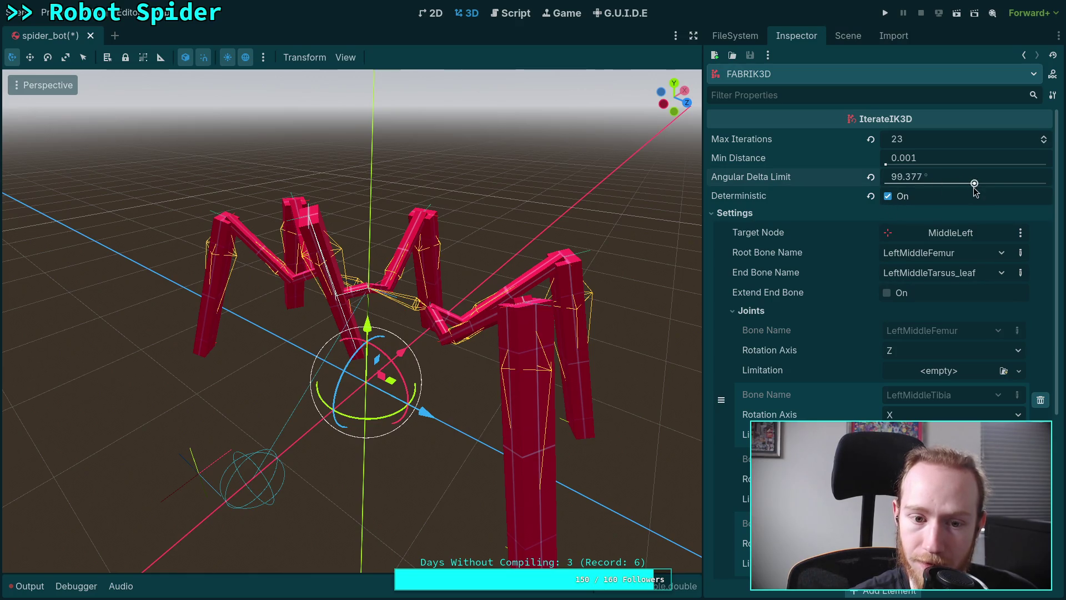
{"action": "left_click_drag", "start_coordinate": [891, 161], "coordinate": [985, 169]}
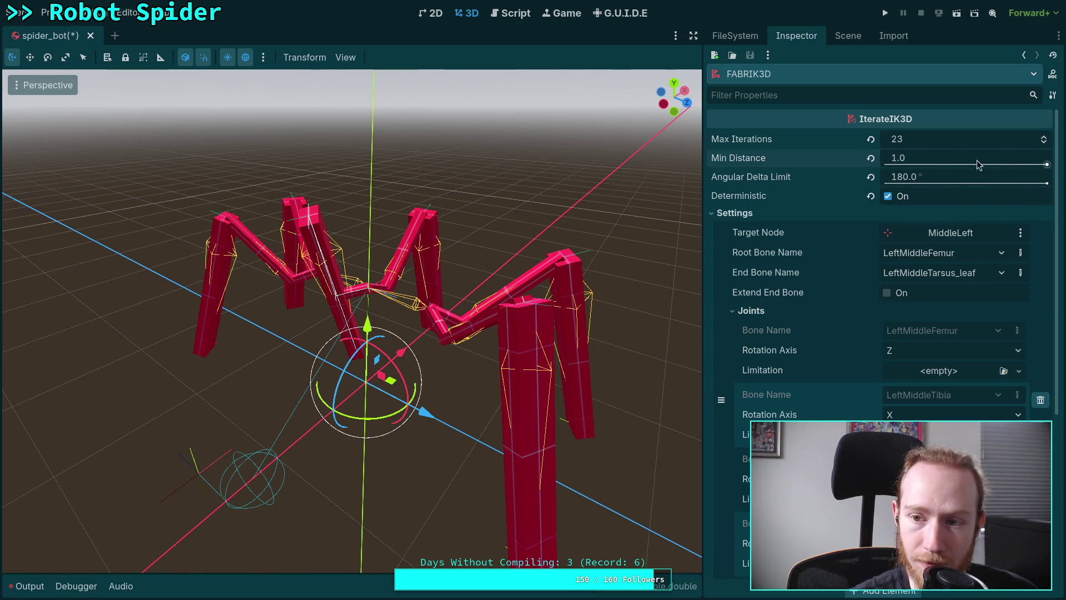
{"action": "left_click", "coordinate": [872, 139]}
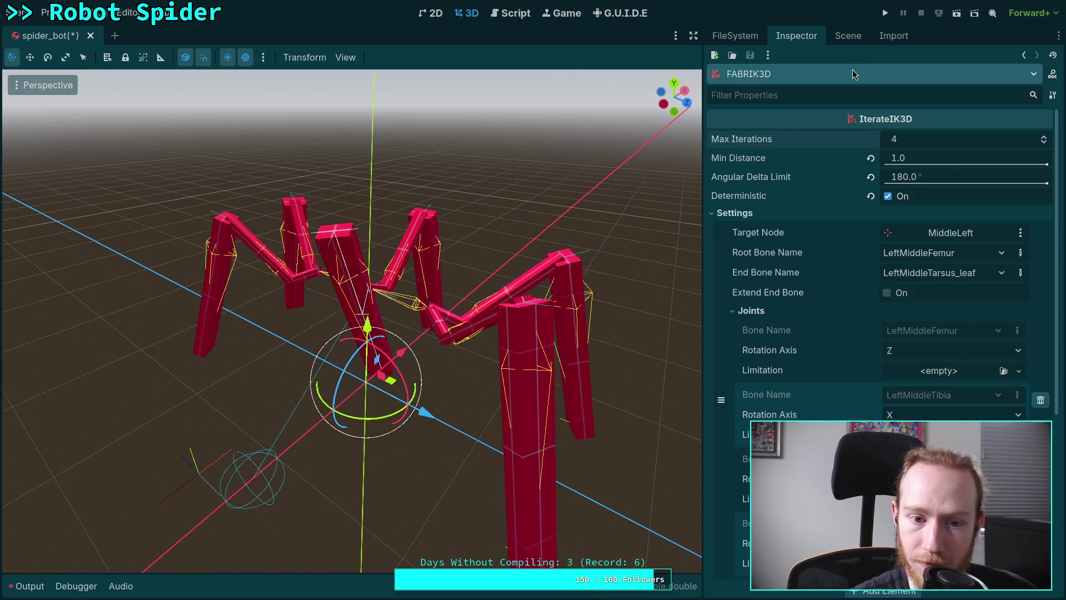
Step: Move the MiddleLeft target again to watch the leg follow
{"action": "left_click", "coordinate": [842, 41]}
{"action": "left_click", "coordinate": [770, 160]}
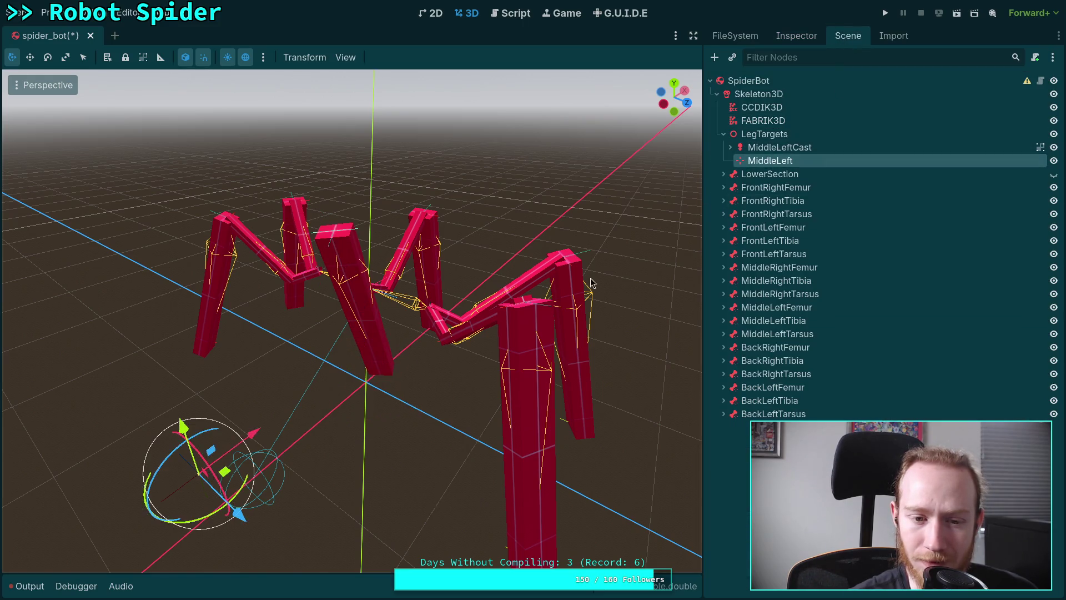
{"action": "mouse_move", "coordinate": [255, 481]}
{"action": "left_mouse_down"}
{"action": "mouse_move", "coordinate": [253, 502]}
{"action": "mouse_move", "coordinate": [488, 449]}
{"action": "mouse_move", "coordinate": [302, 477]}
{"action": "mouse_move", "coordinate": [283, 476]}
{"action": "mouse_move", "coordinate": [266, 456]}
{"action": "mouse_move", "coordinate": [285, 480]}
{"action": "mouse_move", "coordinate": [285, 512]}
{"action": "mouse_move", "coordinate": [275, 507]}
{"action": "left_mouse_up"}
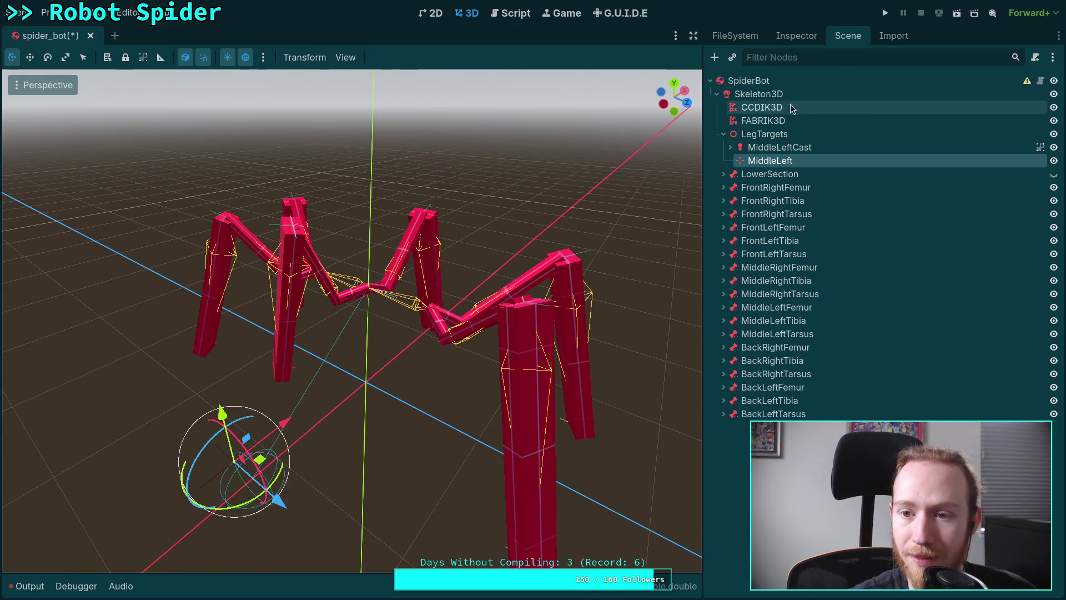